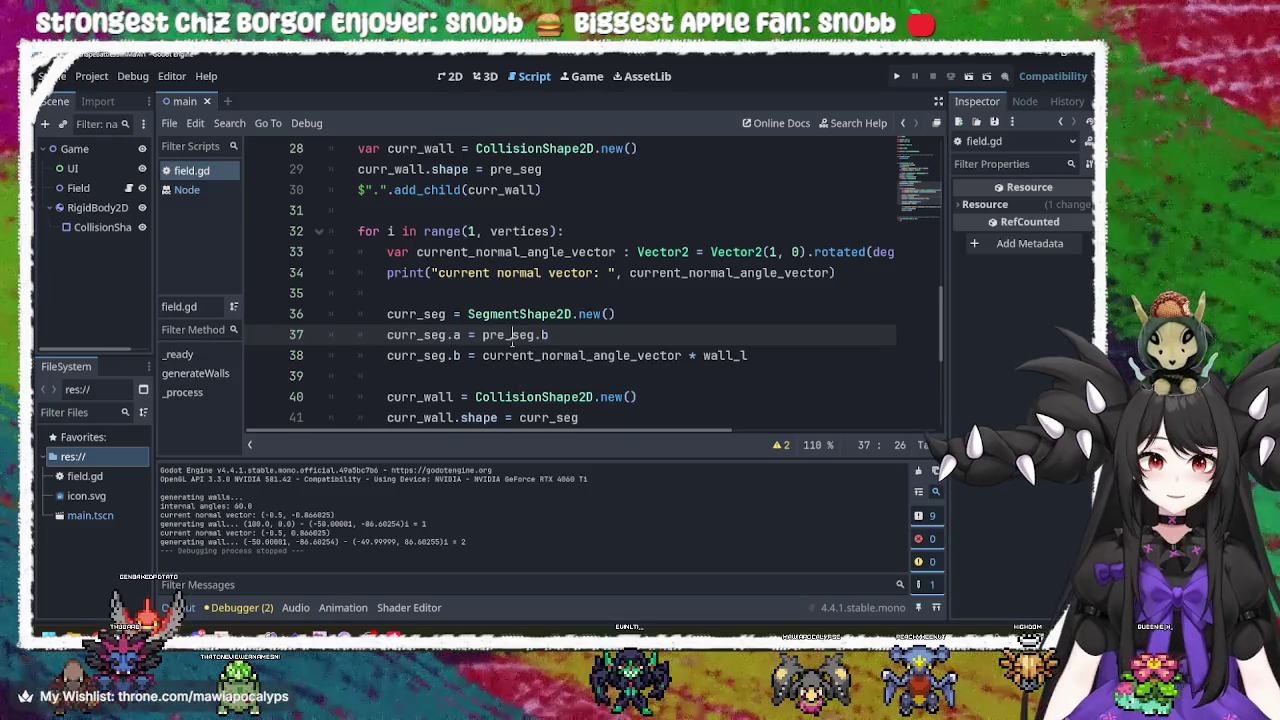
# Inspect where curr_seg and pre_seg are used, then test-run the game's generated walls.
pyautogui.doubleClick(418, 335)
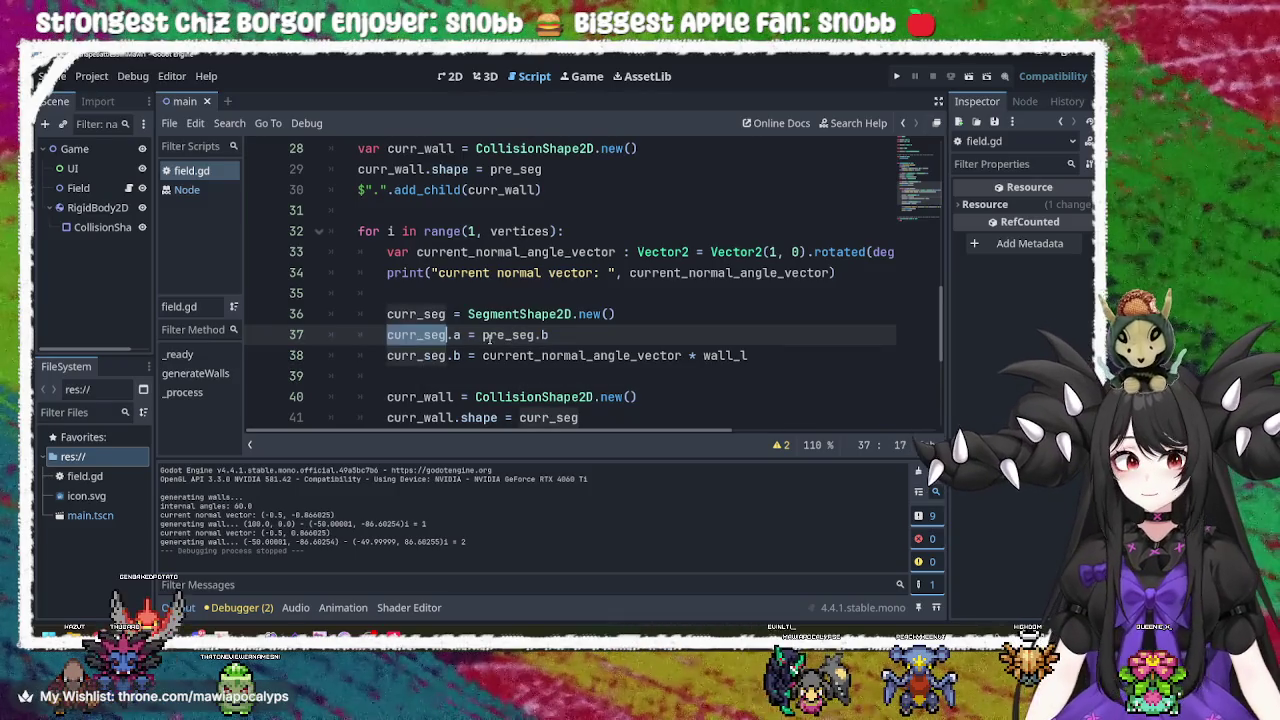
pyautogui.doubleClick(508, 335)
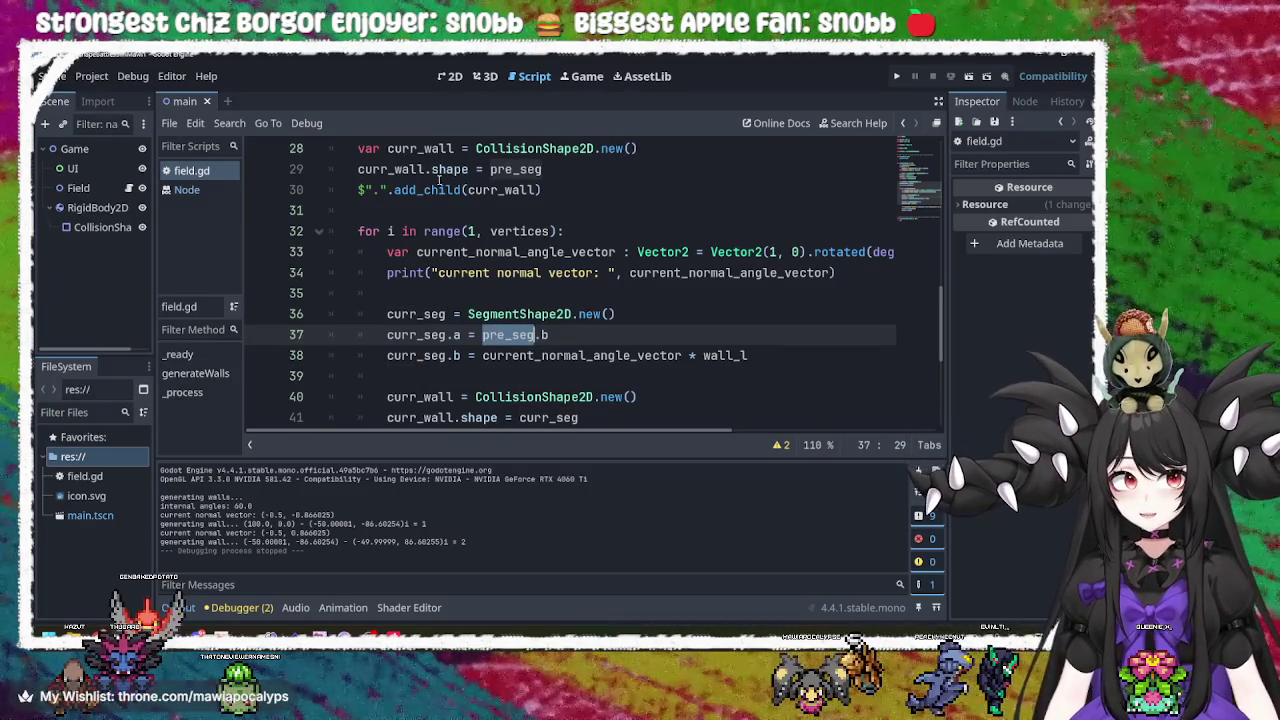
pyautogui.click(896, 76)
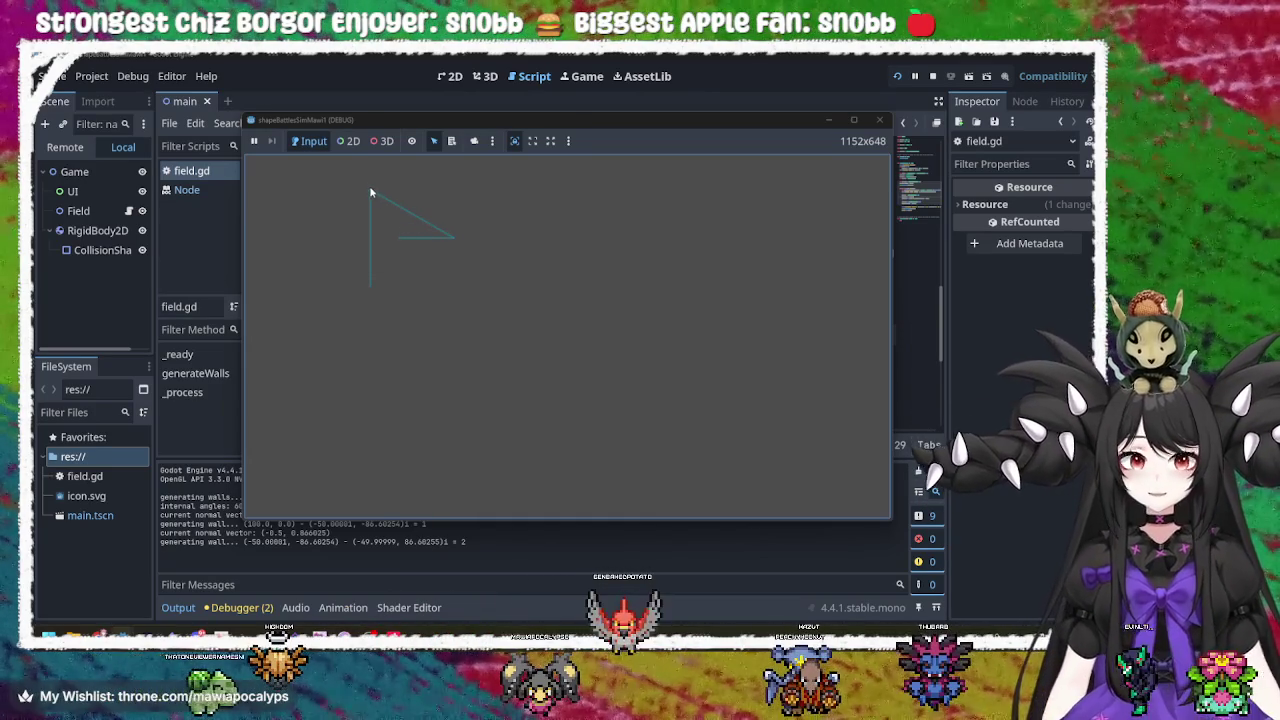
pyautogui.click(879, 120)
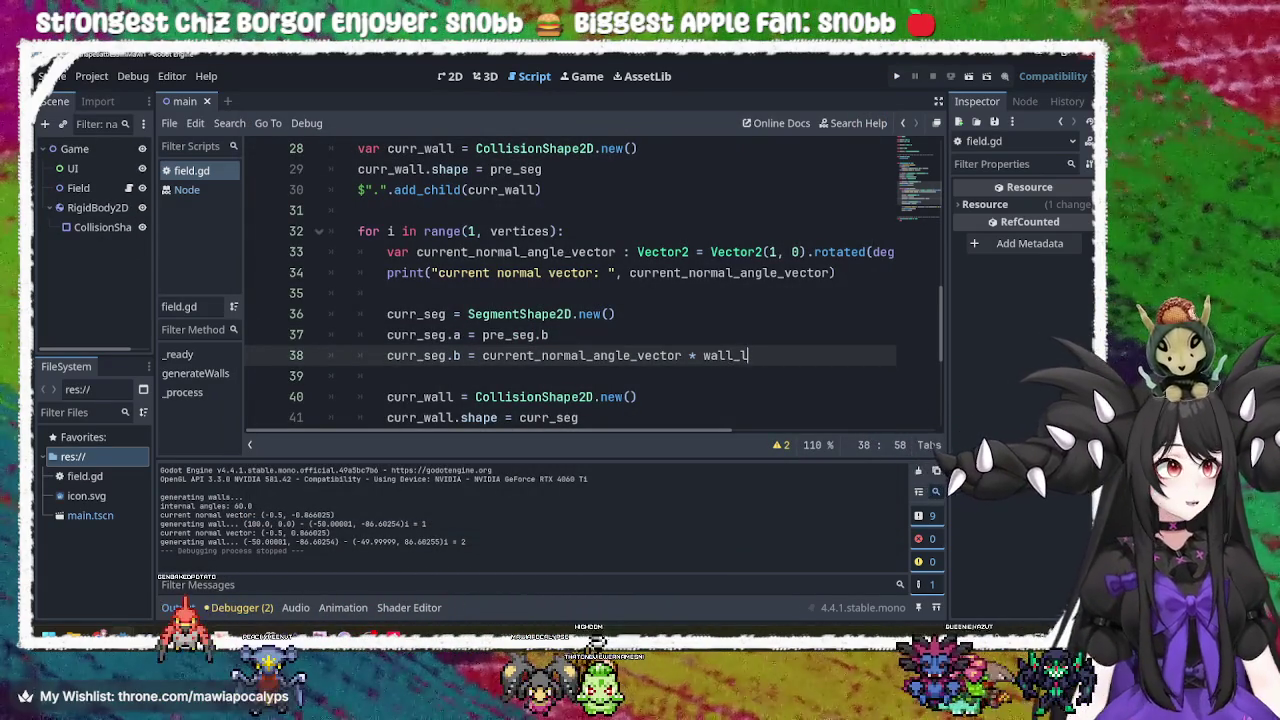
# Switch to the Vector math docs and scroll down past Practical applications.
pyautogui.hotkey('alt', 'Tab')
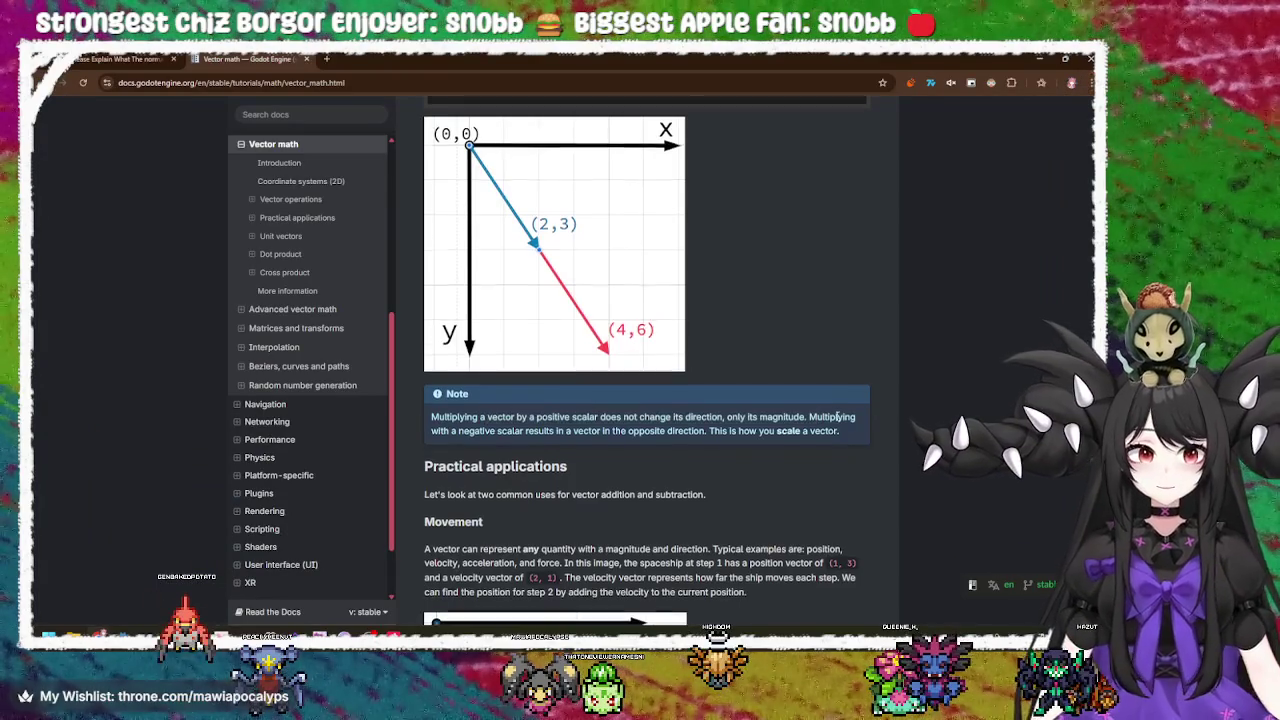
pyautogui.scroll(-3, 836, 410)
pyautogui.scroll(3, 838, 421)
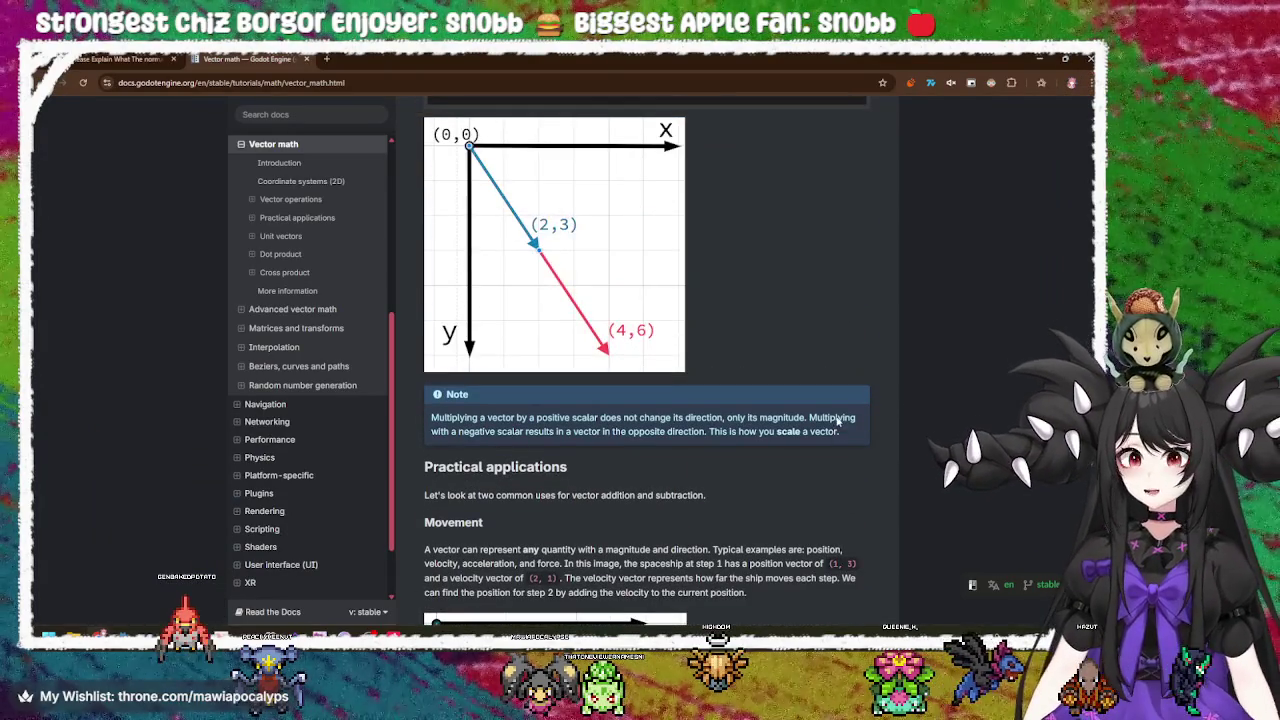
pyautogui.scroll(-3, 838, 421)
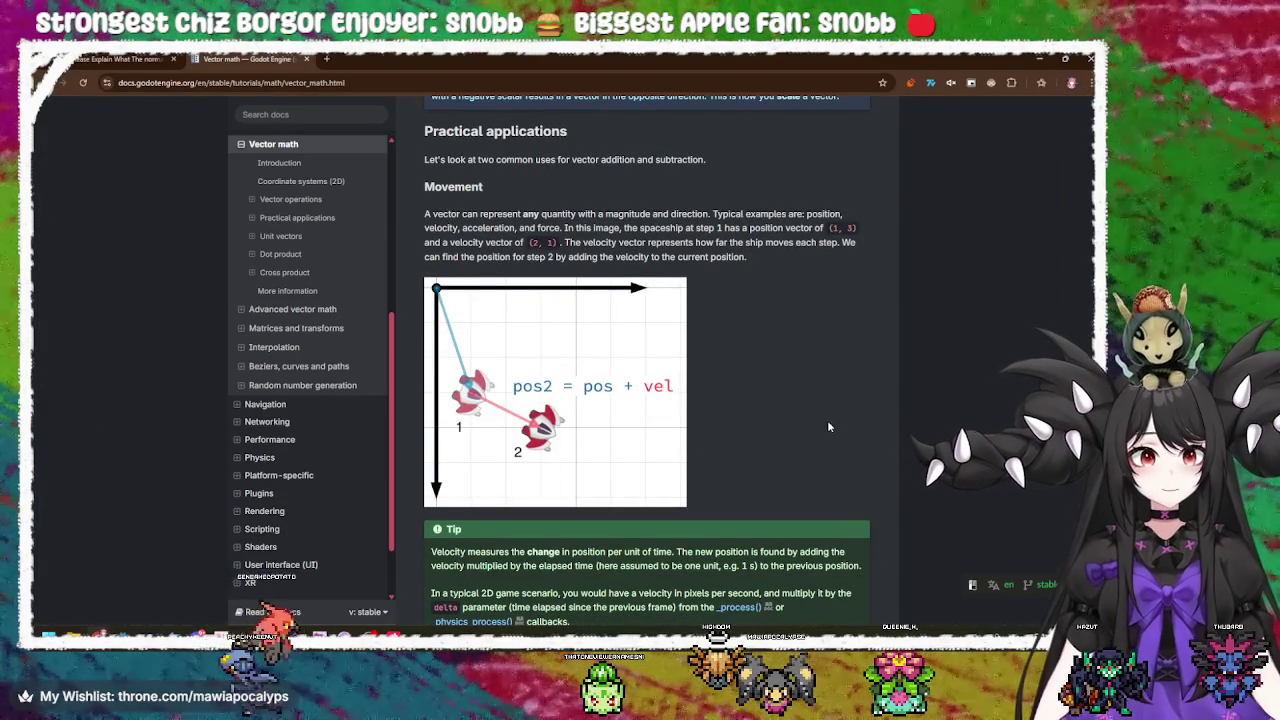
pyautogui.scroll(-3, 826, 425)
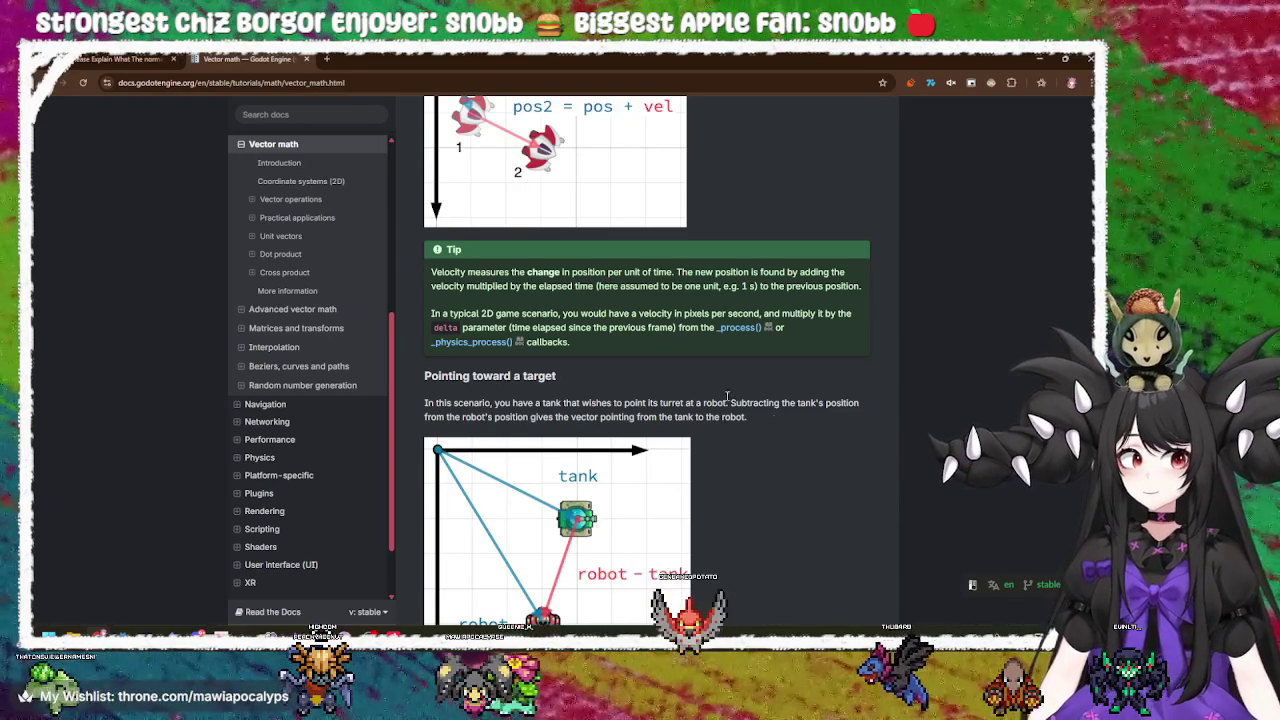
# Highlight the Tip about velocity per second, then continue to Pointing toward a target.
pyautogui.moveTo(530, 313); pyautogui.dragTo(659, 309)
pyautogui.moveTo(739, 311)
pyautogui.mouseDown()
pyautogui.moveTo(816, 314)
pyautogui.moveTo(780, 330)
pyautogui.moveTo(568, 340)
pyautogui.moveTo(455, 328)
pyautogui.moveTo(740, 329)
pyautogui.moveTo(628, 347)
pyautogui.mouseUp()
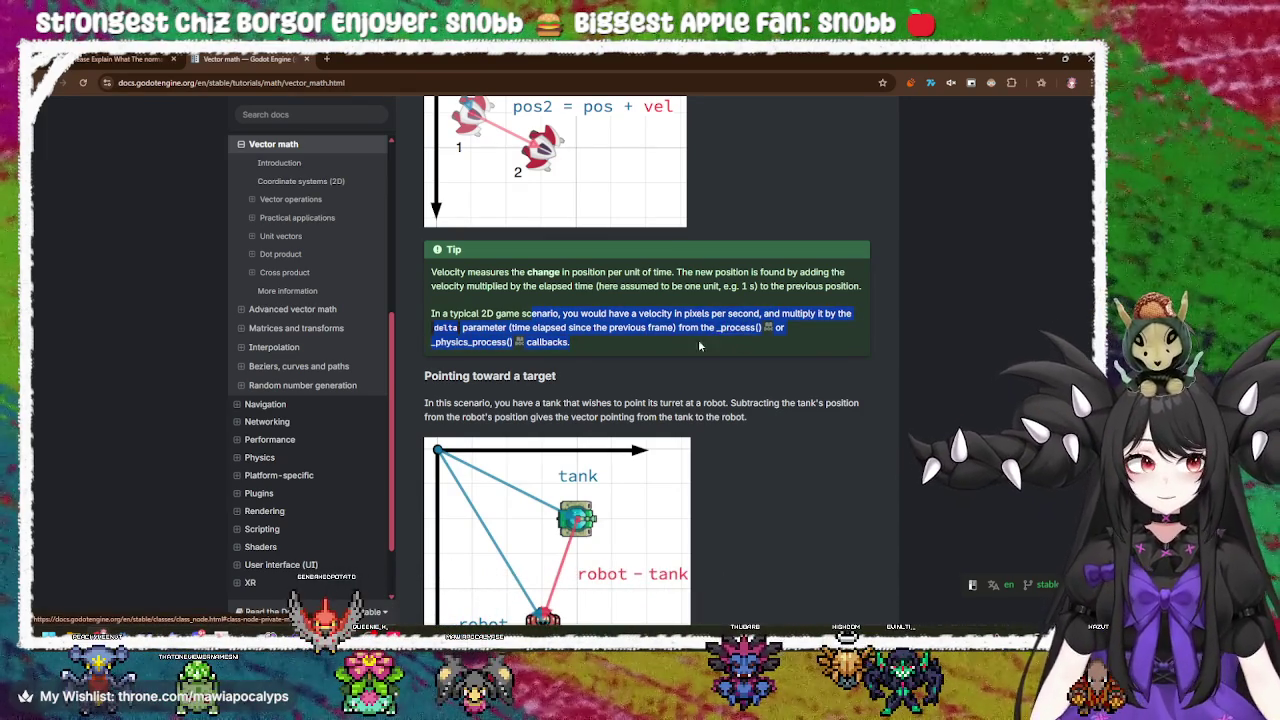
pyautogui.click(642, 361)
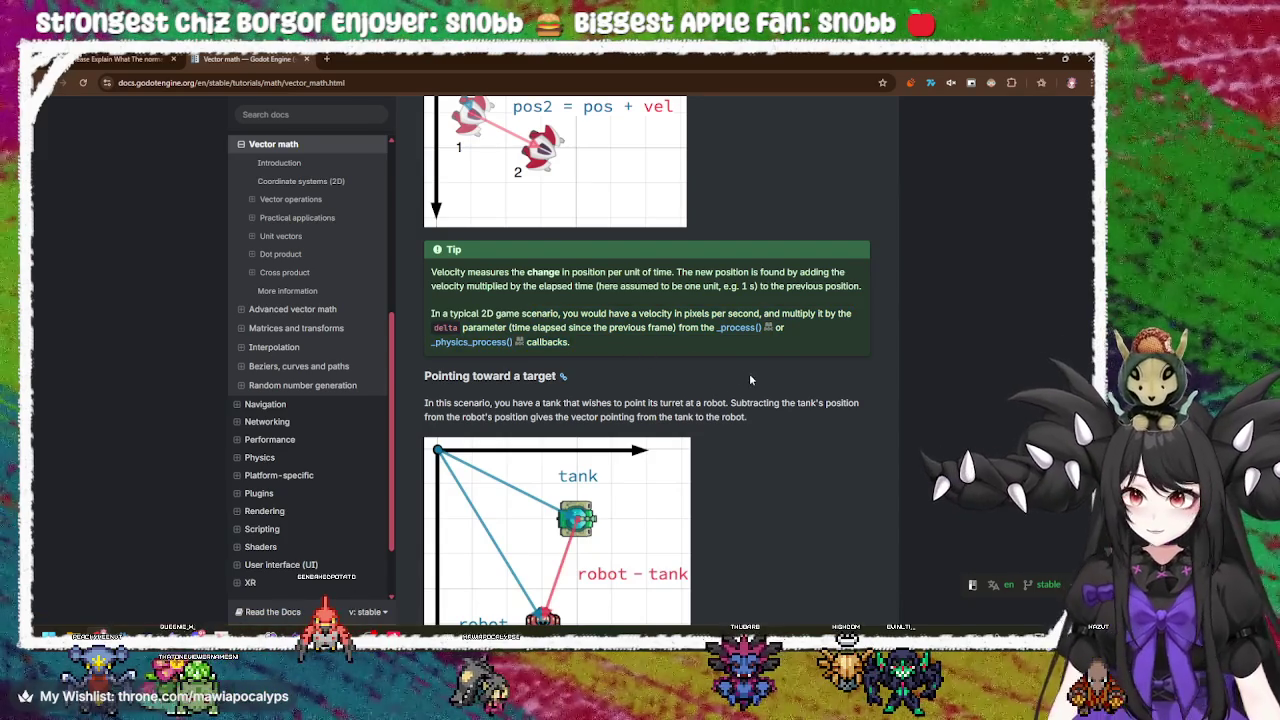
pyautogui.scroll(-3, 751, 379)
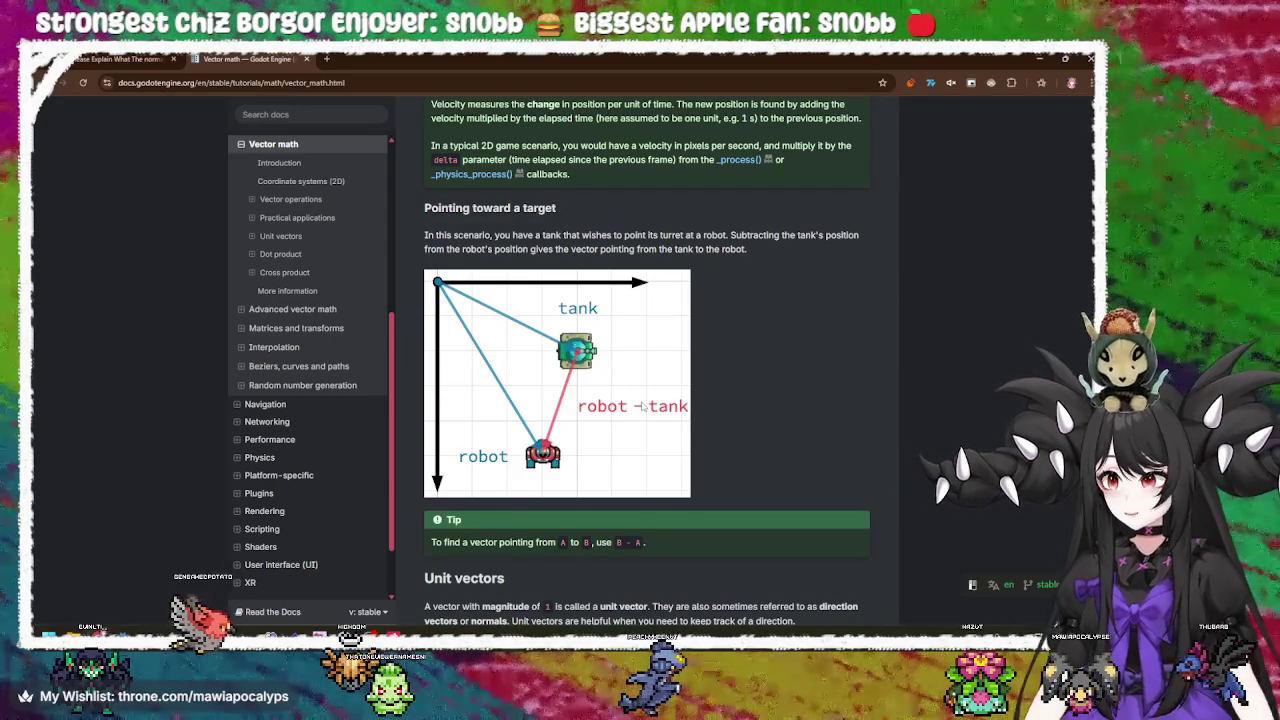
# Scroll the Vector math page through Unit vectors and Normalization to the zero-length warning.
pyautogui.scroll(-3, 850, 310)
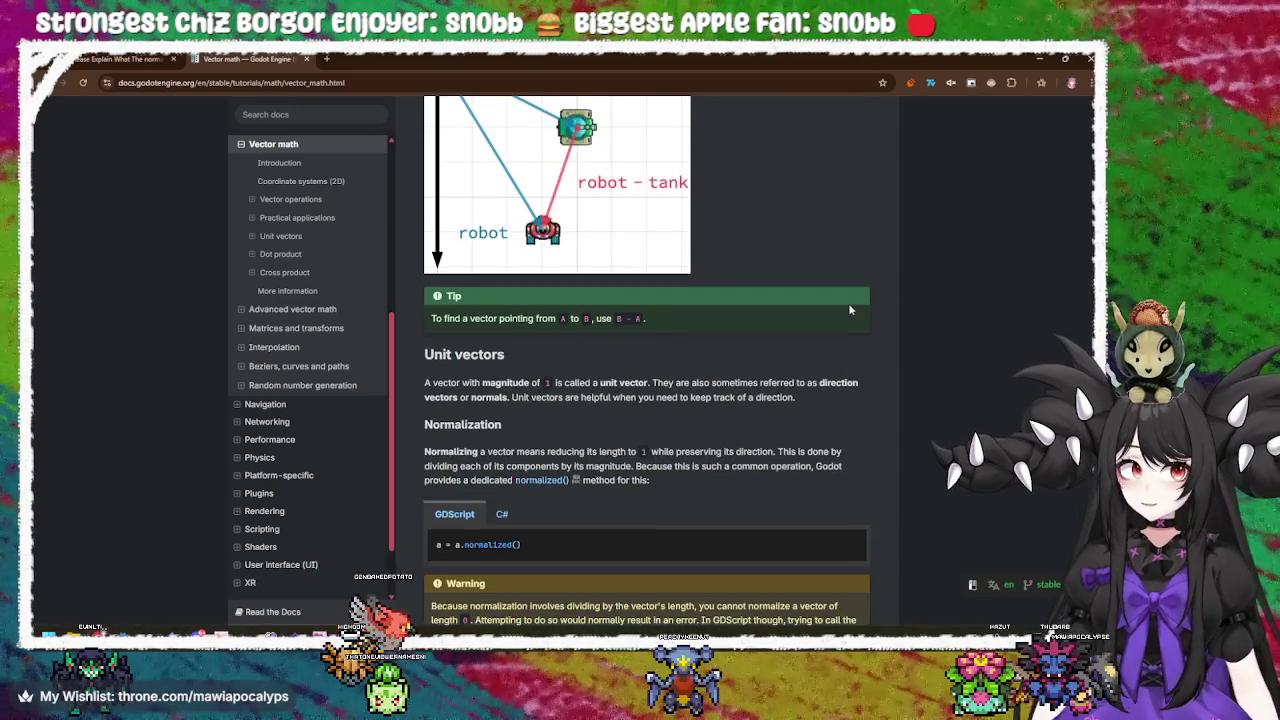
pyautogui.scroll(-1, 850, 310)
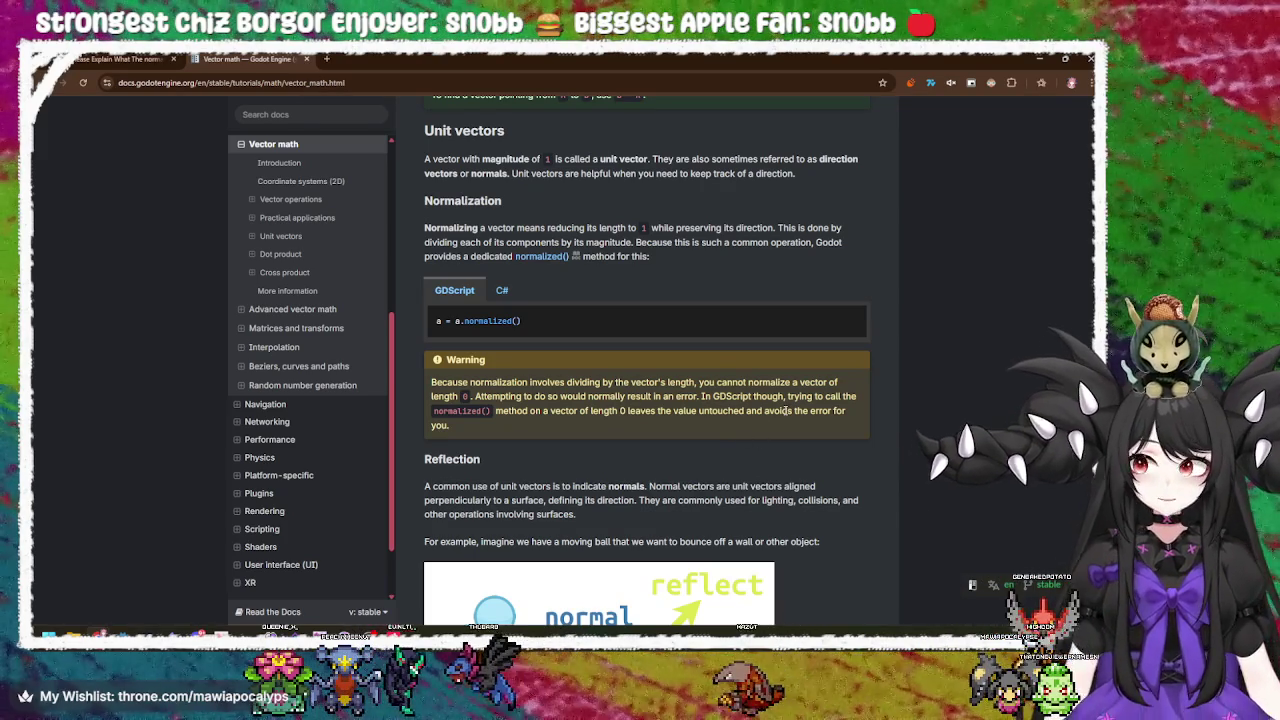
pyautogui.scroll(-1, 786, 410)
pyautogui.scroll(-1, 786, 414)
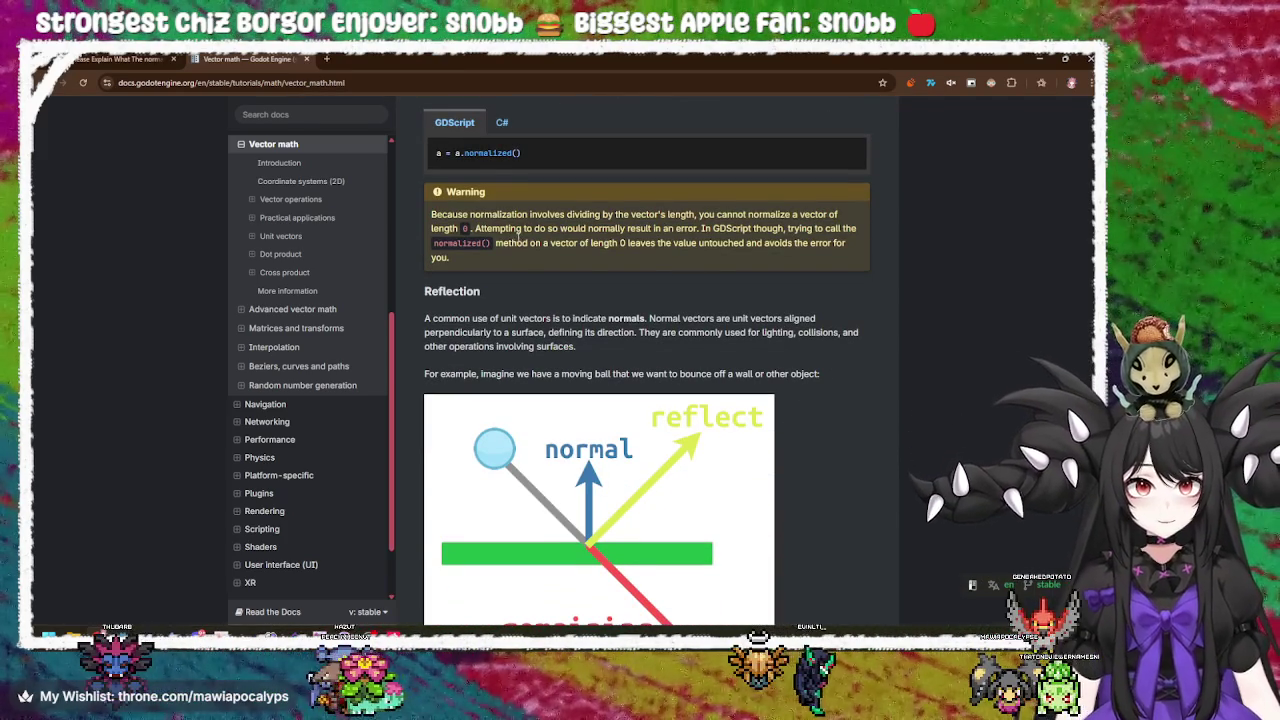
pyautogui.scroll(2, 619, 297)
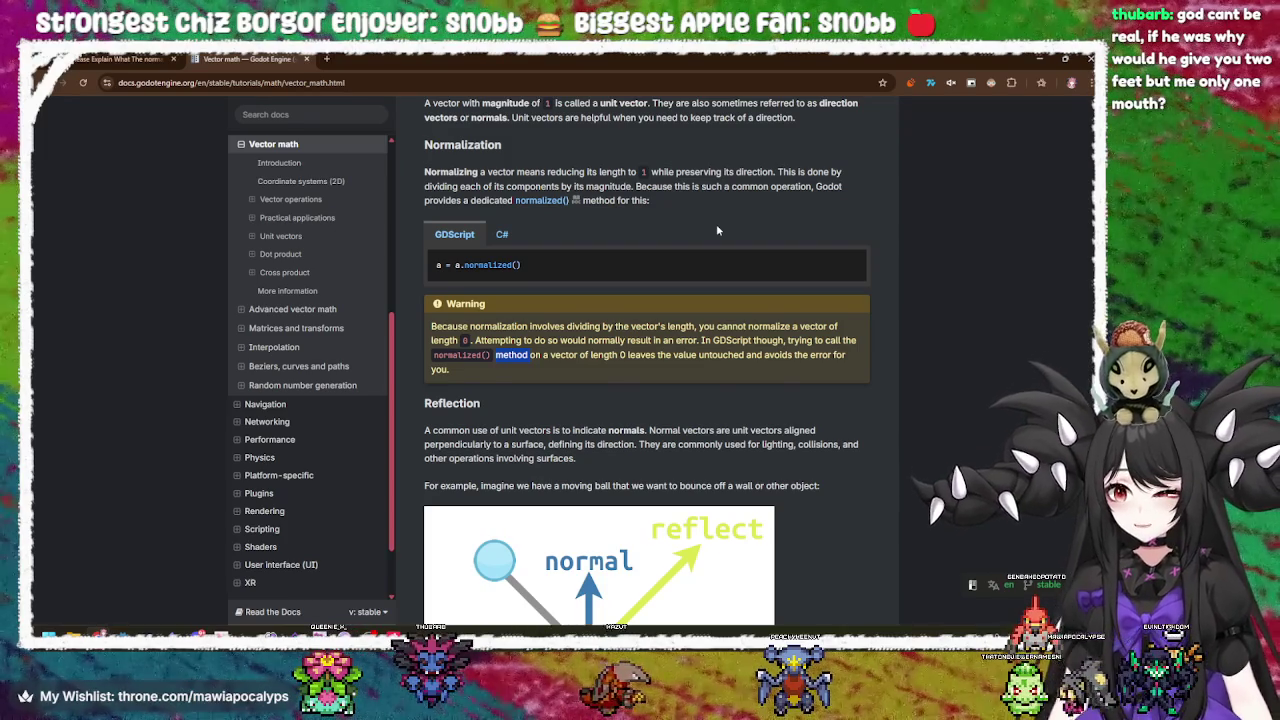
pyautogui.scroll(-2, 716, 230)
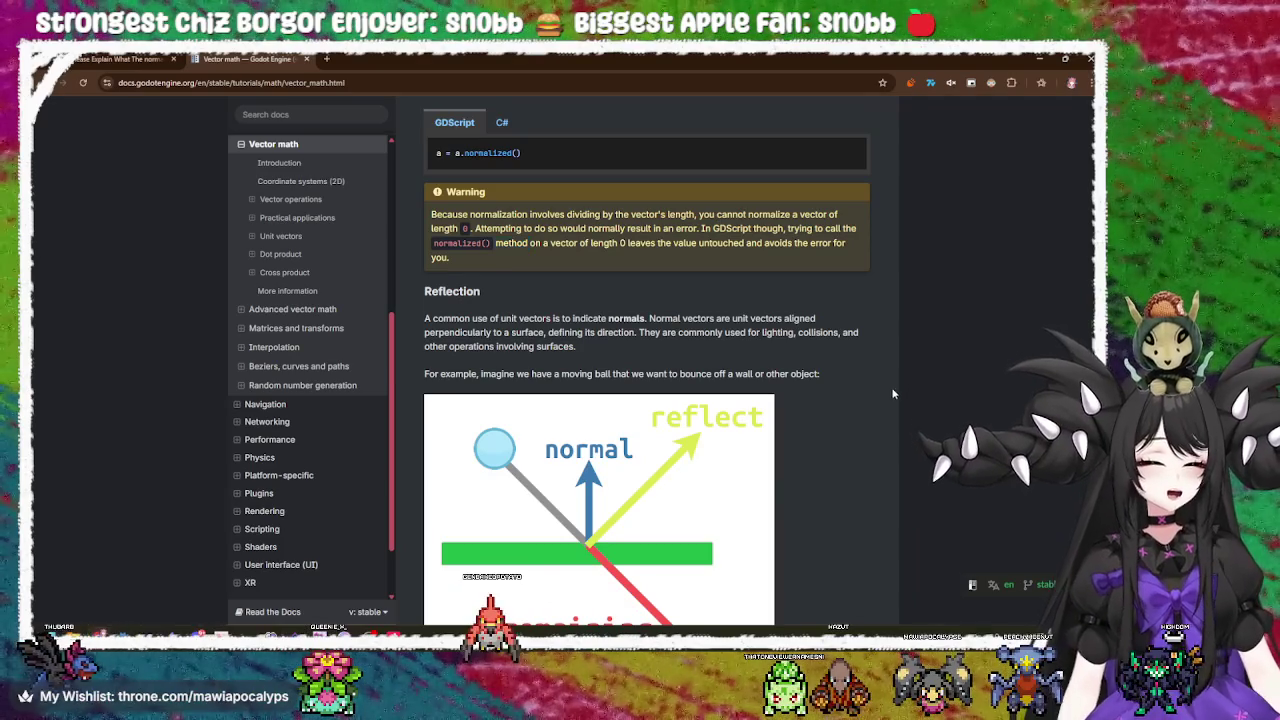
# Highlight the Reflection paragraph and the word normals to study them.
pyautogui.click(767, 325)
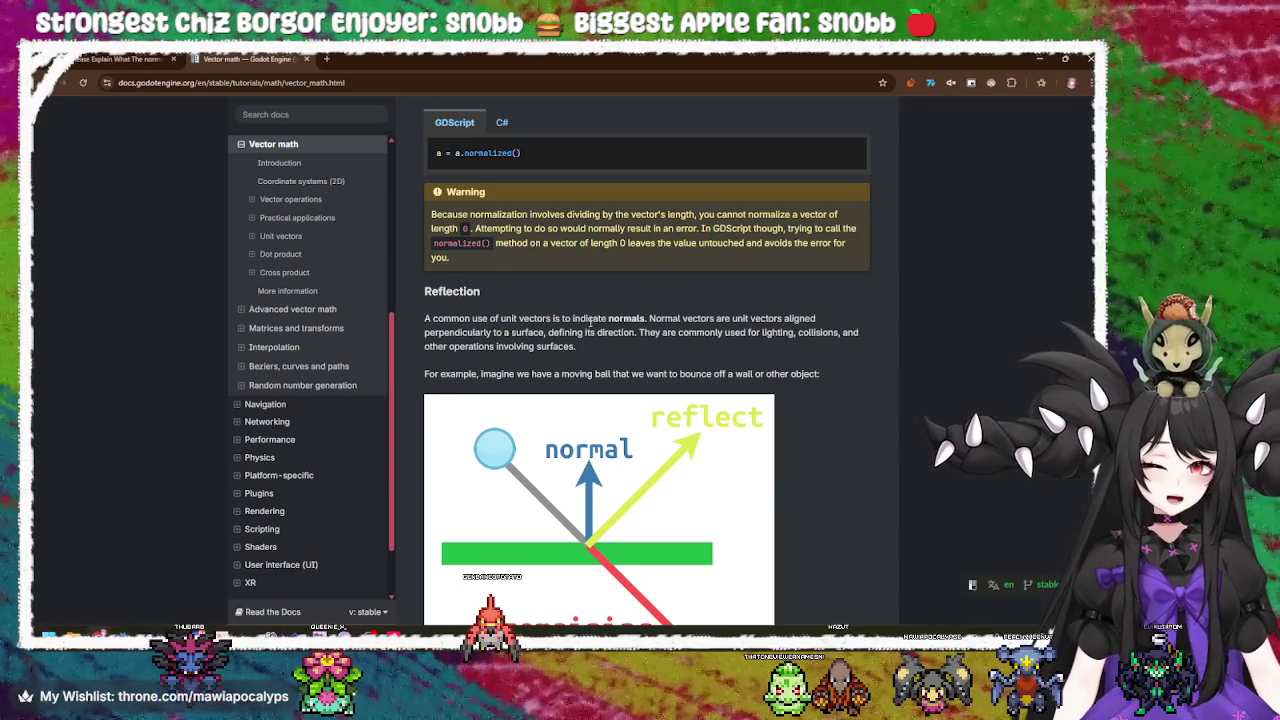
pyautogui.moveTo(424, 317)
pyautogui.mouseDown()
pyautogui.moveTo(822, 322)
pyautogui.moveTo(636, 333)
pyautogui.mouseUp()
pyautogui.click(640, 318)
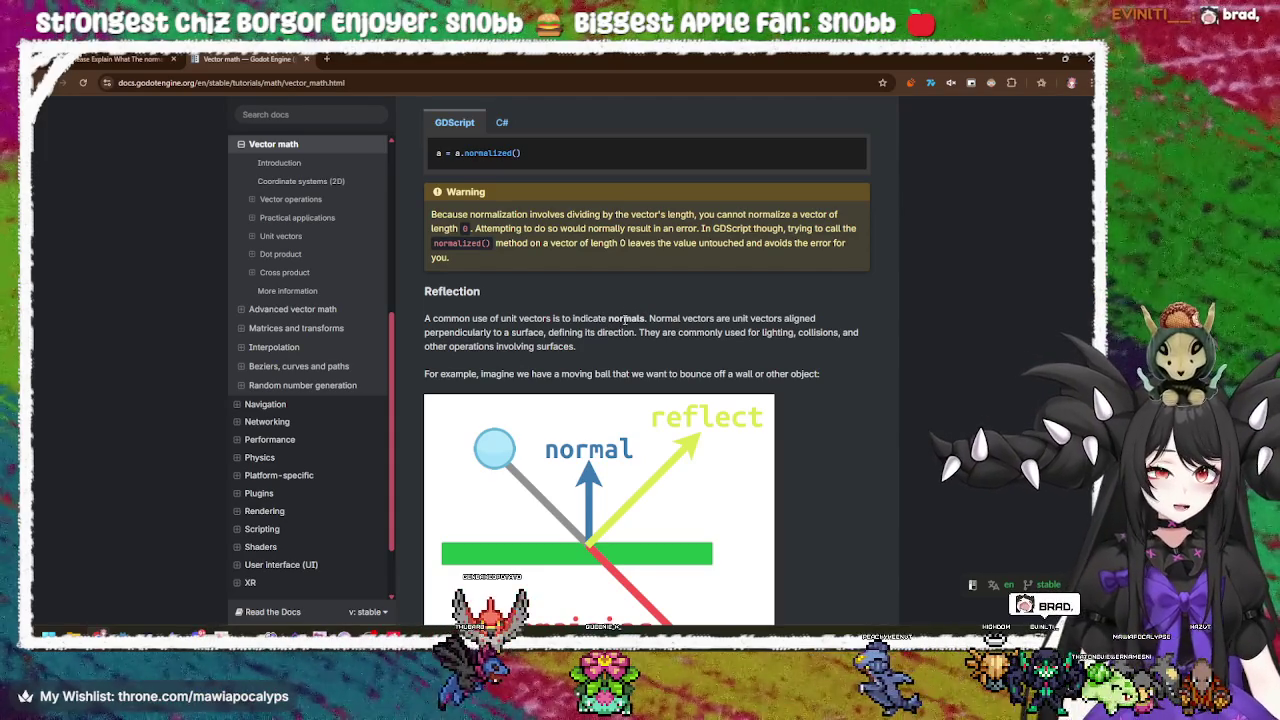
pyautogui.doubleClick(628, 318)
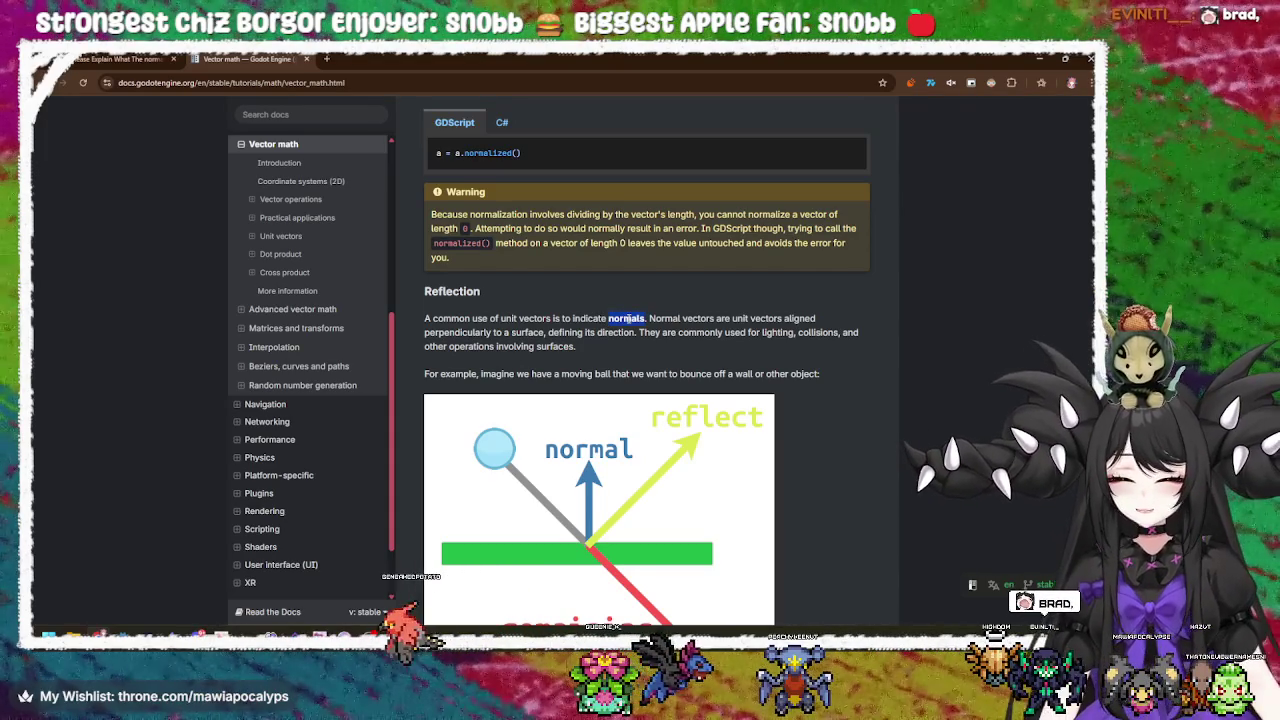
pyautogui.click(625, 321)
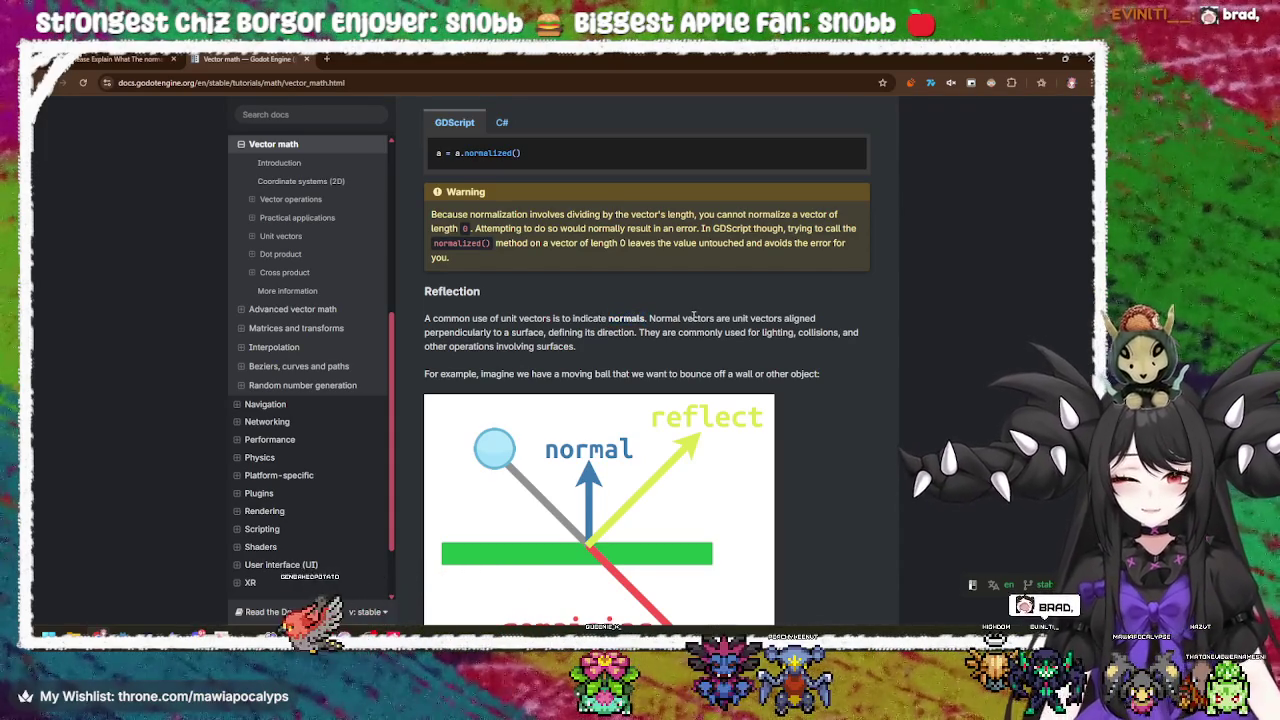
pyautogui.doubleClick(626, 320)
pyautogui.click(600, 317)
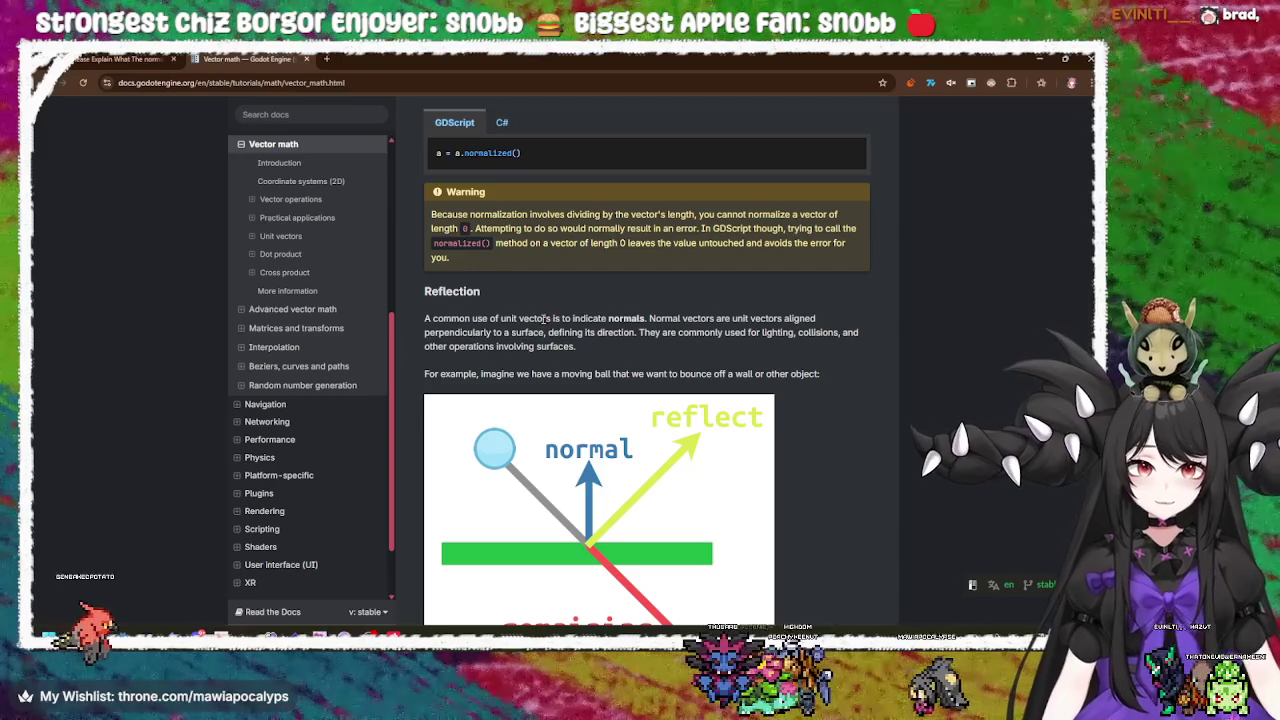
pyautogui.tripleClick(449, 319)
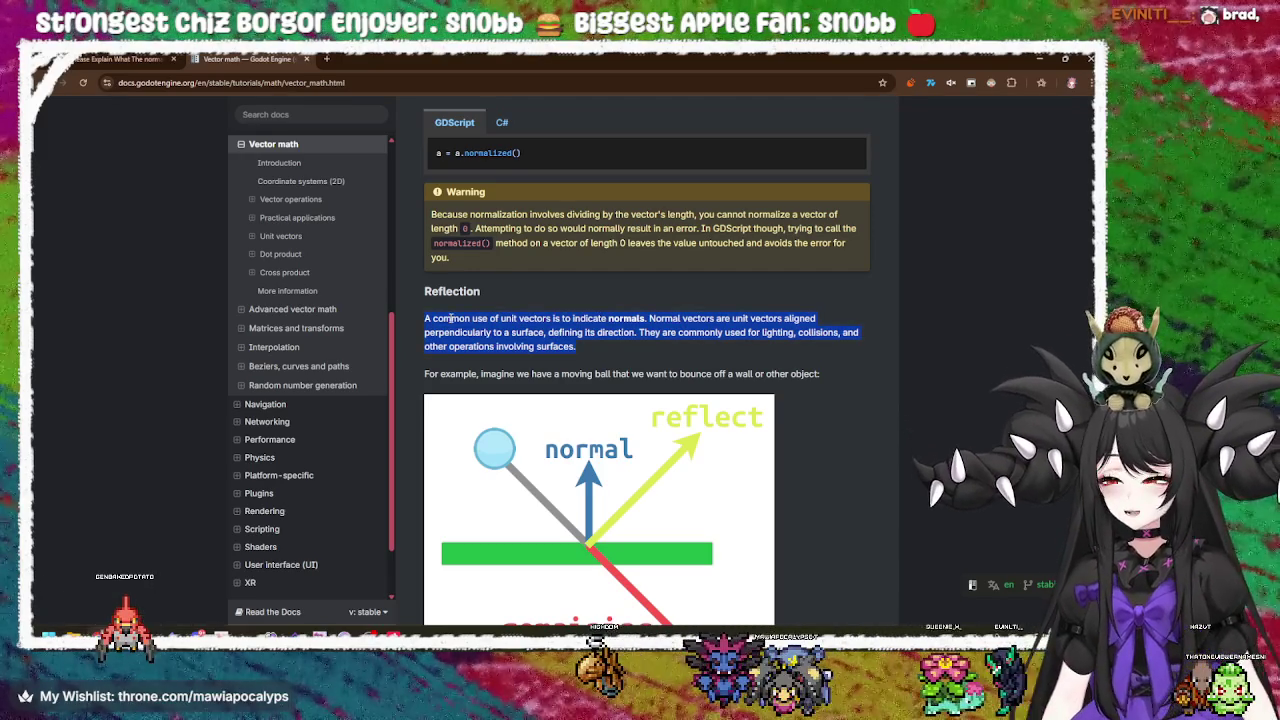
pyautogui.click(451, 318)
# Highlight the definition of normal vectors, then scroll to the bounce() code example.
pyautogui.scroll(-2, 678, 322)
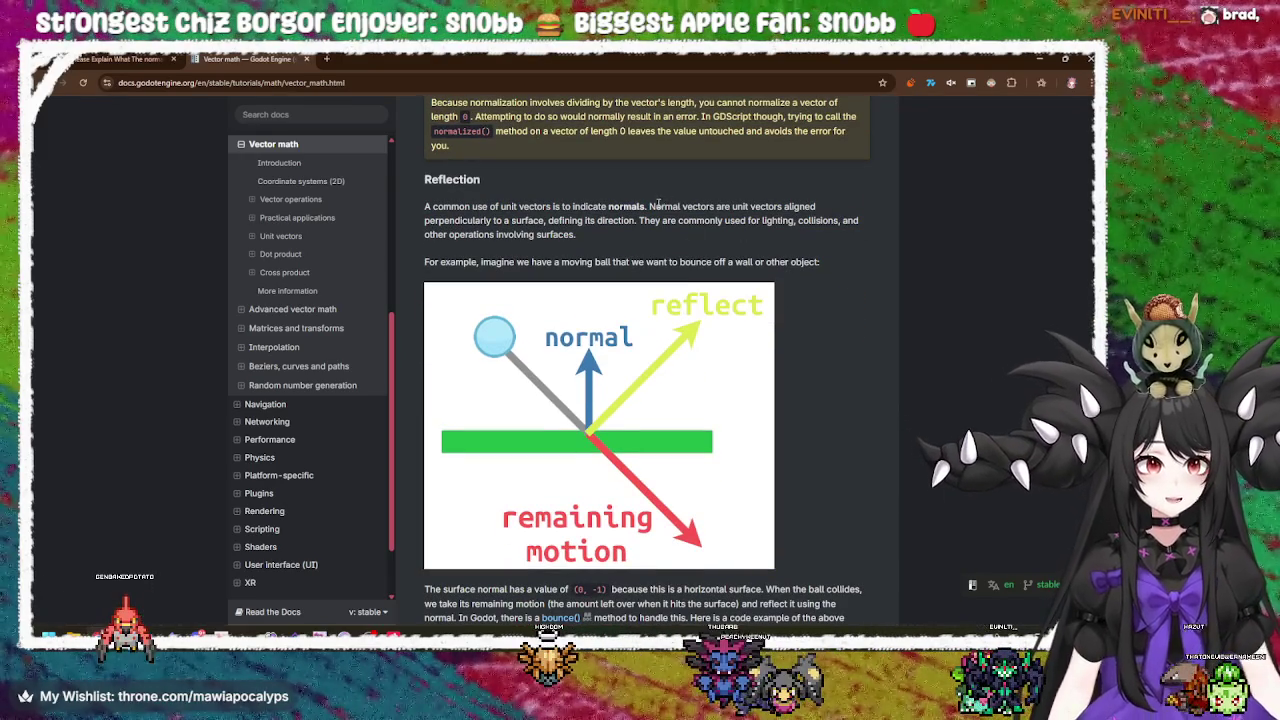
pyautogui.moveTo(675, 206)
pyautogui.mouseDown()
pyautogui.moveTo(816, 207)
pyautogui.moveTo(513, 225)
pyautogui.moveTo(718, 236)
pyautogui.moveTo(700, 222)
pyautogui.moveTo(524, 222)
pyautogui.mouseUp()
pyautogui.doubleClick(526, 221)
pyautogui.click(522, 223)
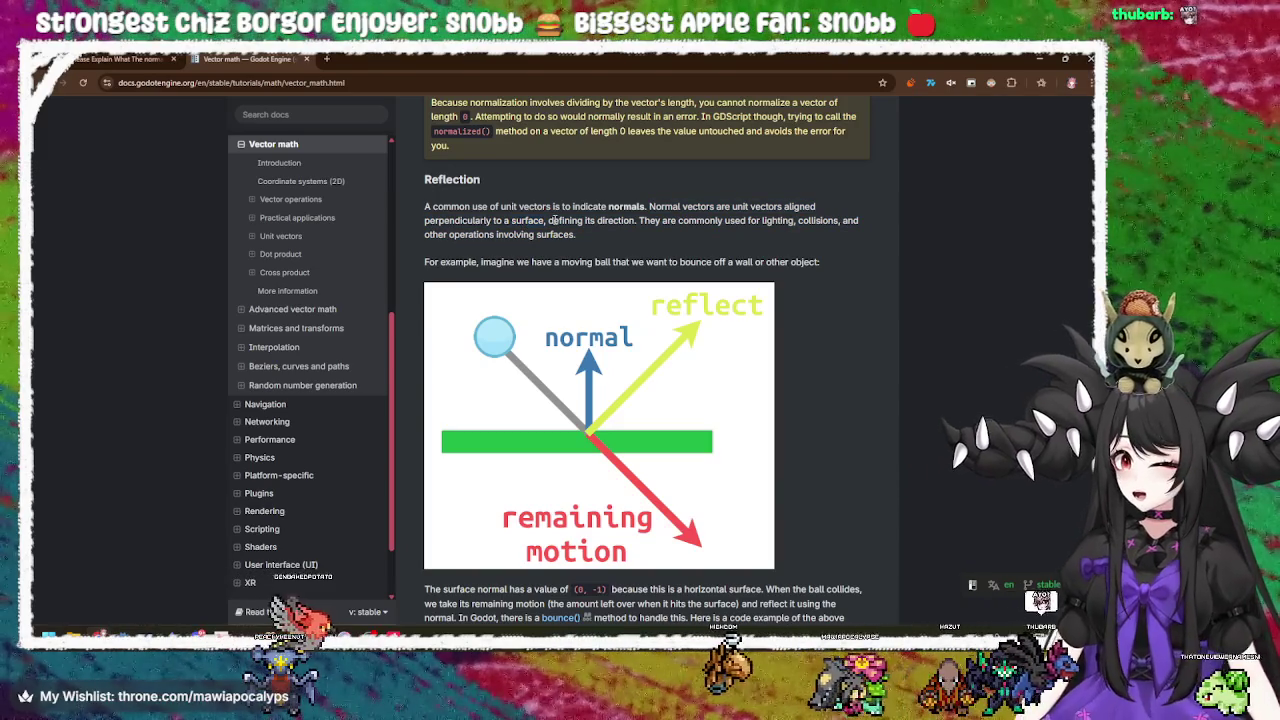
pyautogui.moveTo(651, 207)
pyautogui.mouseDown()
pyautogui.moveTo(696, 207)
pyautogui.moveTo(636, 220)
pyautogui.mouseUp()
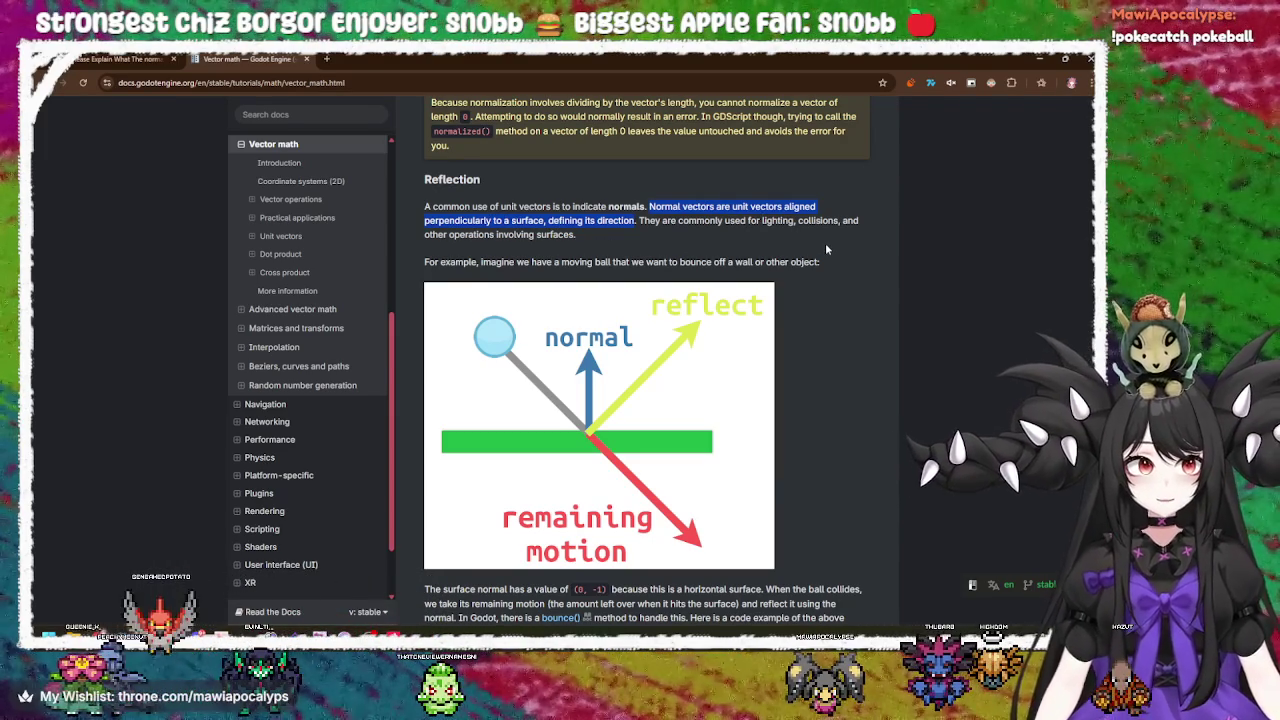
pyautogui.scroll(-3, 826, 249)
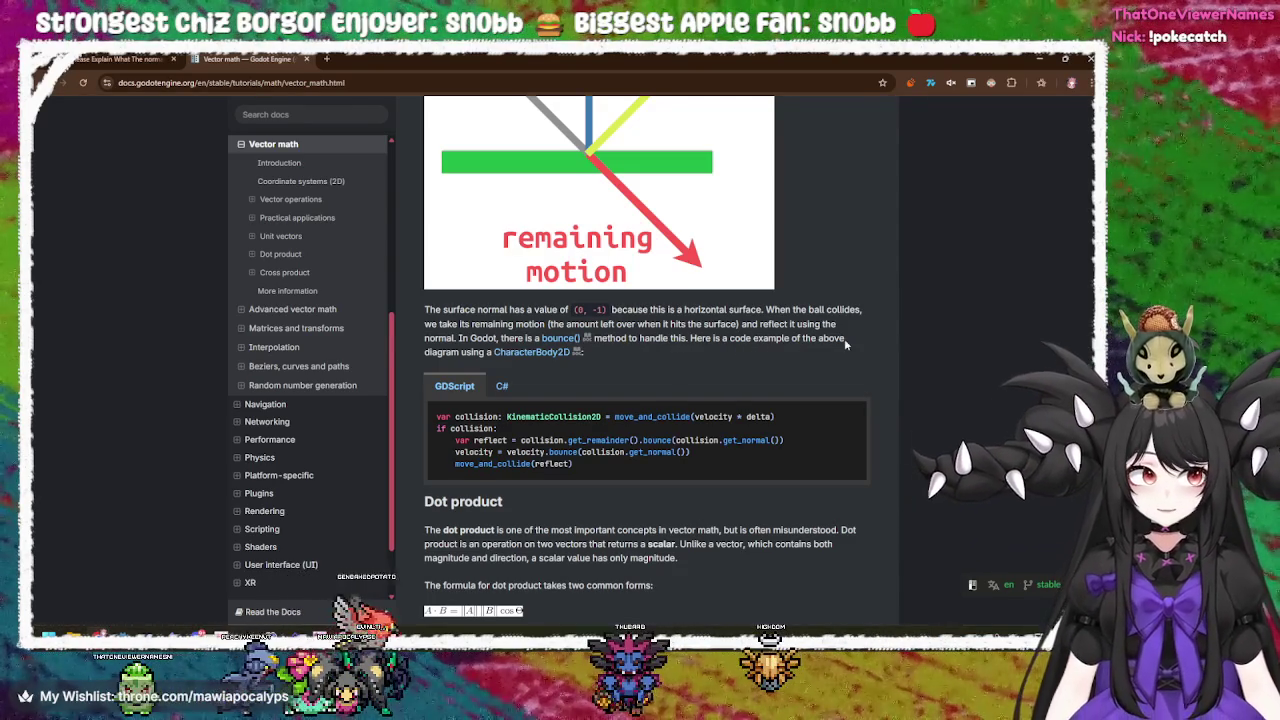
# Read the dot product formulas, glance at the normalized forum thread, then minimise the docs browser.
pyautogui.scroll(-1, 806, 364)
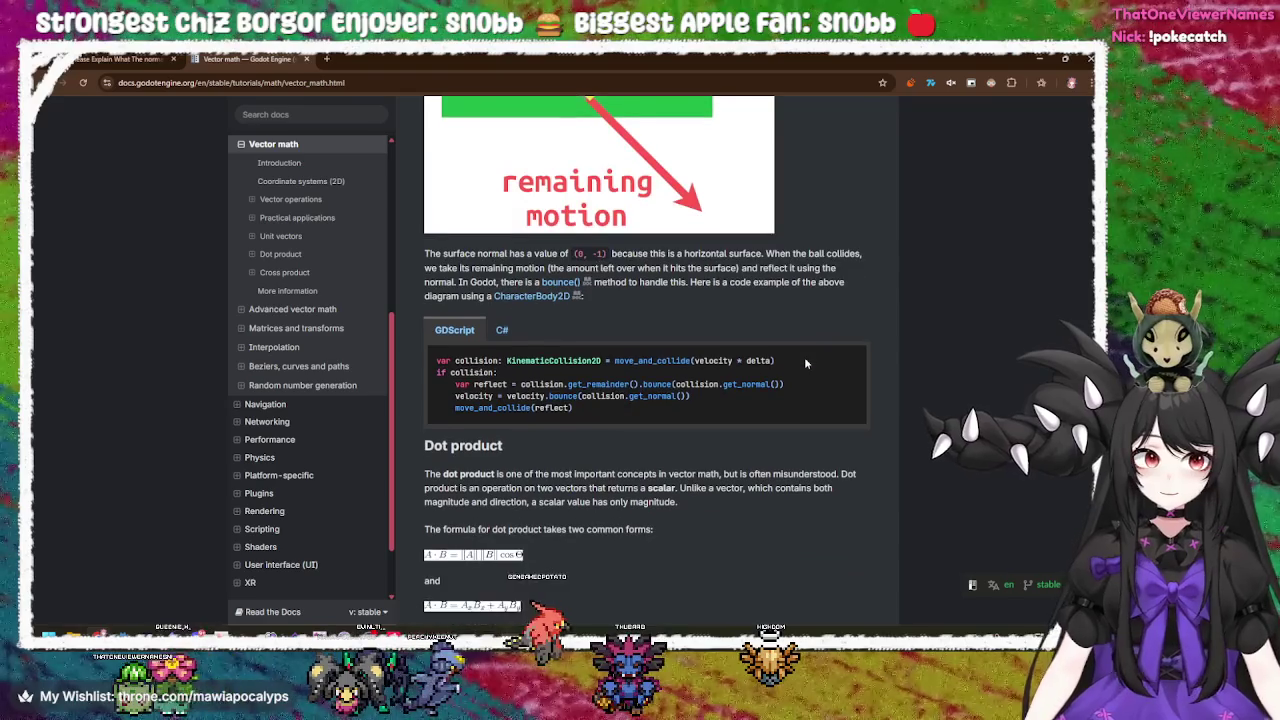
pyautogui.scroll(-1, 804, 380)
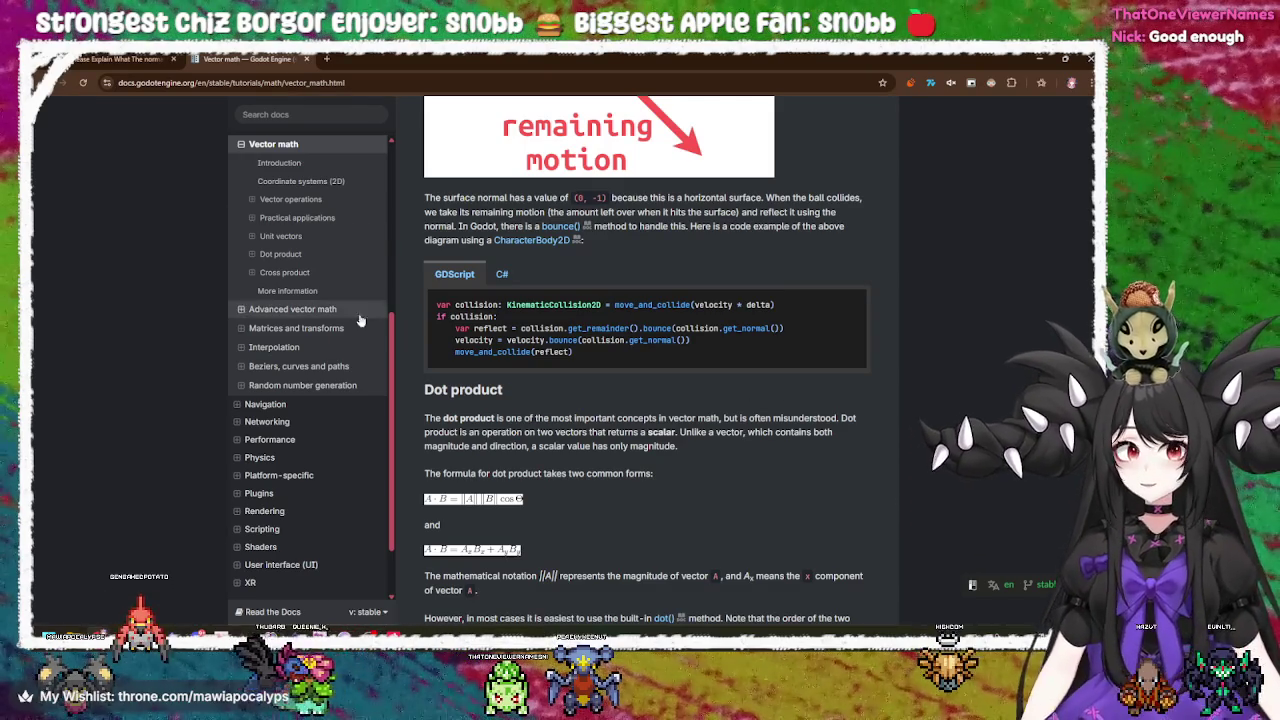
pyautogui.hotkey('ctrl', 'shift', 'Tab')
pyautogui.hotkey('ctrl', 'Tab')
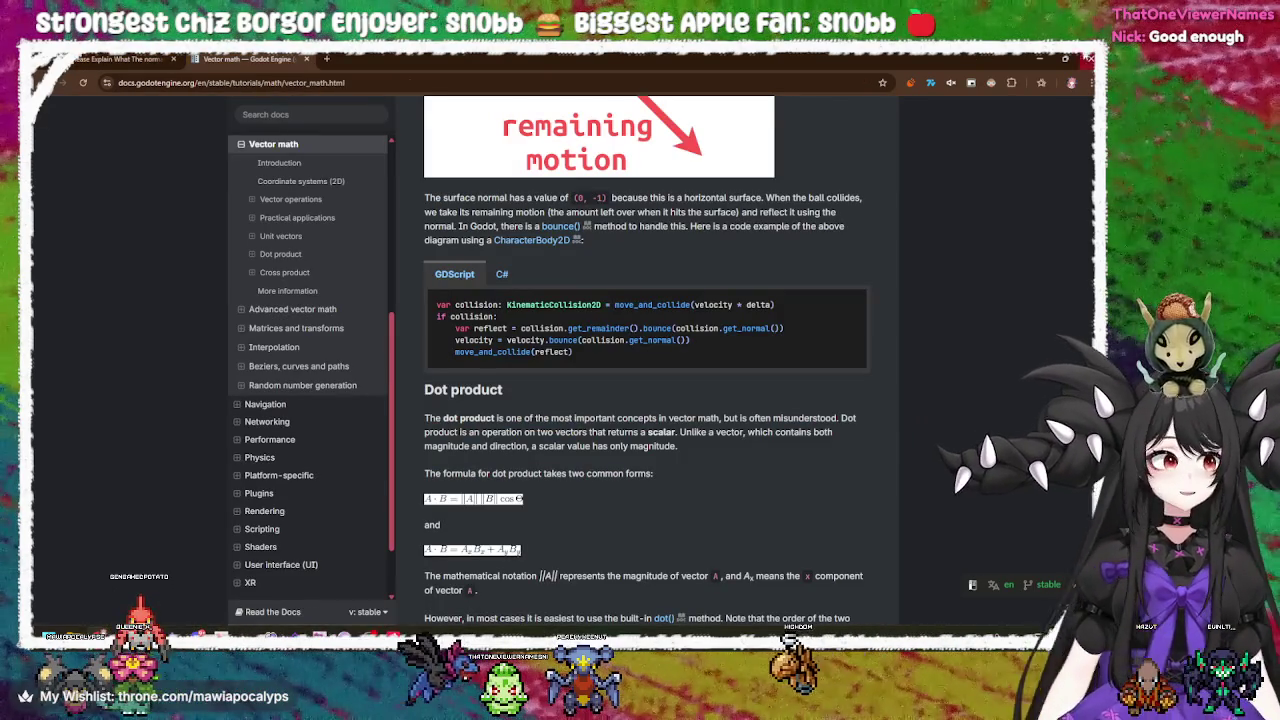
pyautogui.click(1041, 59)
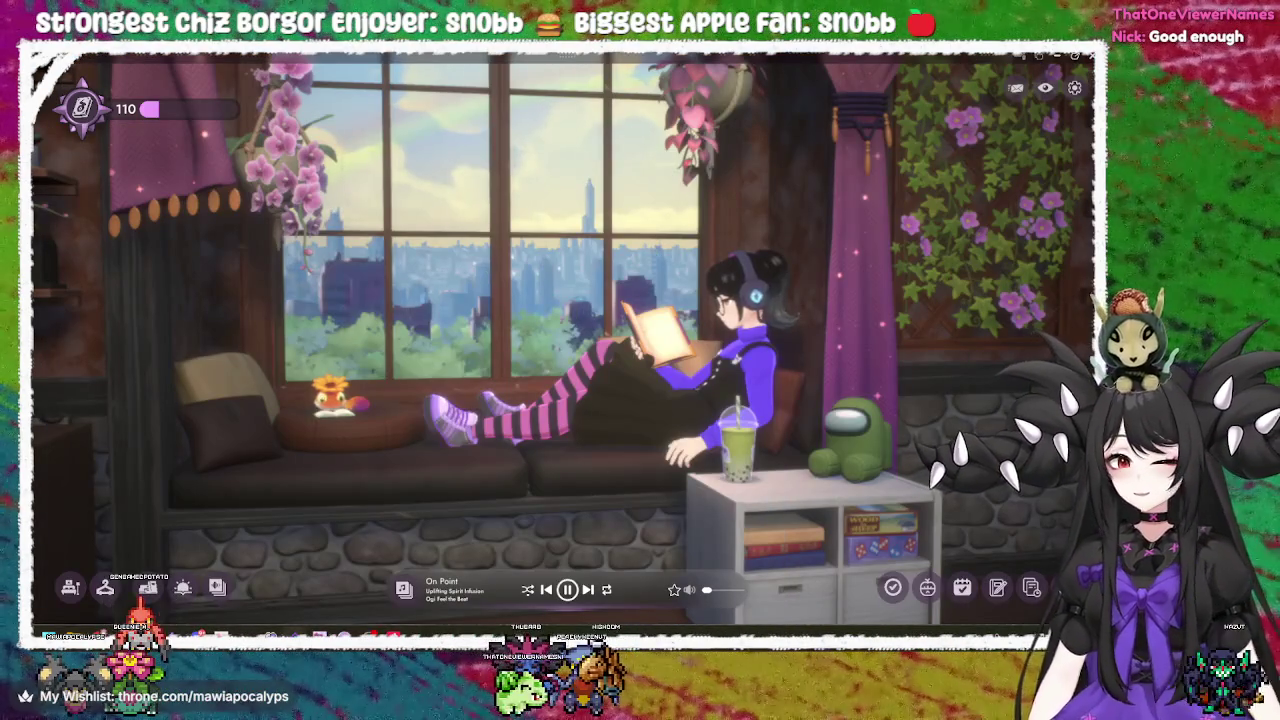
# Return to field.gd and read the normalized() documentation tooltip on line 33.
pyautogui.hotkey('alt', 'Tab')
pyautogui.hotkey('alt', 'Tab')
pyautogui.hotkey('alt', 'Tab')
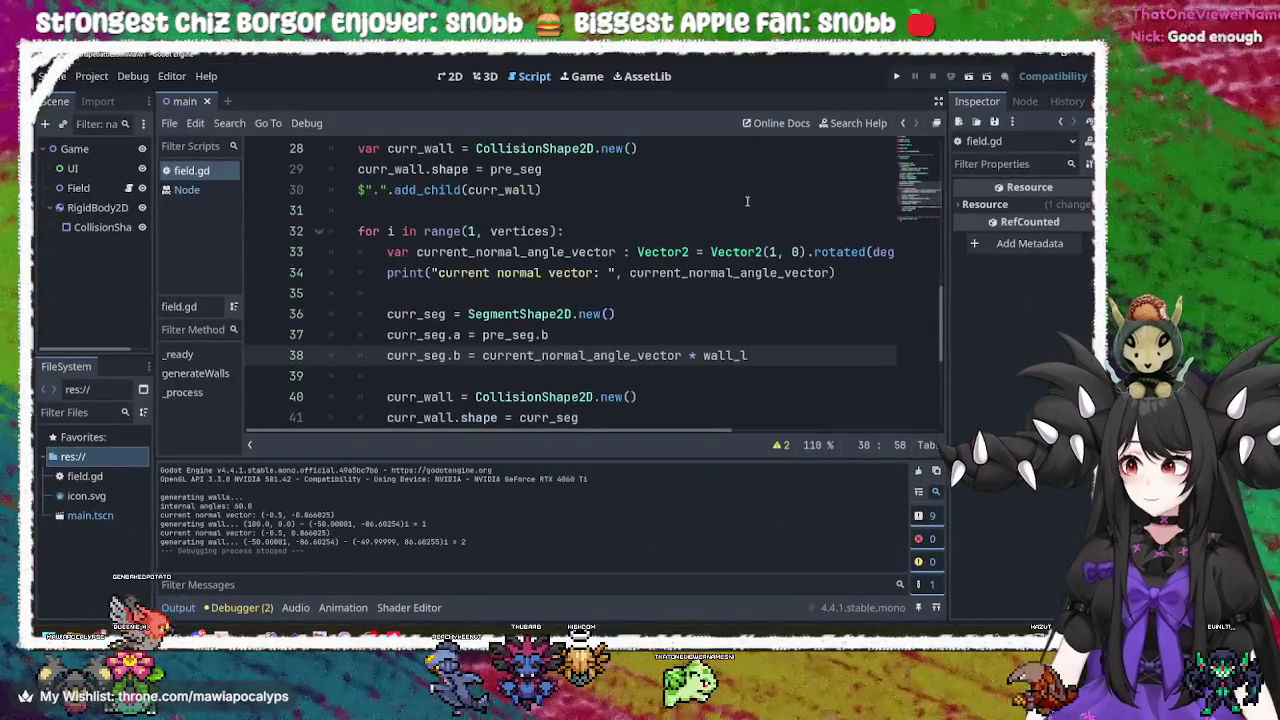
pyautogui.click(738, 252)
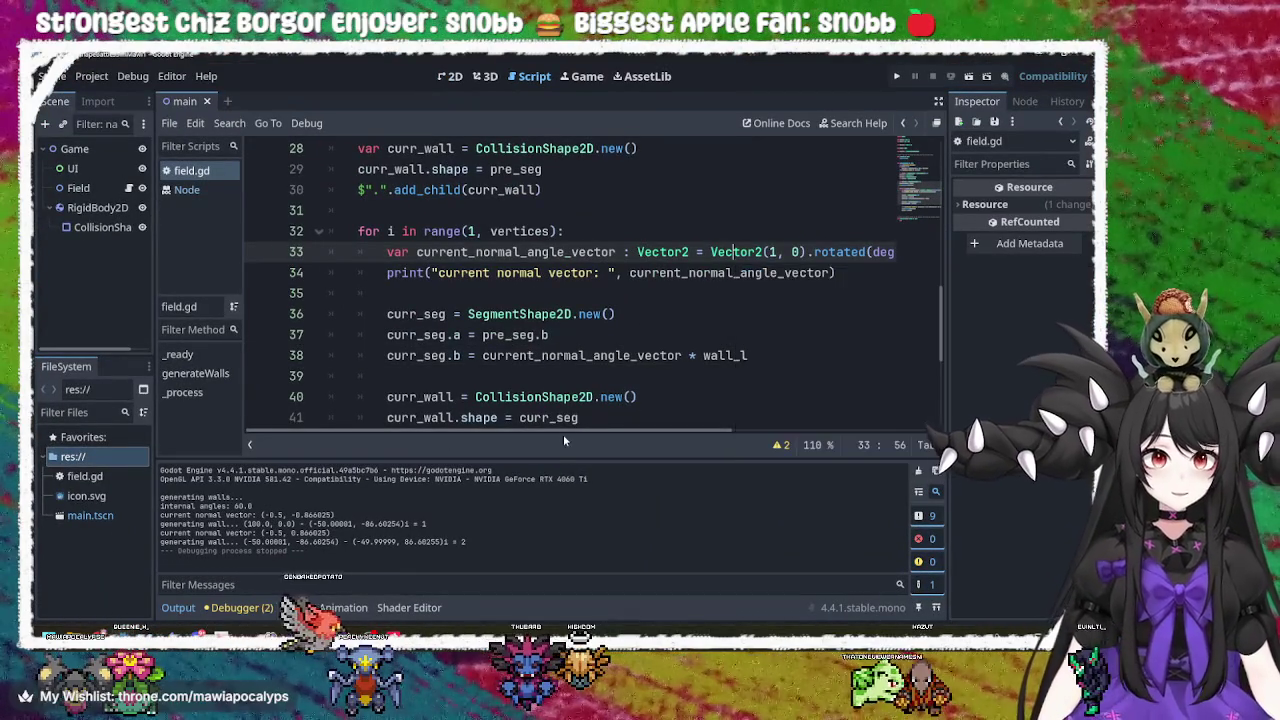
pyautogui.moveTo(563, 434); pyautogui.dragTo(828, 402)
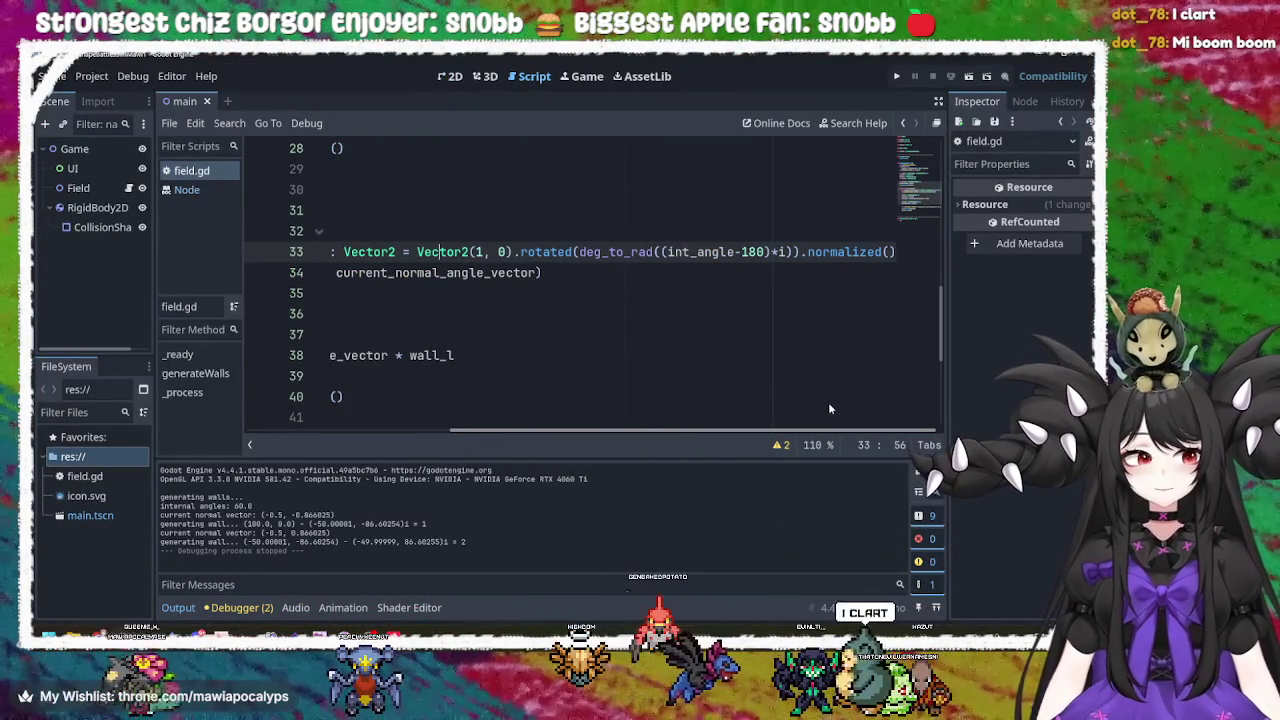
pyautogui.click(849, 251)
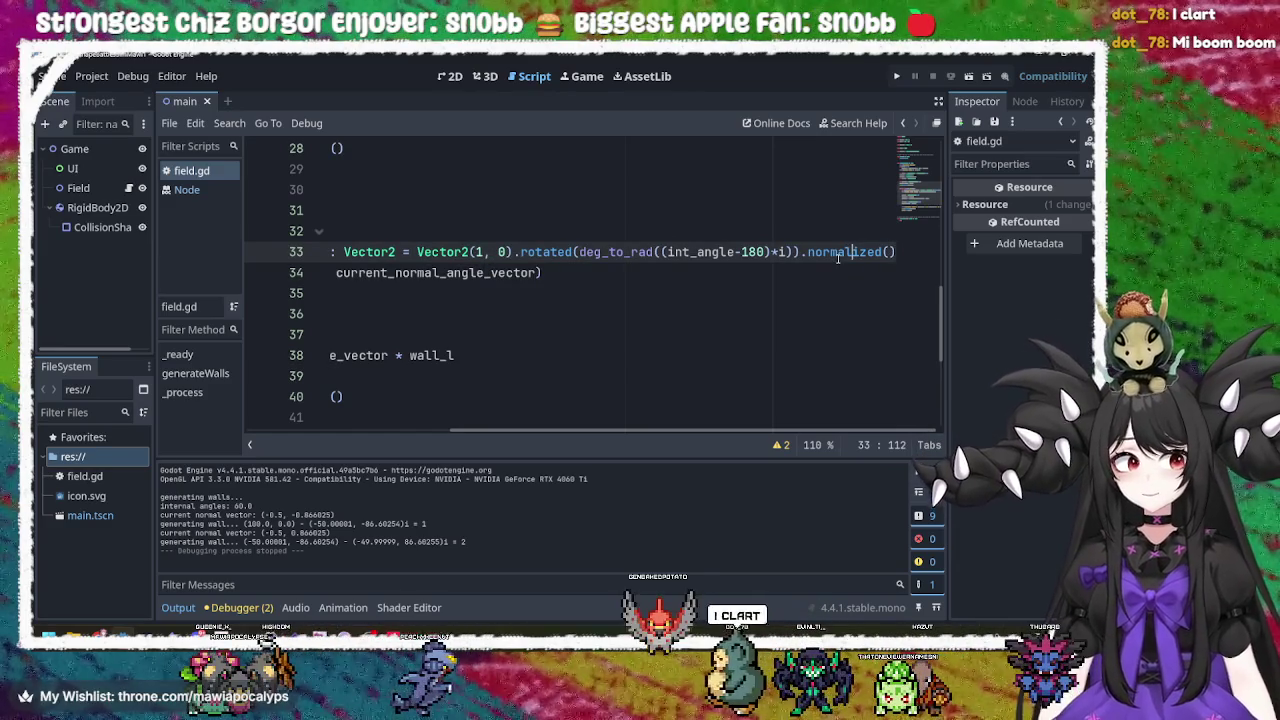
pyautogui.moveTo(838, 257)
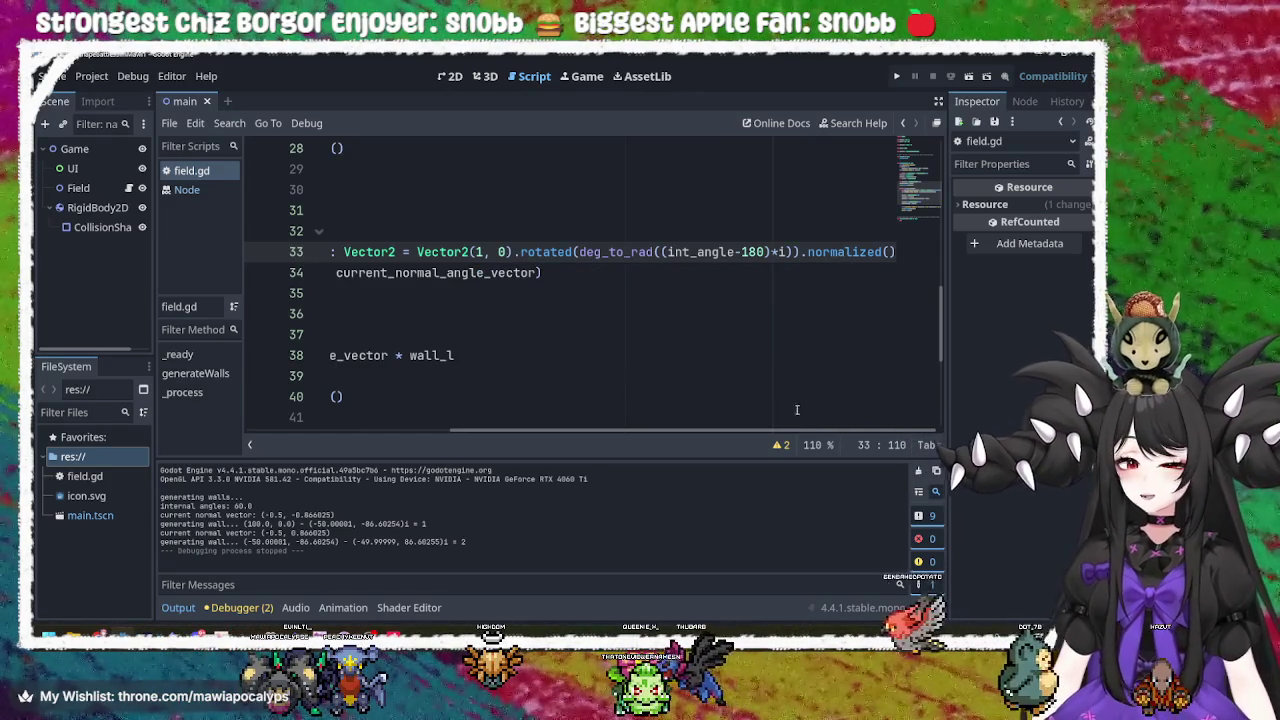
pyautogui.hscroll(-5, 850, 415)
pyautogui.hscroll(5, 897, 424)
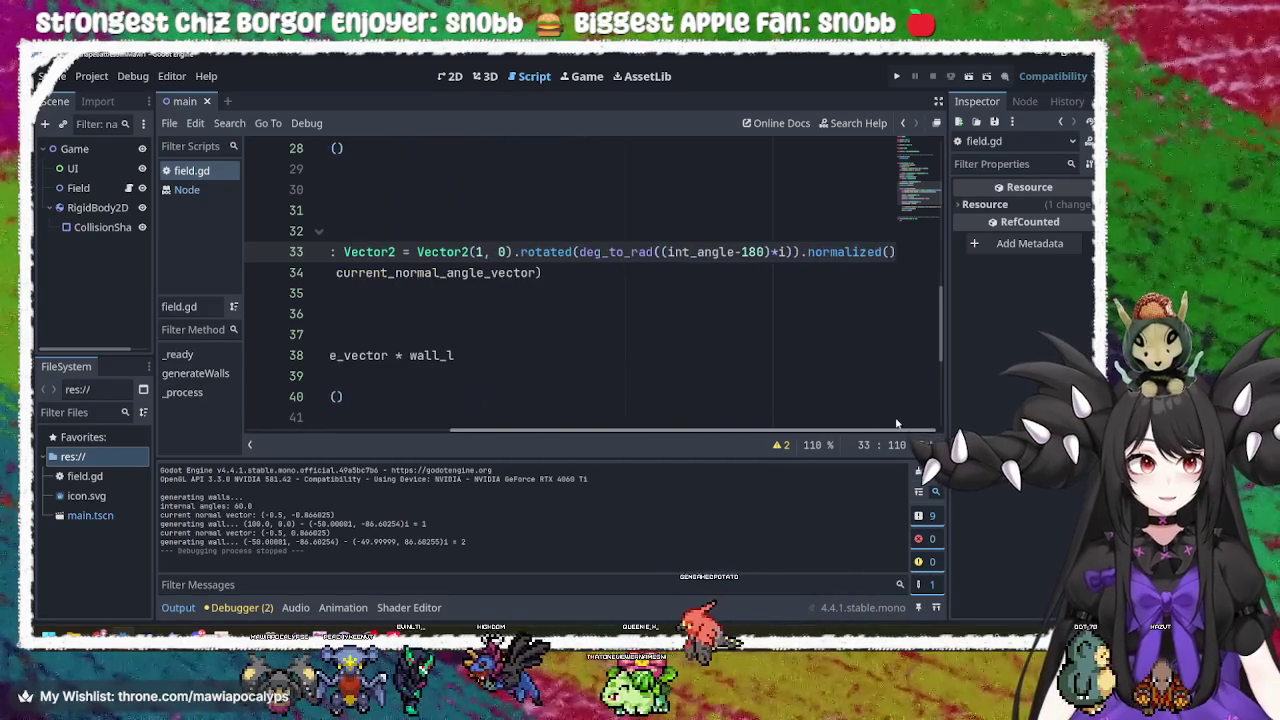
# Select normalized on line 33 and step the caret through the rotated normal-vector expression.
pyautogui.doubleClick(864, 252)
pyautogui.hscroll(-1, 768, 428)
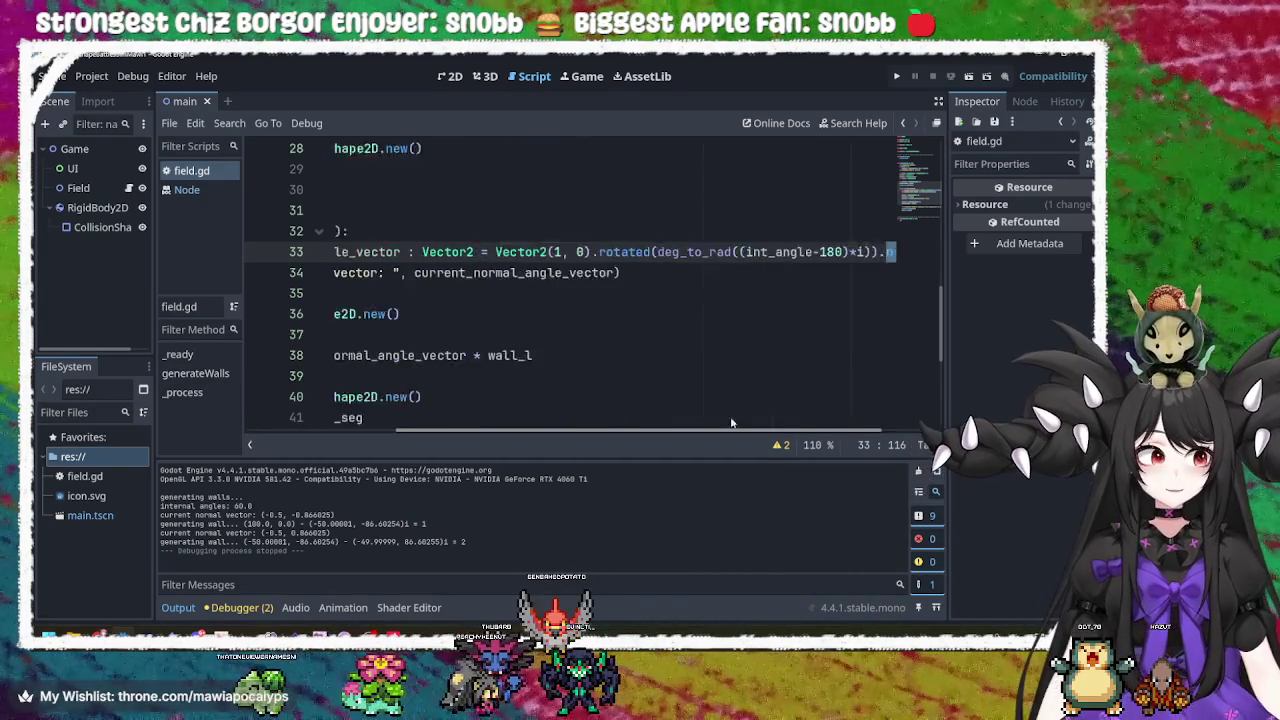
pyautogui.hscroll(-5, 768, 428)
pyautogui.hscroll(5, 900, 401)
pyautogui.click(873, 250)
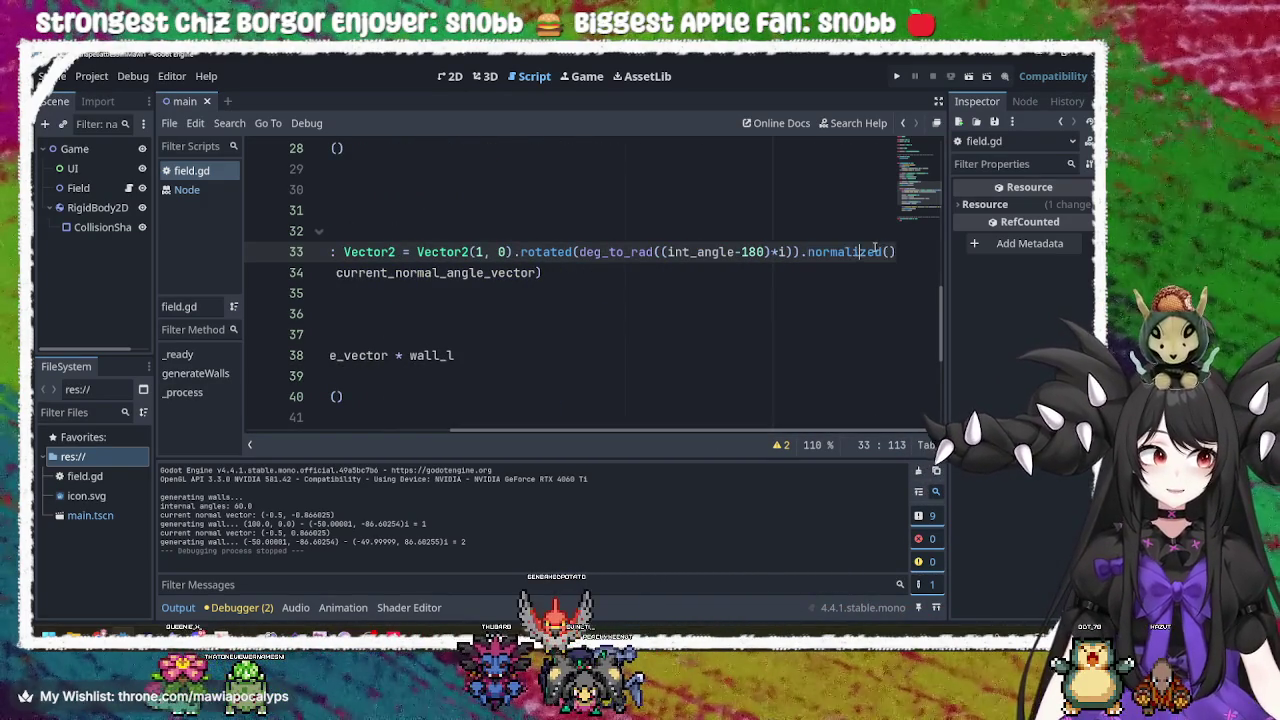
pyautogui.press('End')
pyautogui.moveTo(878, 245)
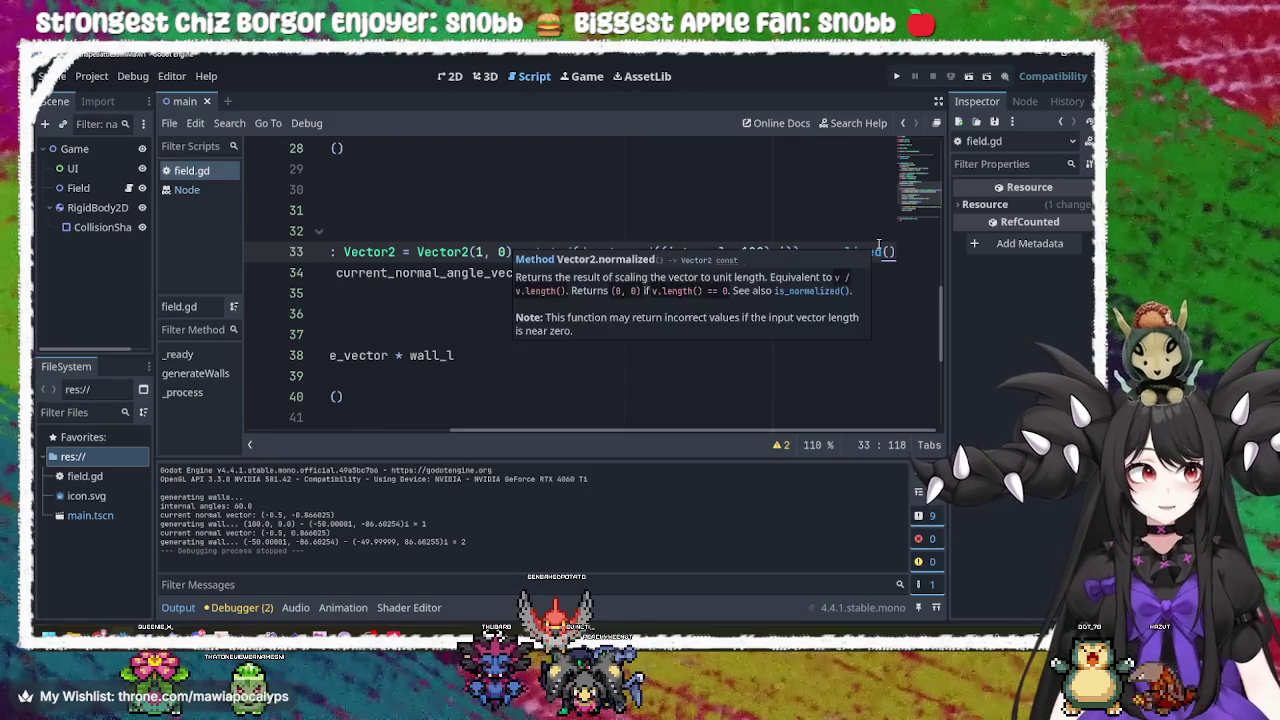
pyautogui.press('Left')
pyautogui.press('Left')
pyautogui.press('Left')
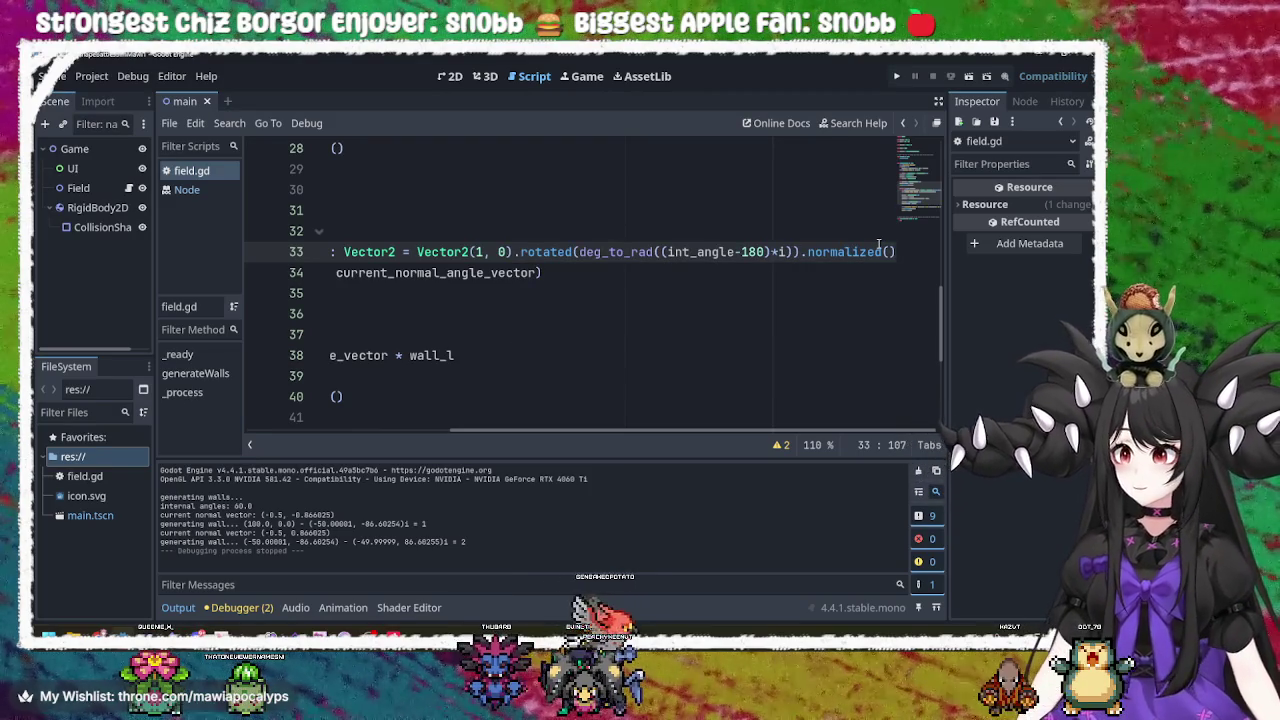
pyautogui.press('Left')
pyautogui.press('Left')
pyautogui.press('Left')
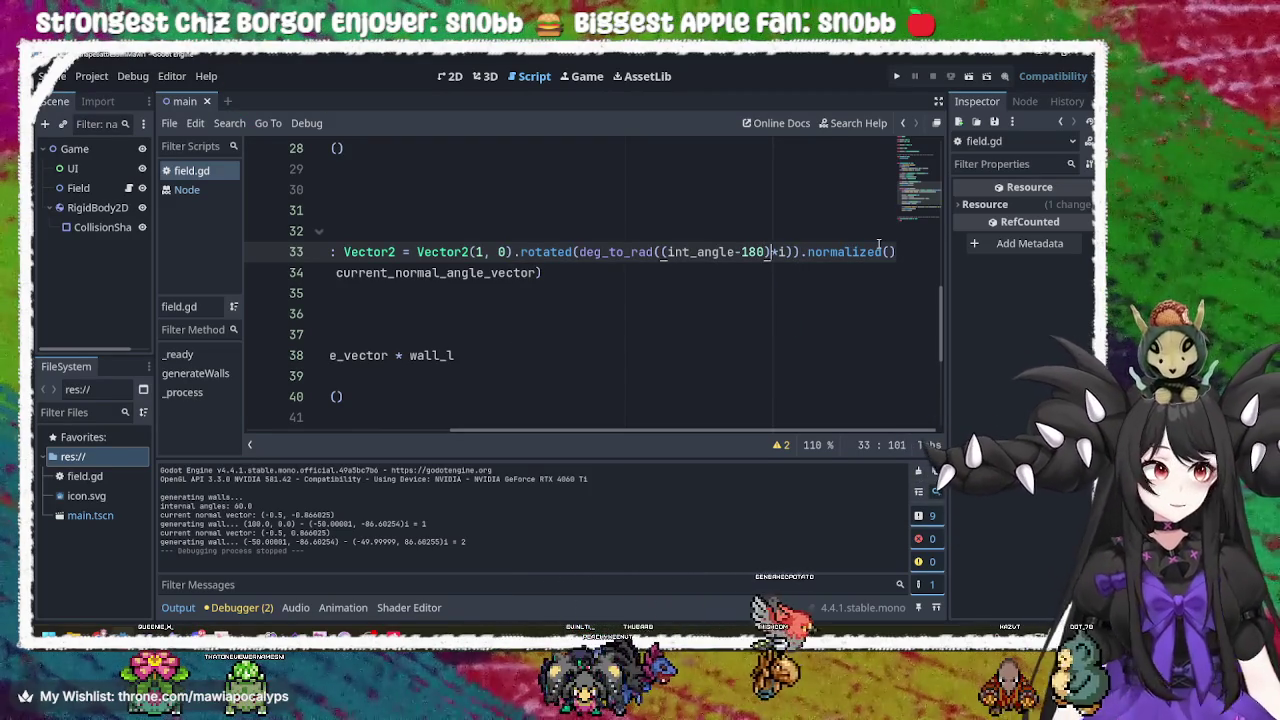
pyautogui.press('Right')
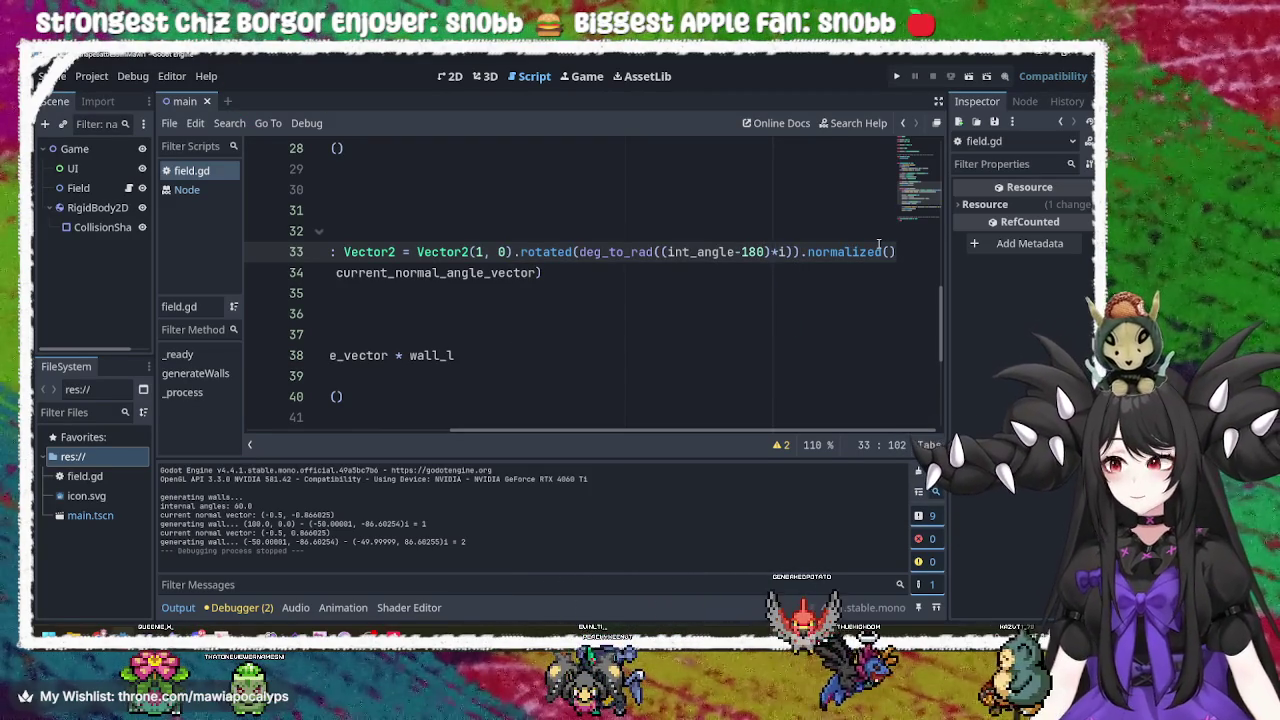
pyautogui.press('Right')
pyautogui.press('Right')
pyautogui.press('Right')
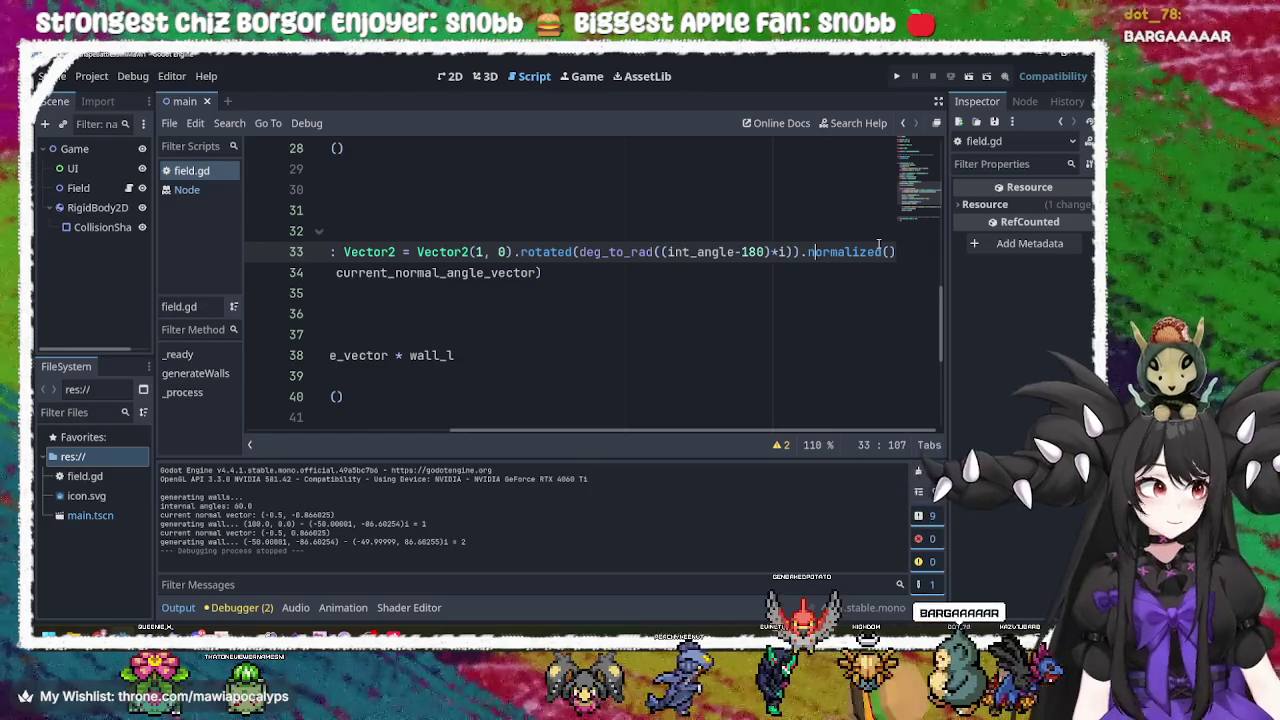
pyautogui.press('Down')
pyautogui.press('Home')
pyautogui.press('Home')
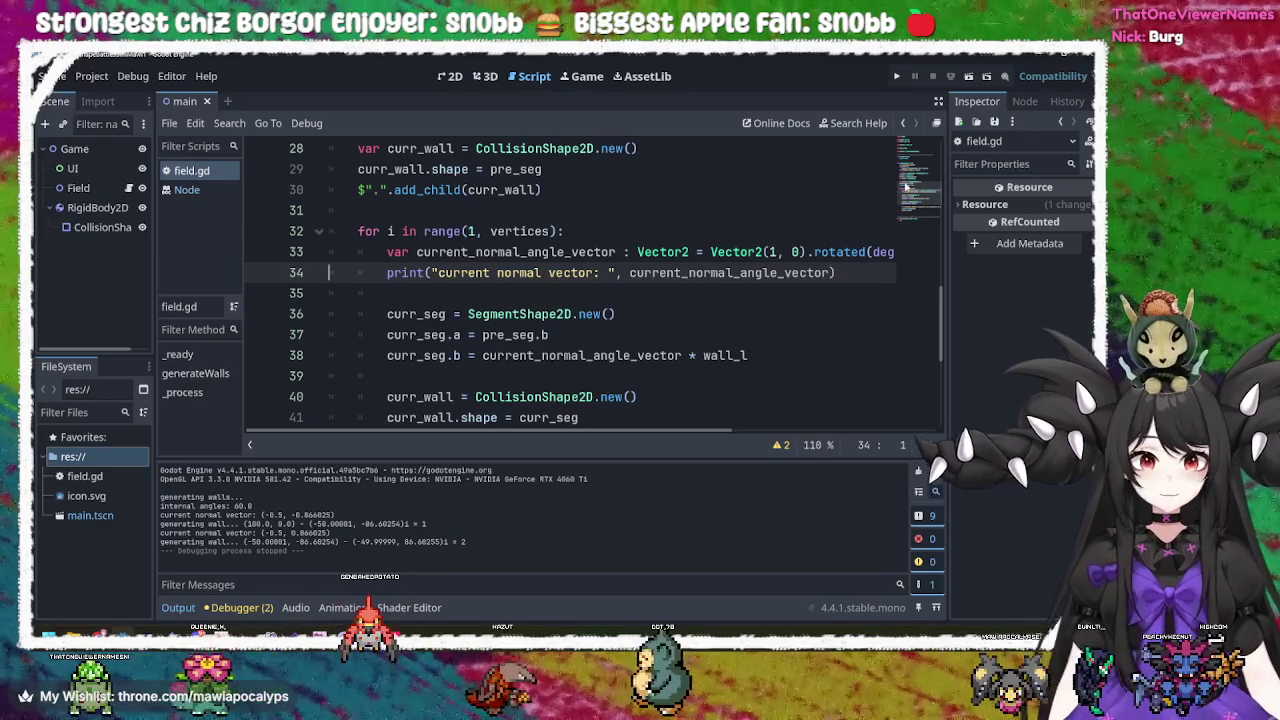
# Review line 33, the print line 34 and the for loop on line 32, then list open windows.
pyautogui.moveTo(440, 252); pyautogui.dragTo(960, 251)
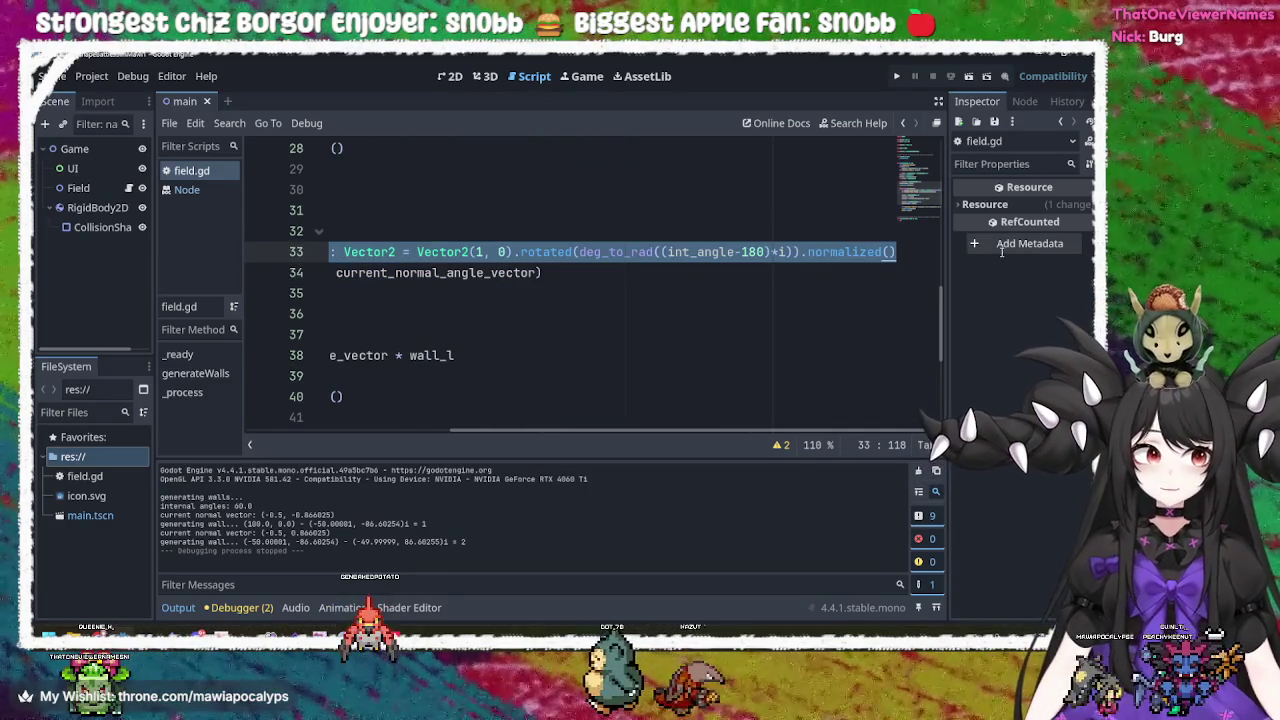
pyautogui.click(556, 275)
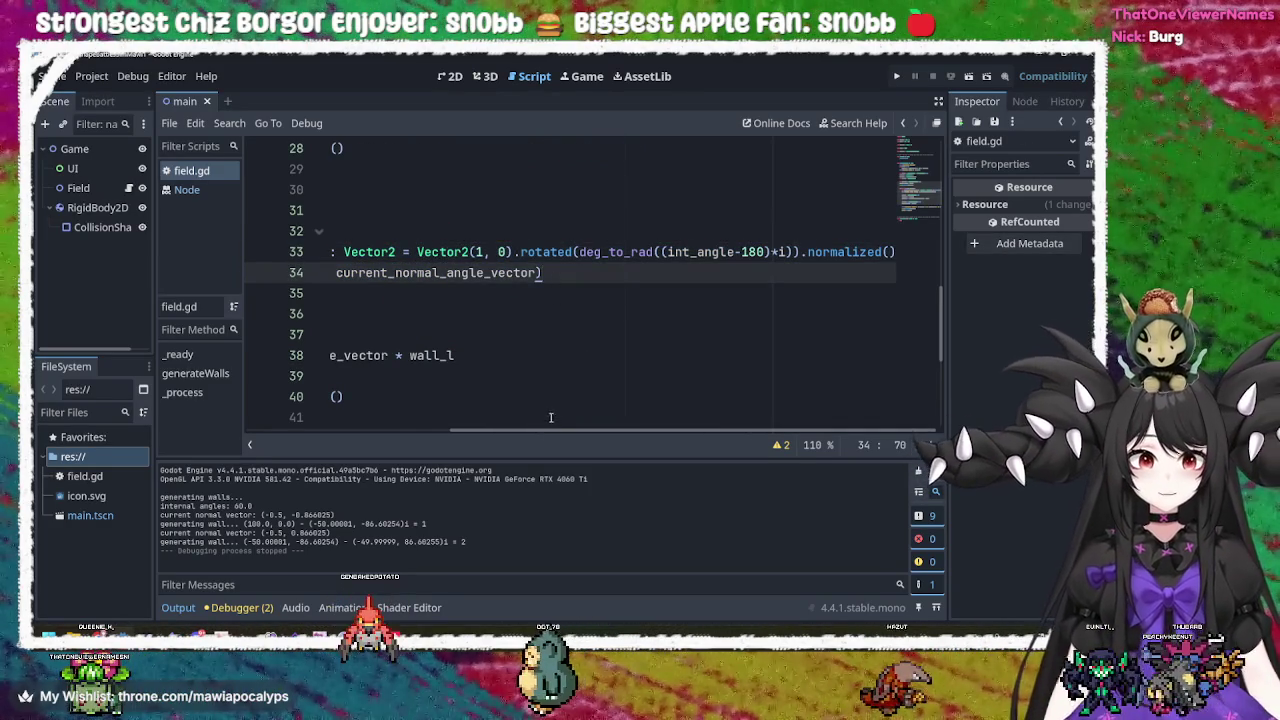
pyautogui.moveTo(560, 431); pyautogui.dragTo(353, 413)
pyautogui.hscroll(3, 353, 413)
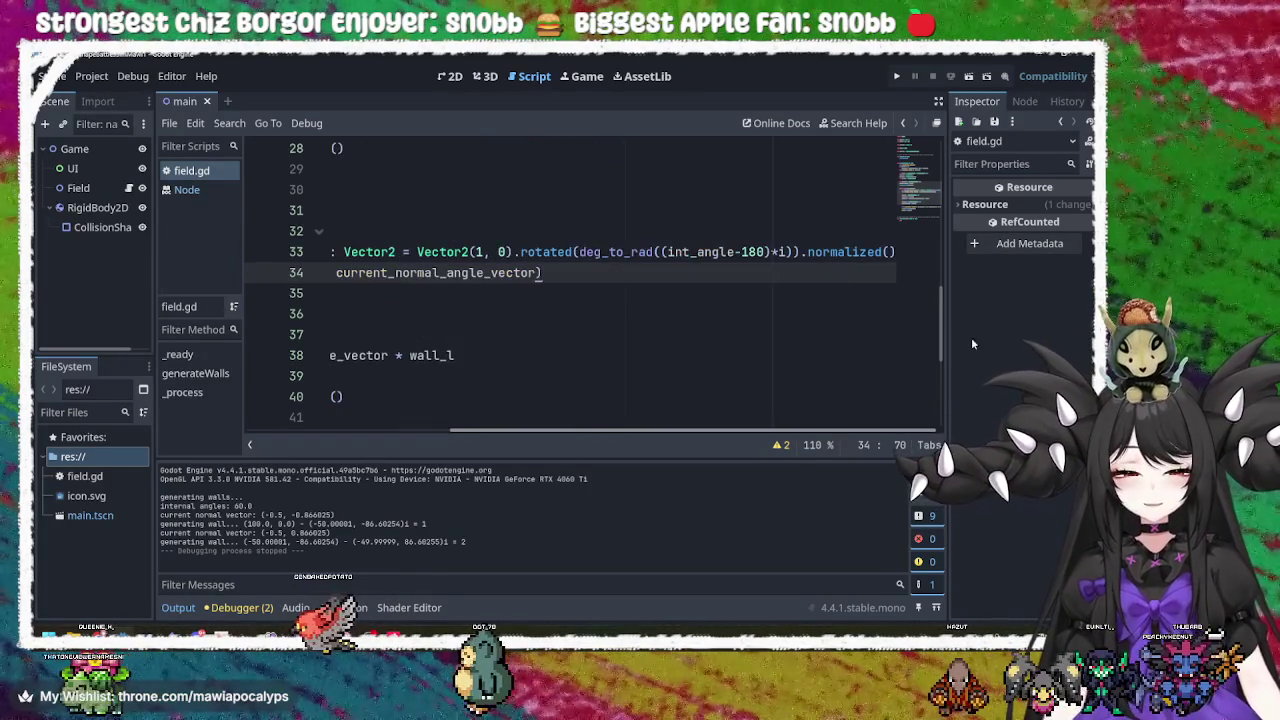
pyautogui.click(889, 252)
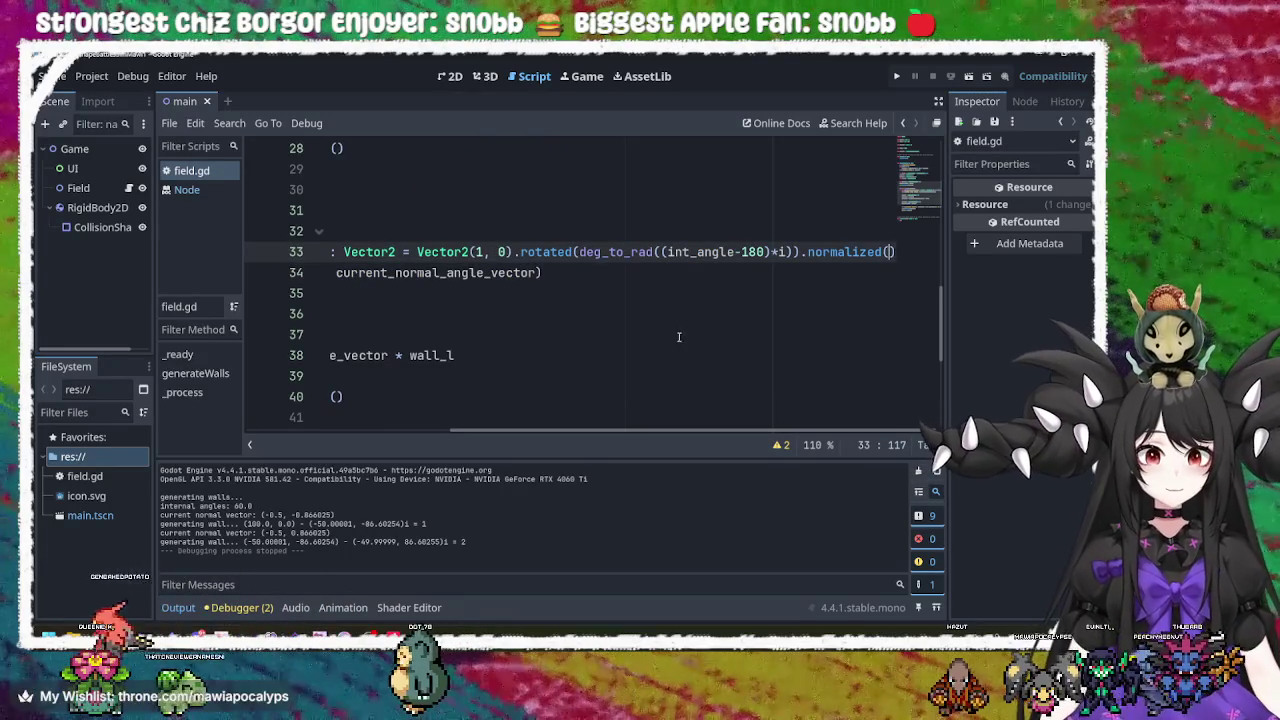
pyautogui.keyDown('ctrl'); pyautogui.scroll(-2, 683, 330); pyautogui.keyUp('ctrl')
pyautogui.keyDown('ctrl'); pyautogui.scroll(-2, 683, 330); pyautogui.keyUp('ctrl')
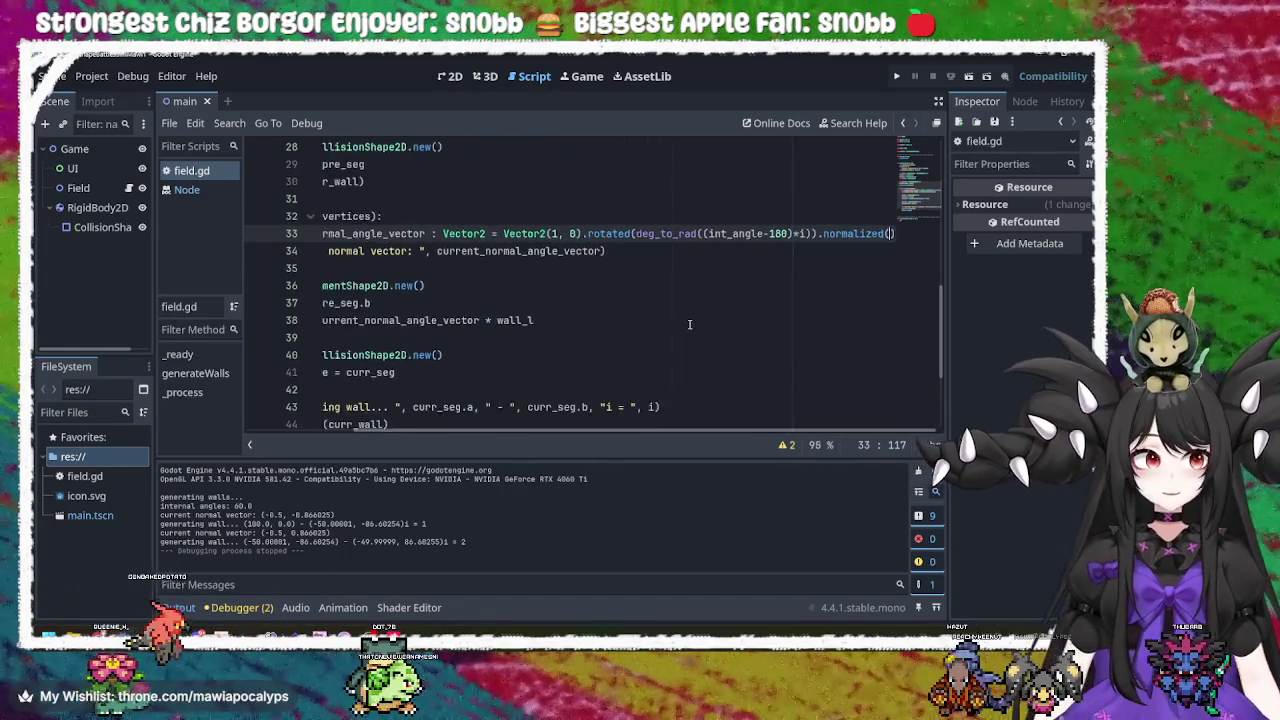
pyautogui.keyDown('ctrl'); pyautogui.scroll(4, 701, 294); pyautogui.keyUp('ctrl')
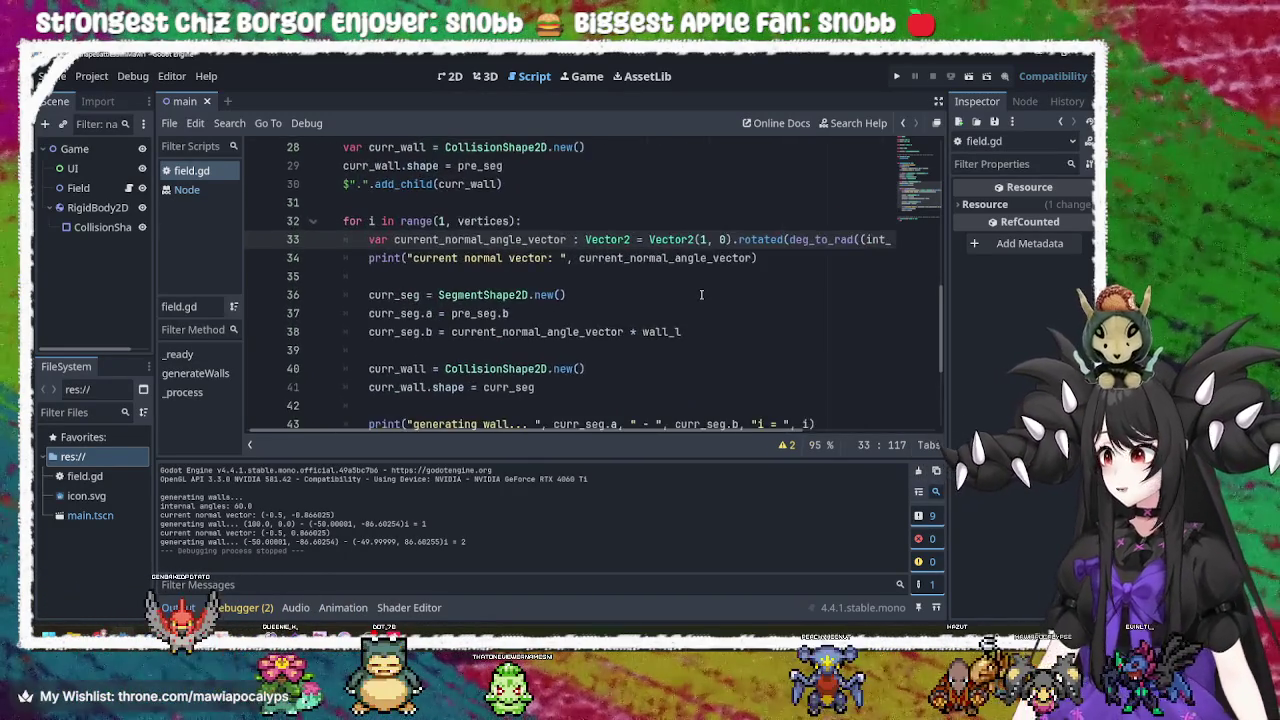
pyautogui.moveTo(533, 435)
pyautogui.mouseDown()
pyautogui.moveTo(865, 428)
pyautogui.moveTo(640, 425)
pyautogui.moveTo(750, 428)
pyautogui.mouseUp()
pyautogui.click(508, 242)
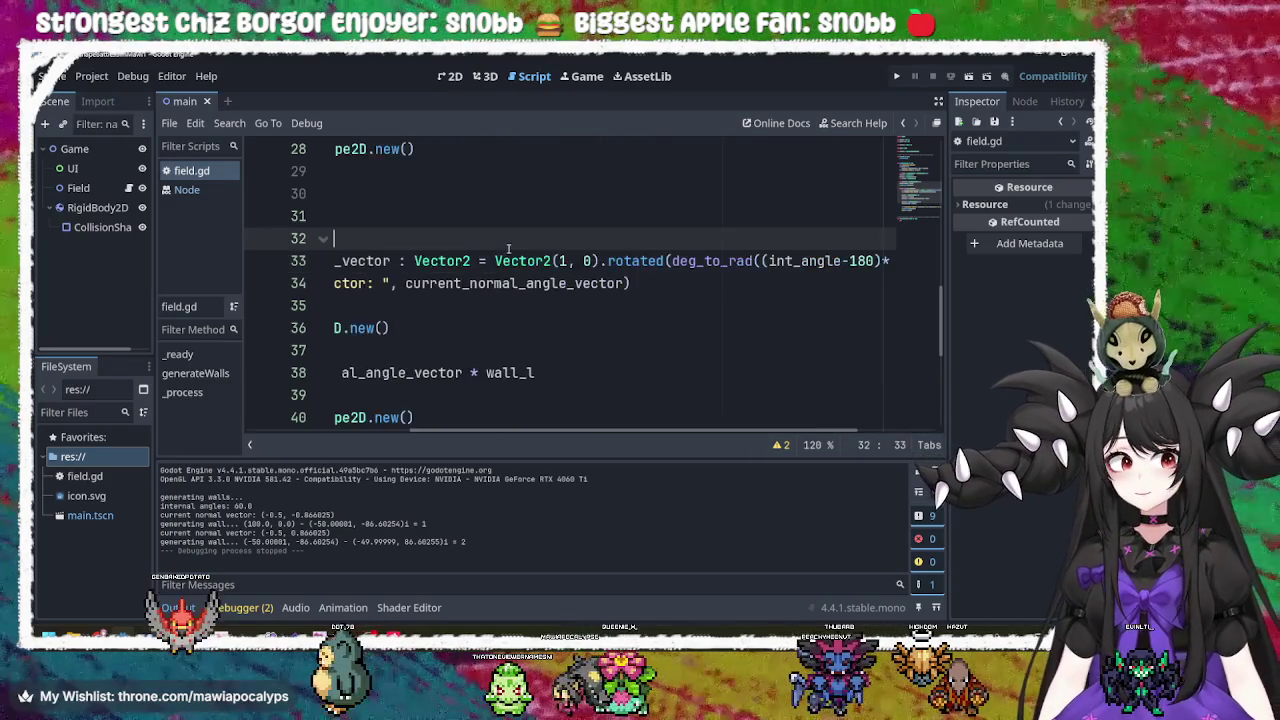
pyautogui.moveTo(570, 437); pyautogui.dragTo(820, 428)
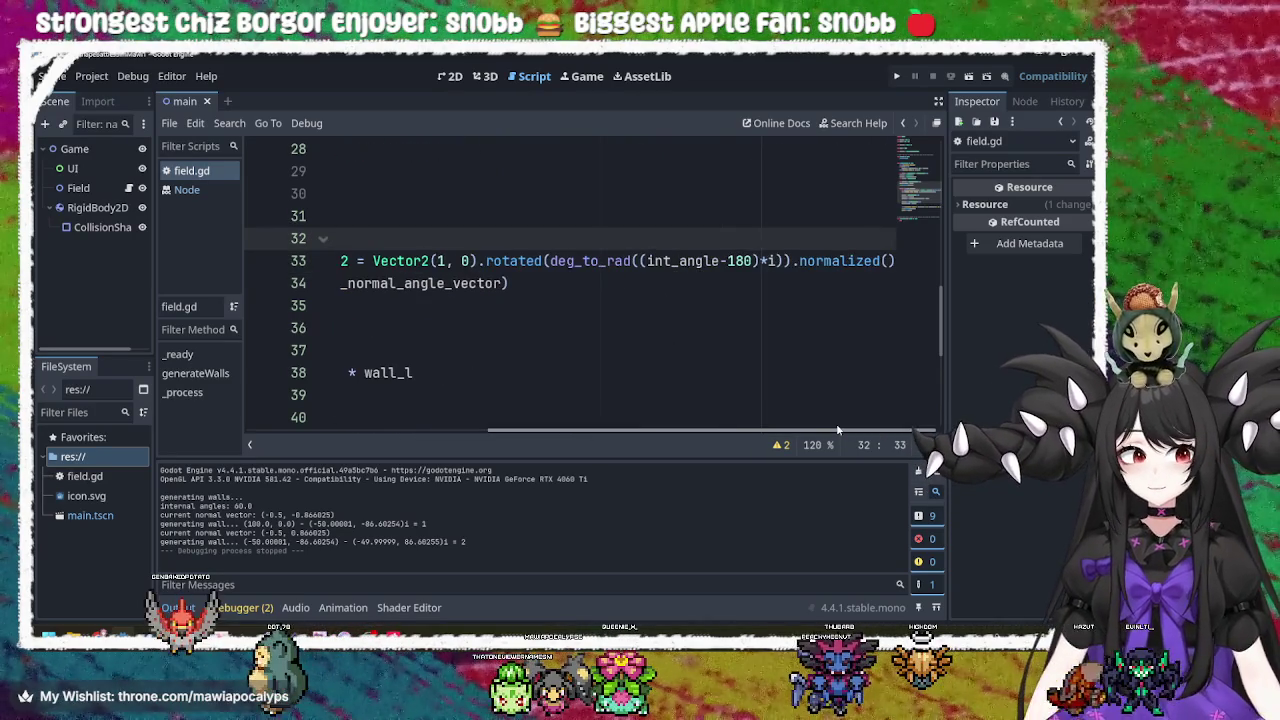
pyautogui.hotkey('alt', 'Tab')
pyautogui.hotkey('alt', 'Tab')
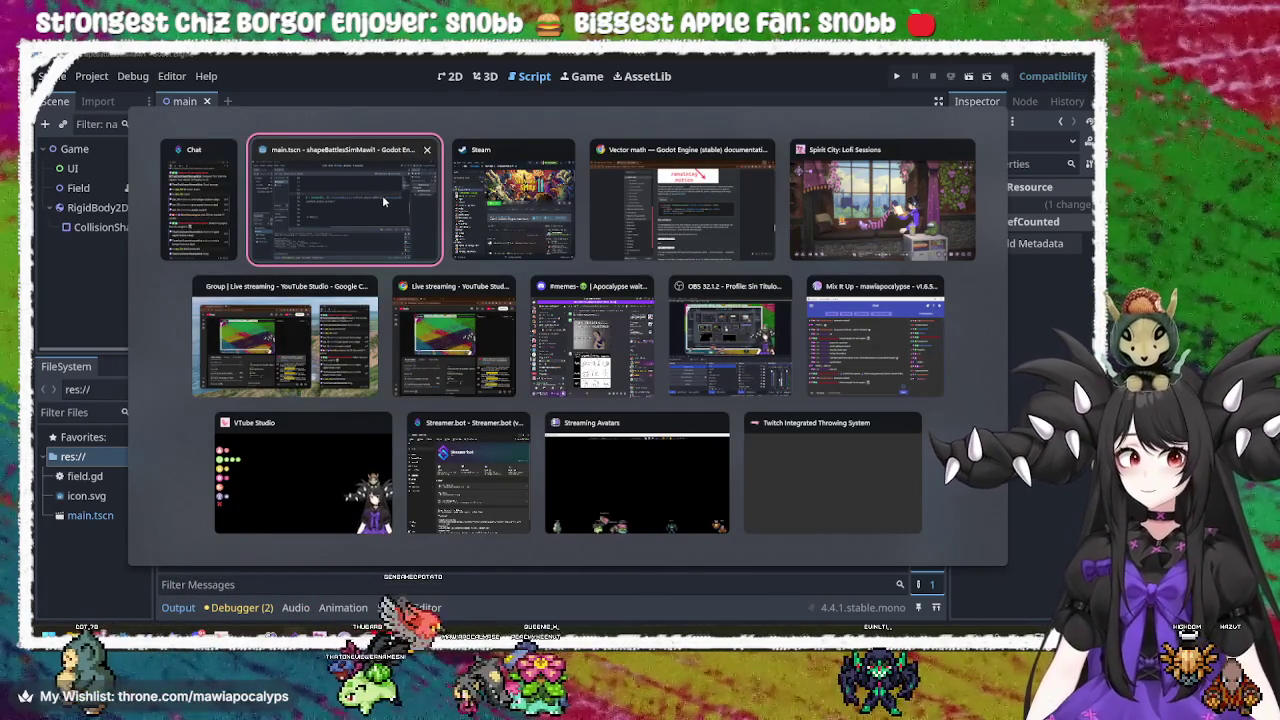
# In the Vector math docs, select collision and get_normal in the bounce() example.
pyautogui.click(618, 232)
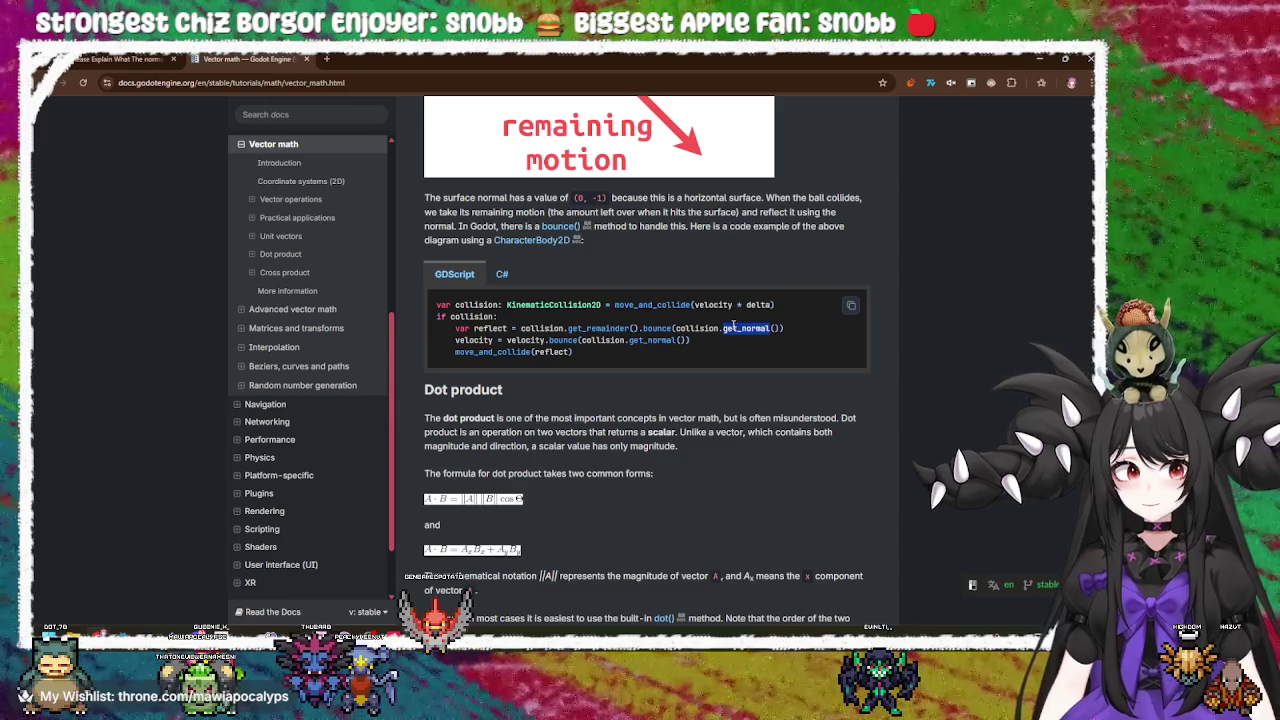
pyautogui.doubleClick(700, 328)
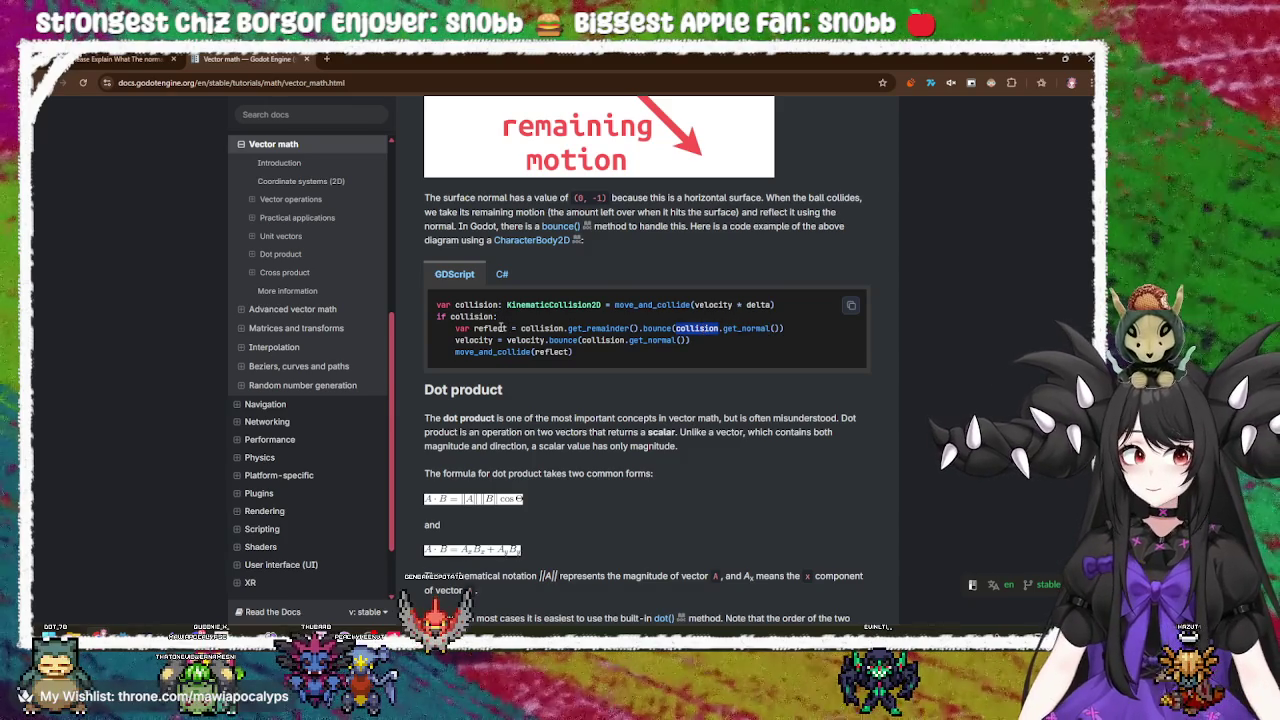
pyautogui.doubleClick(741, 329)
# Scroll through the Cross product and Reflection sections back to bounce(), then return to Godot.
pyautogui.scroll(6, 741, 329)
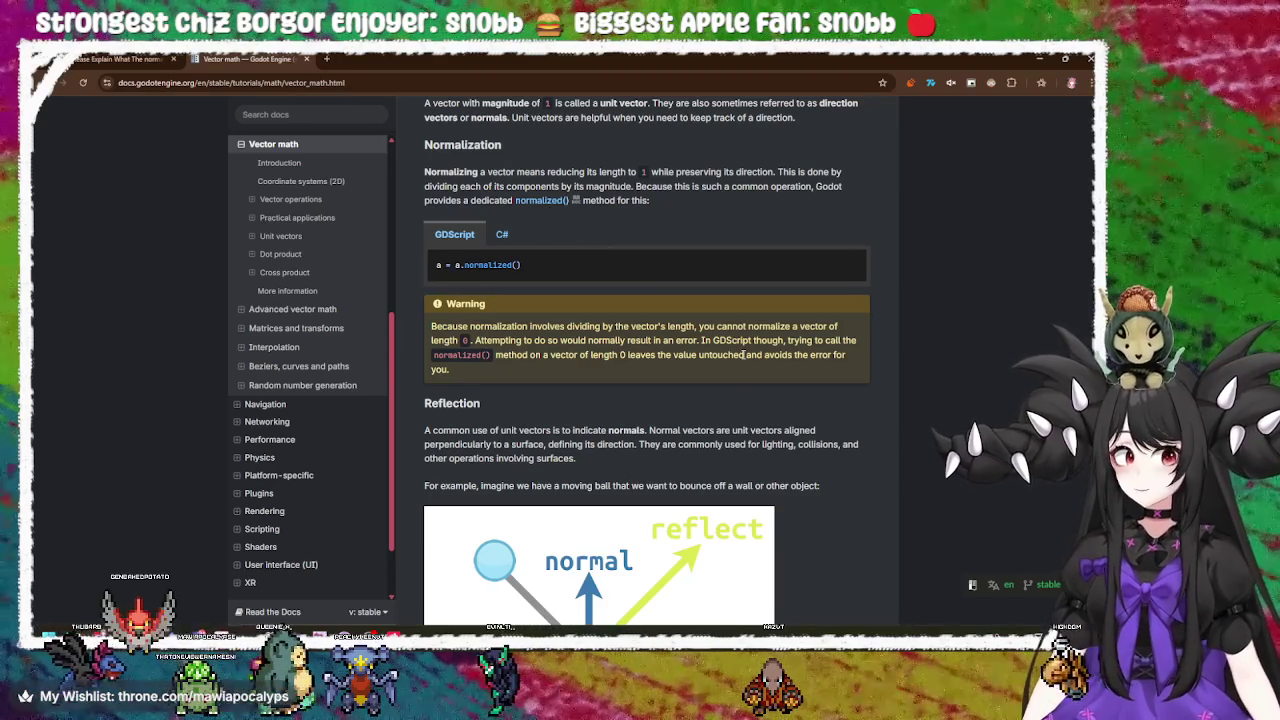
pyautogui.scroll(2, 751, 381)
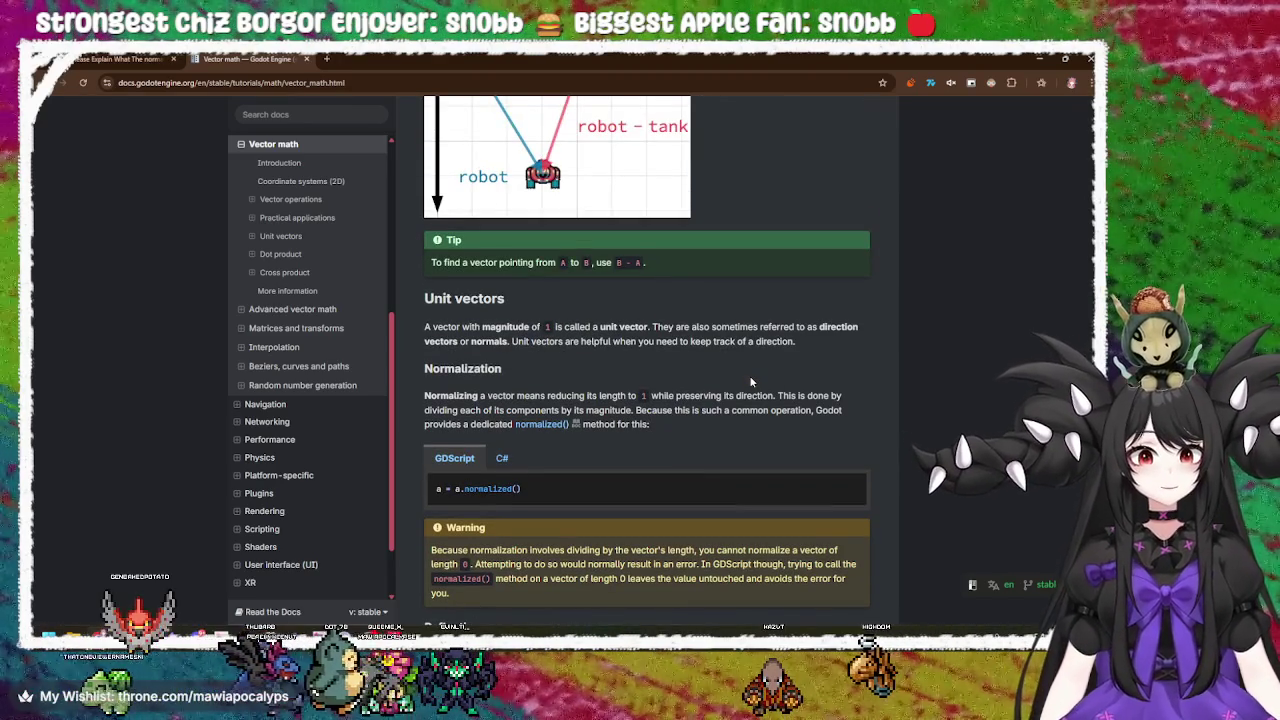
pyautogui.scroll(-7, 749, 375)
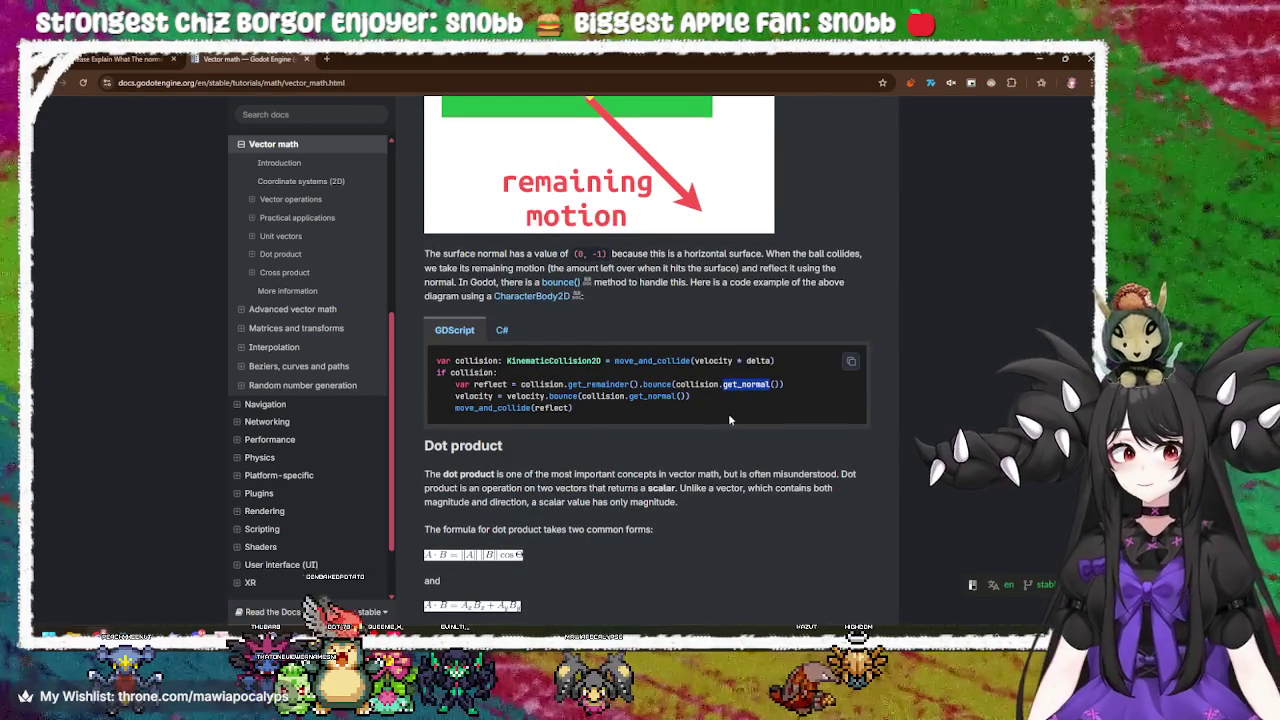
pyautogui.scroll(-2, 728, 420)
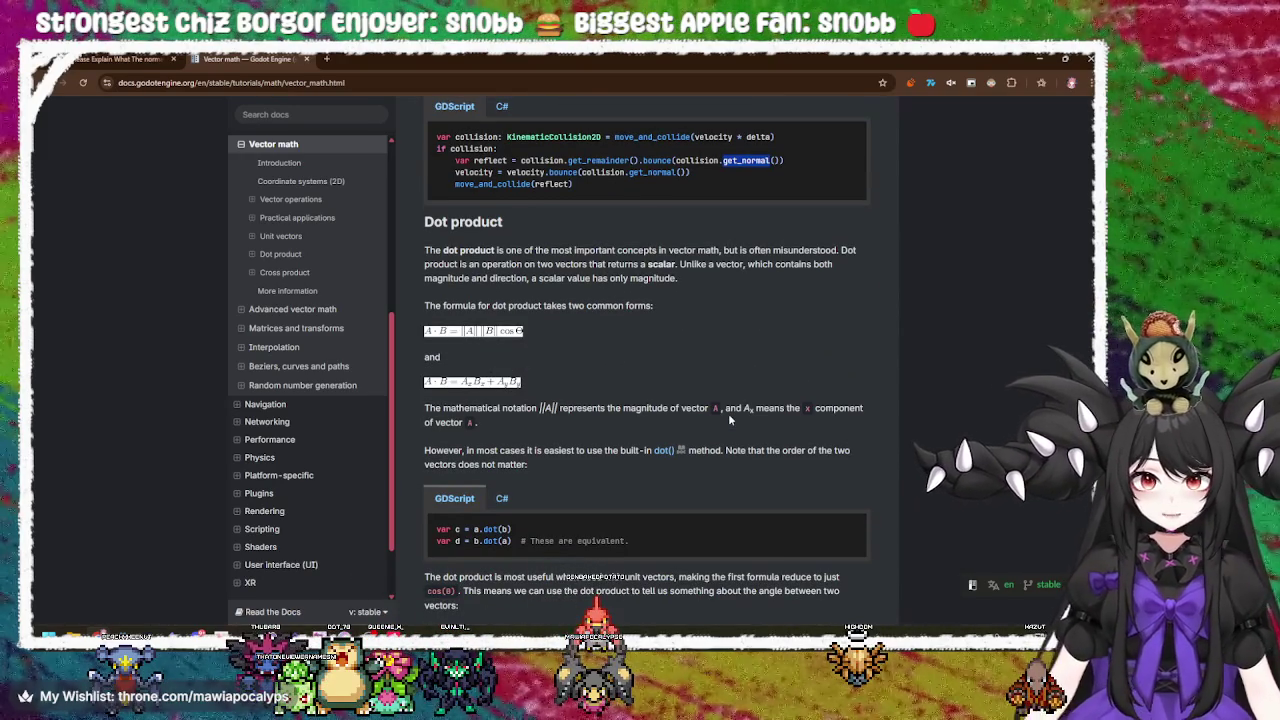
pyautogui.scroll(-2, 729, 420)
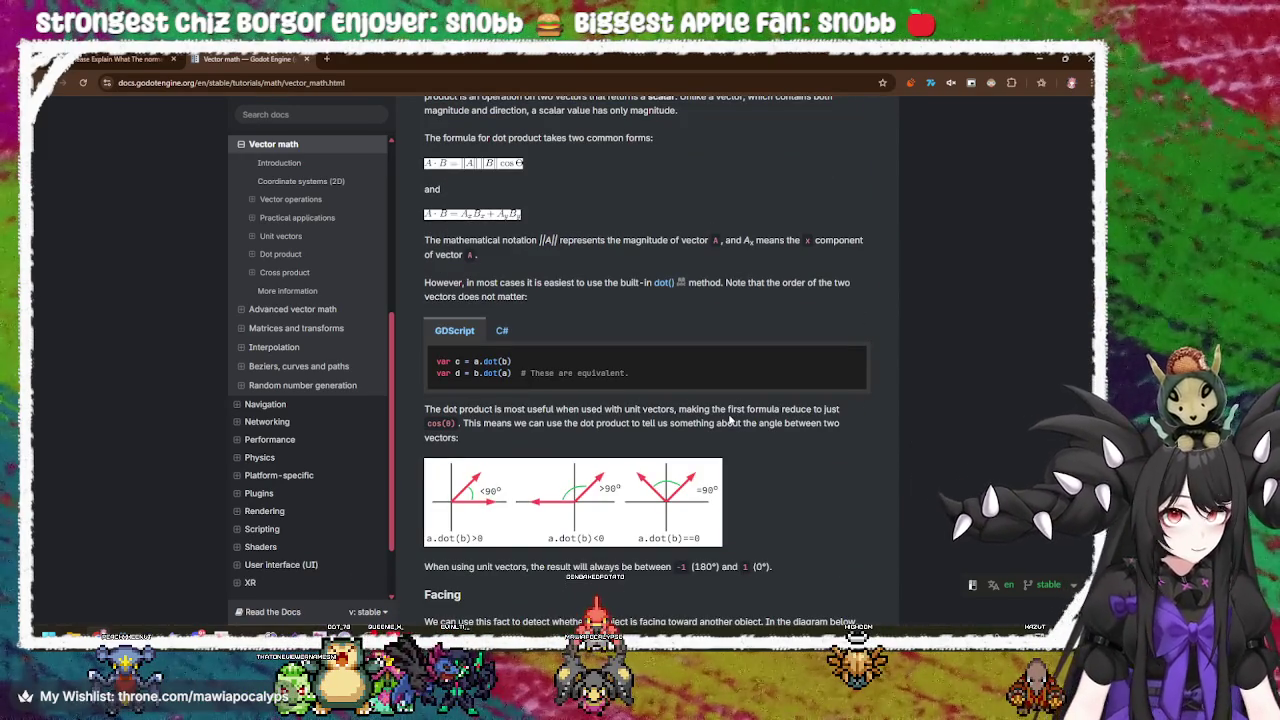
pyautogui.scroll(-7, 731, 421)
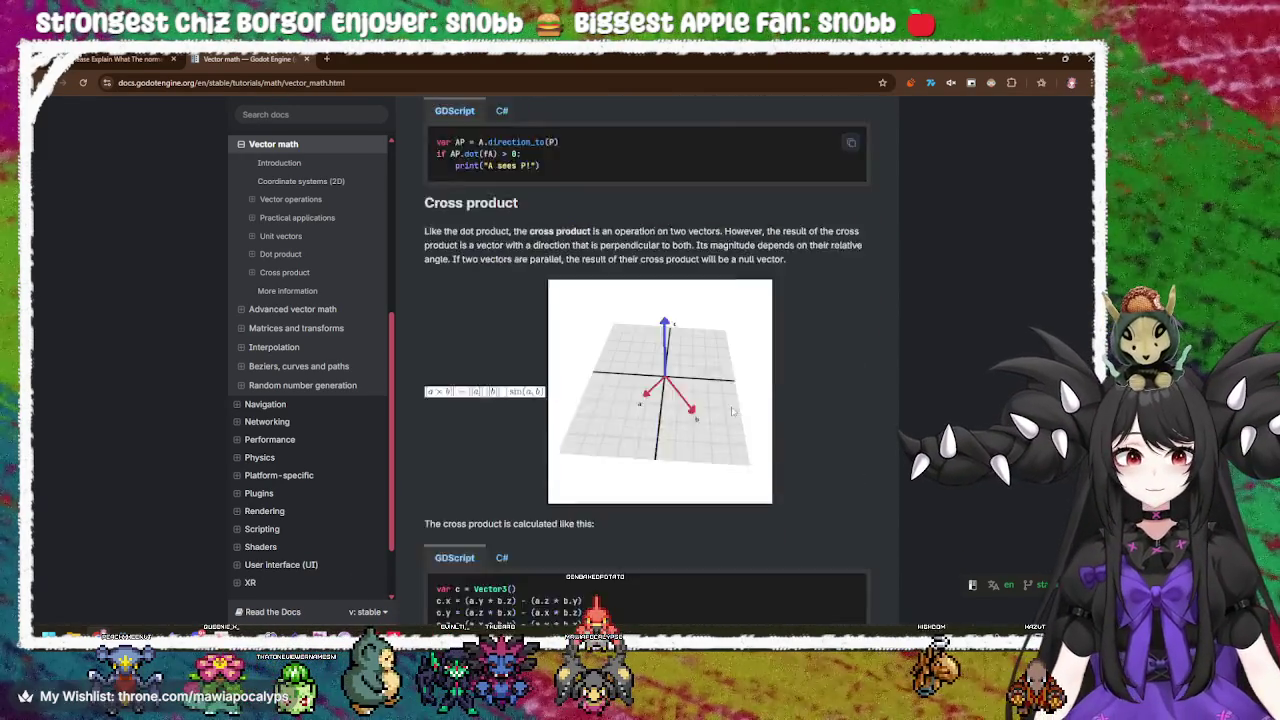
pyautogui.scroll(-2, 731, 411)
pyautogui.scroll(2, 731, 411)
pyautogui.scroll(-5, 731, 411)
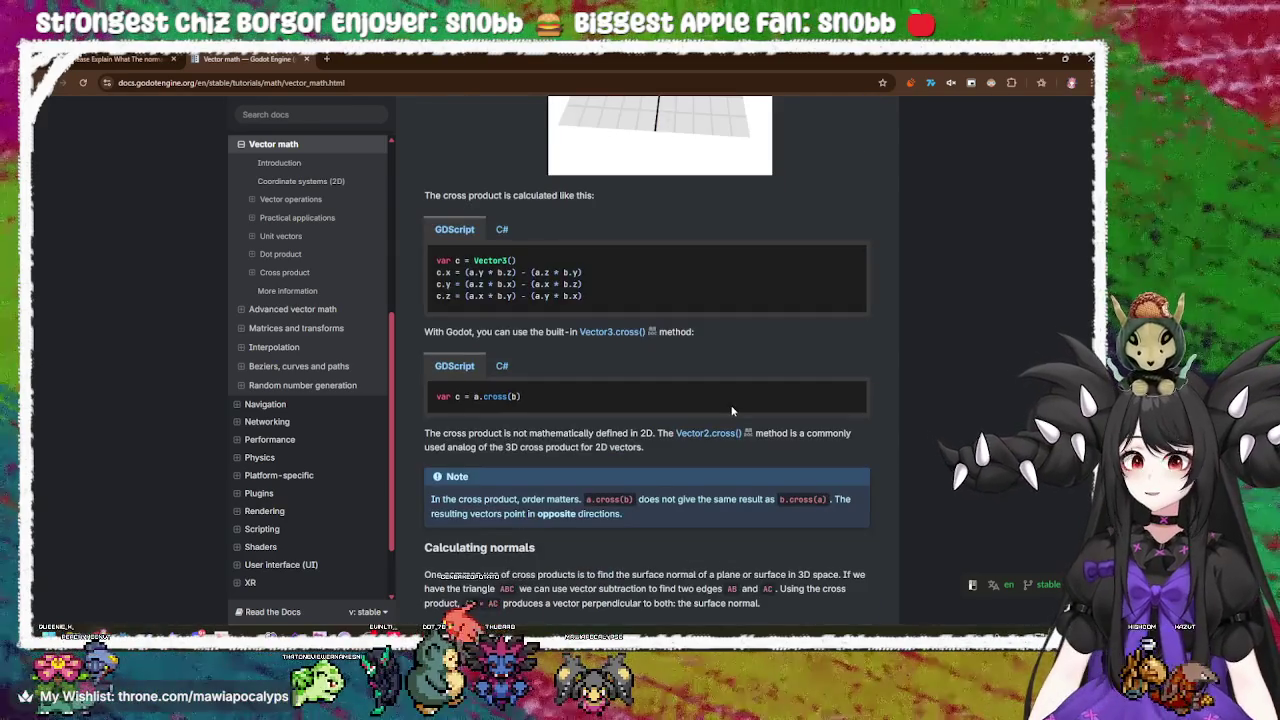
pyautogui.scroll(-1, 731, 410)
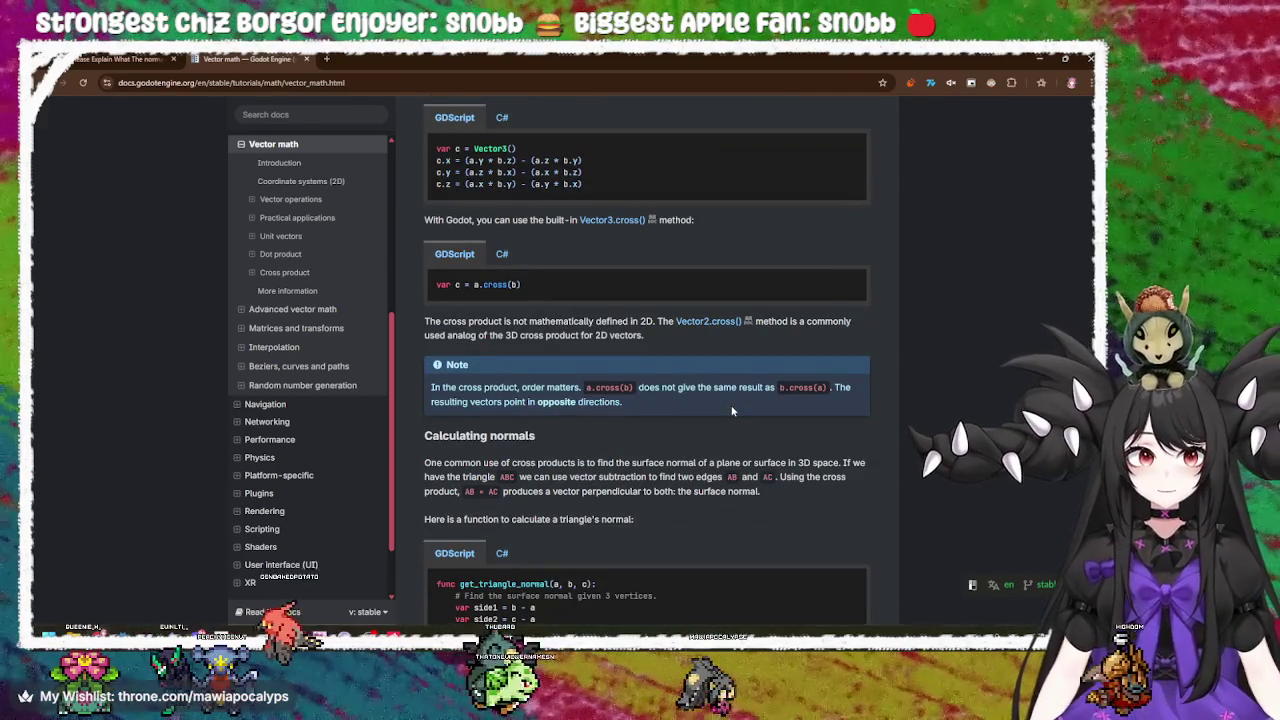
pyautogui.scroll(-3, 731, 411)
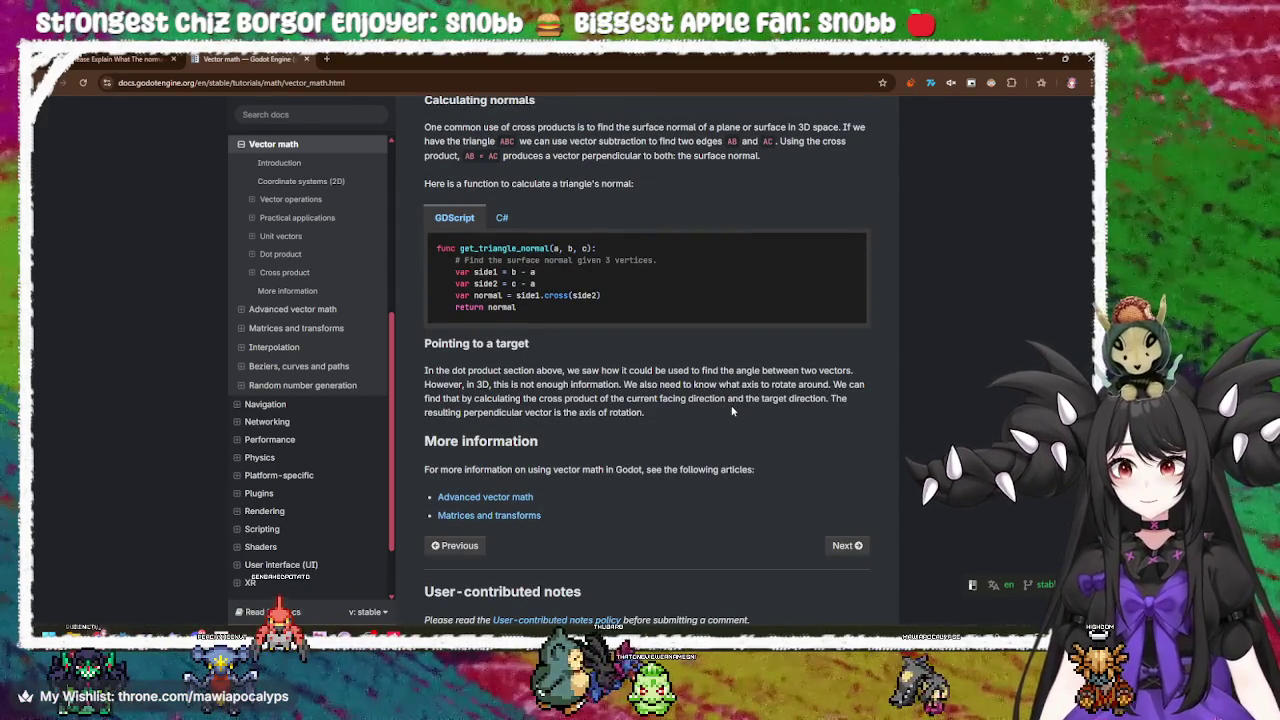
pyautogui.scroll(-3, 731, 411)
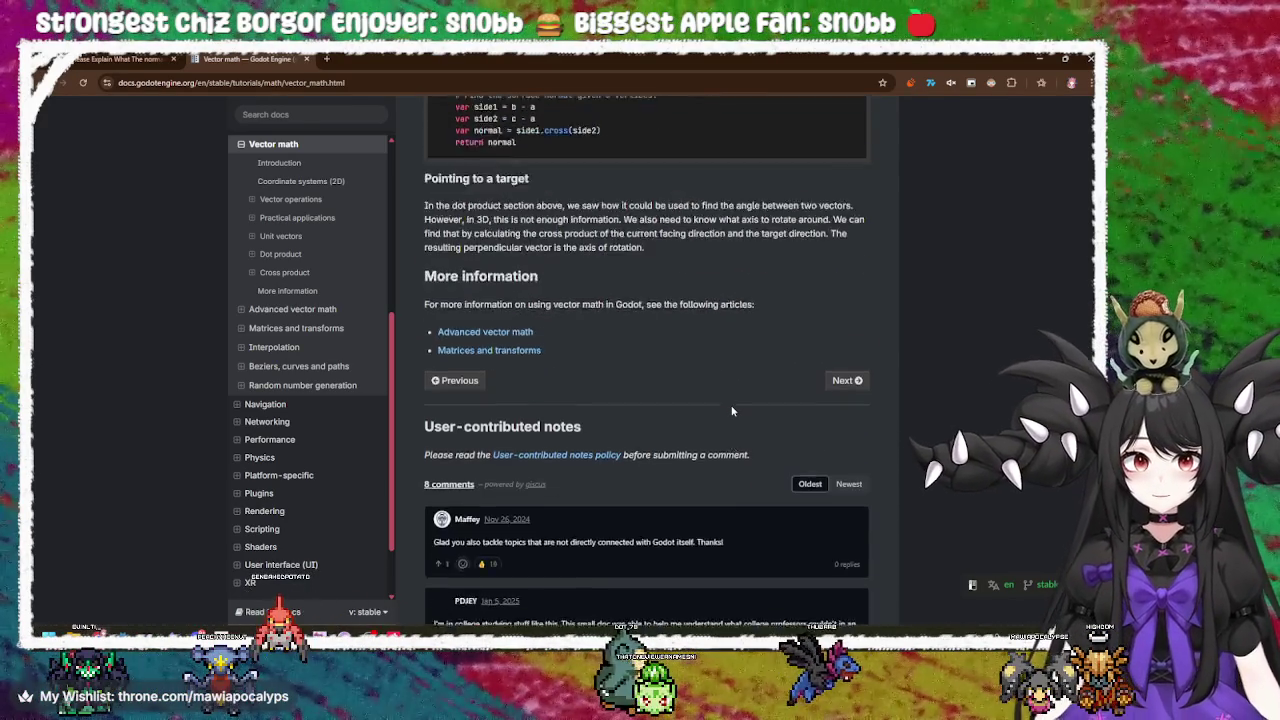
pyautogui.scroll(-1, 732, 411)
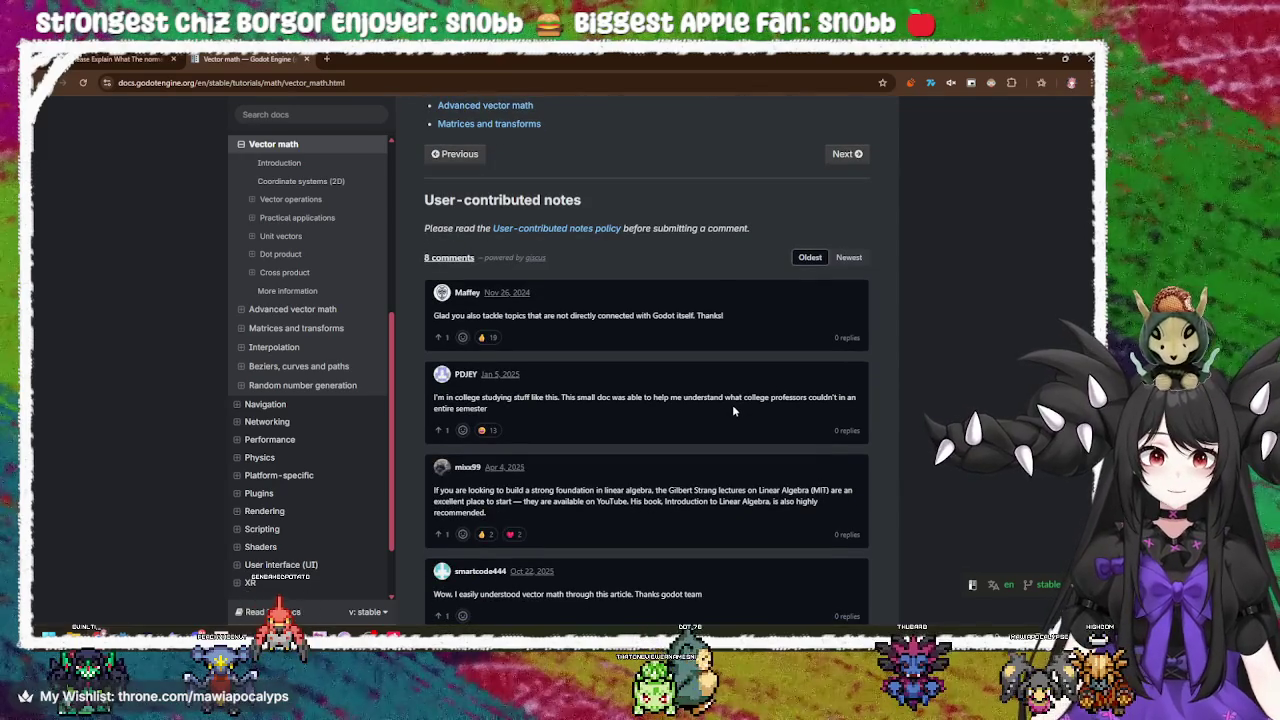
pyautogui.scroll(15, 732, 410)
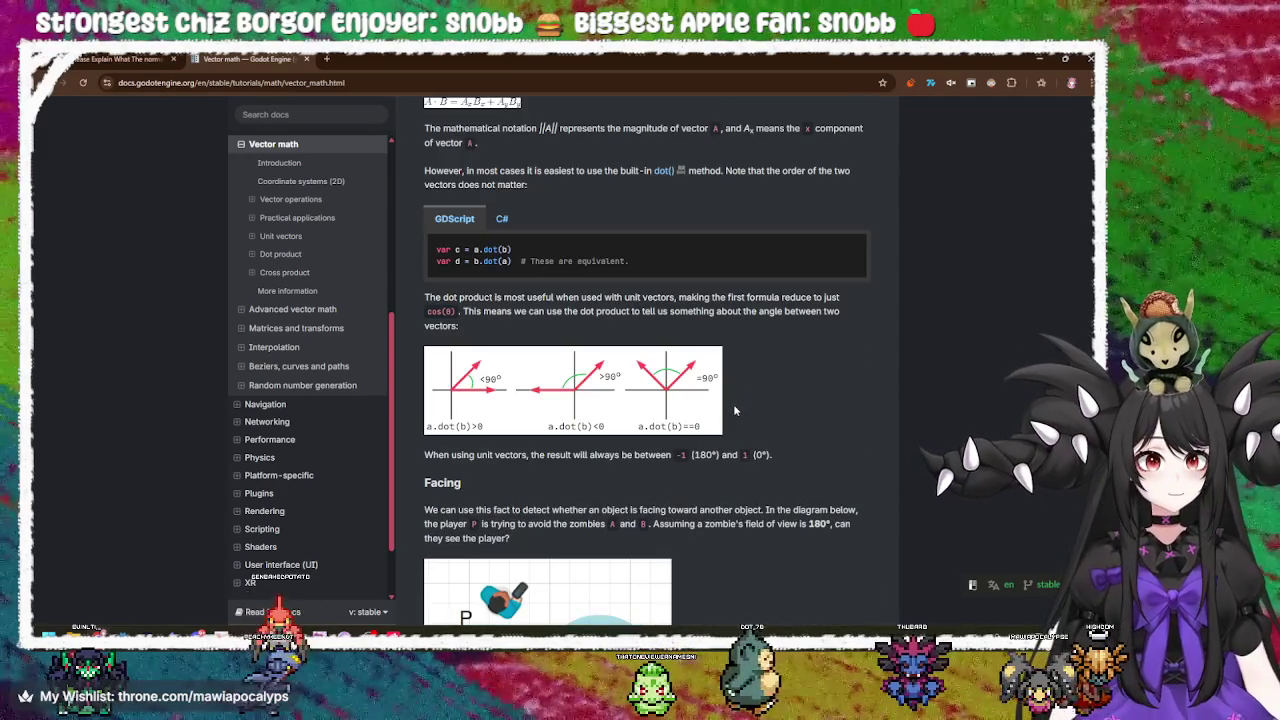
pyautogui.scroll(4, 734, 410)
pyautogui.scroll(4, 734, 410)
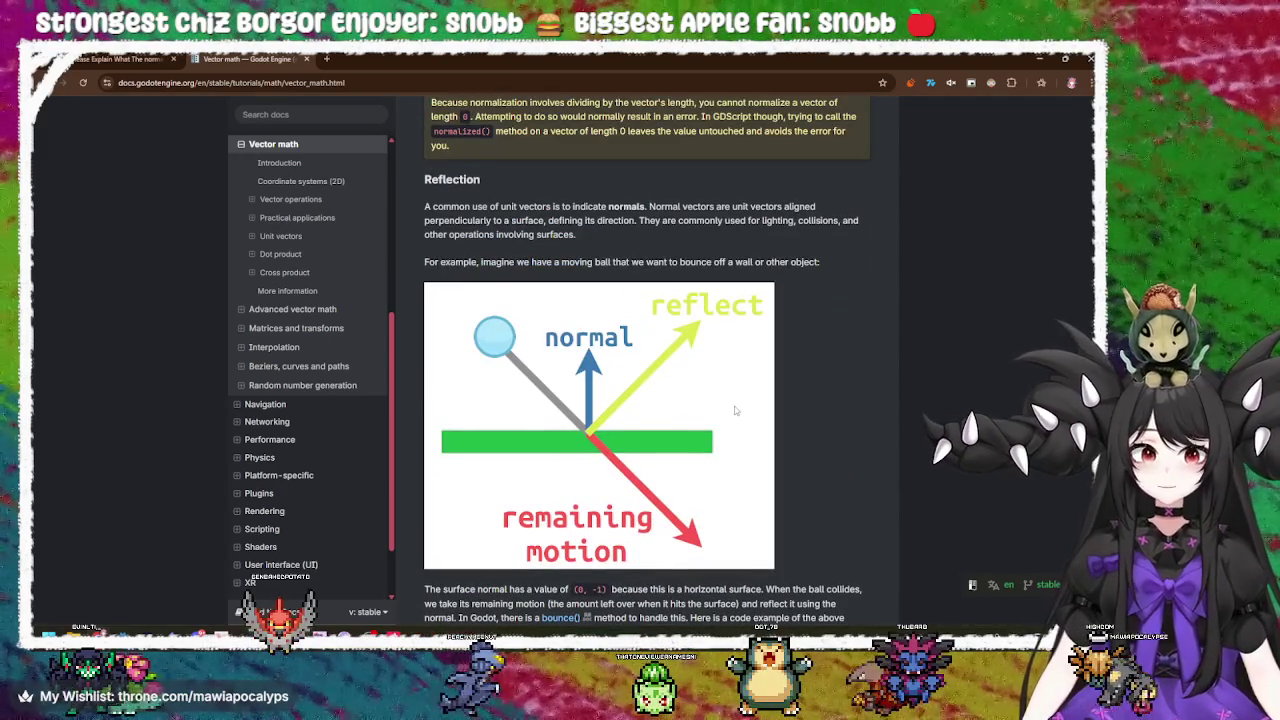
pyautogui.scroll(-4, 734, 410)
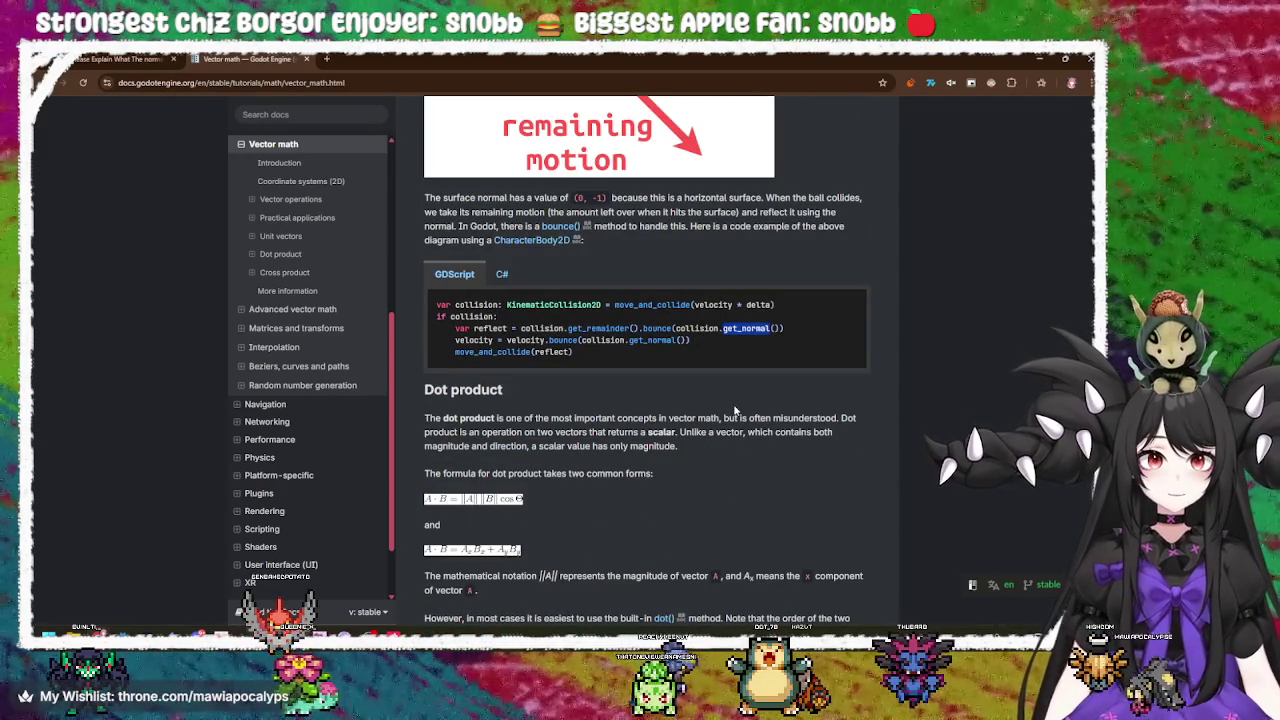
pyautogui.scroll(1, 734, 410)
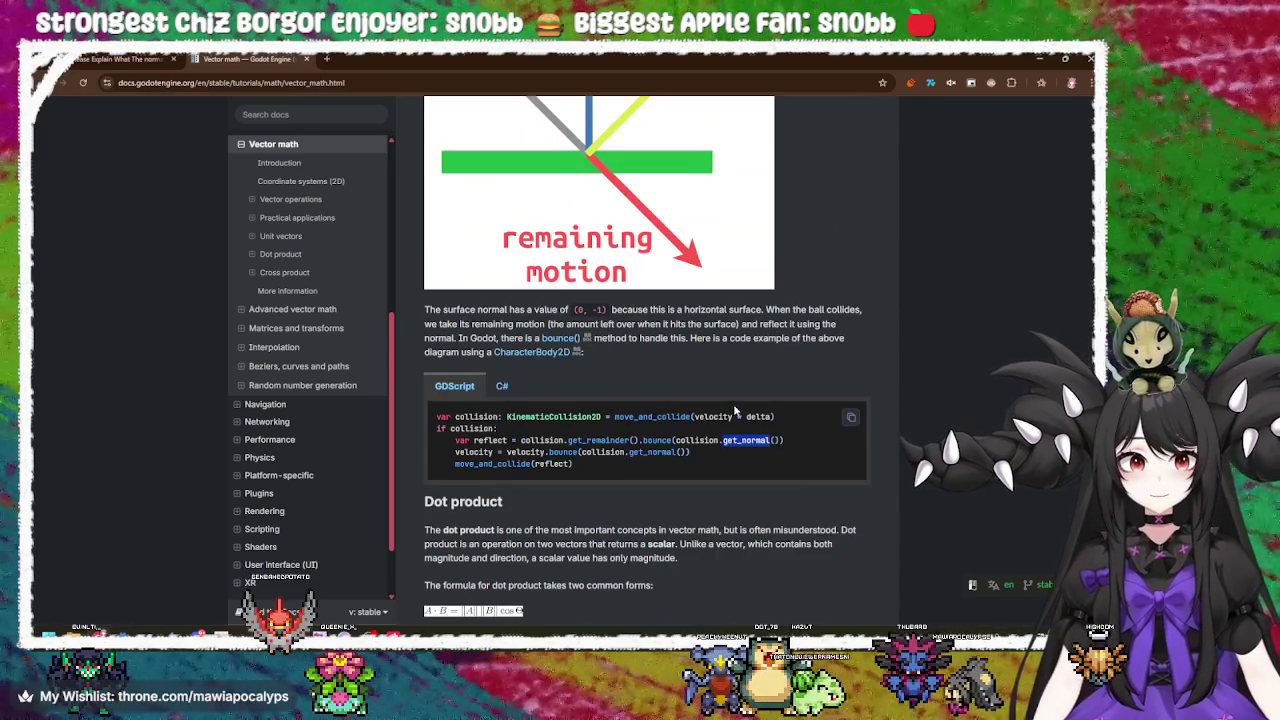
pyautogui.hotkey('alt', 'Tab')
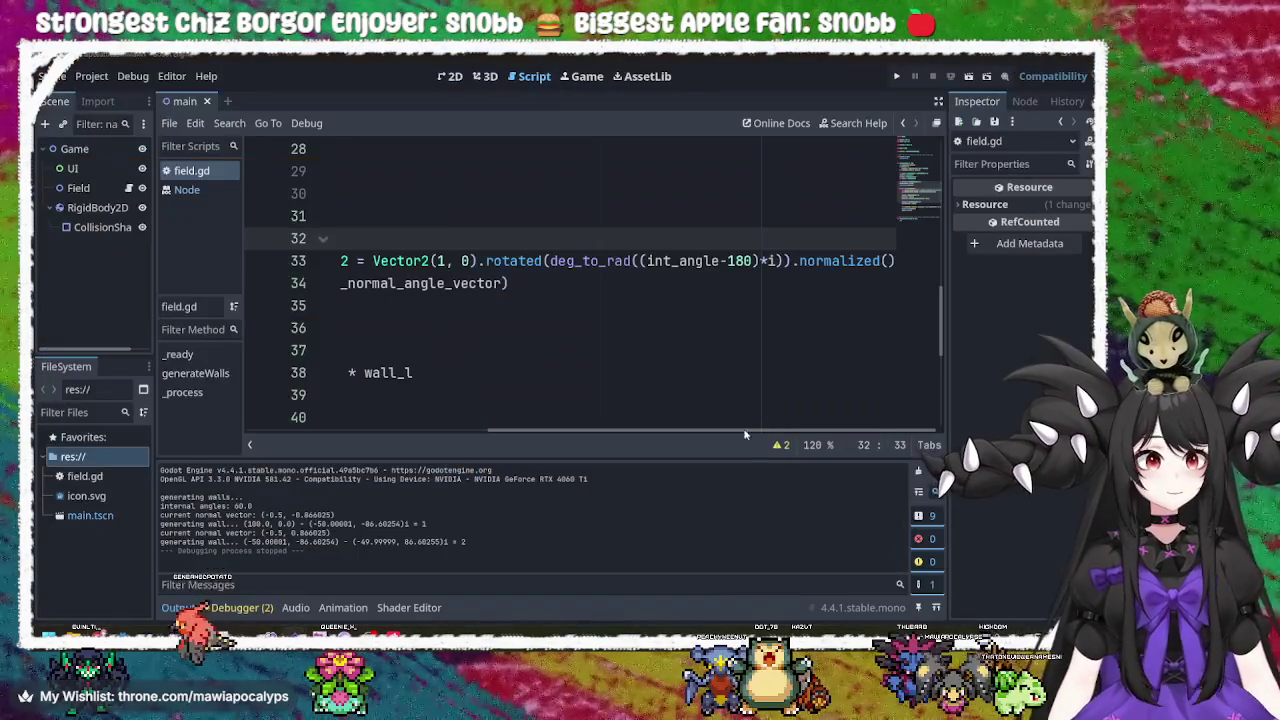
# Replace normalized with get_normal on line 33, then restore normalized via autocomplete.
pyautogui.click(855, 260)
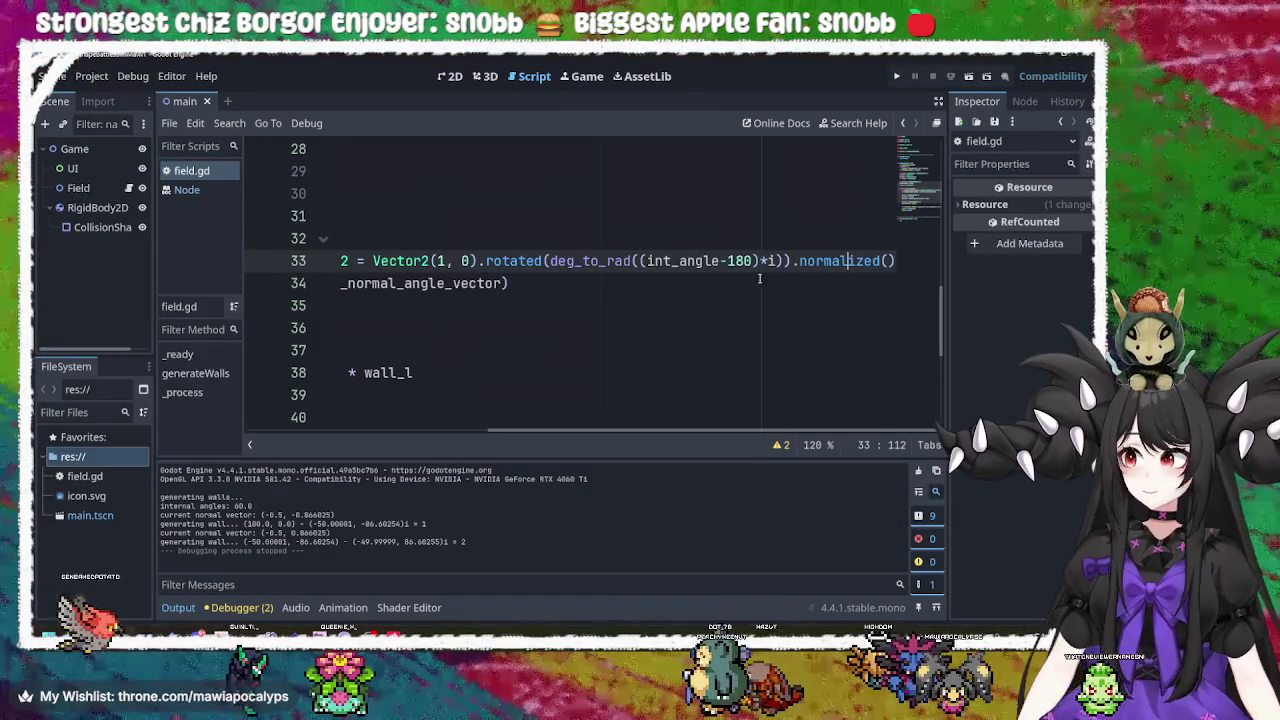
pyautogui.doubleClick(855, 260)
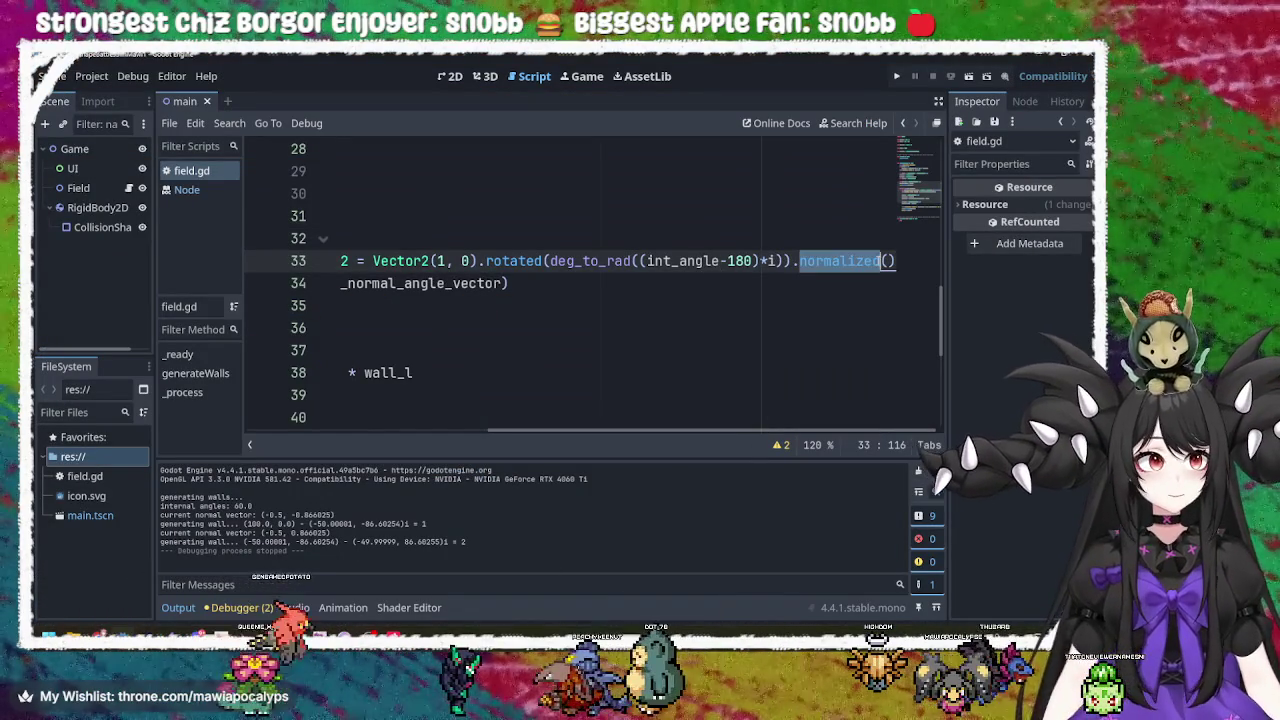
pyautogui.press('BackSpace')
pyautogui.write('get')
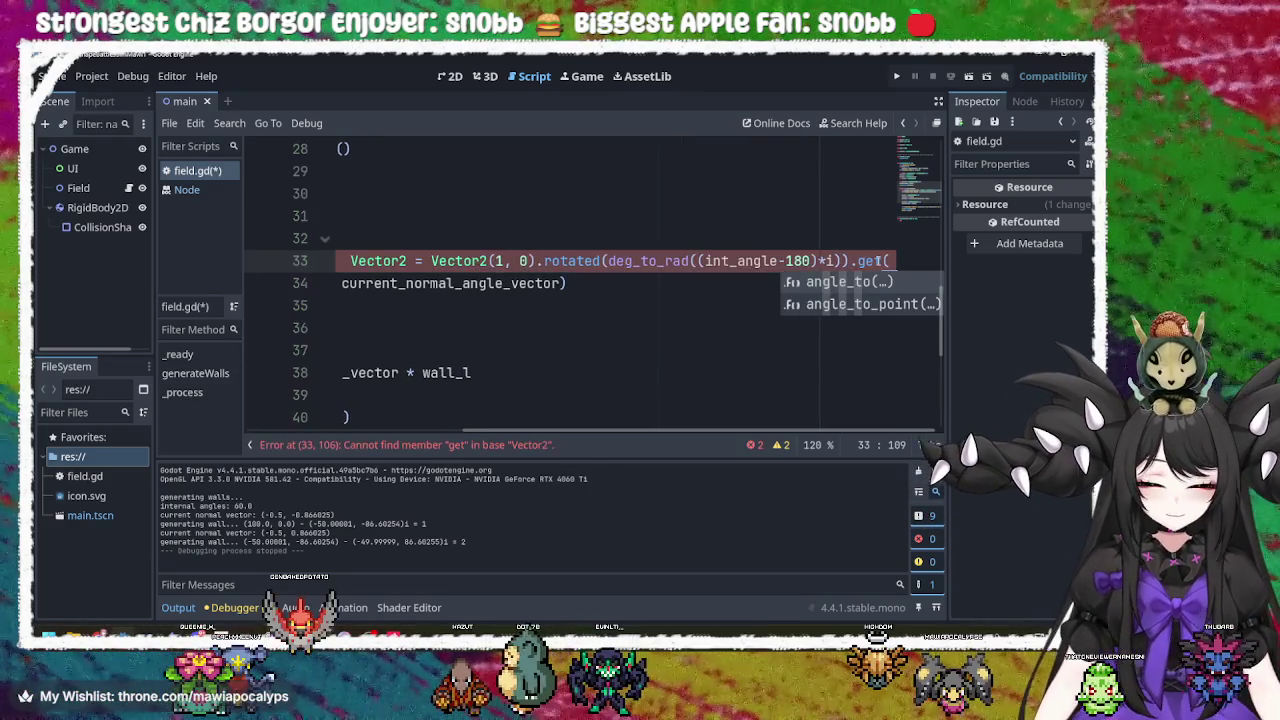
pyautogui.write('_normal')
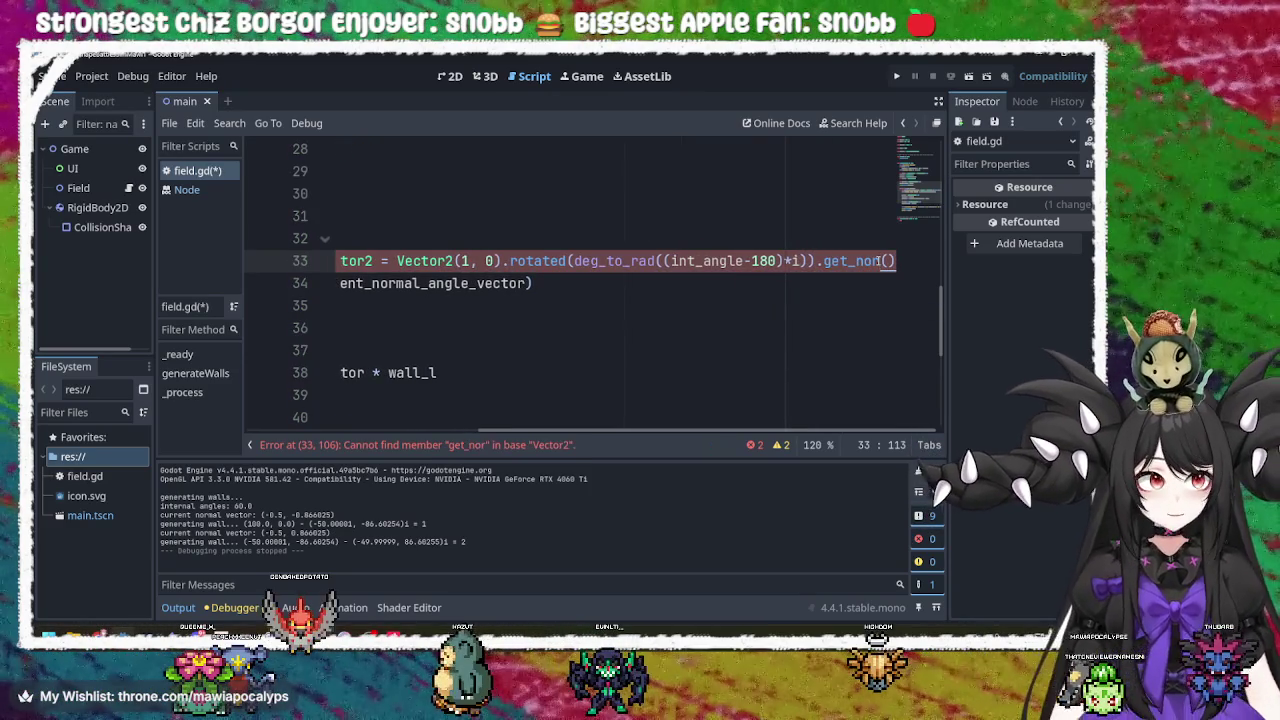
pyautogui.press('BackSpace')
pyautogui.press('BackSpace')
pyautogui.press('BackSpace')
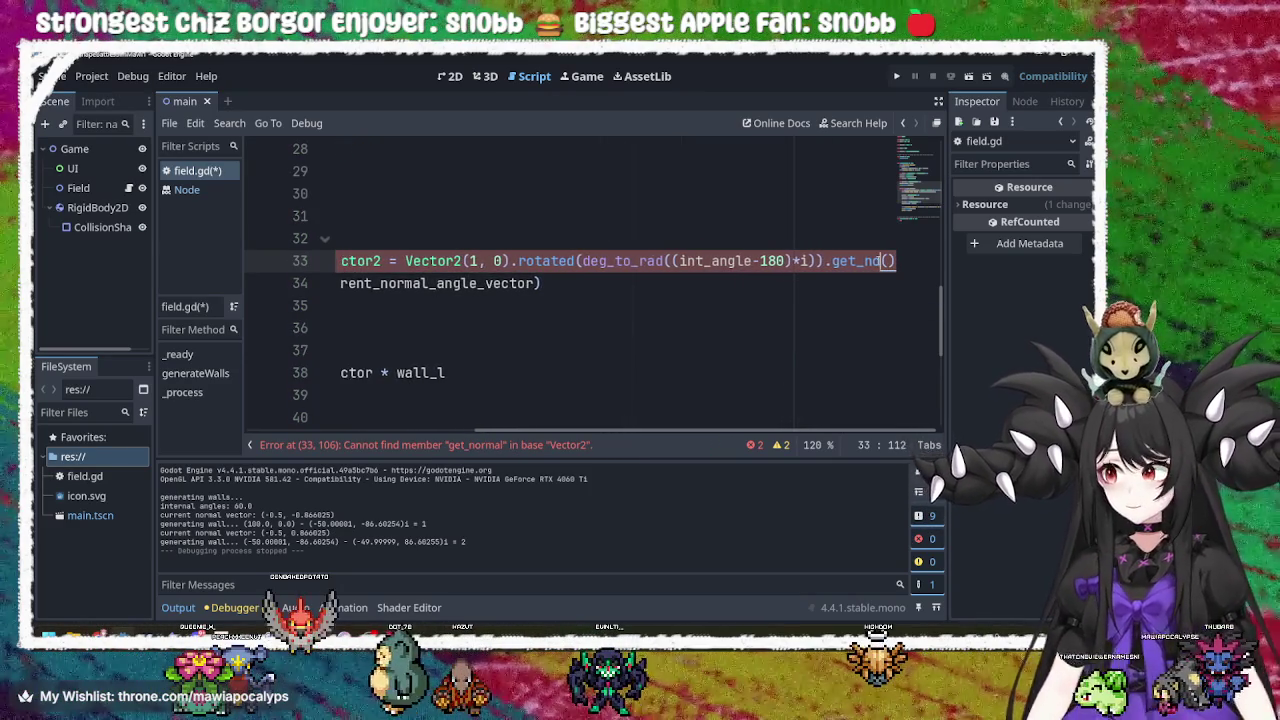
pyautogui.press('BackSpace')
pyautogui.write('norma')
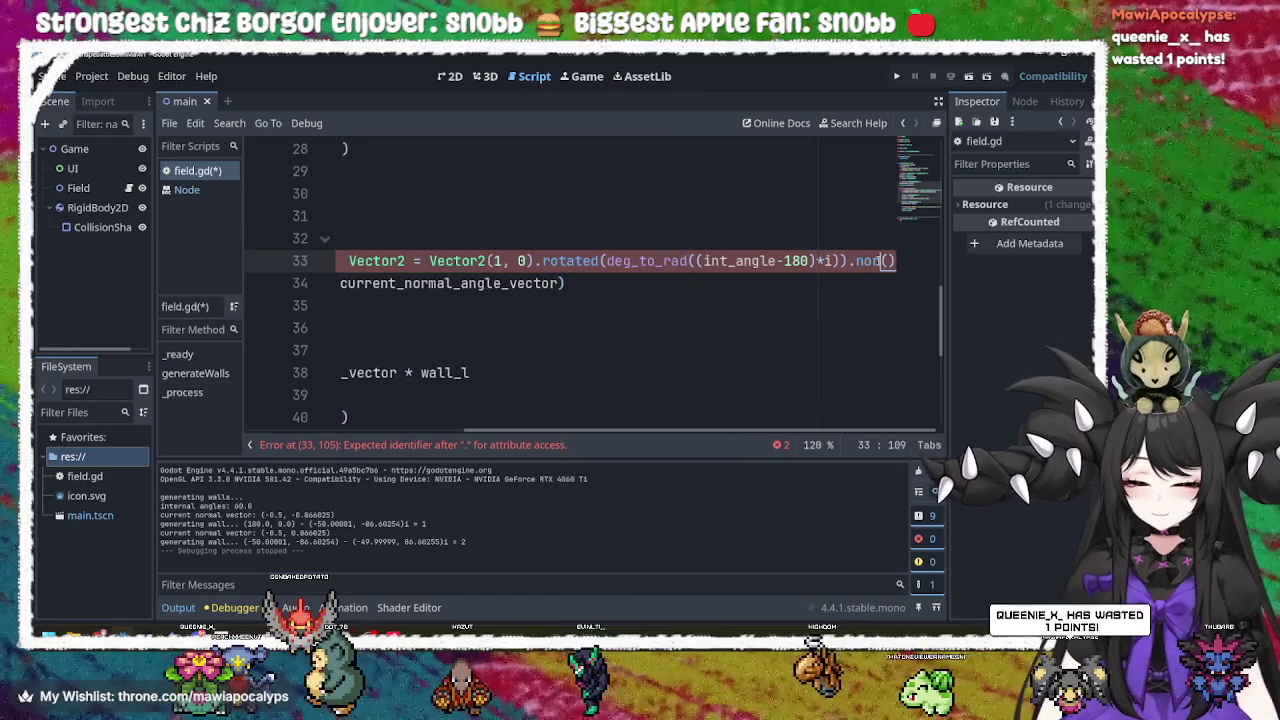
pyautogui.press('Return')
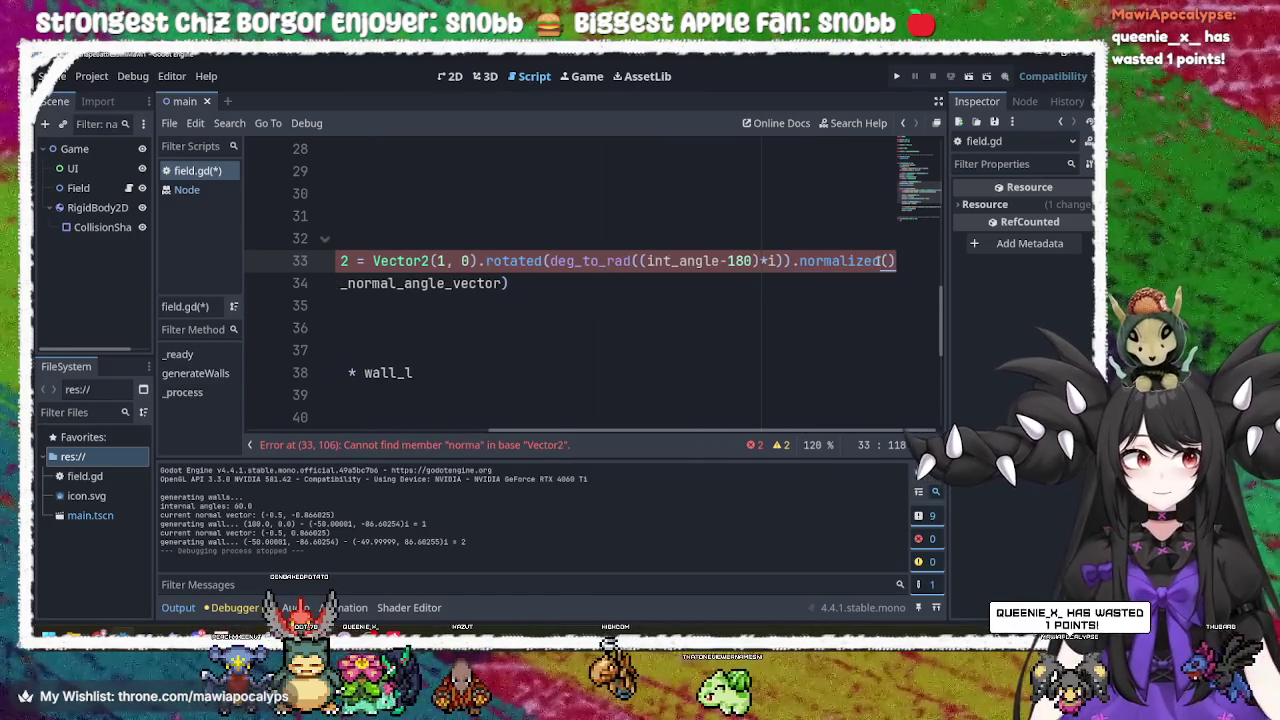
# Save field.gd and flip through the open windows.
pyautogui.hotkey('ctrl', 's')
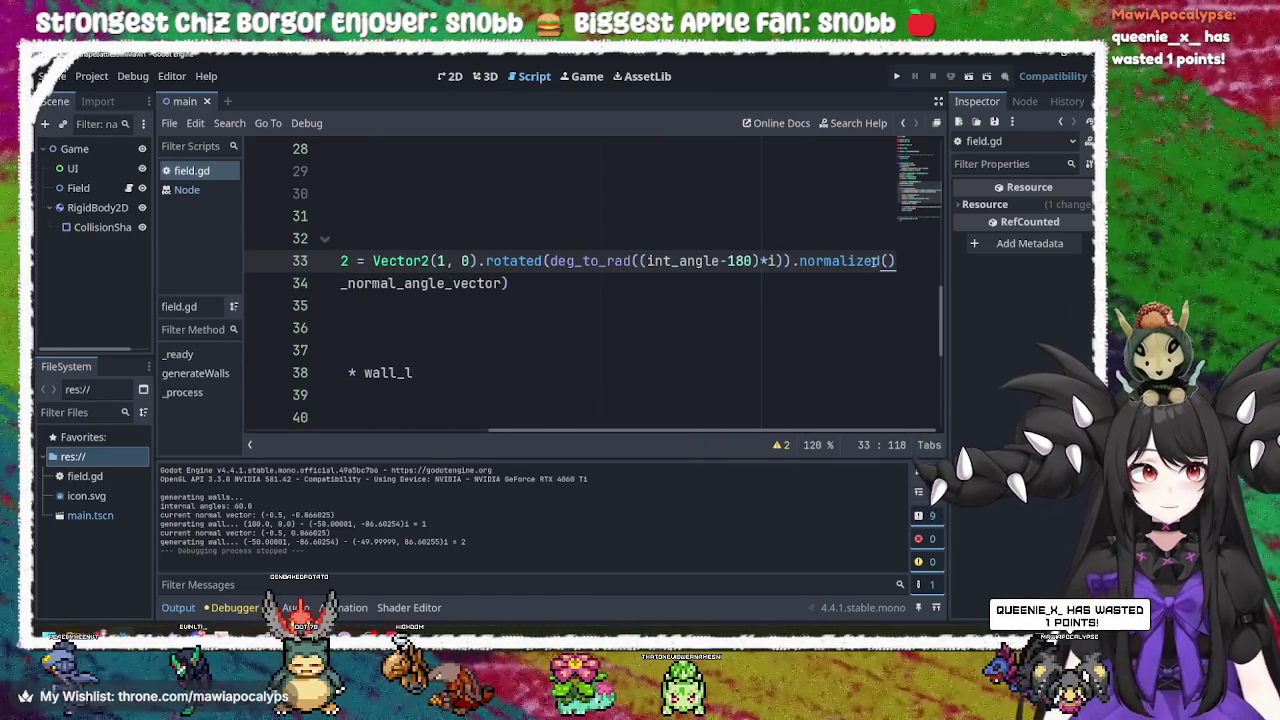
pyautogui.hscroll(-5, 448, 403)
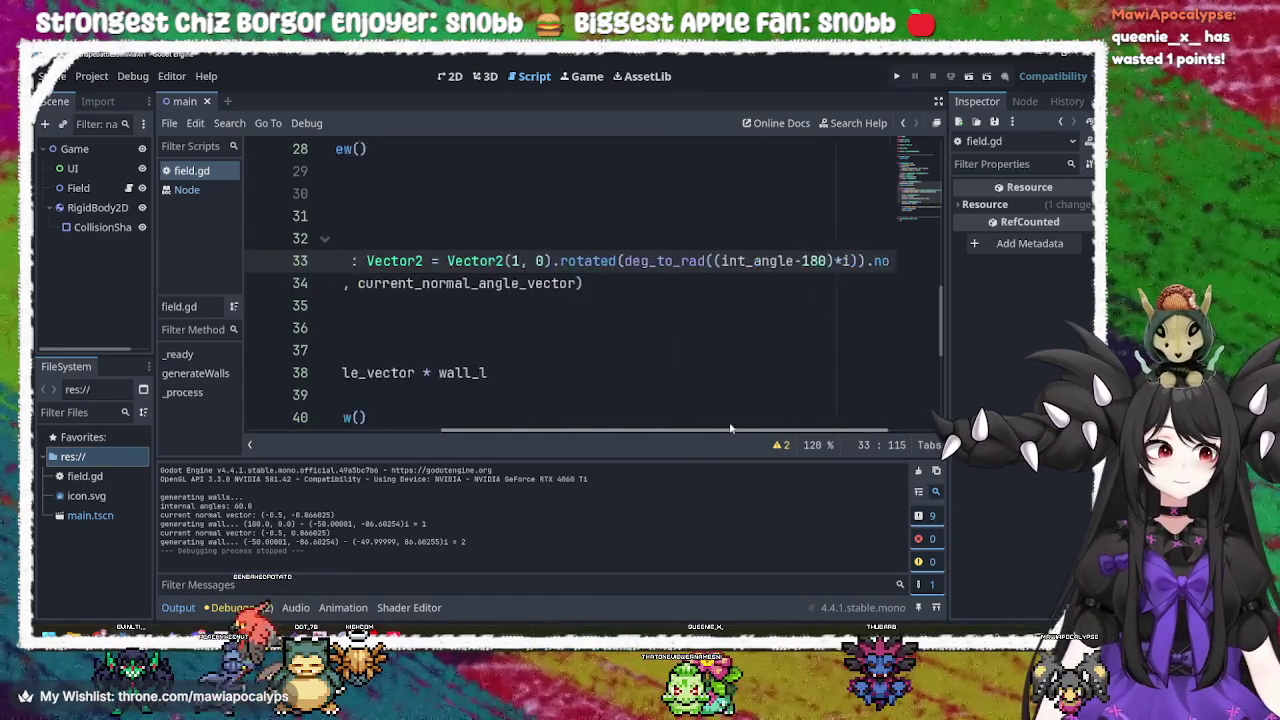
pyautogui.hscroll(5, 450, 403)
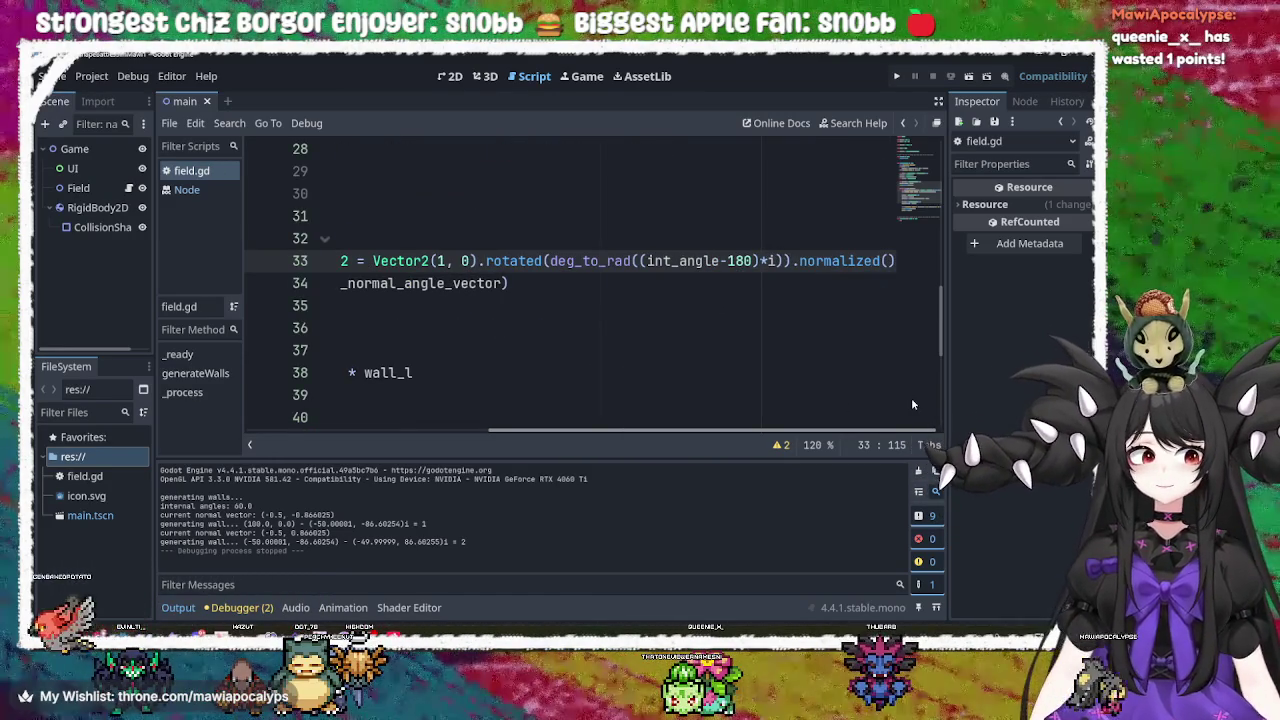
pyautogui.hscroll(-5, 675, 399)
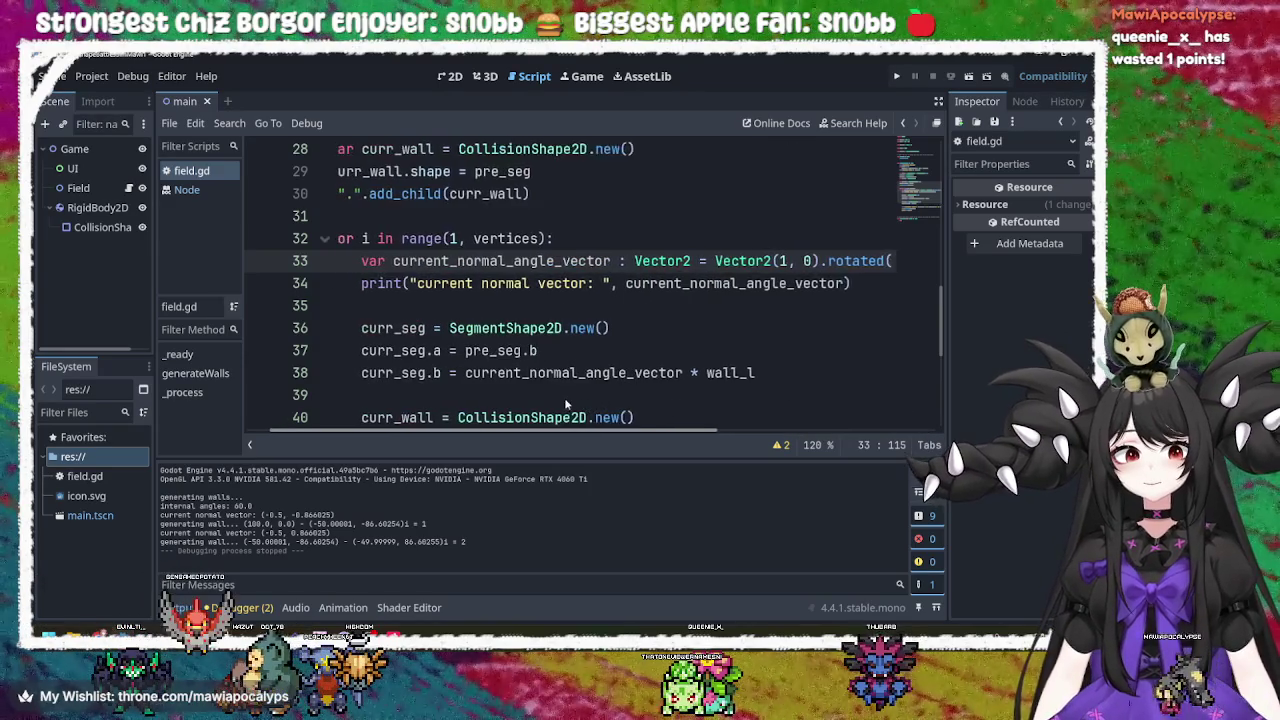
pyautogui.hotkey('alt', 'Tab')
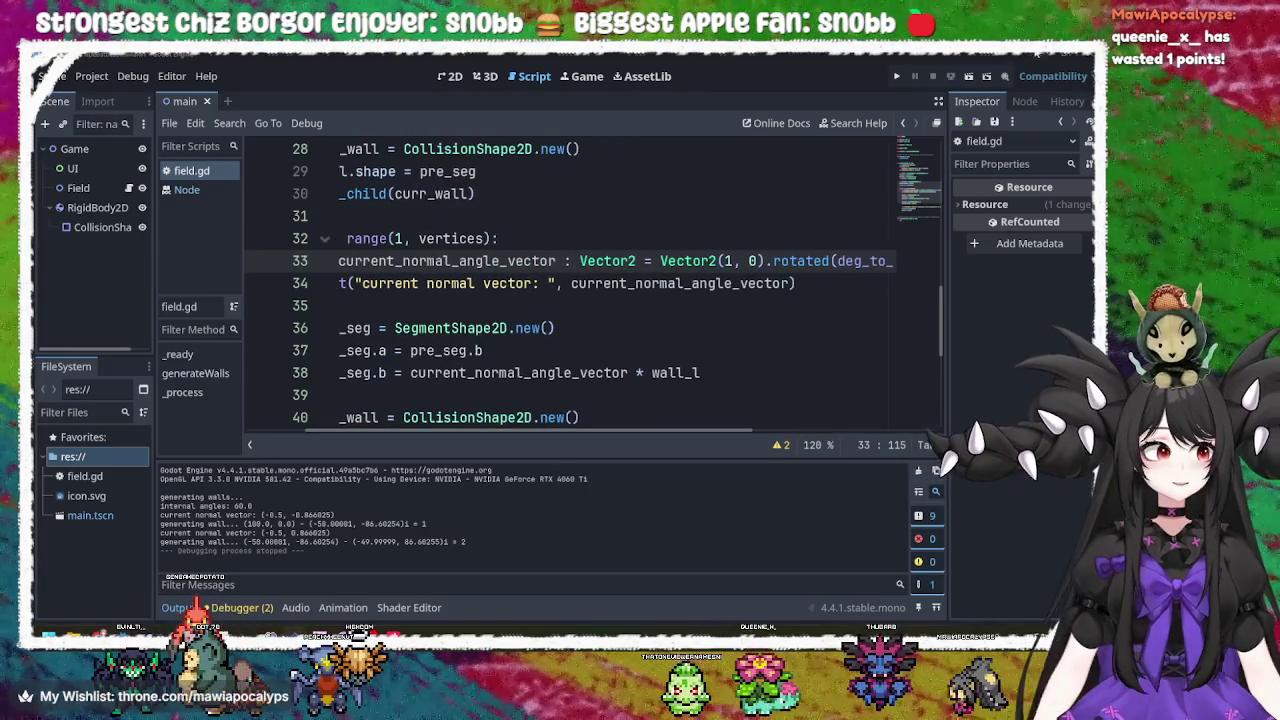
pyautogui.hotkey('alt', 'Tab')
pyautogui.hotkey('alt', 'Tab')
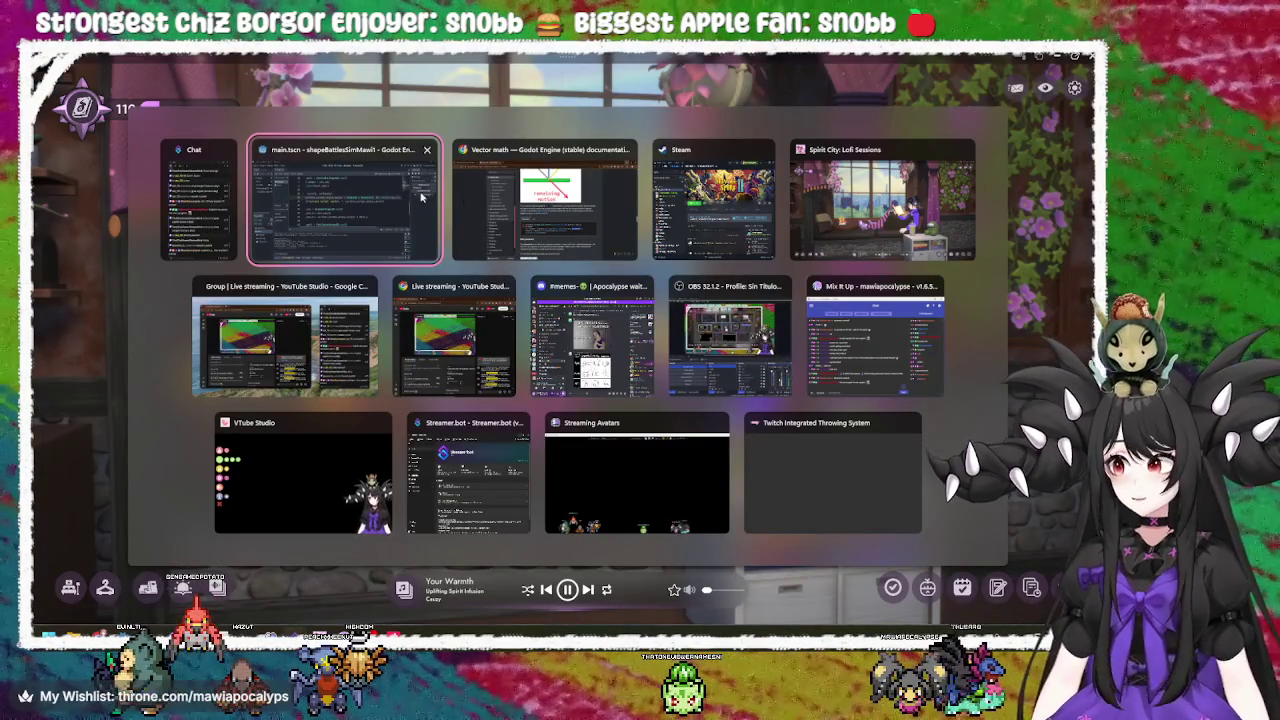
# Reread the Normalization and bounce() sections of the Vector math docs, then return to field.gd.
pyautogui.click(369, 194)
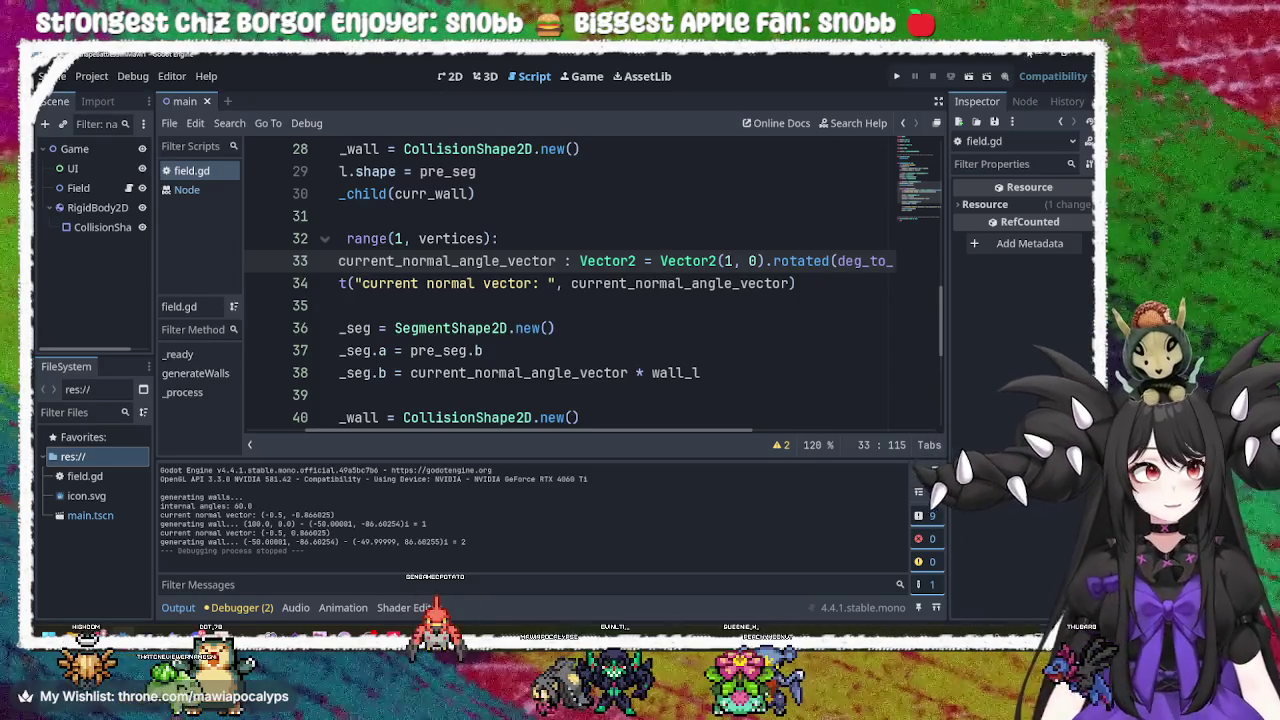
pyautogui.hotkey('alt', 'Tab')
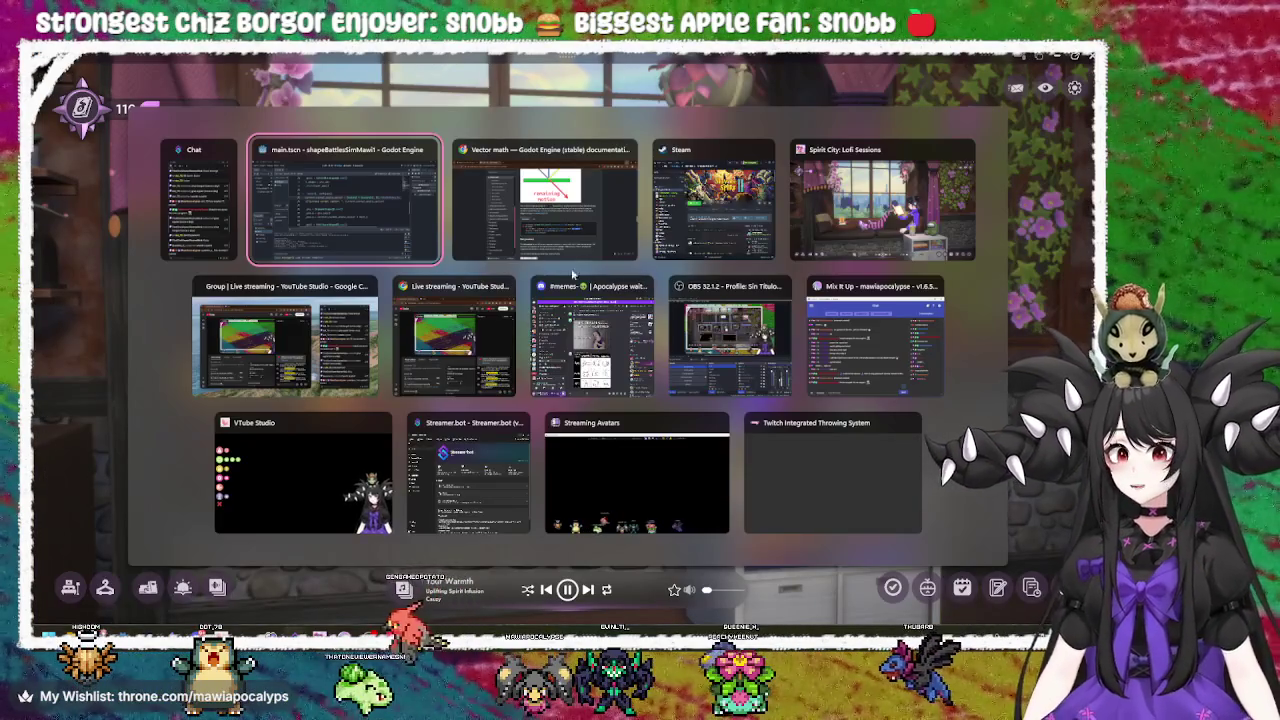
pyautogui.click(764, 340)
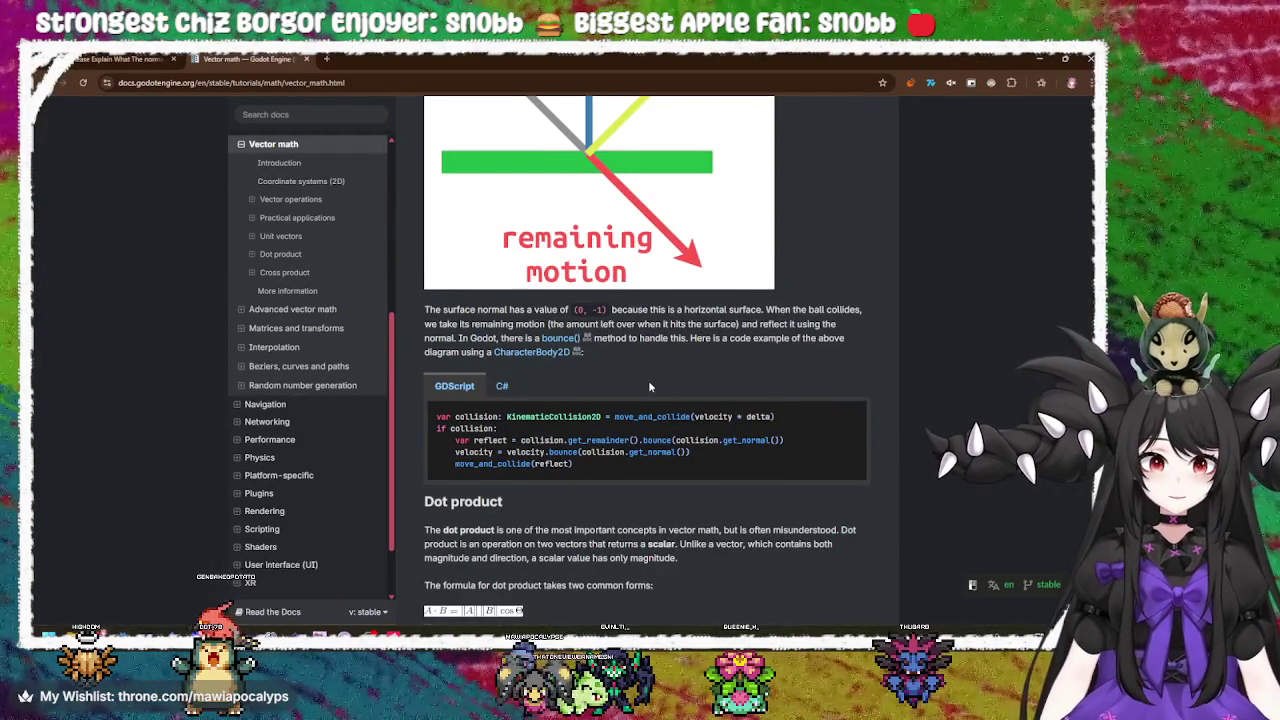
pyautogui.scroll(-1, 648, 380)
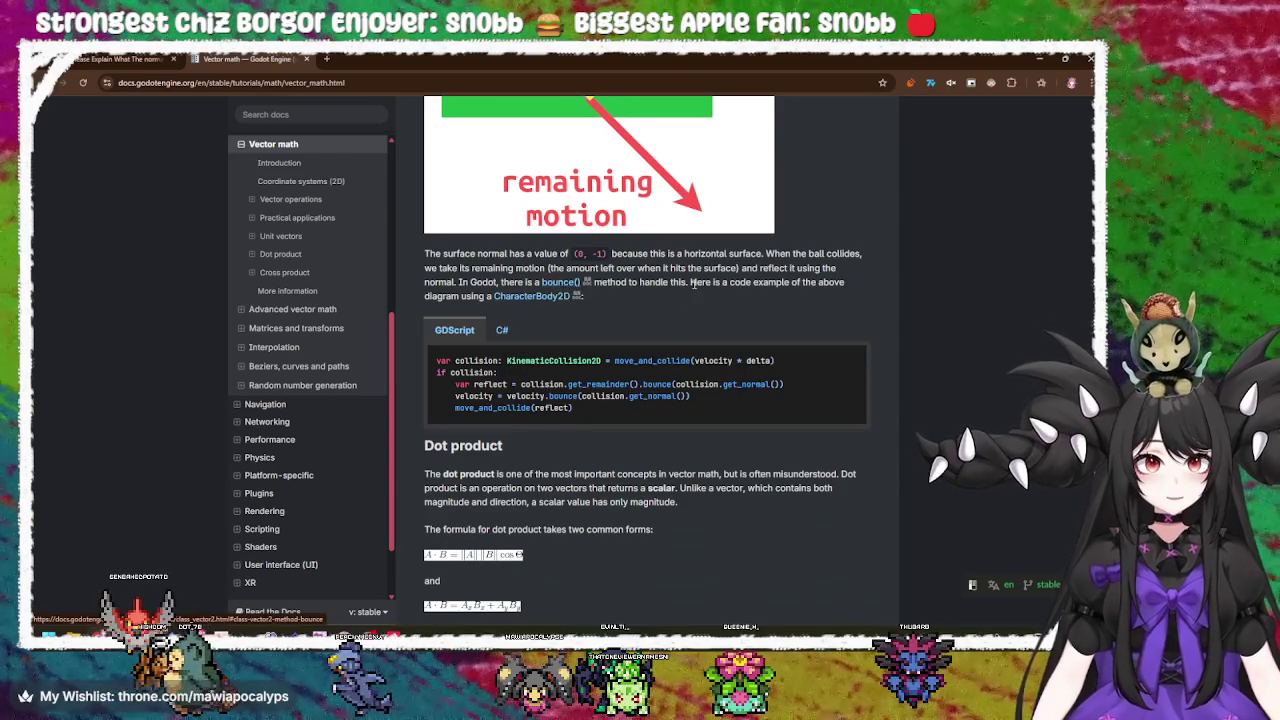
pyautogui.scroll(-4, 683, 284)
pyautogui.scroll(6, 690, 357)
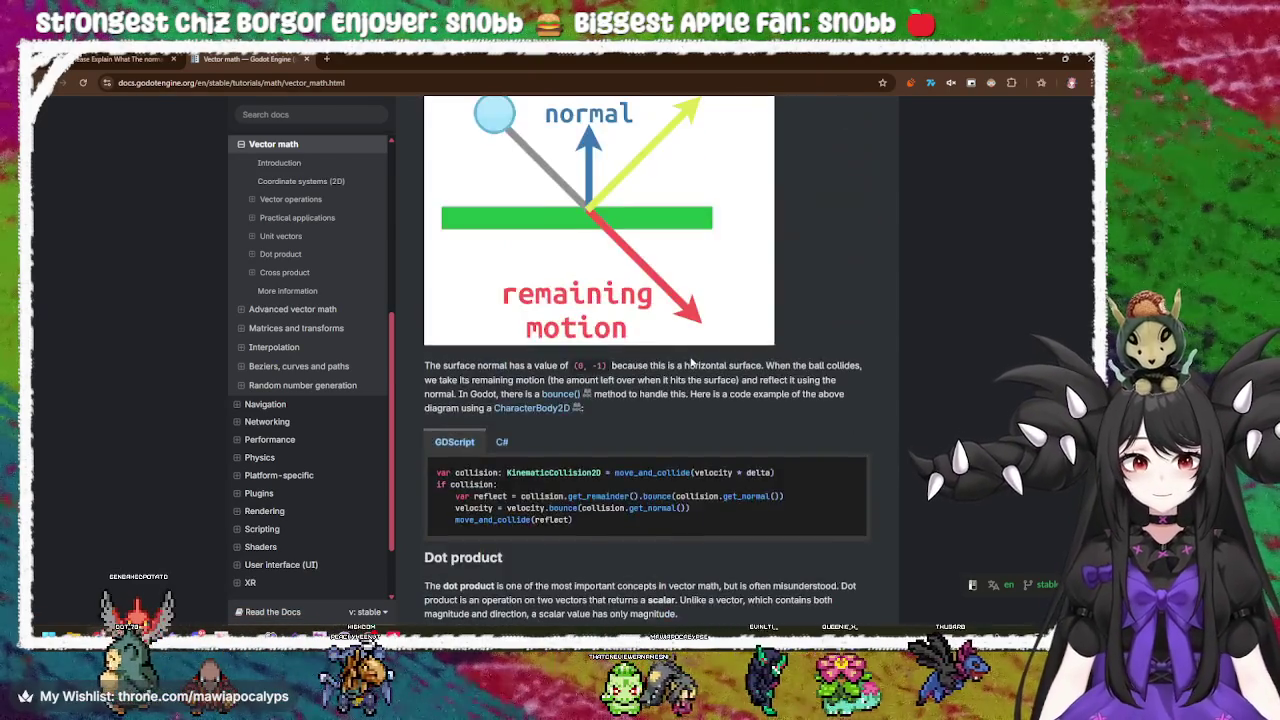
pyautogui.scroll(4, 690, 360)
pyautogui.scroll(1, 660, 380)
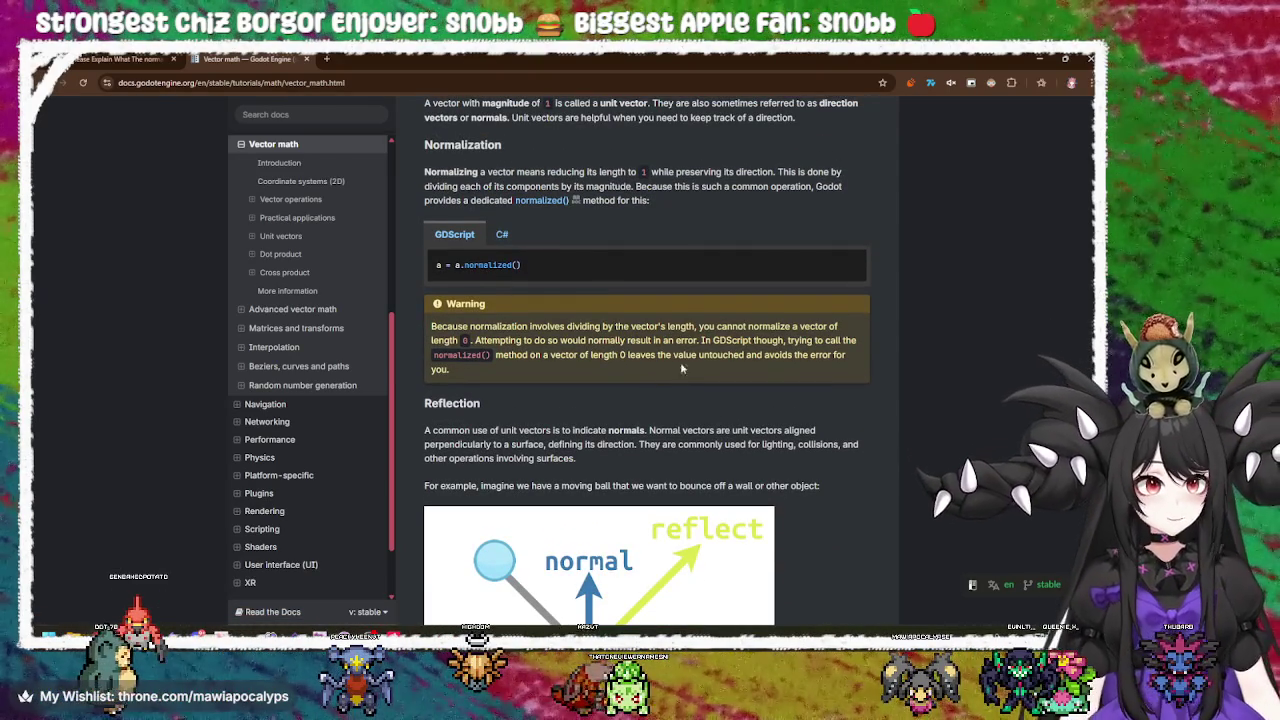
pyautogui.hotkey('alt', 'Tab')
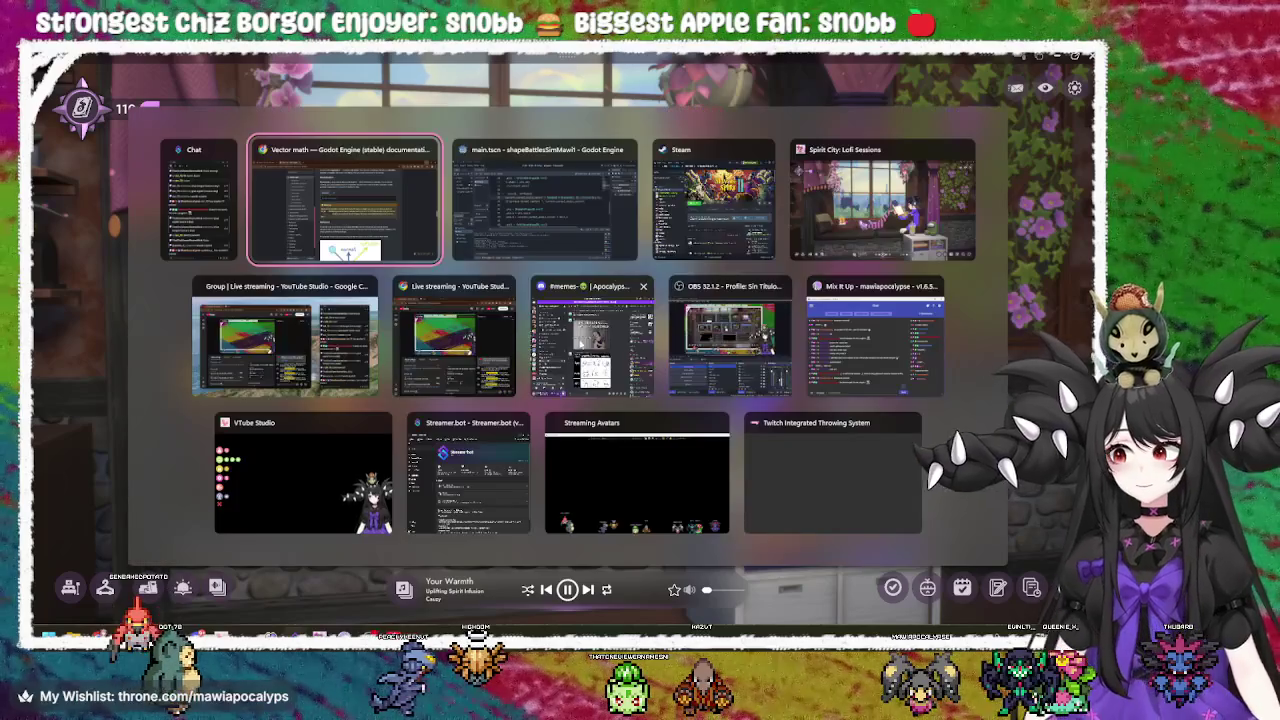
pyautogui.click(568, 210)
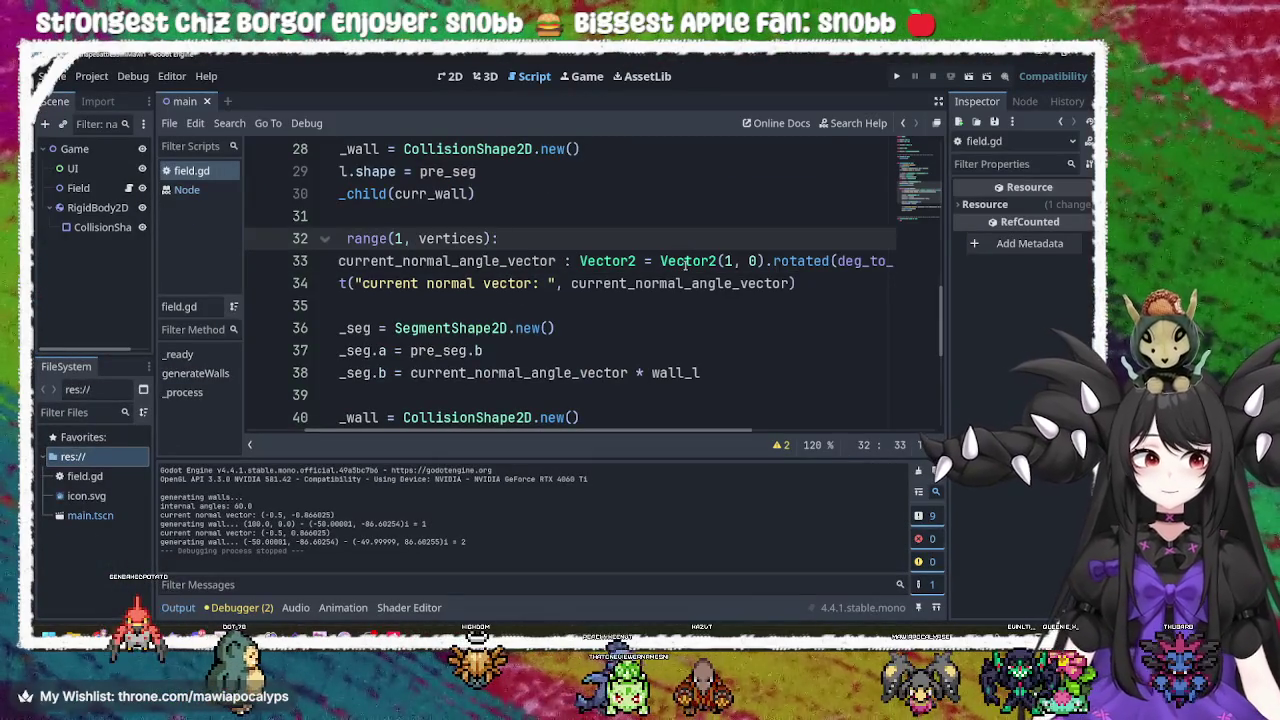
# Examine the range(1, vertices) loop on line 32 and the Vector2(1, 0) rotation on line 33.
pyautogui.click(379, 262)
pyautogui.moveTo(537, 425); pyautogui.dragTo(477, 425)
pyautogui.moveTo(484, 239); pyautogui.dragTo(511, 239)
pyautogui.click(536, 239)
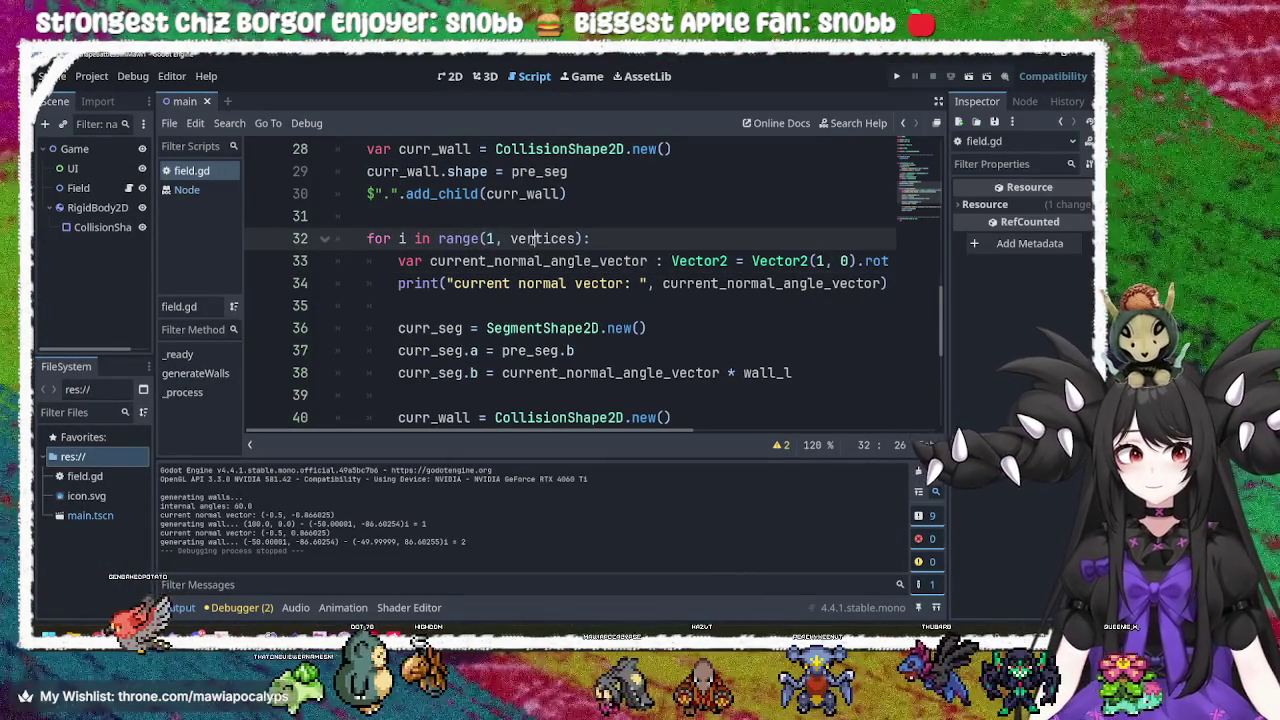
pyautogui.doubleClick(530, 239)
pyautogui.moveTo(400, 261)
pyautogui.mouseDown()
pyautogui.moveTo(893, 262)
pyautogui.moveTo(373, 261)
pyautogui.mouseUp()
pyautogui.click(462, 261)
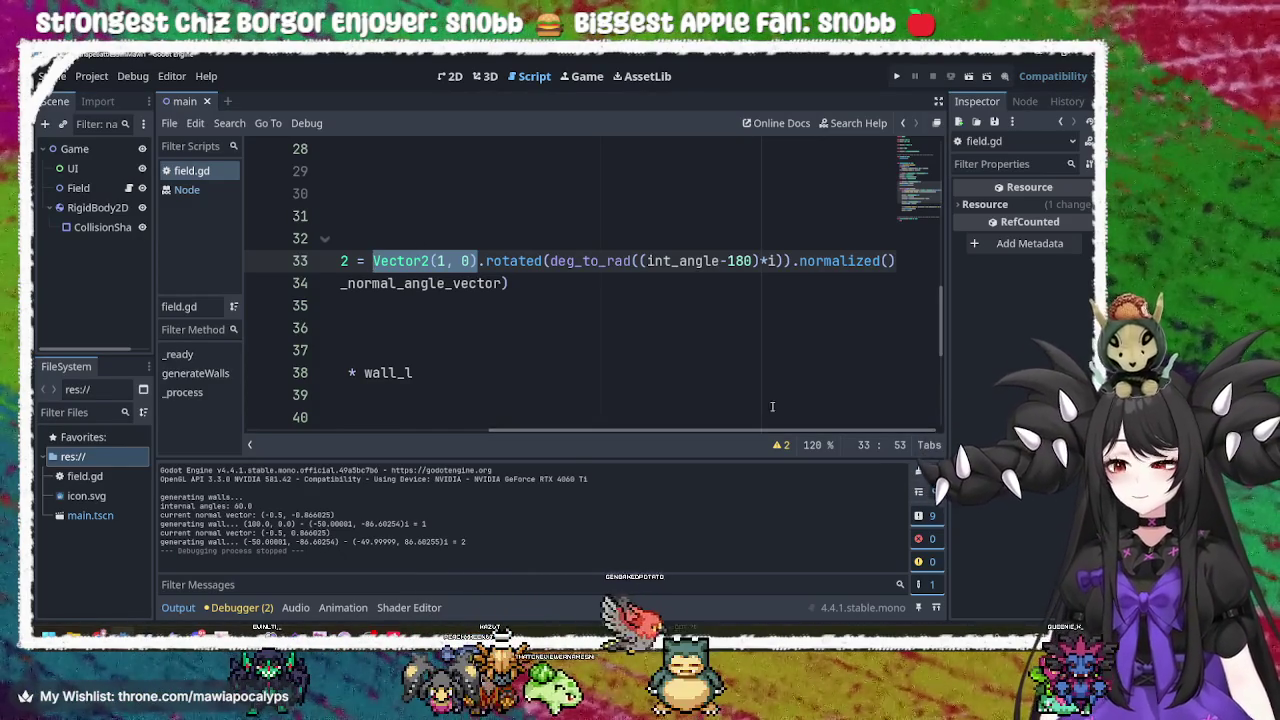
# Delete the .normalized() call ending line 33 and run the game to test the walls.
pyautogui.moveTo(793, 262); pyautogui.dragTo(900, 261)
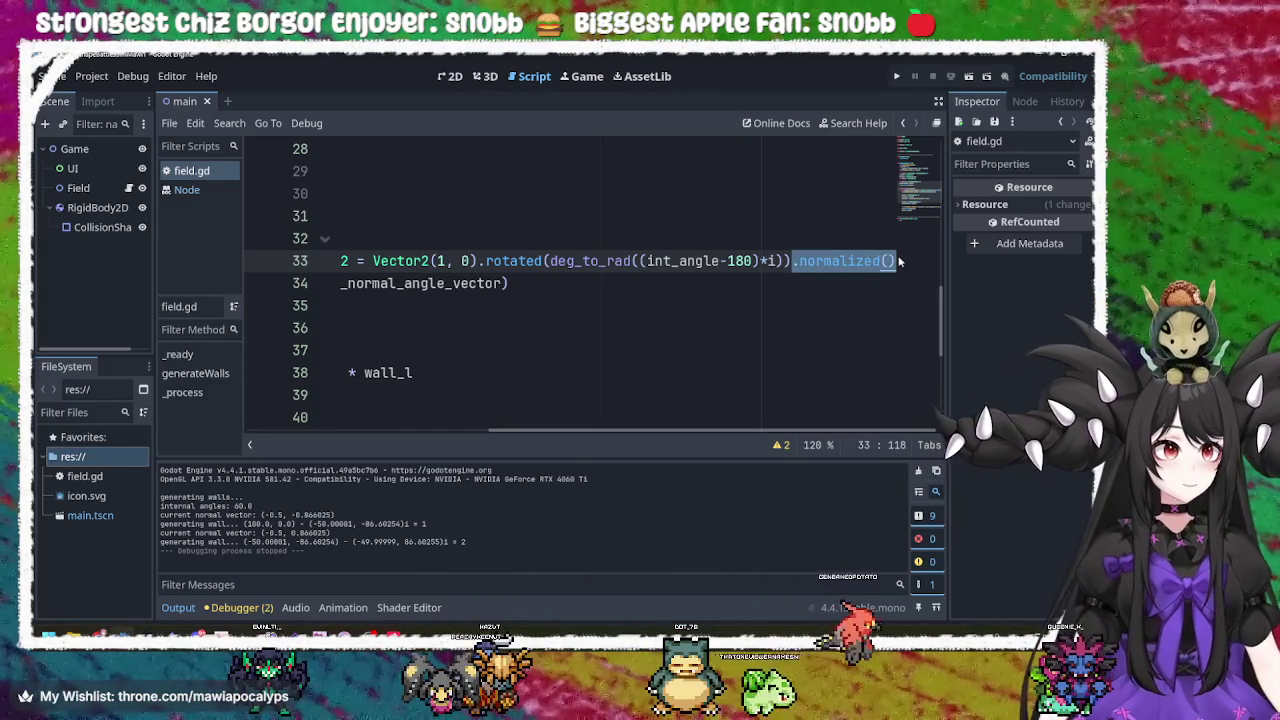
pyautogui.press('BackSpace')
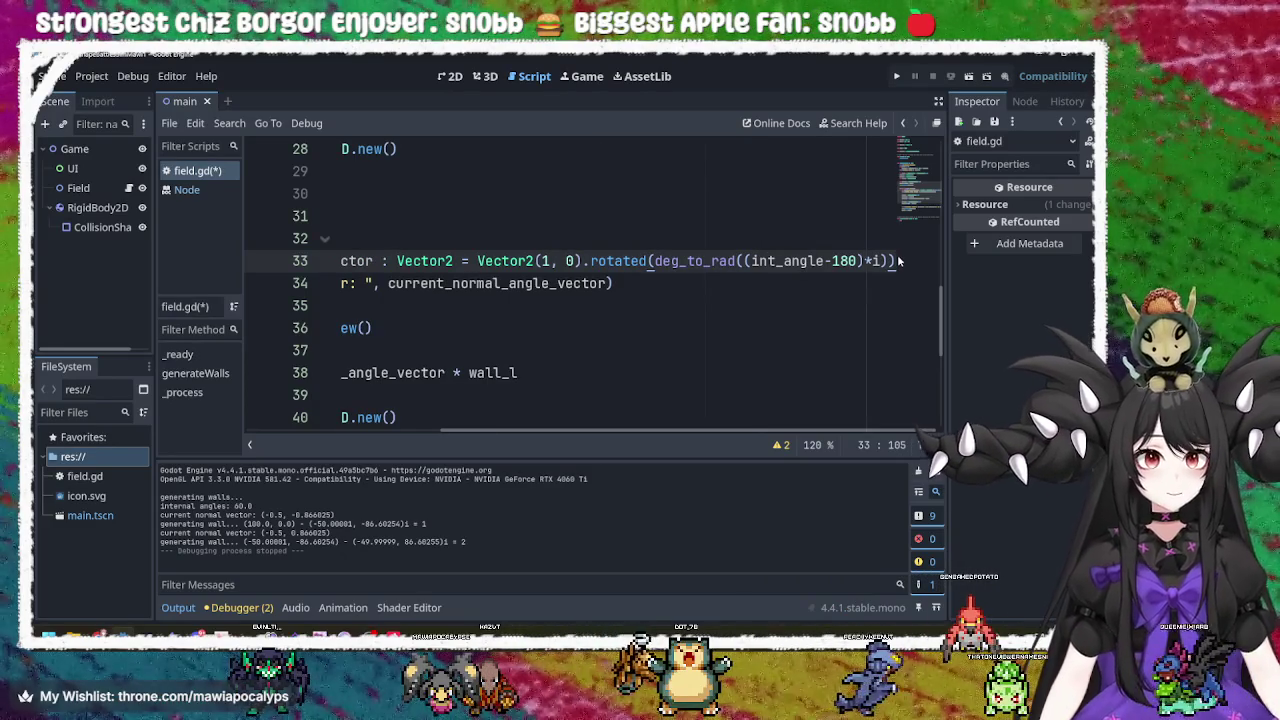
pyautogui.click(897, 77)
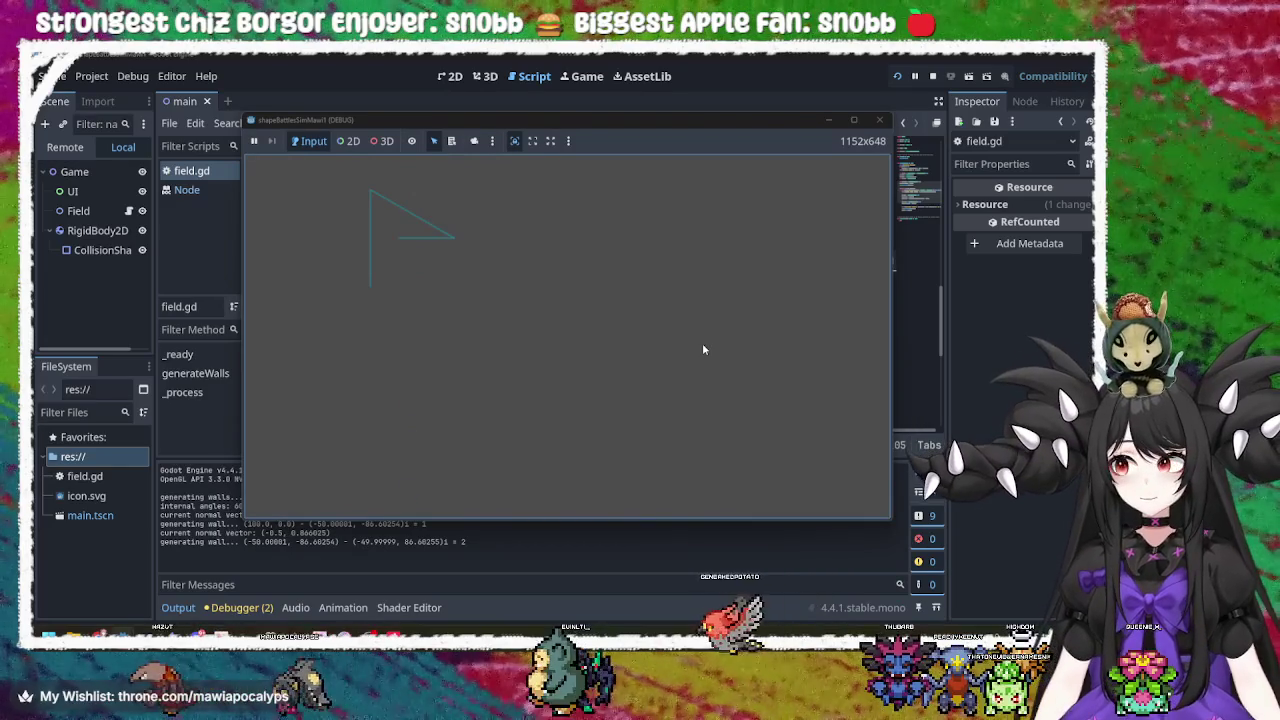
# Stop the running test game after checking the two drawn wall segments.
pyautogui.click(880, 120)
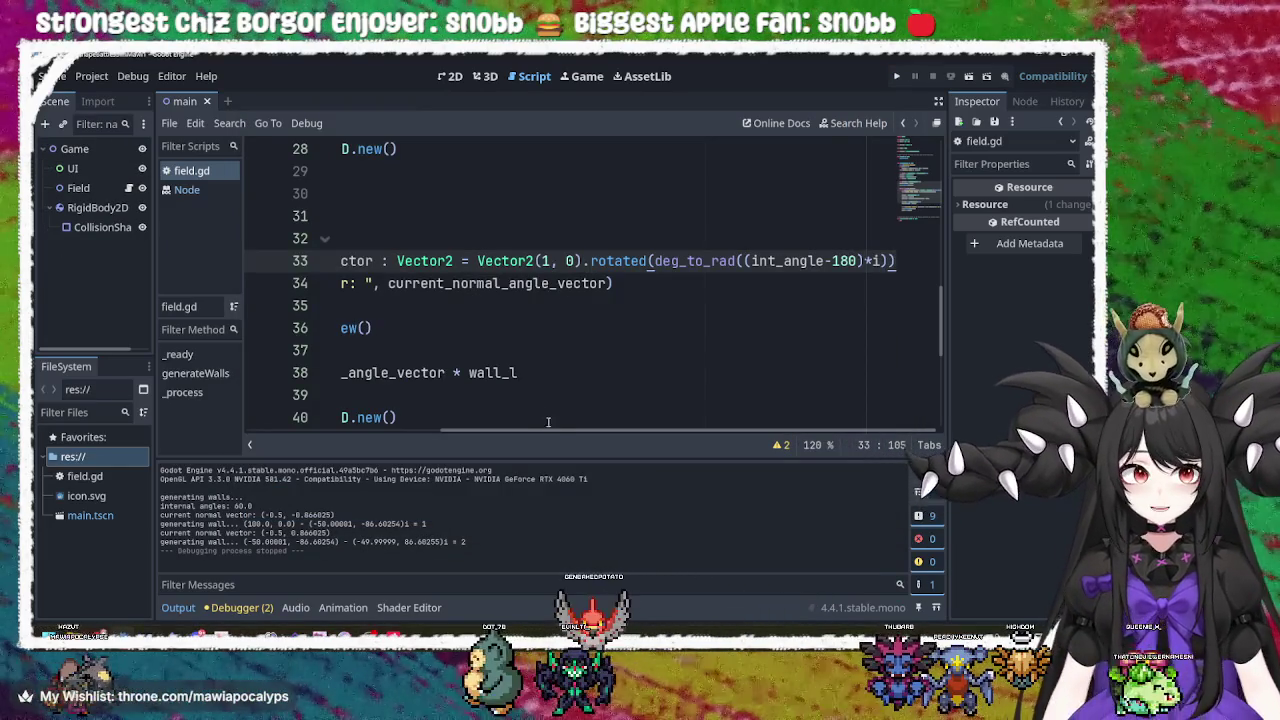
pyautogui.hscroll(-5, 546, 424)
pyautogui.hscroll(5, 546, 424)
# Inspect Vector2(1, 0) and the rotated call on line 33, then switch windows.
pyautogui.moveTo(568, 262); pyautogui.dragTo(541, 261)
pyautogui.click(575, 262)
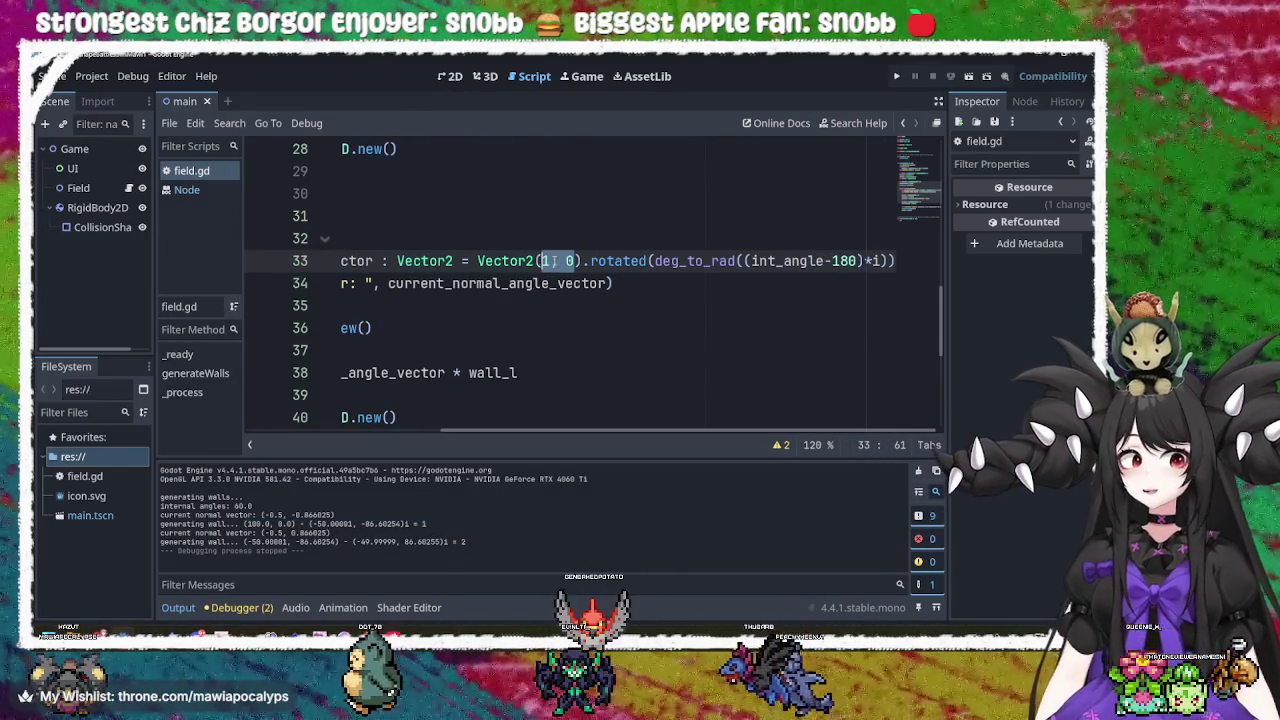
pyautogui.click(545, 261)
pyautogui.click(578, 262)
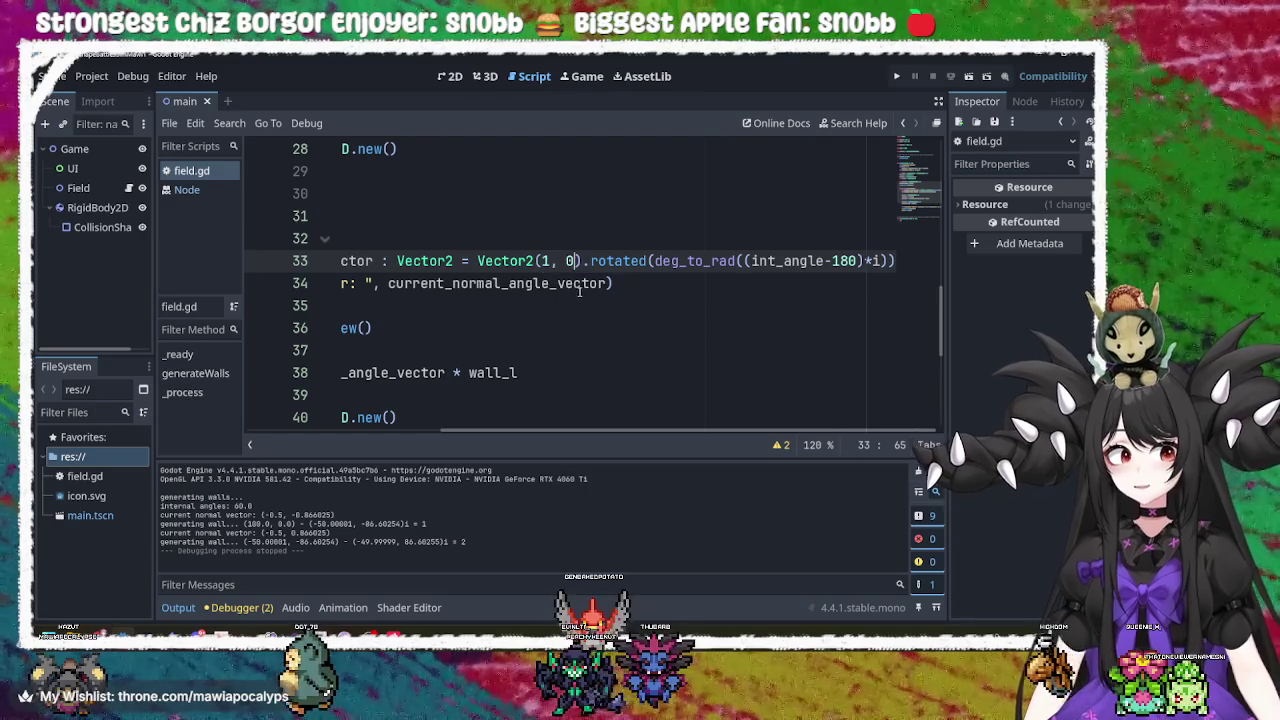
pyautogui.hscroll(-2, 620, 428)
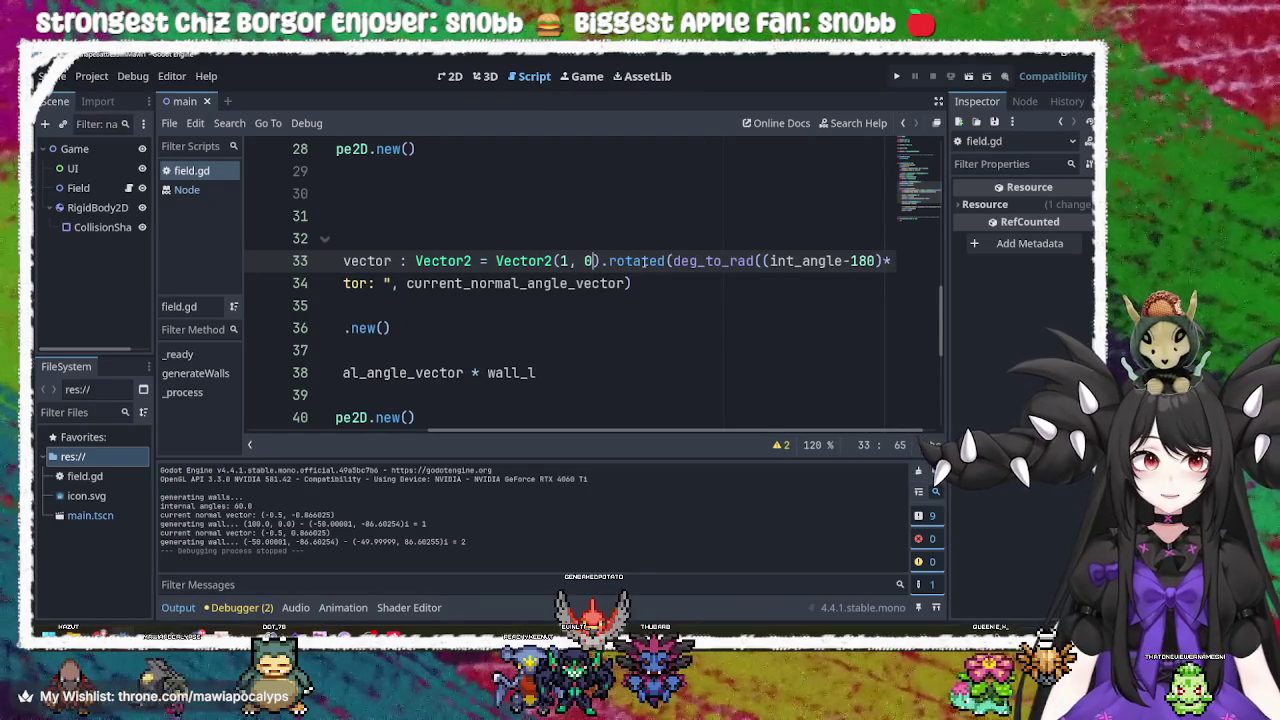
pyautogui.moveTo(643, 260)
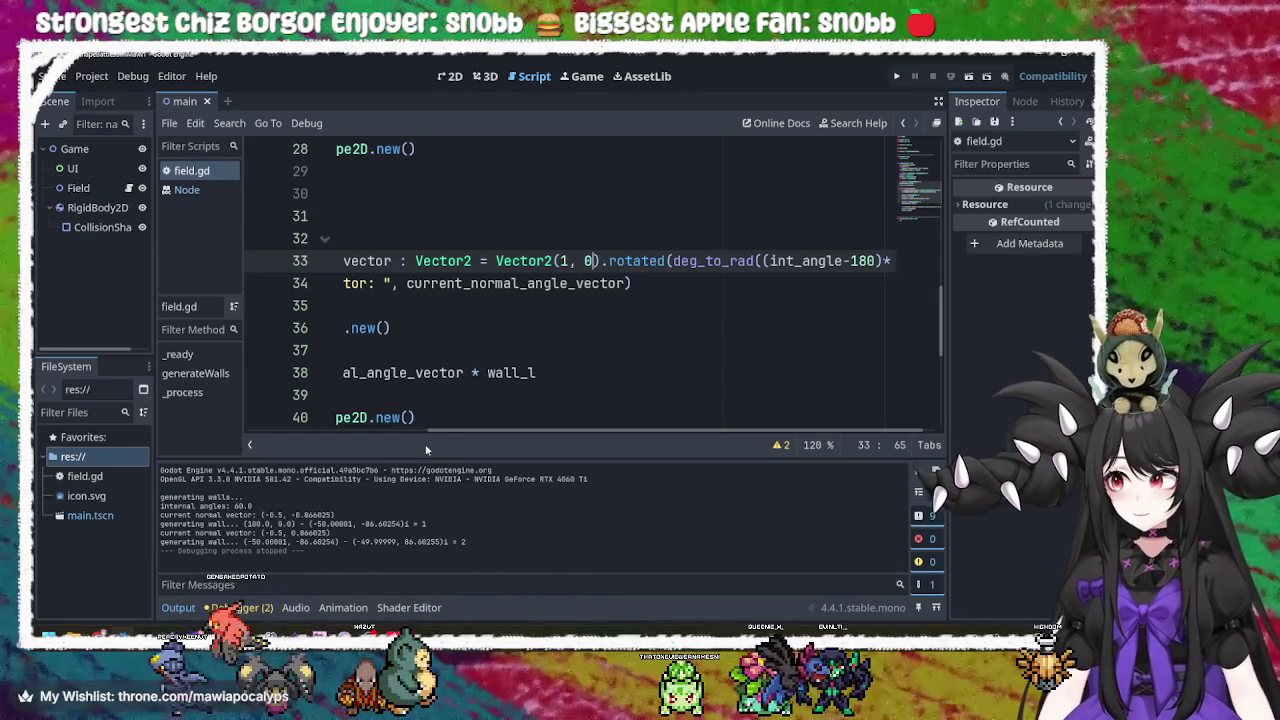
pyautogui.moveTo(478, 435)
pyautogui.mouseDown()
pyautogui.moveTo(315, 429)
pyautogui.moveTo(359, 429)
pyautogui.mouseUp()
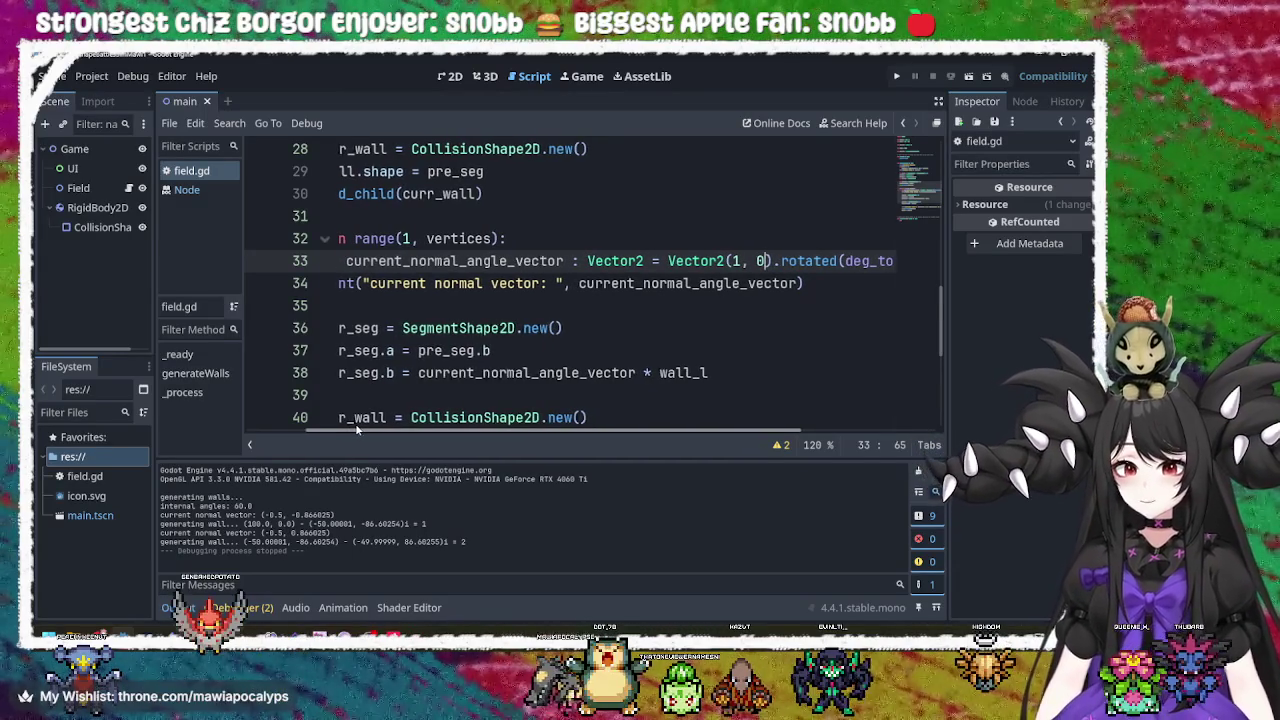
pyautogui.moveTo(357, 429); pyautogui.dragTo(354, 429)
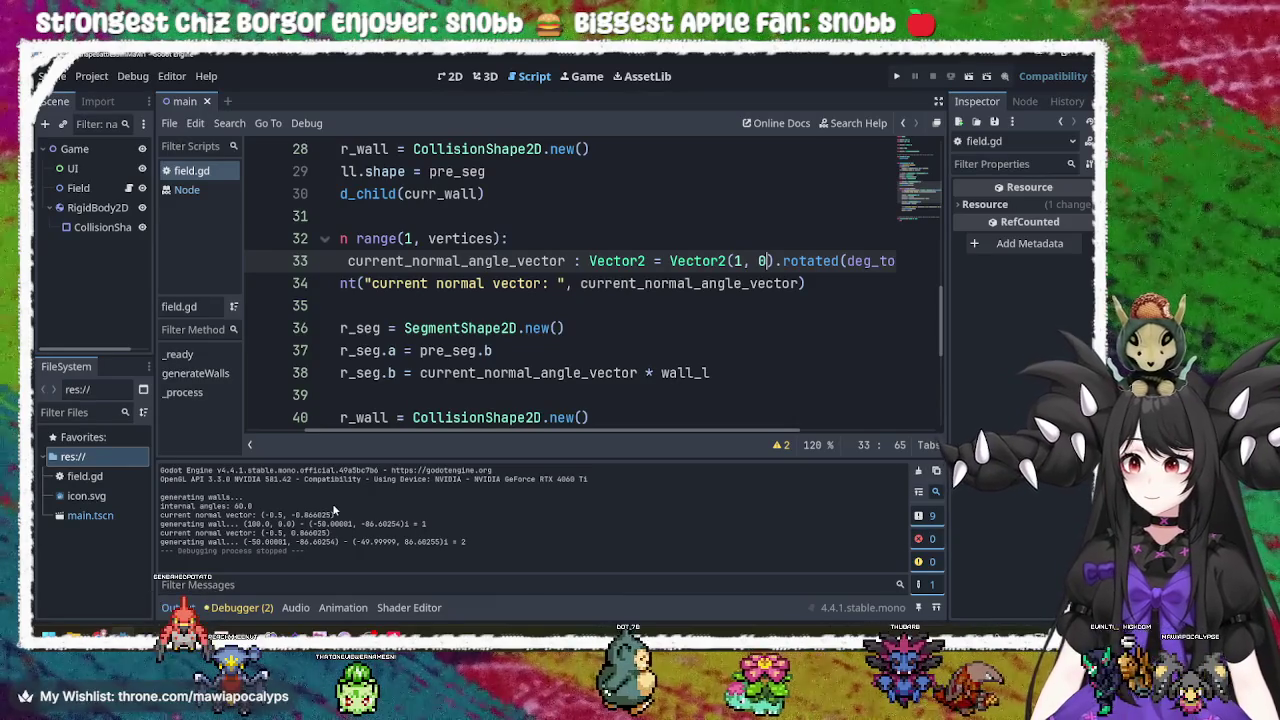
pyautogui.moveTo(451, 425)
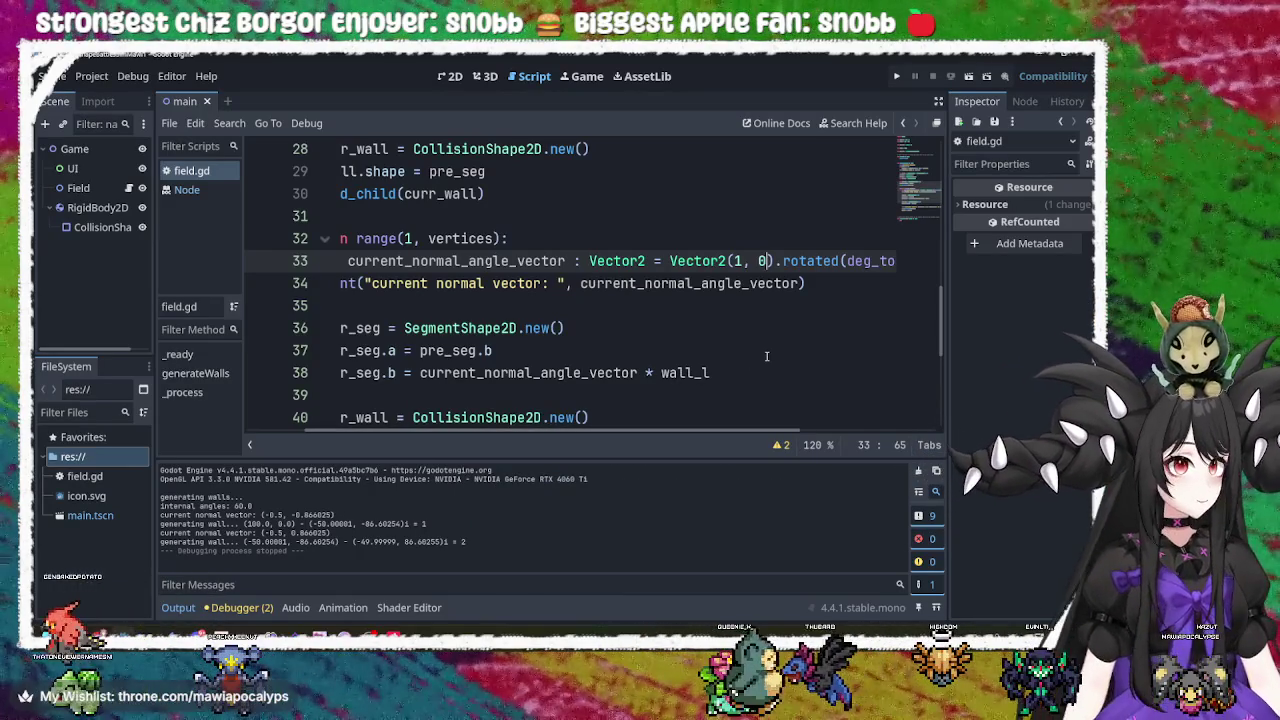
pyautogui.doubleClick(818, 261)
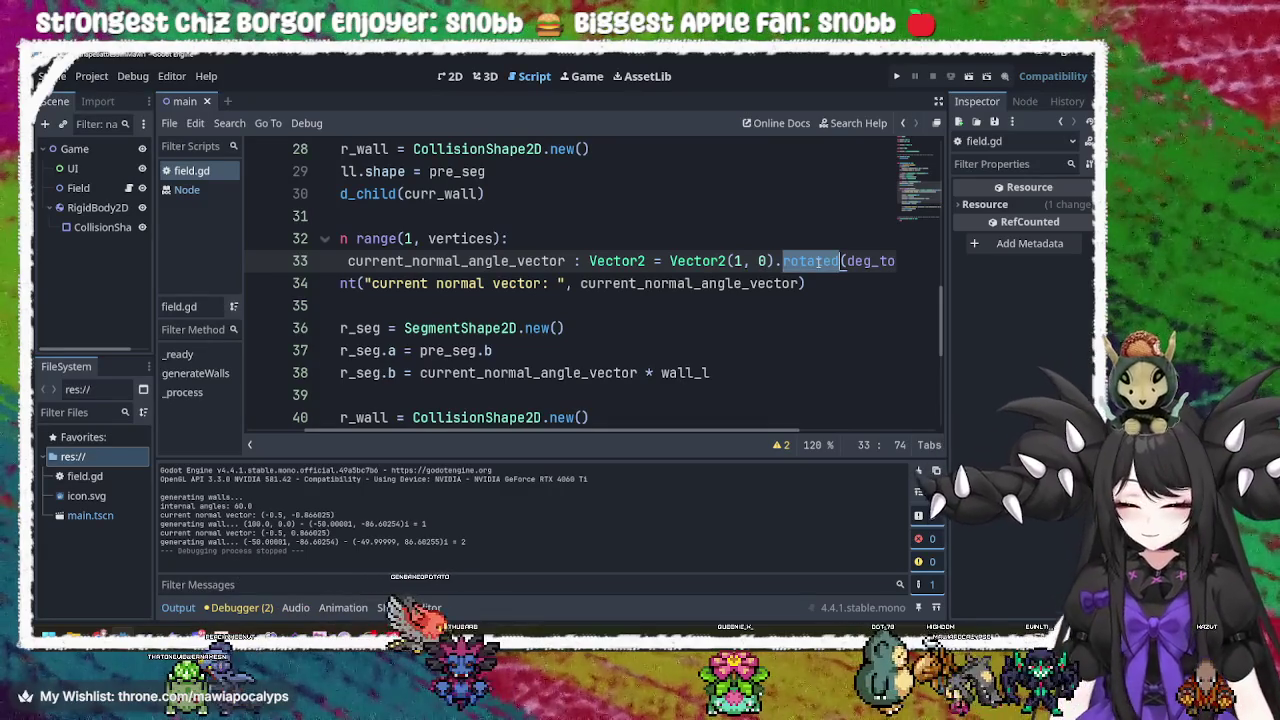
pyautogui.hotkey('alt', 'Tab')
pyautogui.hotkey('alt', 'Tab')
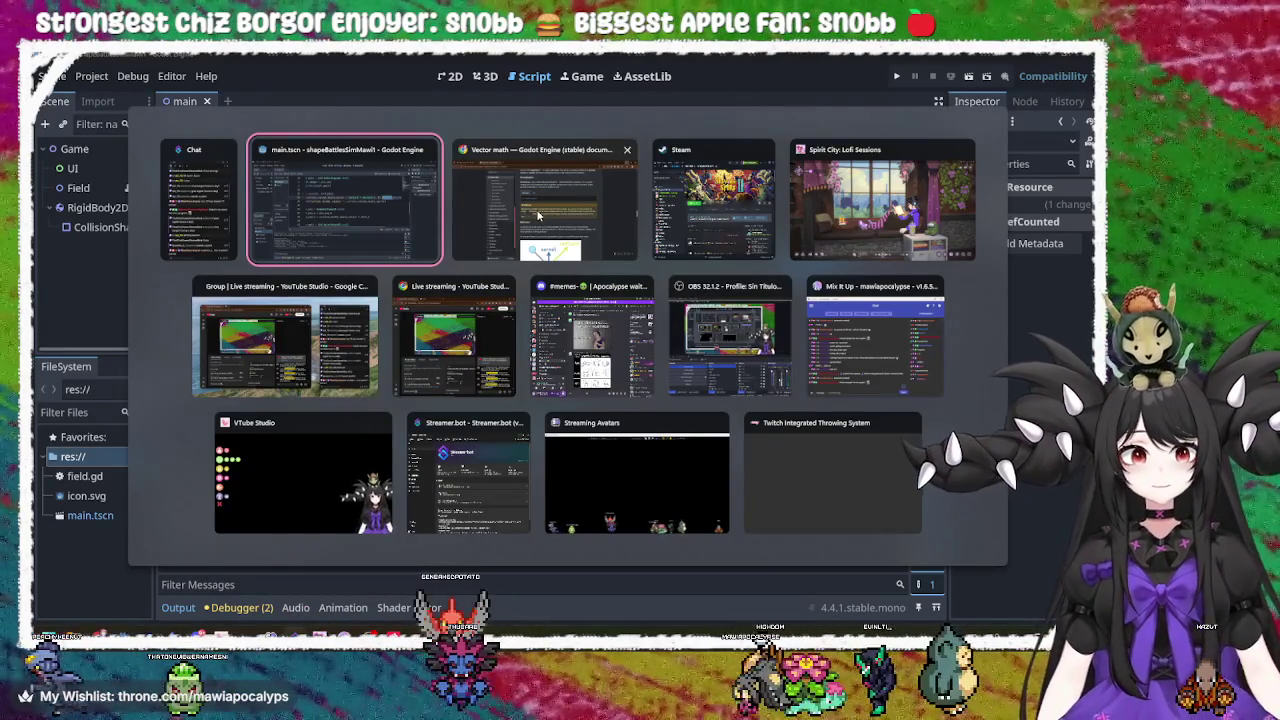
# Google 'godot rotated' and open the forum thread 'What does .rotated() do?'.
pyautogui.click(538, 215)
pyautogui.click(397, 95)
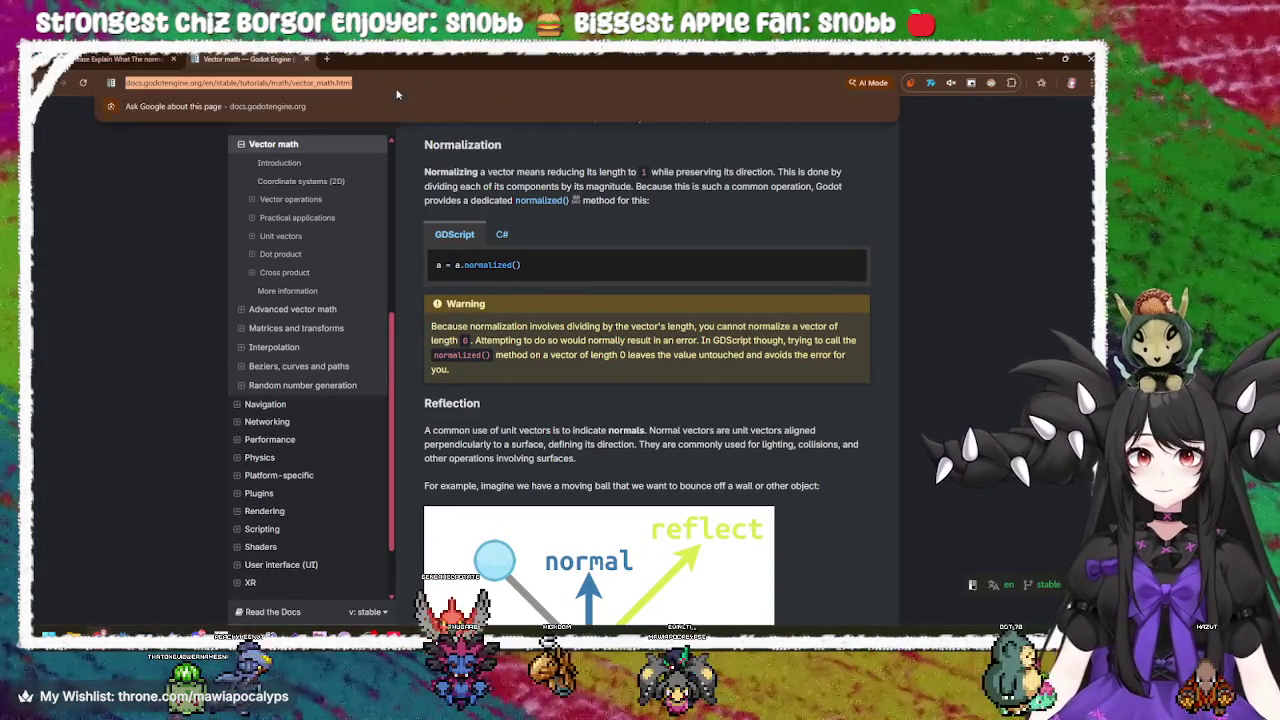
pyautogui.write('godot rotated')
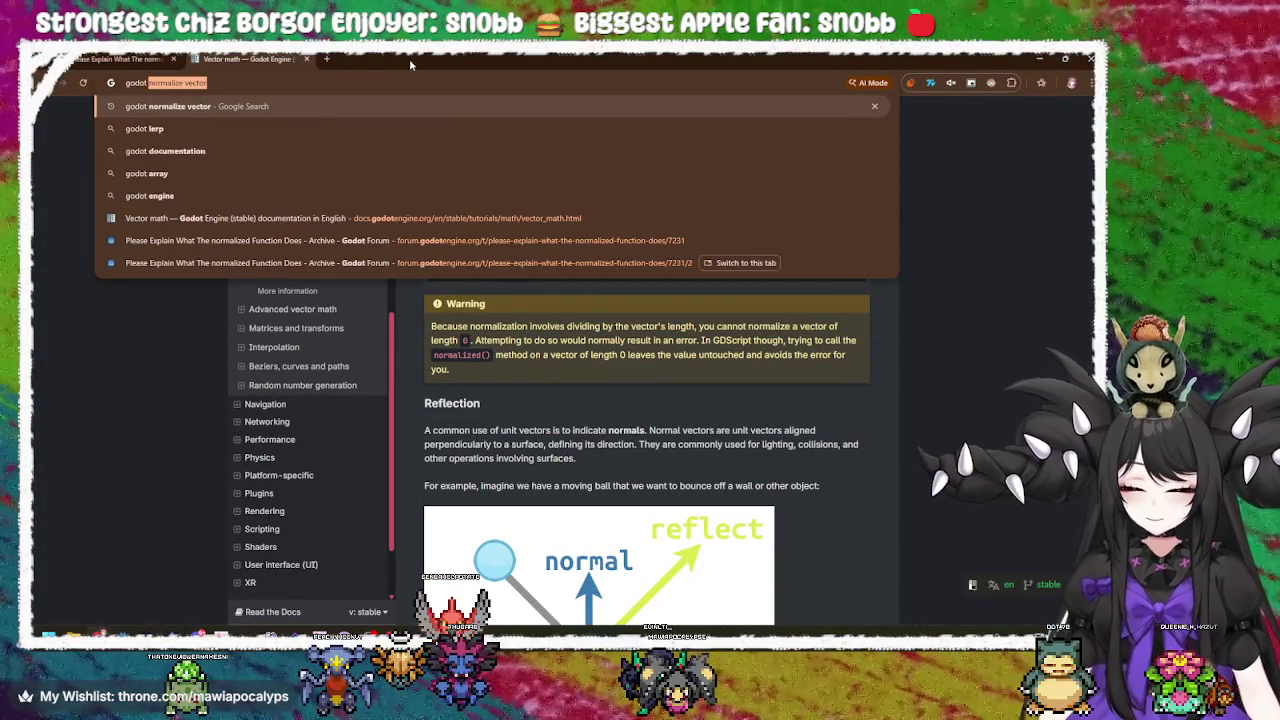
pyautogui.press('BackSpace')
pyautogui.write('rotated')
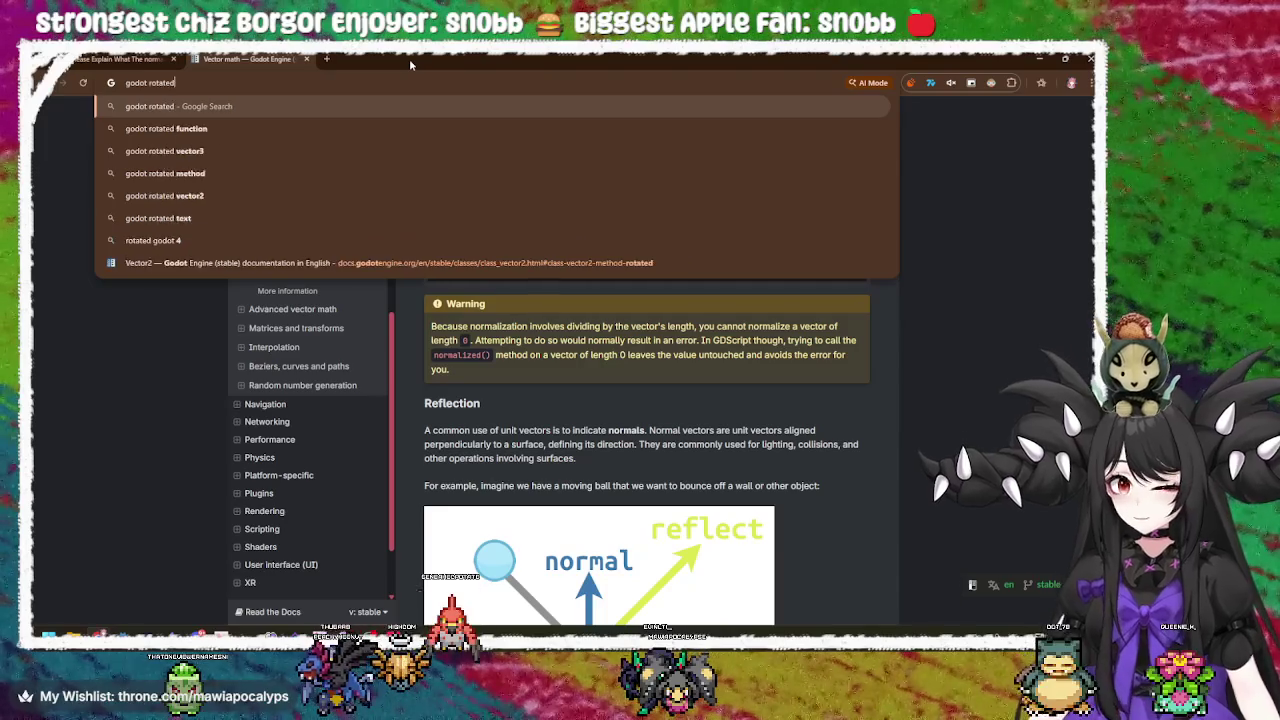
pyautogui.press('Return')
pyautogui.click(310, 218)
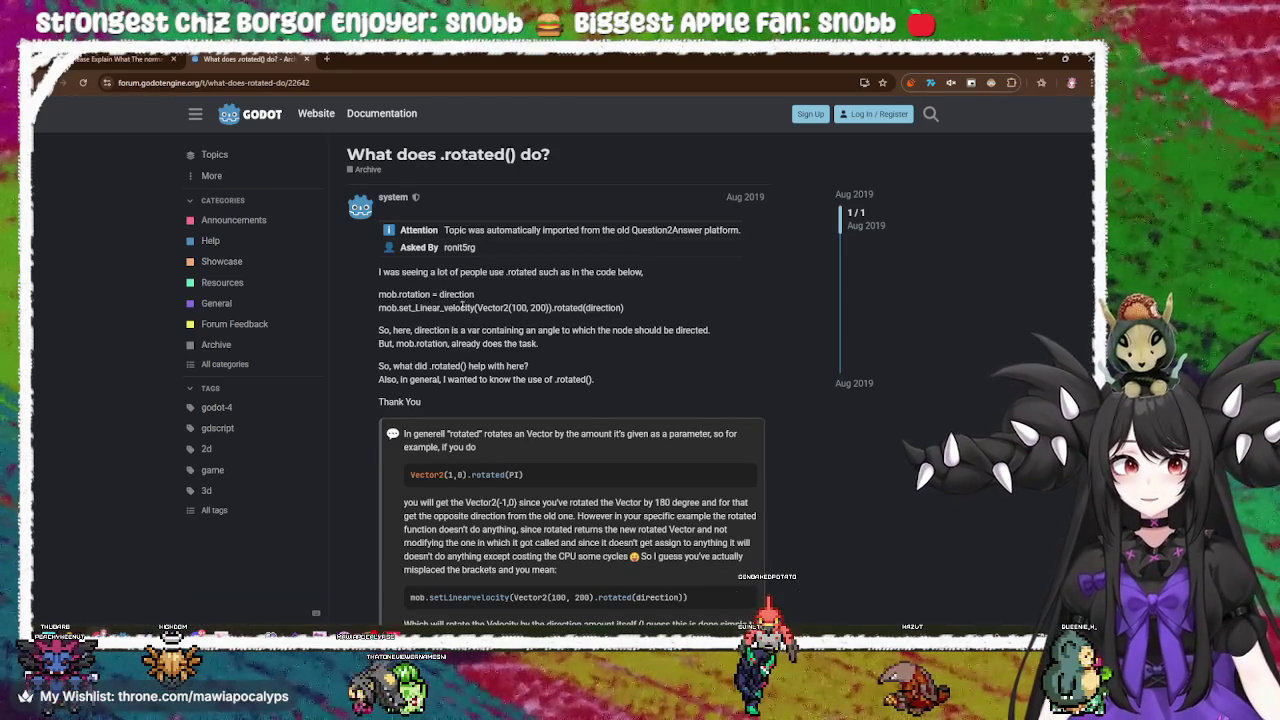
# Read the forum answer on how .rotated() returns a new vector, then return to field.gd line 33.
pyautogui.moveTo(492, 308); pyautogui.dragTo(576, 308)
pyautogui.click(608, 362)
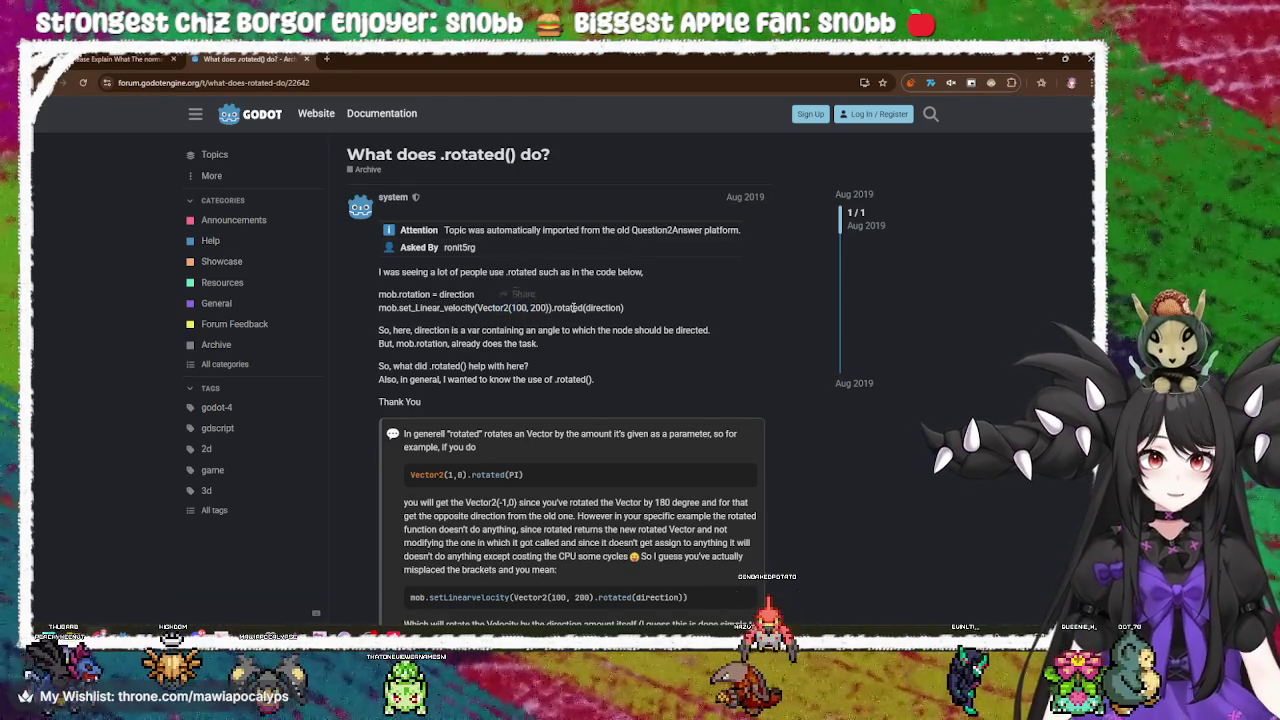
pyautogui.moveTo(393, 331); pyautogui.dragTo(625, 330)
pyautogui.moveTo(393, 331)
pyautogui.mouseDown()
pyautogui.moveTo(710, 329)
pyautogui.moveTo(436, 343)
pyautogui.moveTo(537, 343)
pyautogui.mouseUp()
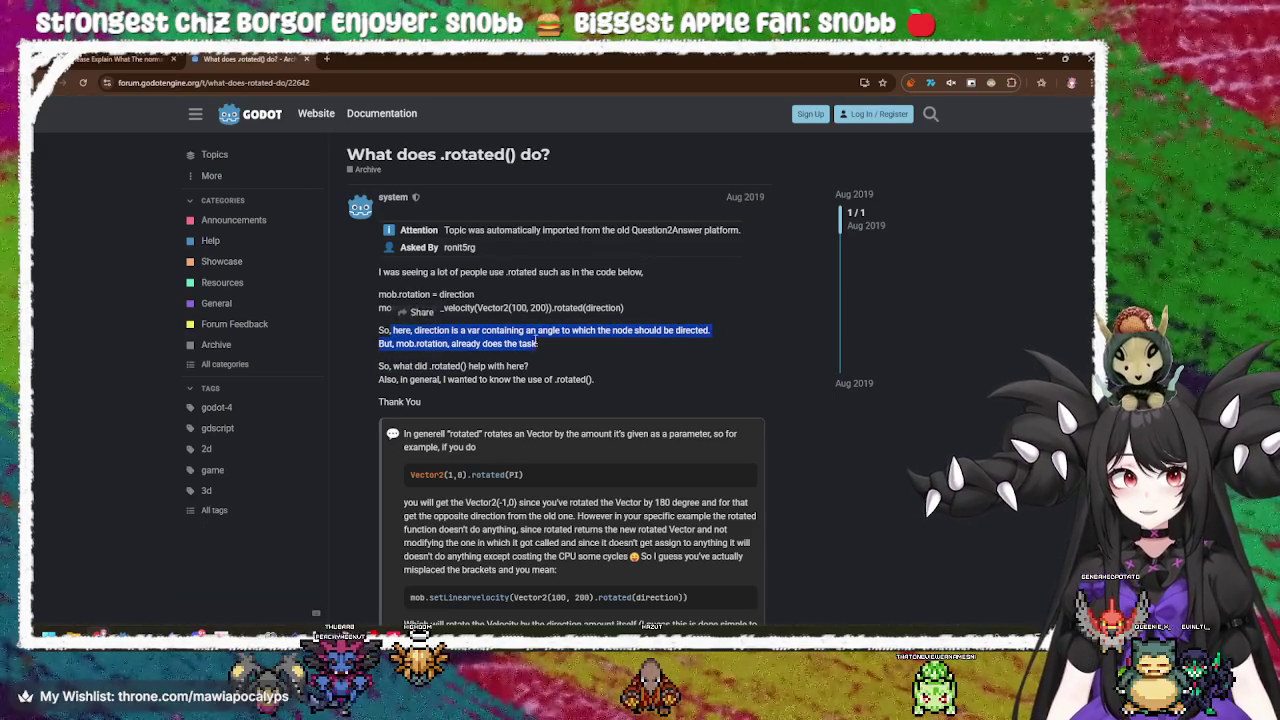
pyautogui.click(541, 347)
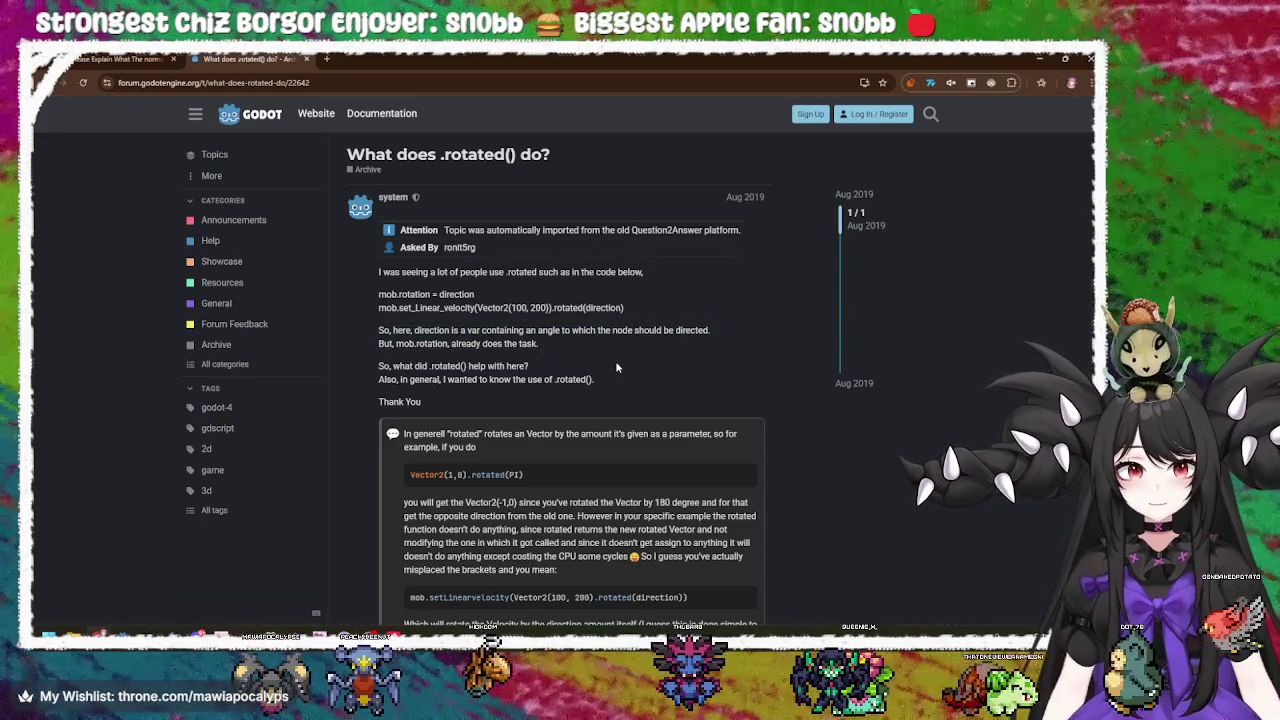
pyautogui.scroll(-2, 617, 368)
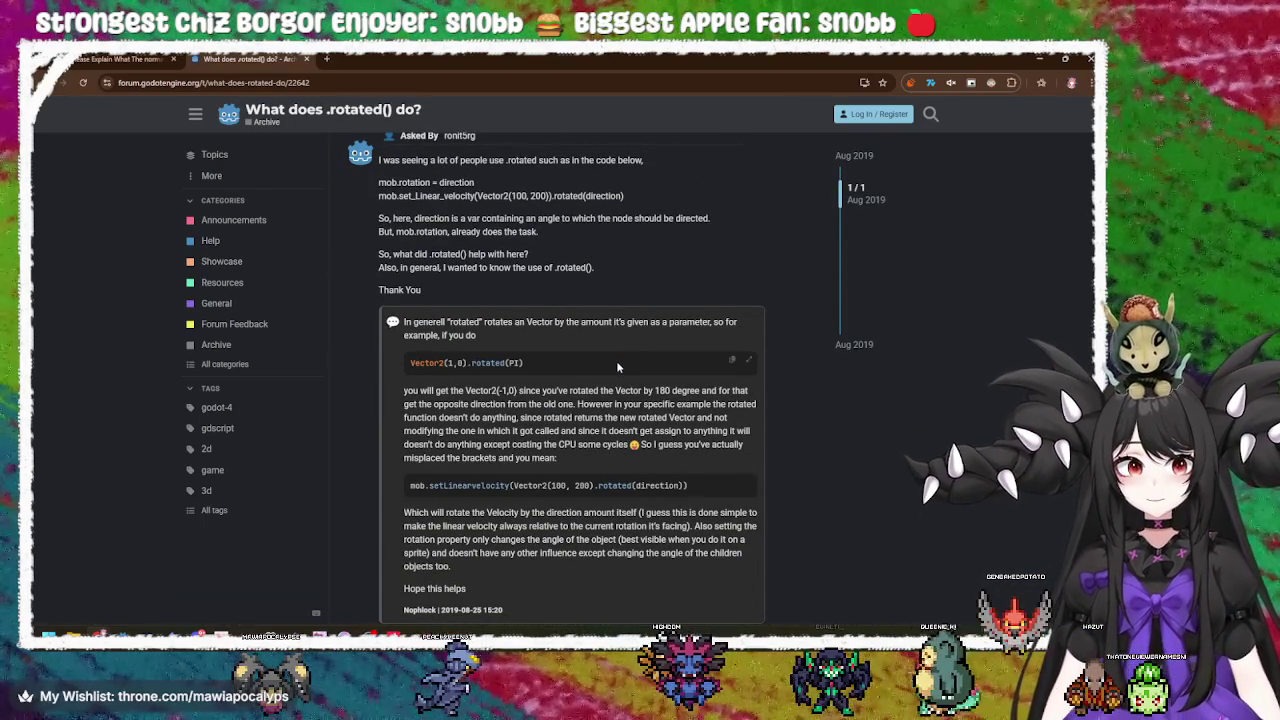
pyautogui.scroll(-2, 616, 360)
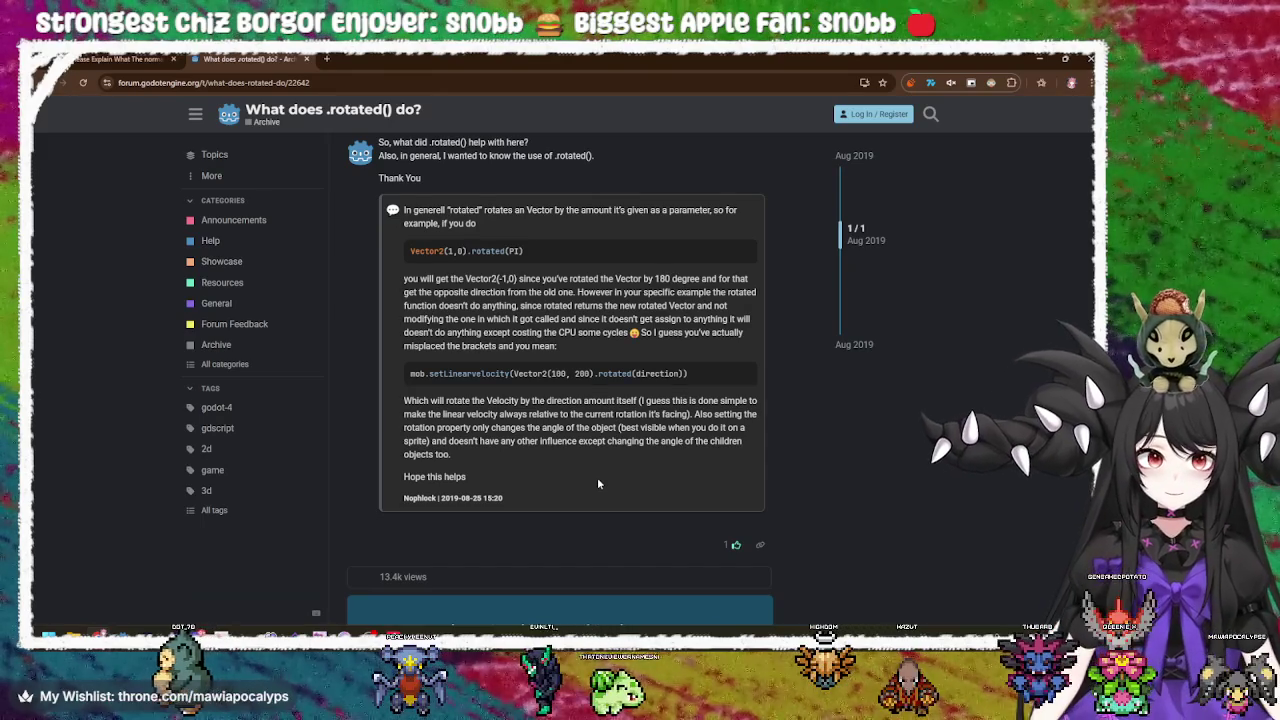
pyautogui.scroll(-2, 597, 477)
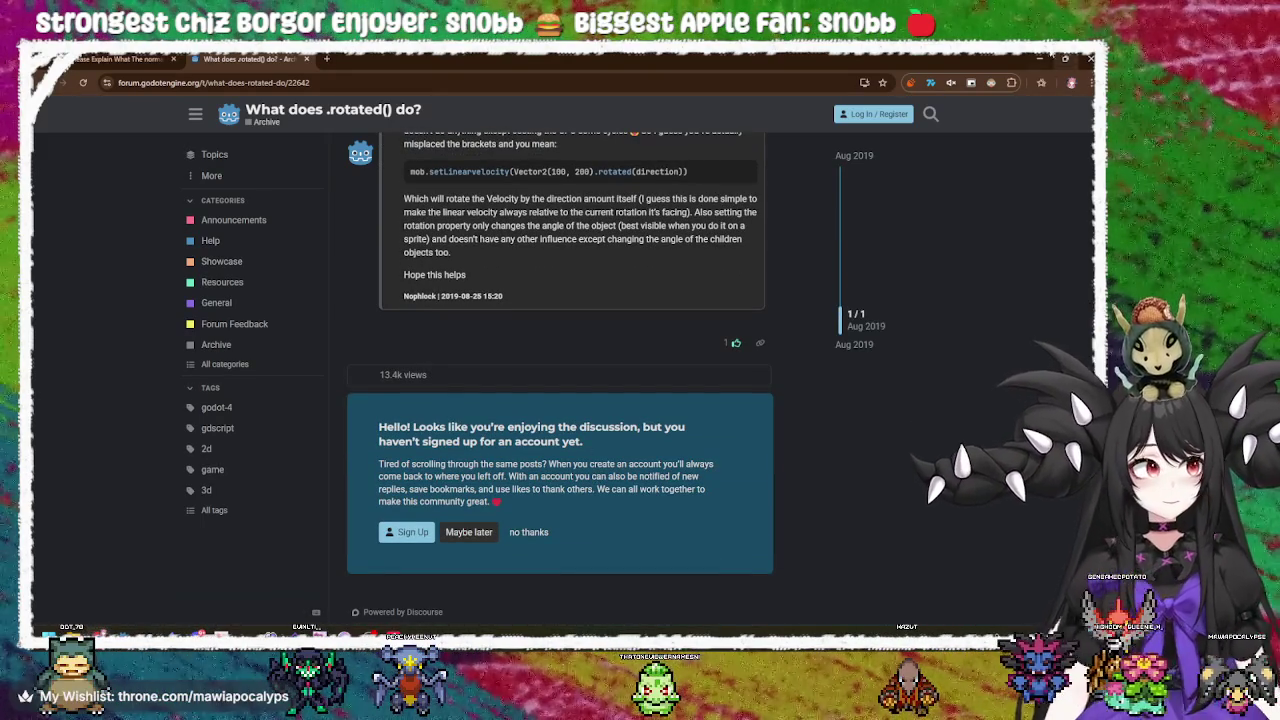
pyautogui.hotkey('alt', 'Tab')
pyautogui.click(669, 261)
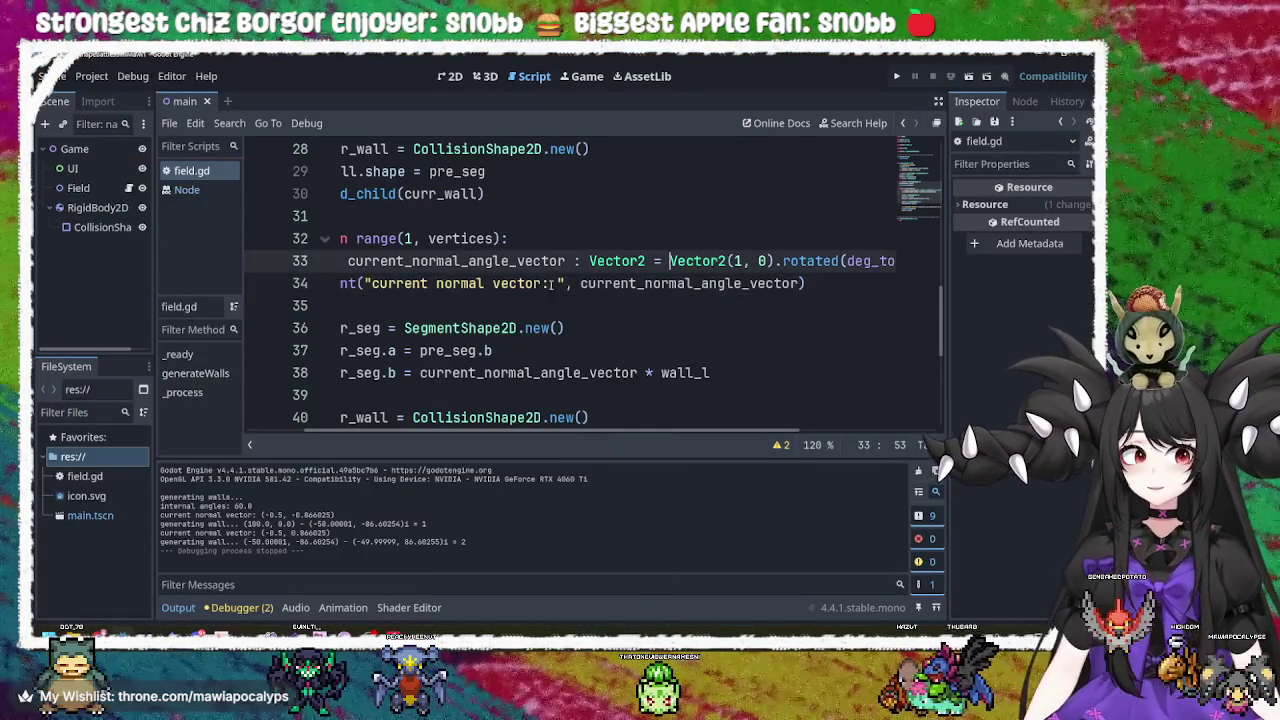
# Review current_normal_angle_vector and the print statement across lines 33–38.
pyautogui.doubleClick(479, 261)
pyautogui.click(825, 287)
pyautogui.moveTo(809, 287); pyautogui.dragTo(436, 285)
pyautogui.click(436, 285)
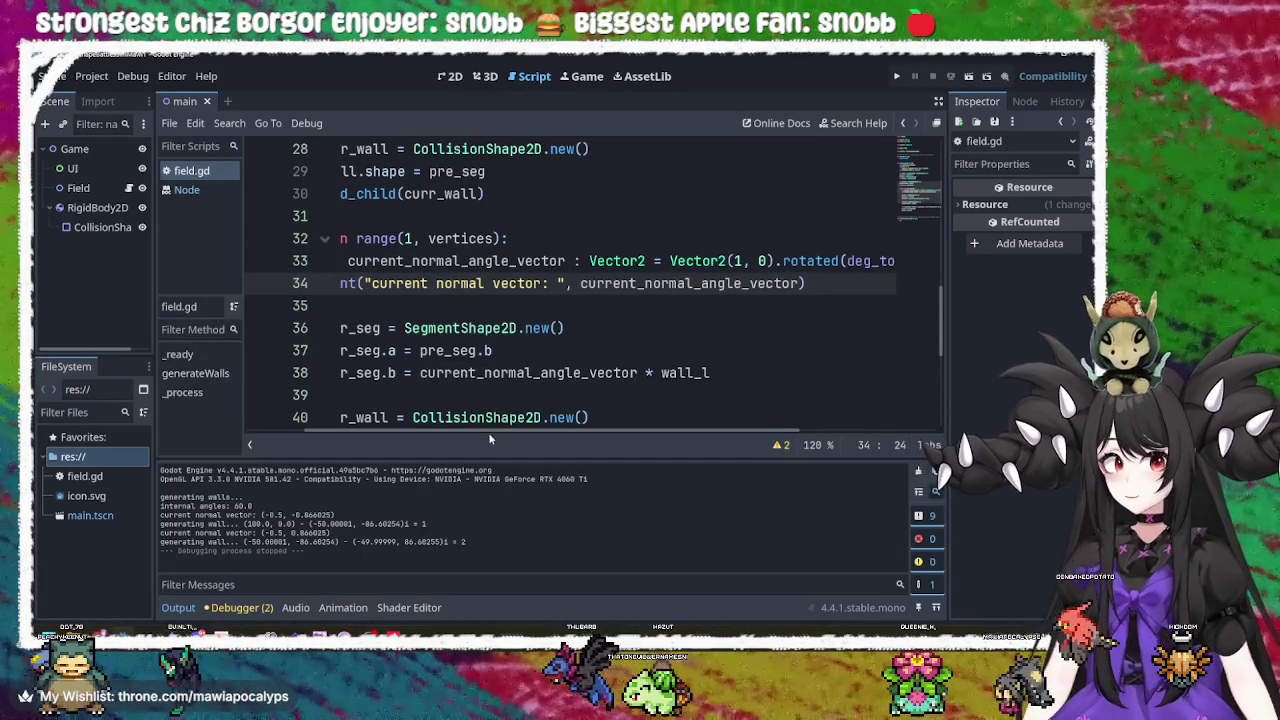
pyautogui.moveTo(490, 431); pyautogui.dragTo(432, 431)
pyautogui.doubleClick(583, 373)
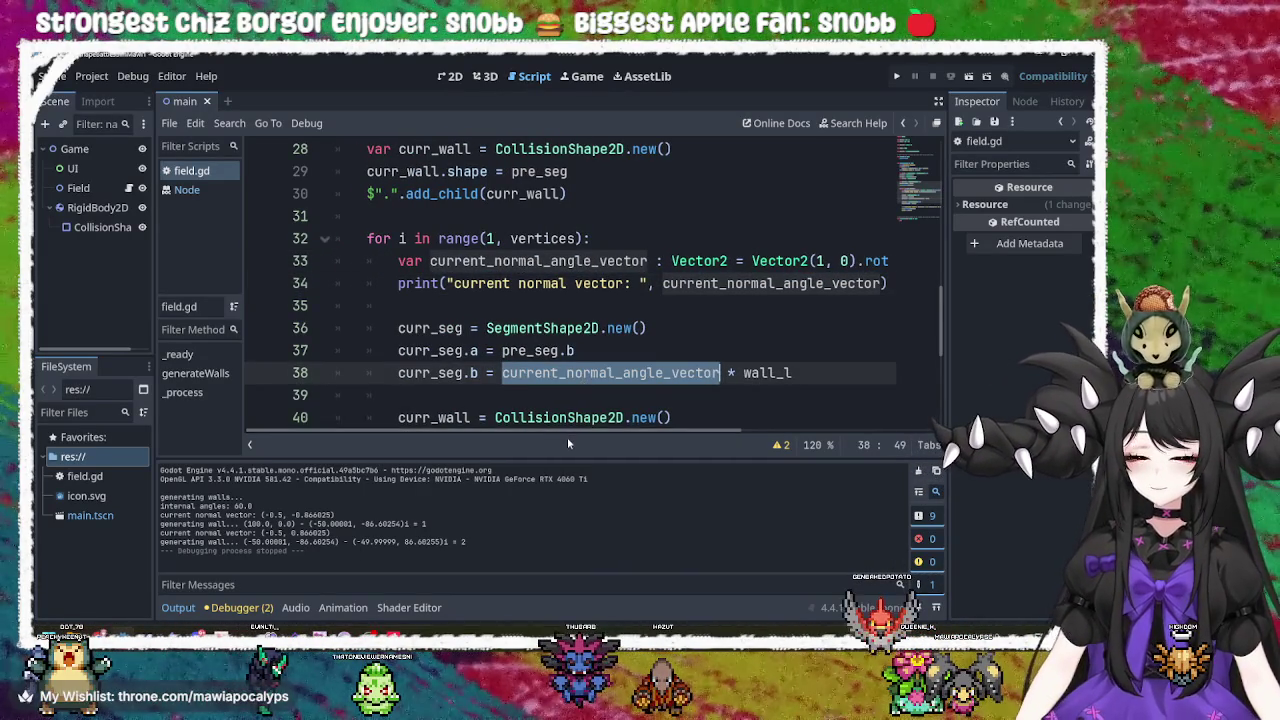
pyautogui.moveTo(567, 437); pyautogui.dragTo(836, 422)
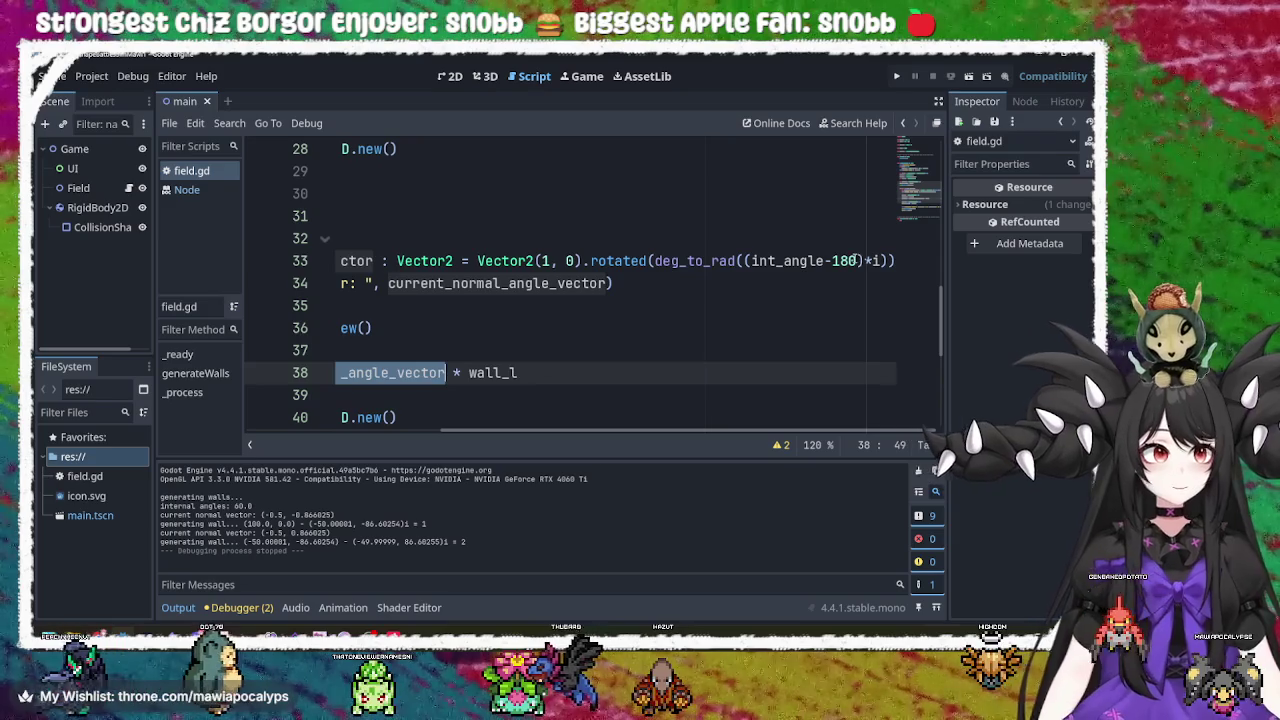
# Remove the -180 offset from the rotation angle on line 33 and run the game.
pyautogui.click(862, 260)
pyautogui.press('BackSpace')
pyautogui.press('BackSpace')
pyautogui.press('BackSpace')
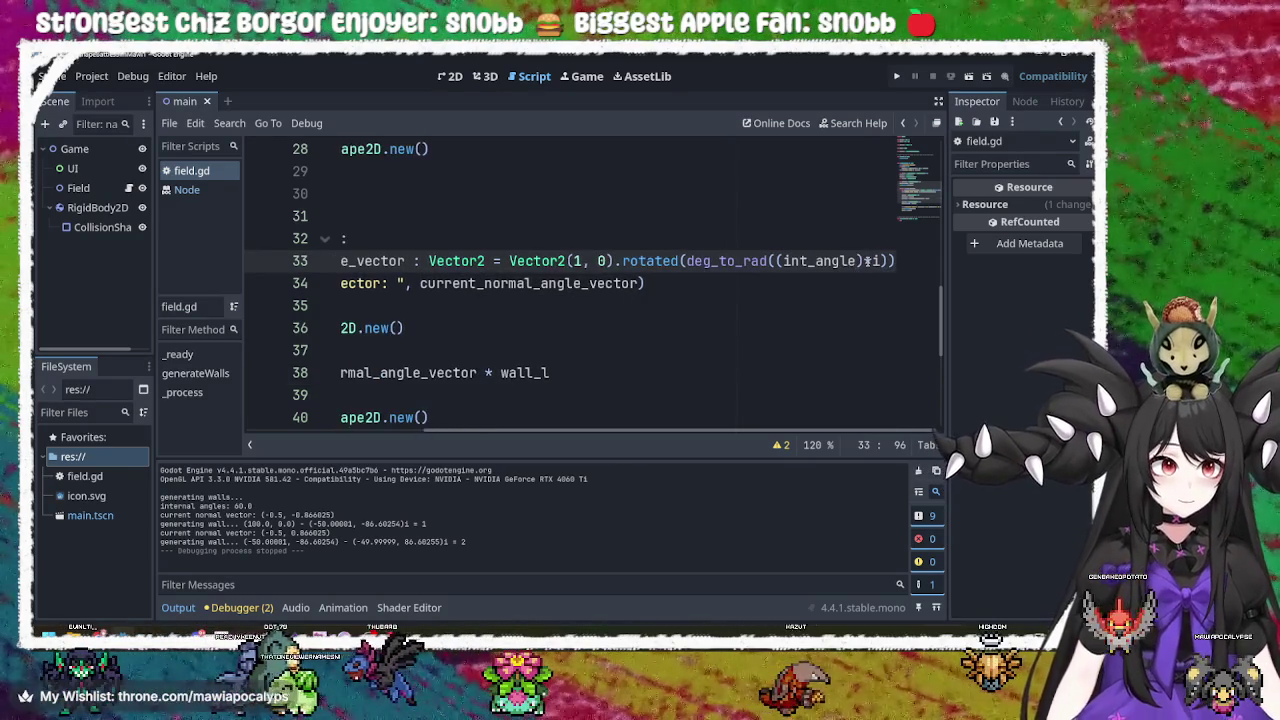
pyautogui.click(897, 76)
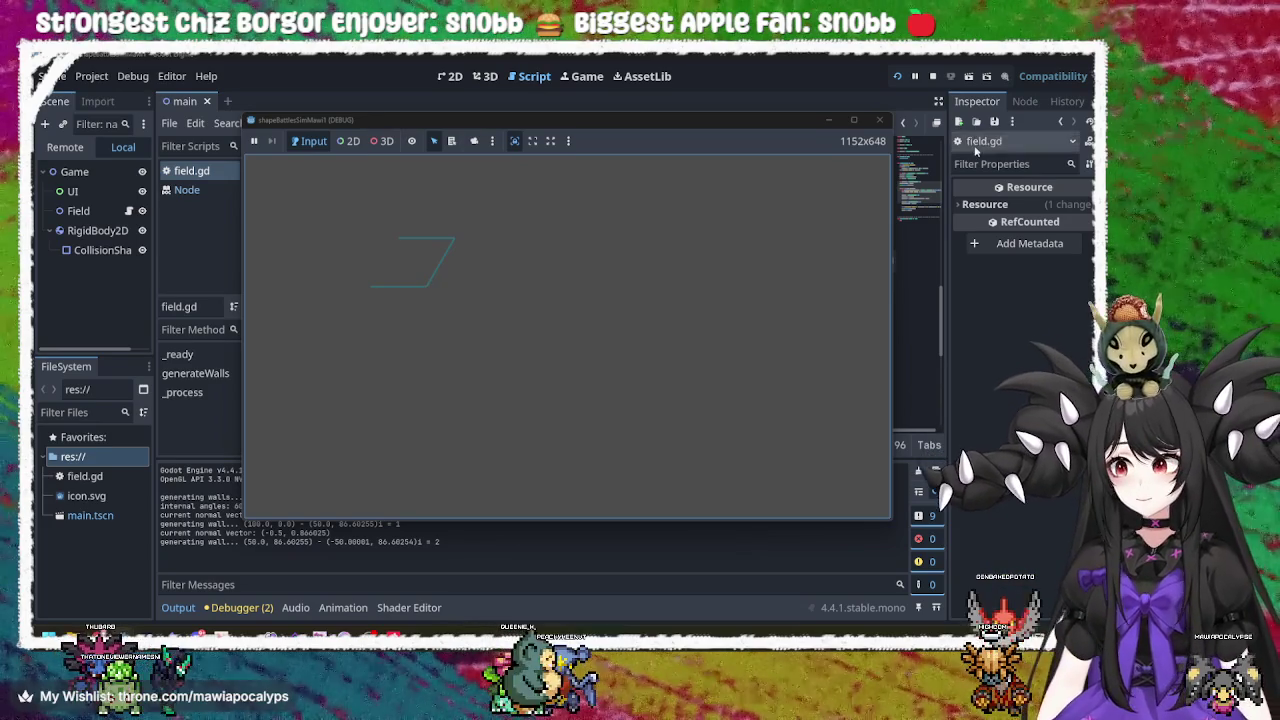
pyautogui.click(880, 120)
pyautogui.moveTo(610, 434)
pyautogui.mouseDown()
pyautogui.moveTo(517, 434)
pyautogui.moveTo(610, 434)
pyautogui.mouseUp()
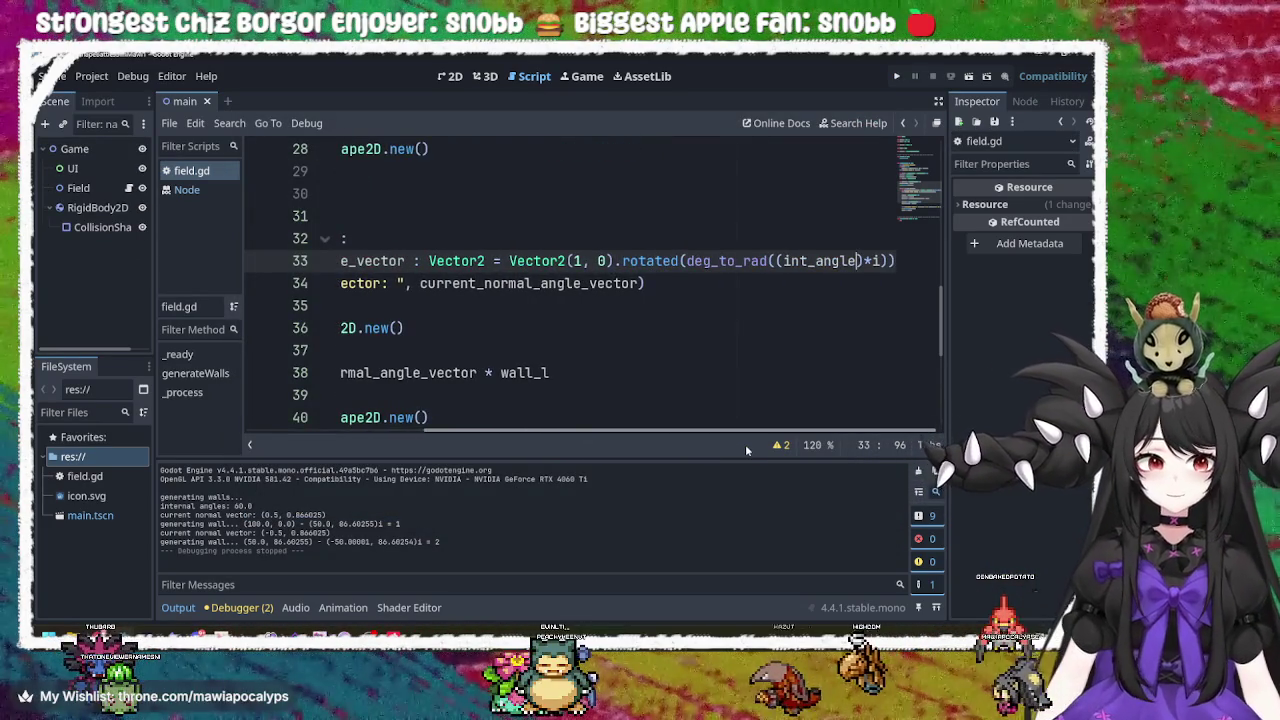
pyautogui.click(896, 76)
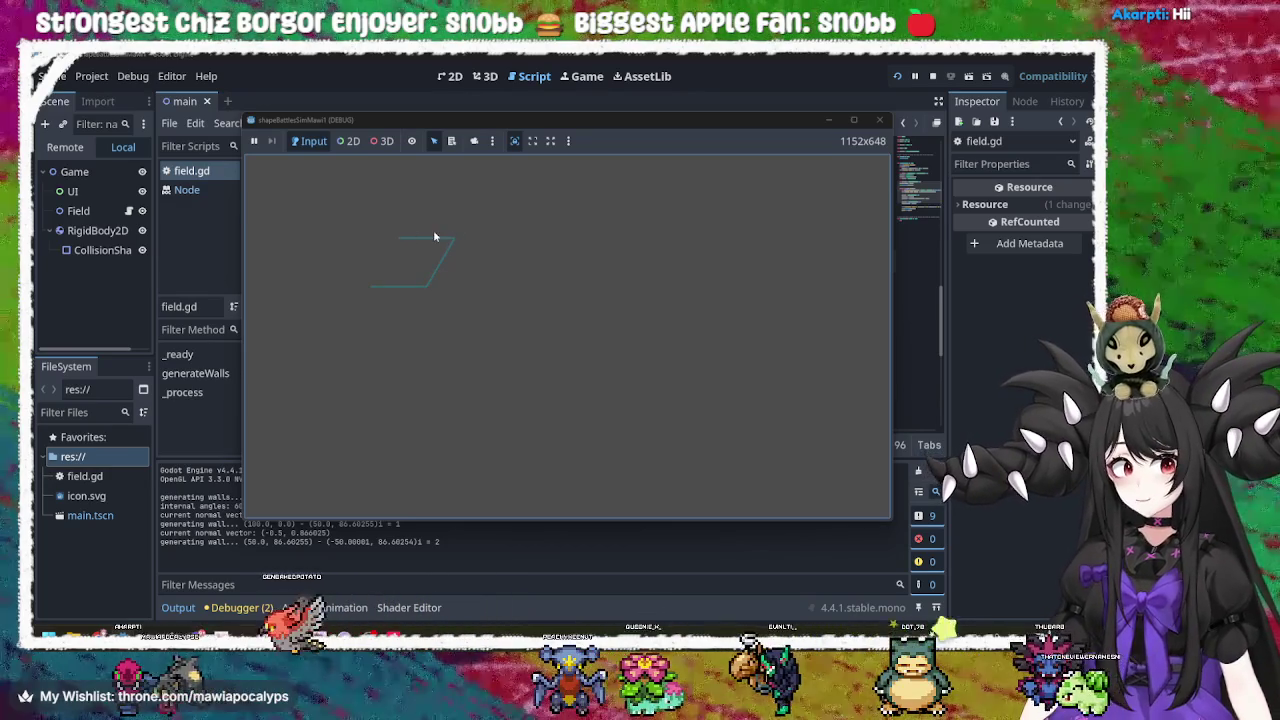
pyautogui.click(879, 120)
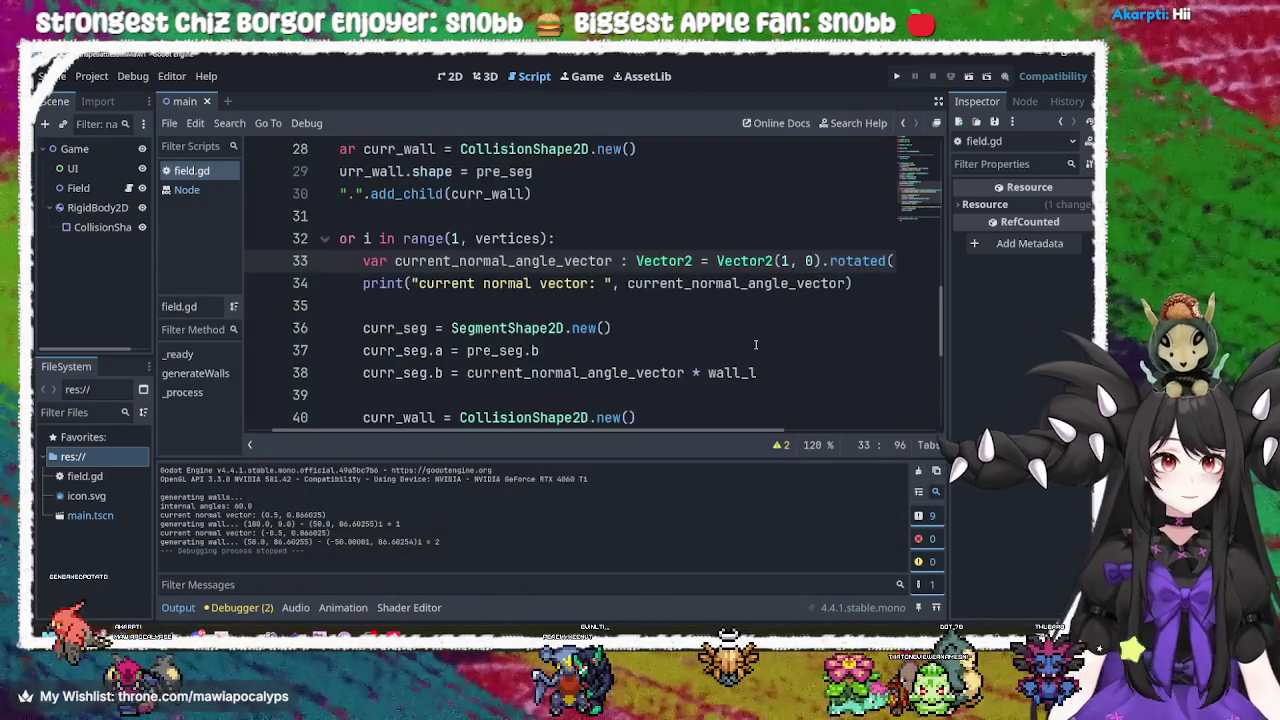
pyautogui.click(745, 330)
pyautogui.moveTo(680, 430); pyautogui.dragTo(853, 421)
pyautogui.doubleClick(725, 261)
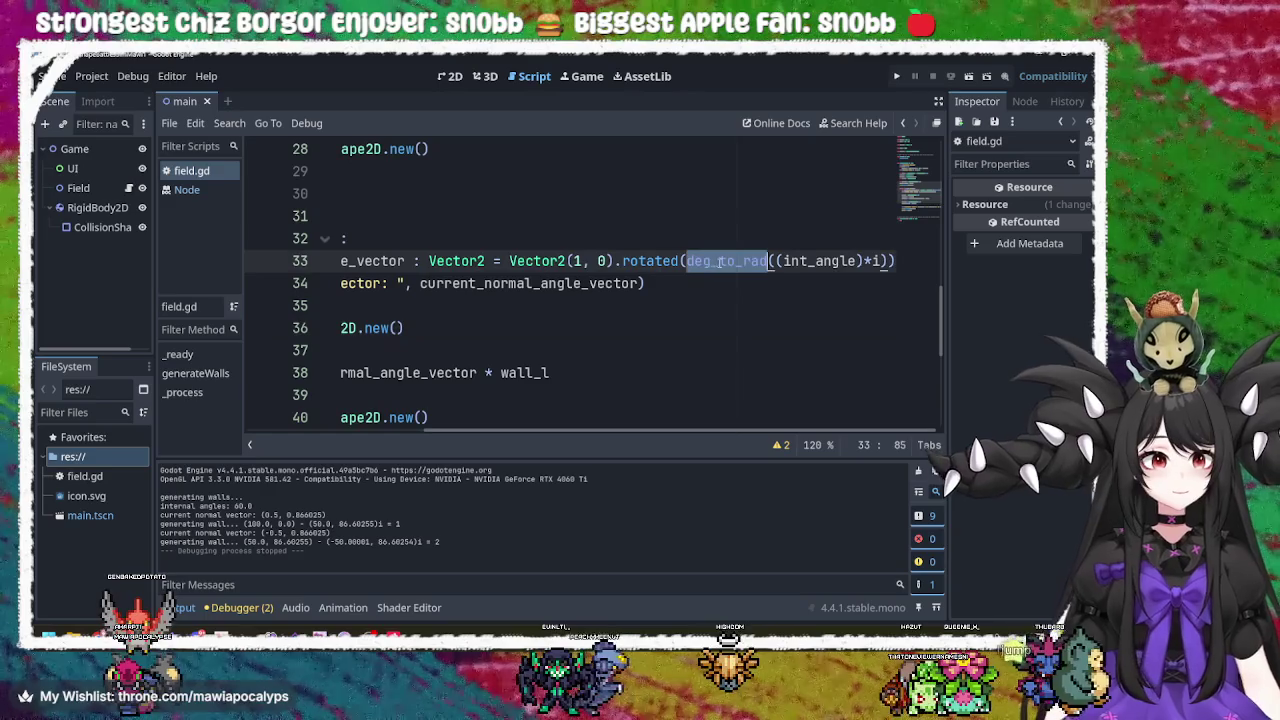
pyautogui.doubleClick(822, 261)
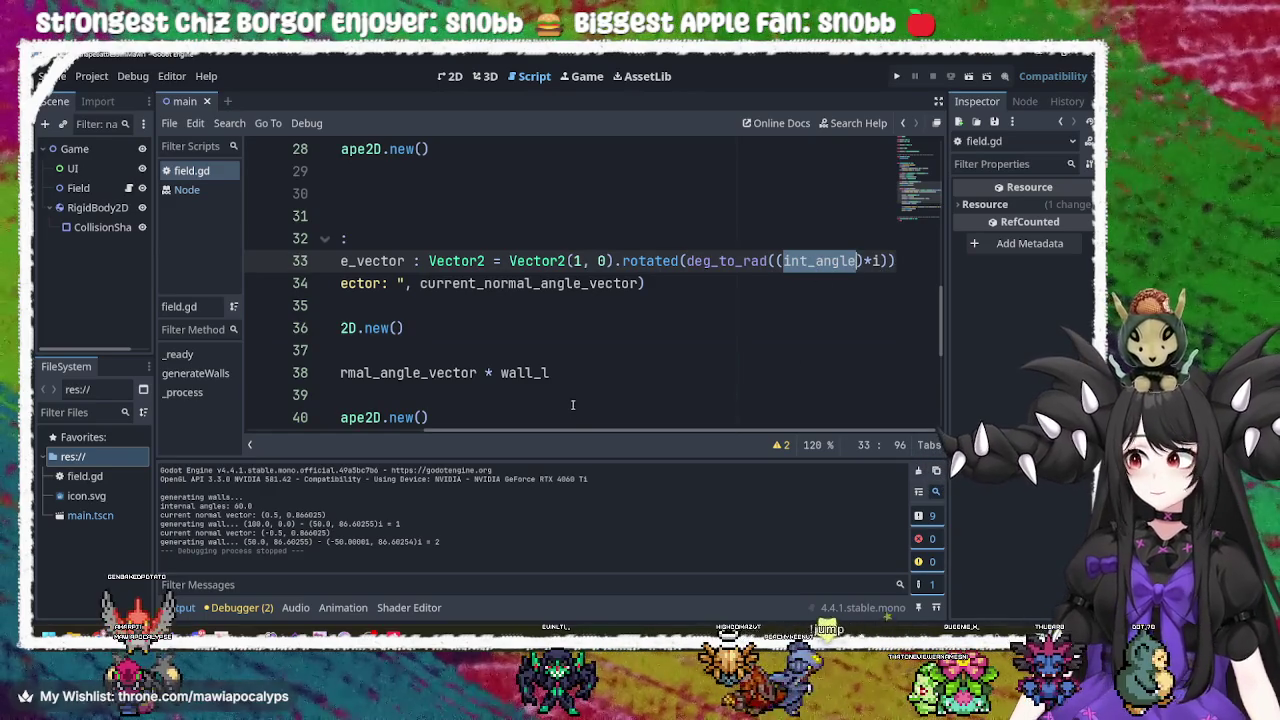
pyautogui.moveTo(561, 430)
pyautogui.mouseDown()
pyautogui.moveTo(355, 430)
pyautogui.moveTo(561, 430)
pyautogui.mouseUp()
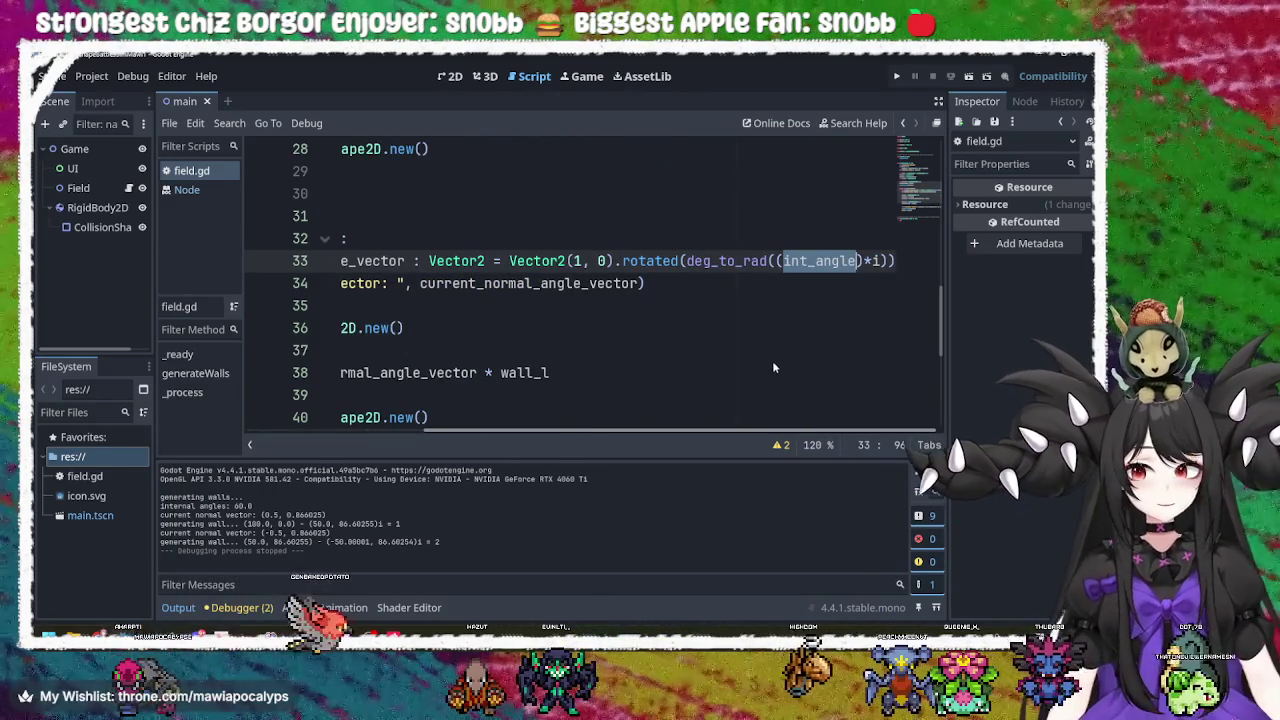
pyautogui.click(836, 263)
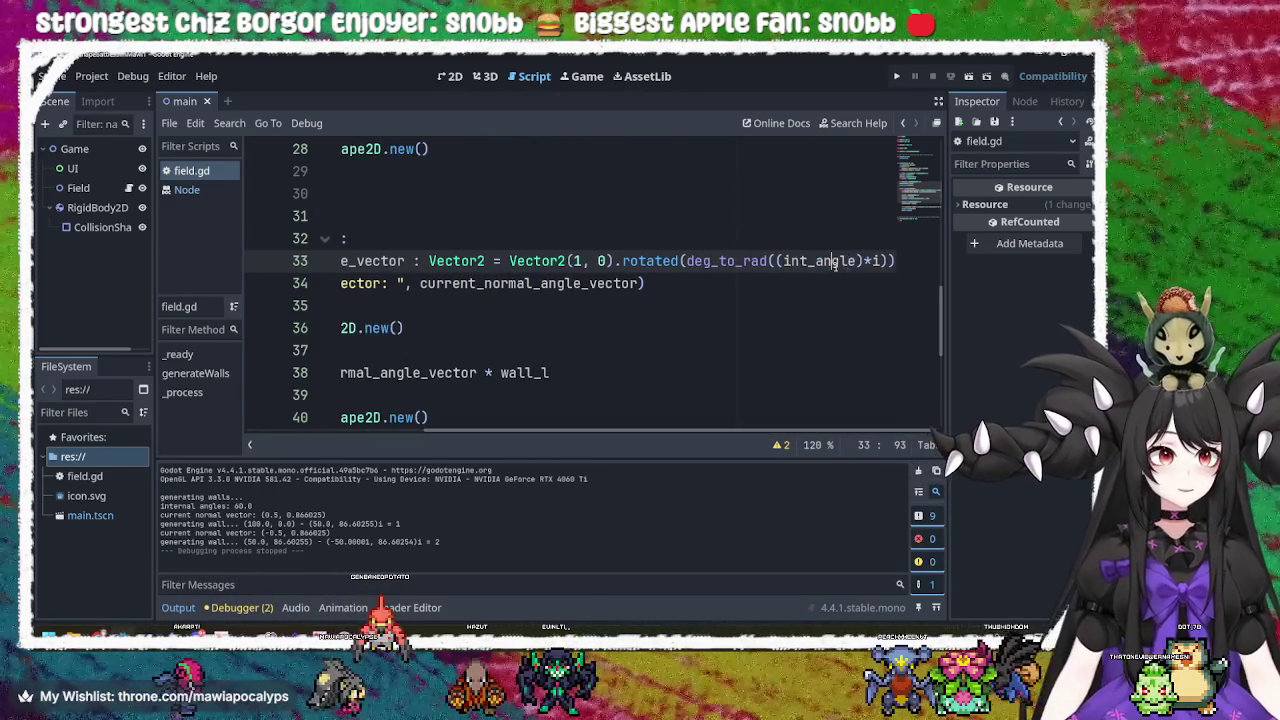
pyautogui.doubleClick(836, 263)
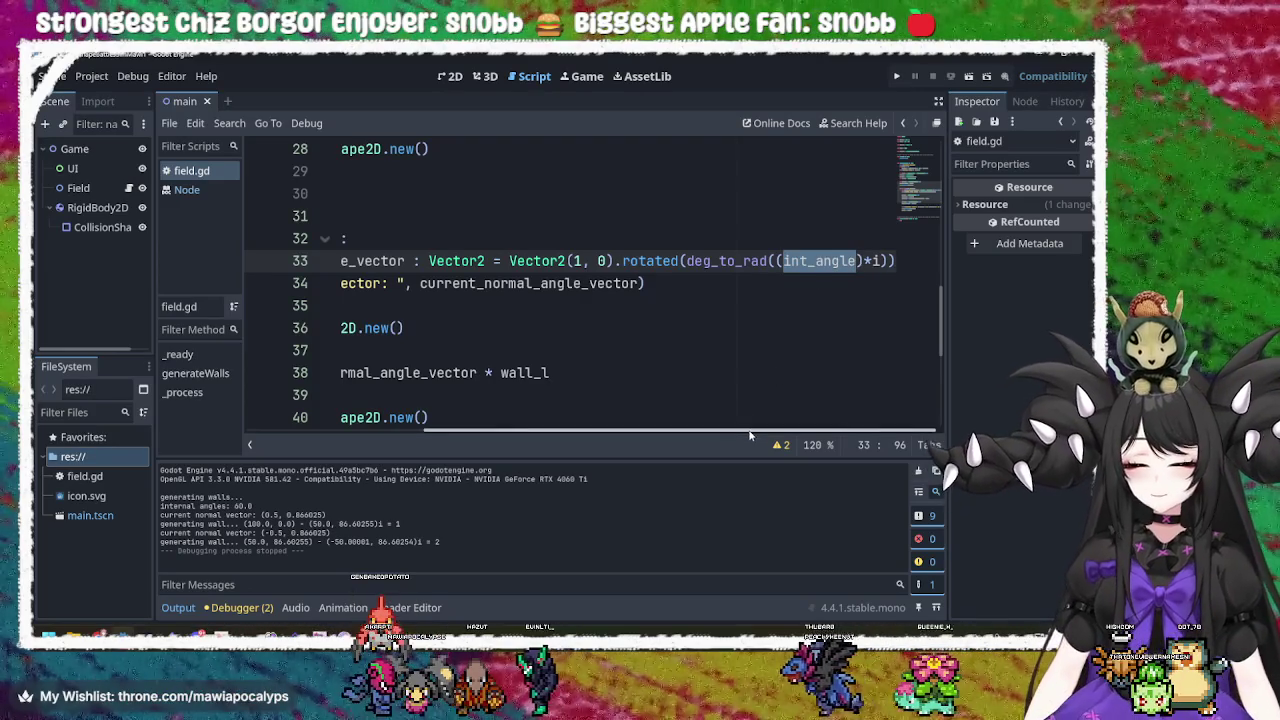
pyautogui.moveTo(816, 433)
pyautogui.mouseDown()
pyautogui.moveTo(691, 433)
pyautogui.moveTo(816, 433)
pyautogui.mouseUp()
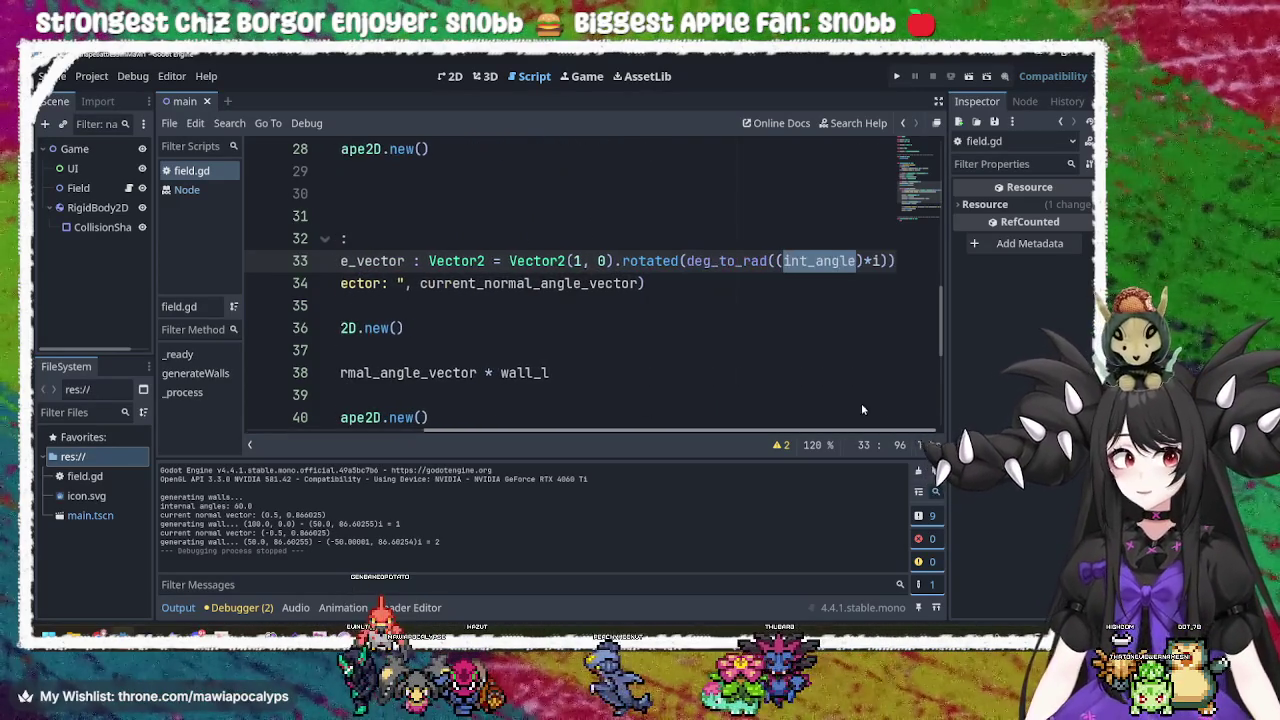
pyautogui.click(786, 261)
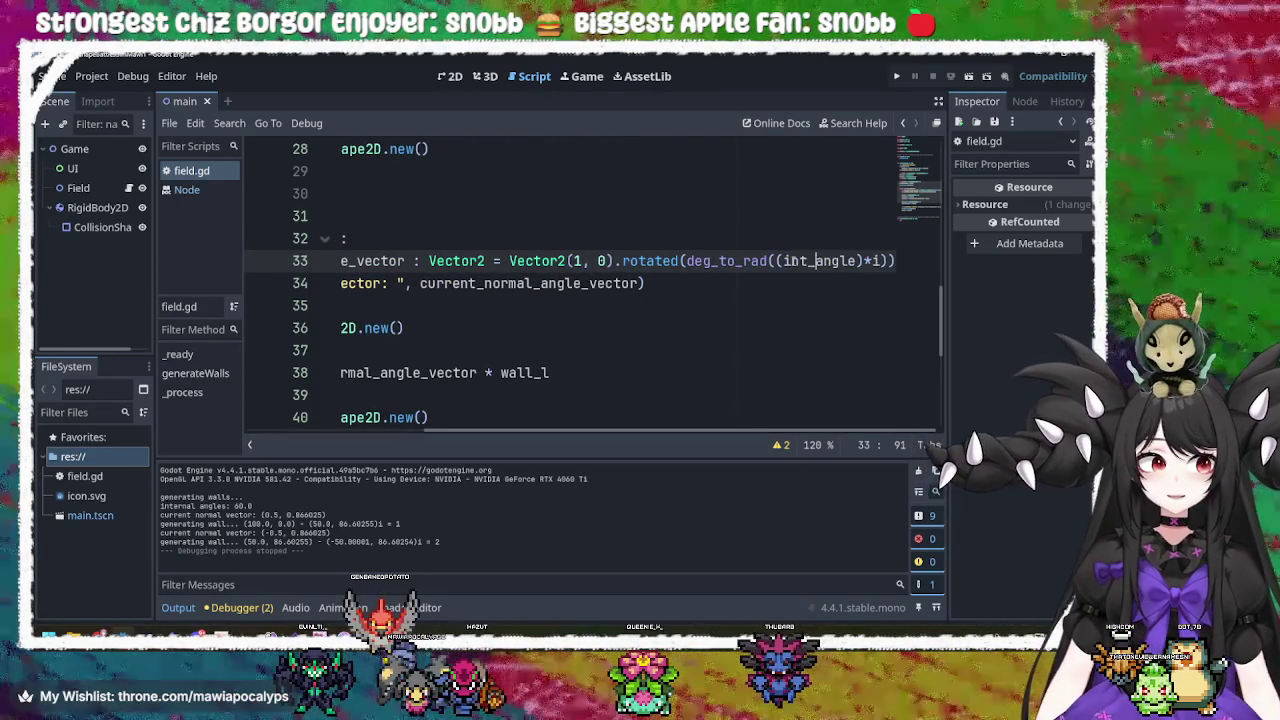
pyautogui.doubleClick(820, 261)
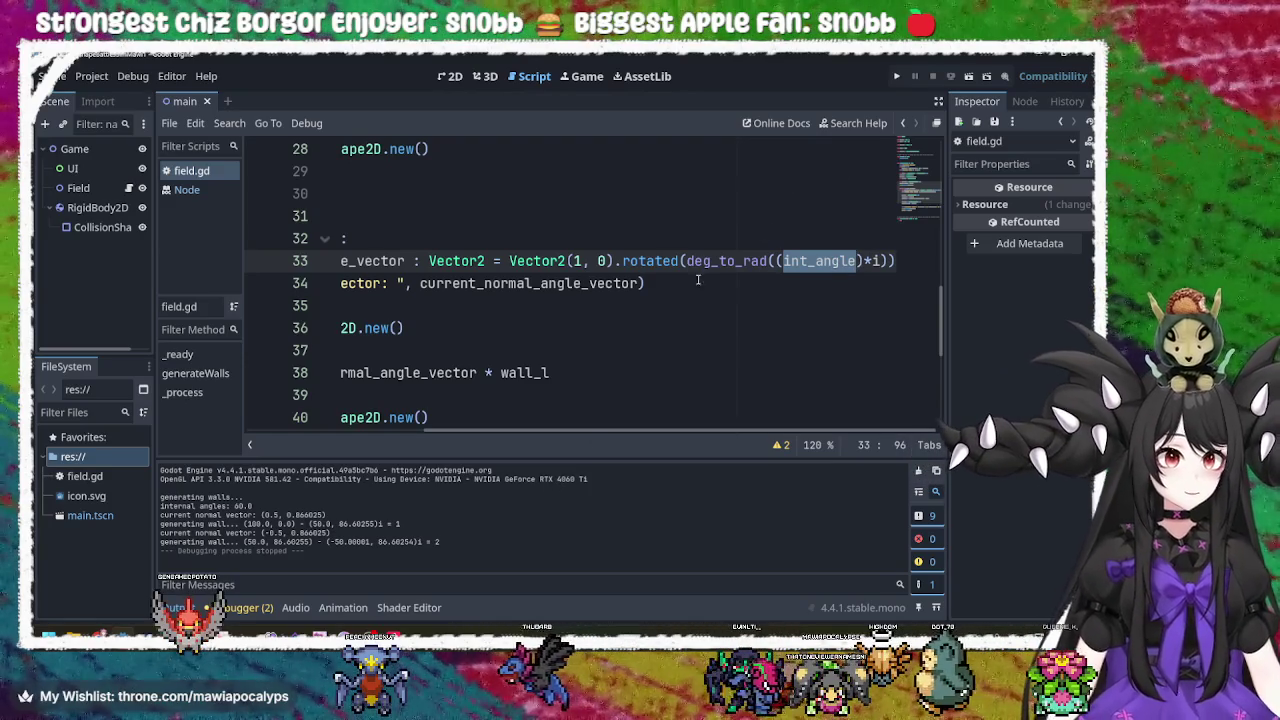
pyautogui.doubleClick(652, 261)
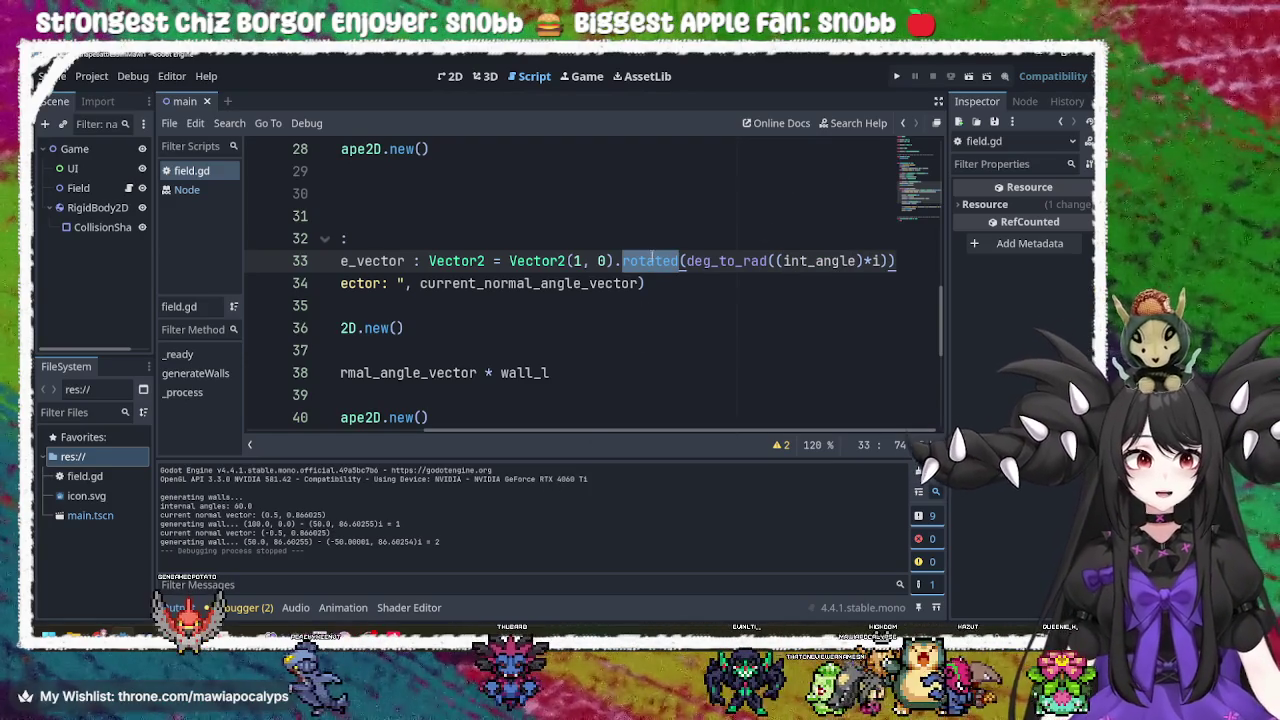
pyautogui.press('Down')
pyautogui.press('Down')
pyautogui.press('Up')
pyautogui.press('Up')
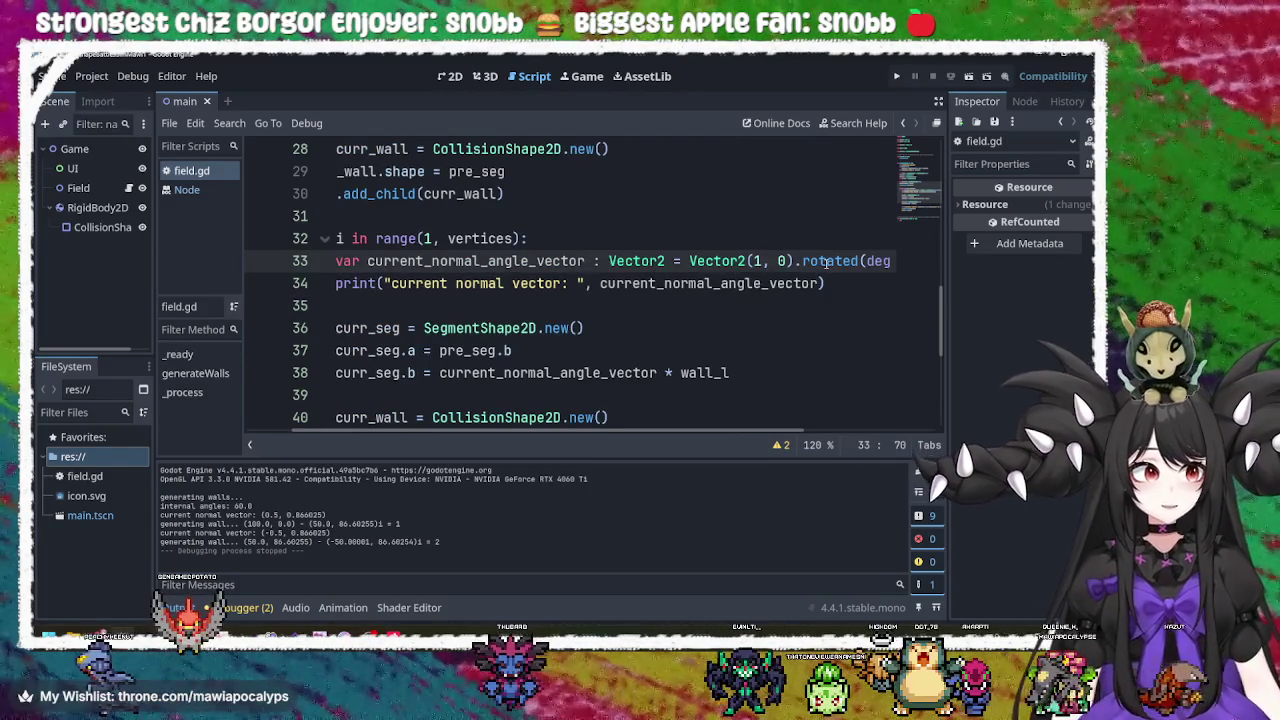
pyautogui.press('Right')
pyautogui.press('Right')
pyautogui.press('Right')
pyautogui.press('End')
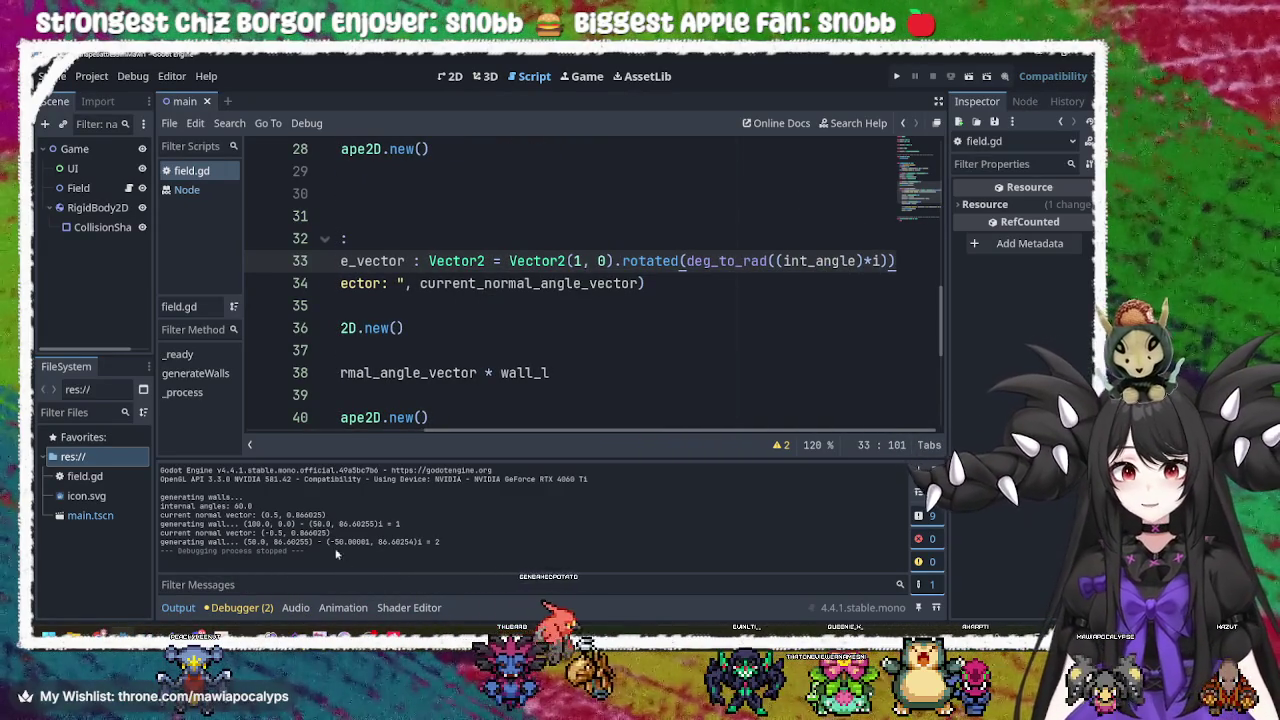
pyautogui.click(897, 78)
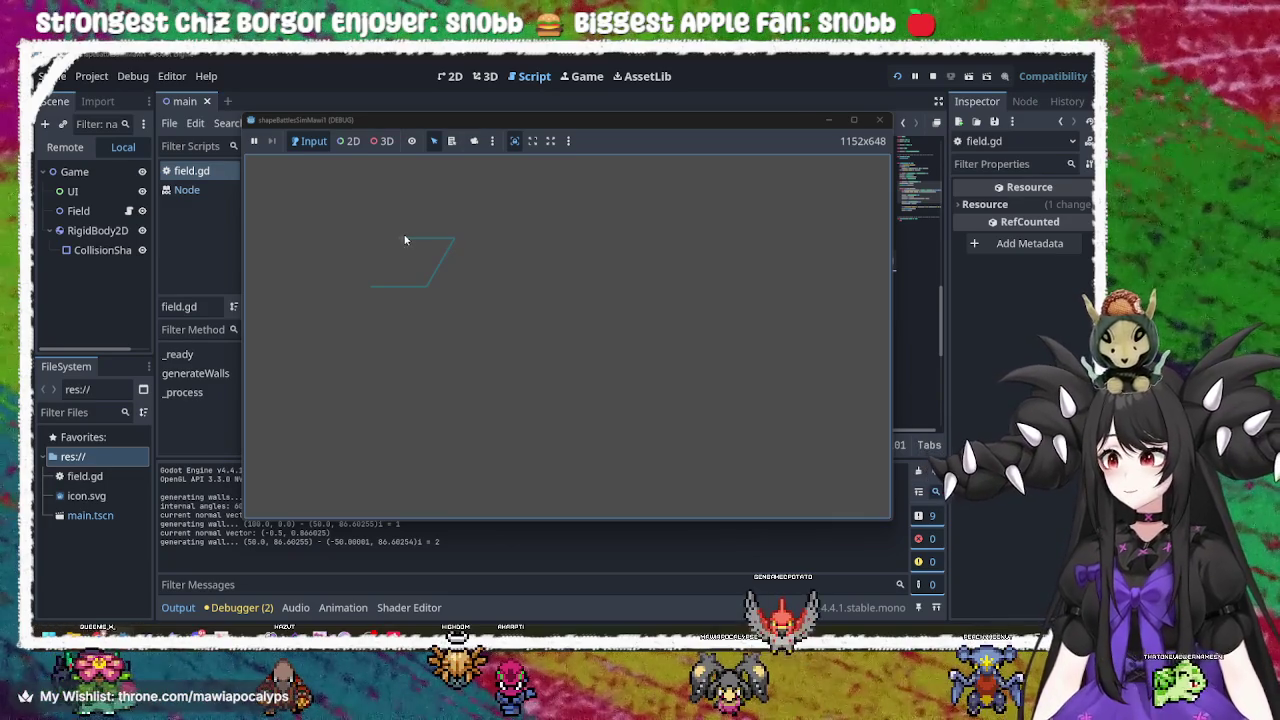
pyautogui.click(878, 119)
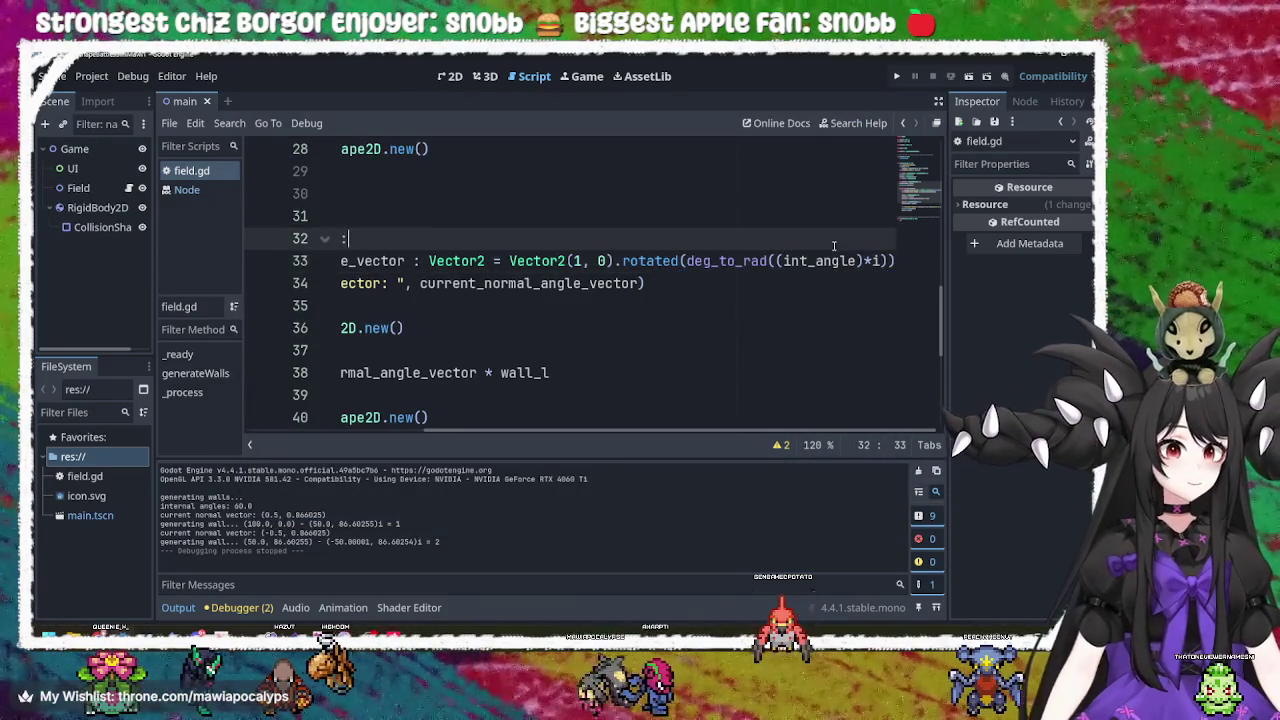
pyautogui.press('Left')
pyautogui.press('Left')
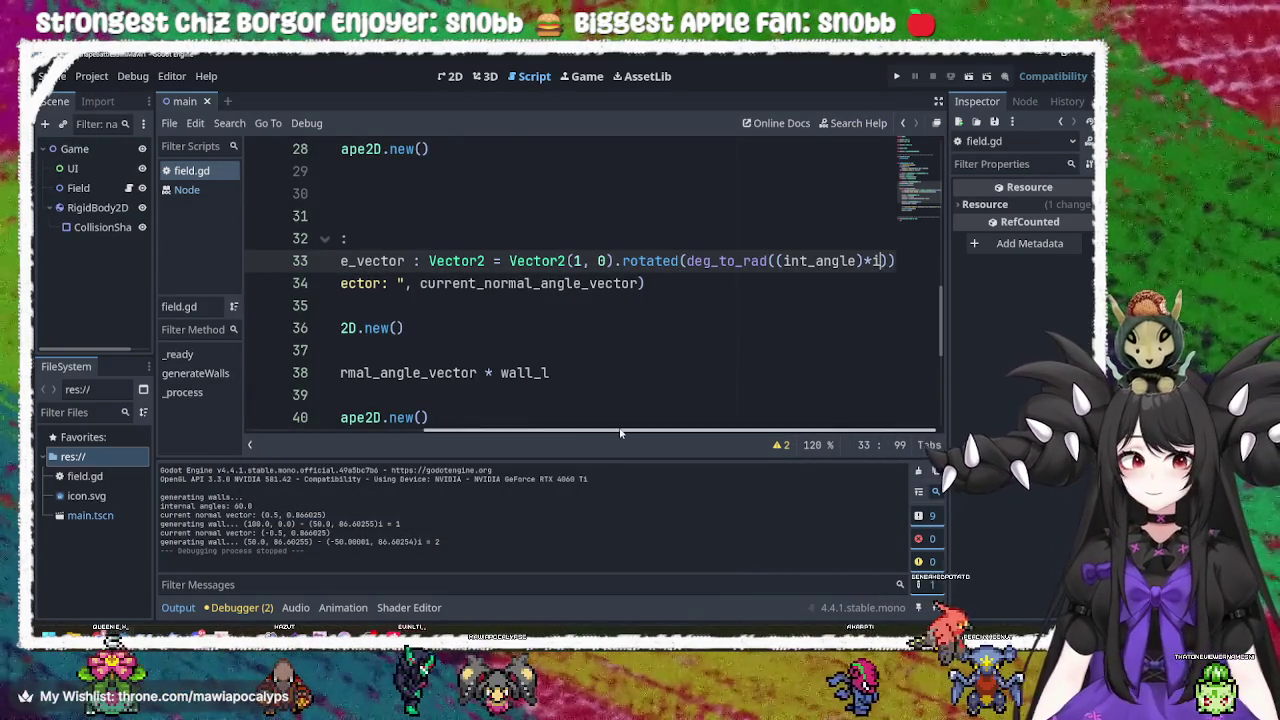
pyautogui.moveTo(620, 433); pyautogui.dragTo(561, 432)
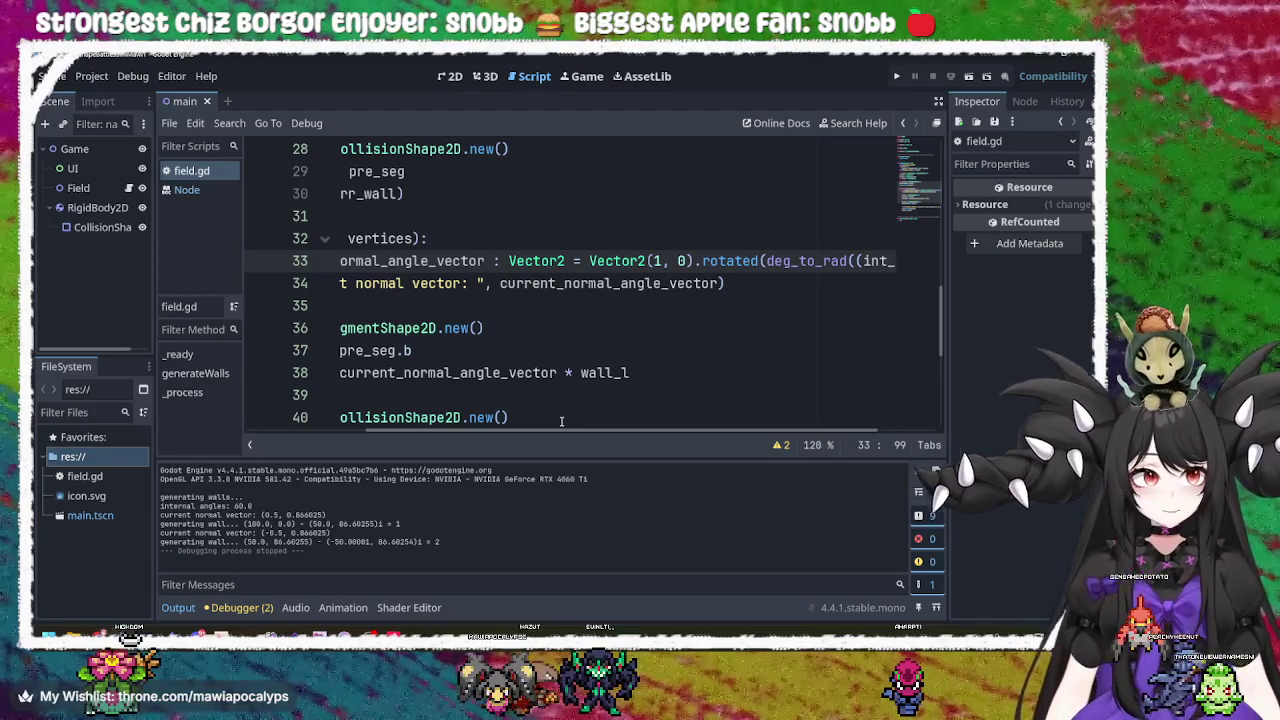
# Cut the separate first-wall setup lines above the loop.
pyautogui.click(561, 418)
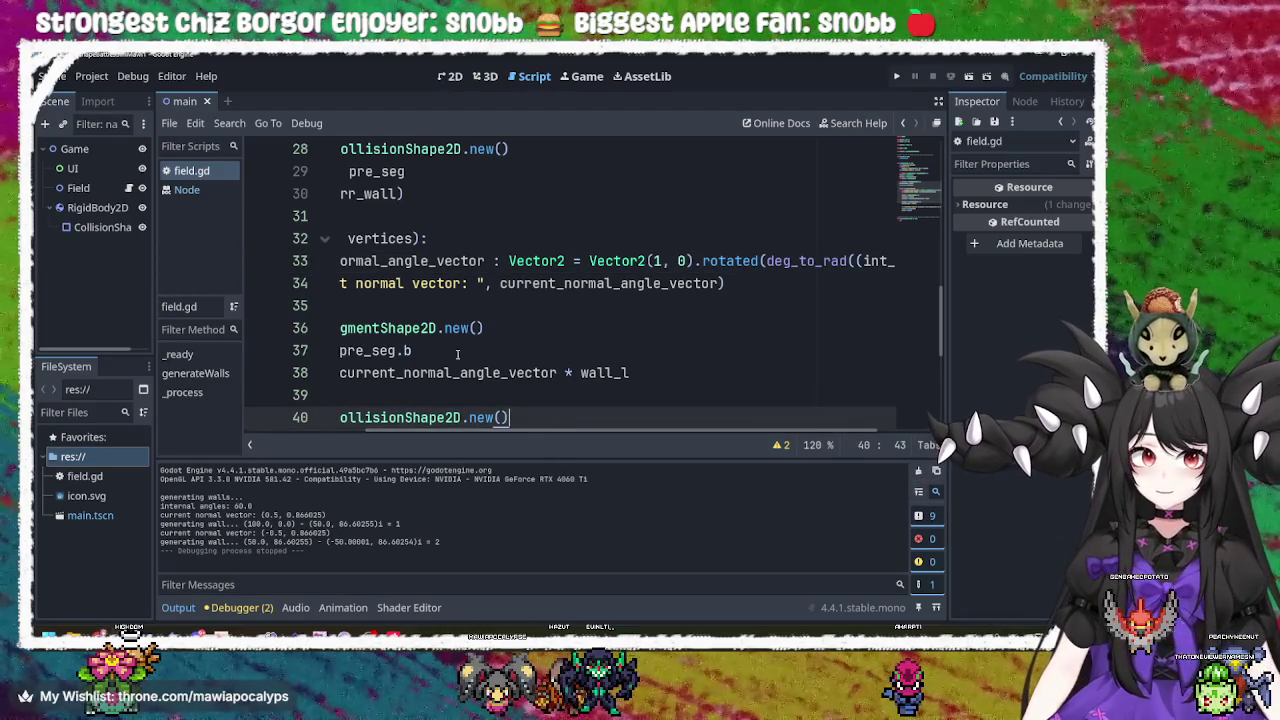
pyautogui.press('Home')
pyautogui.click(582, 212)
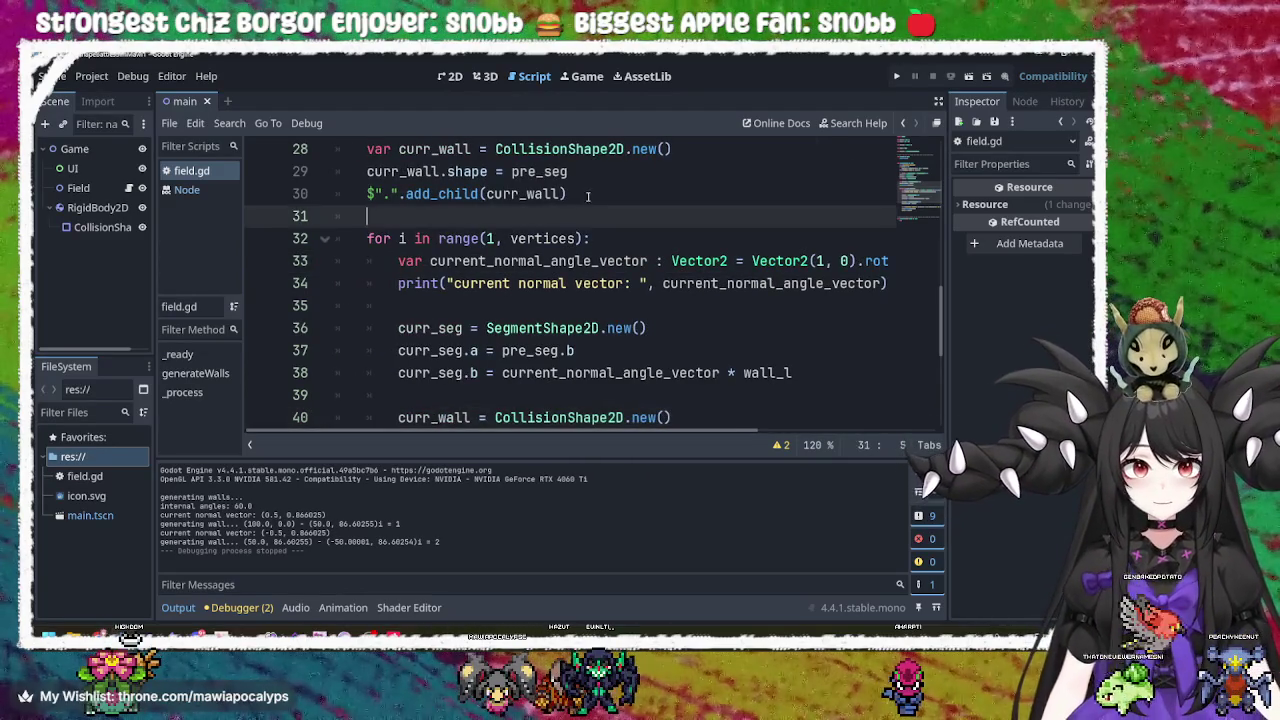
pyautogui.scroll(2, 584, 196)
pyautogui.moveTo(570, 328); pyautogui.dragTo(641, 243)
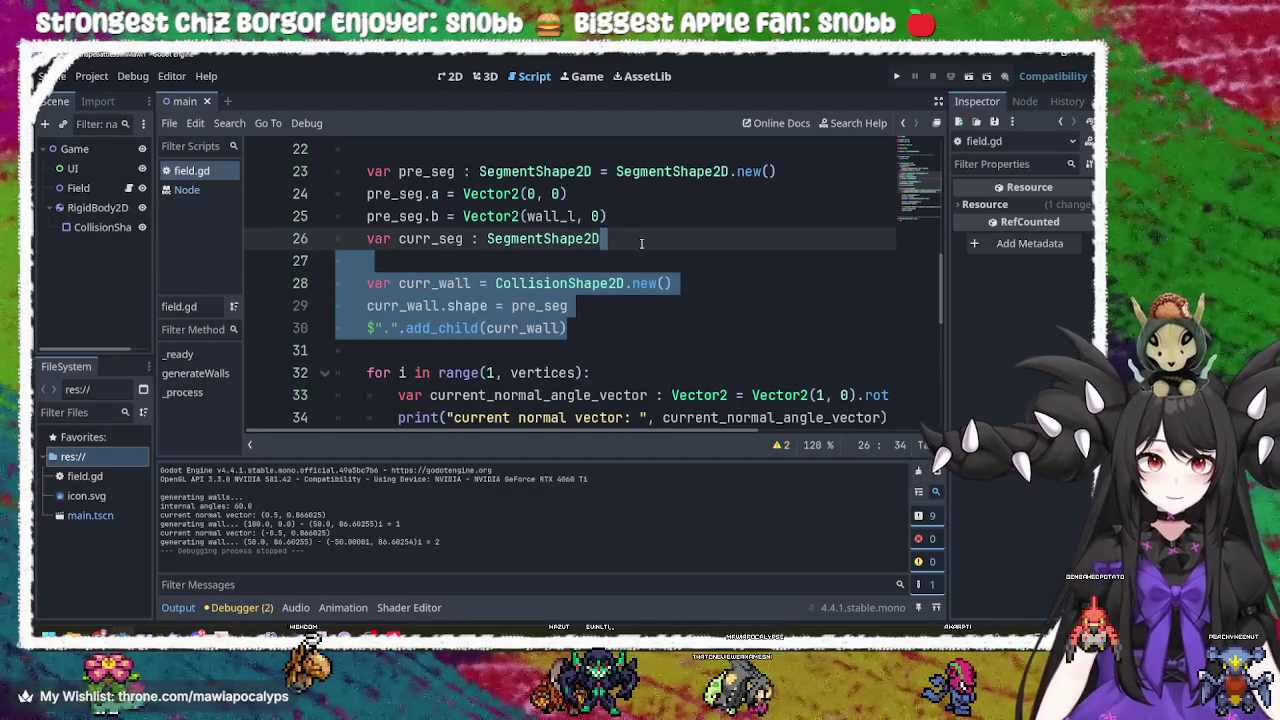
pyautogui.hotkey('ctrl', 'x')
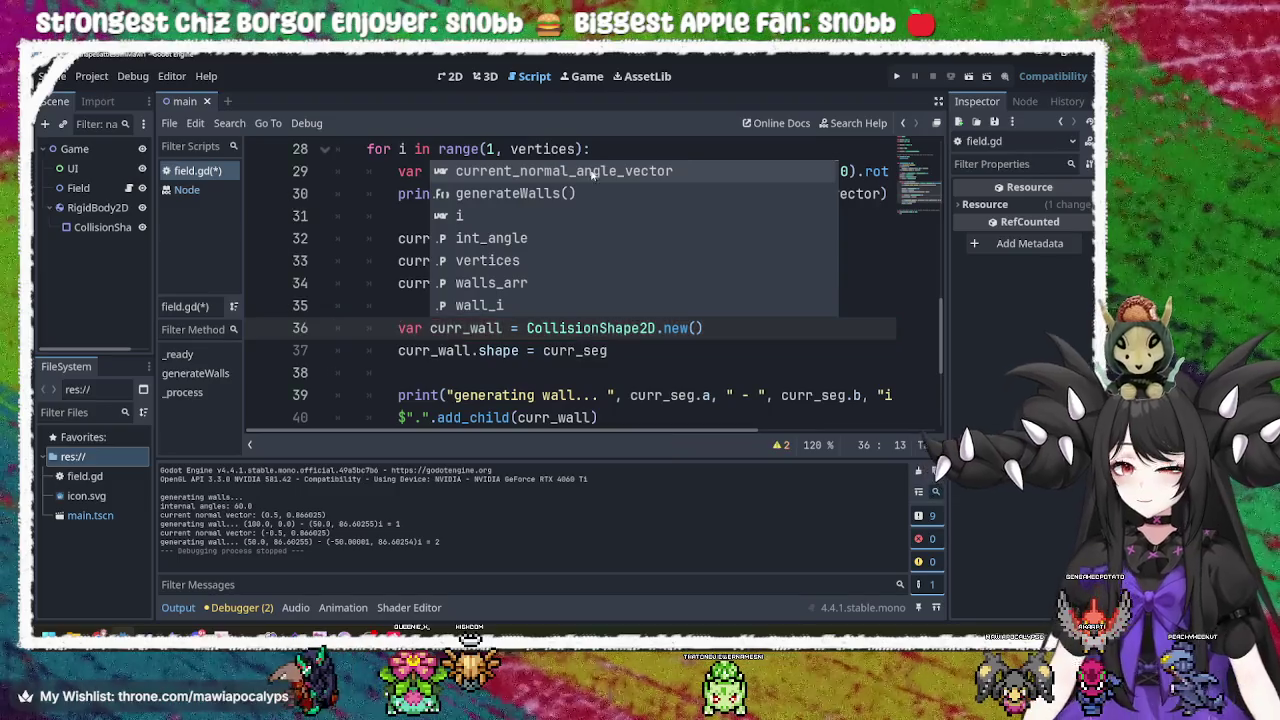
pyautogui.press('Escape')
# Change the loop to range(vertices) and launch the game to test it.
pyautogui.scroll(2, 554, 265)
pyautogui.click(580, 283)
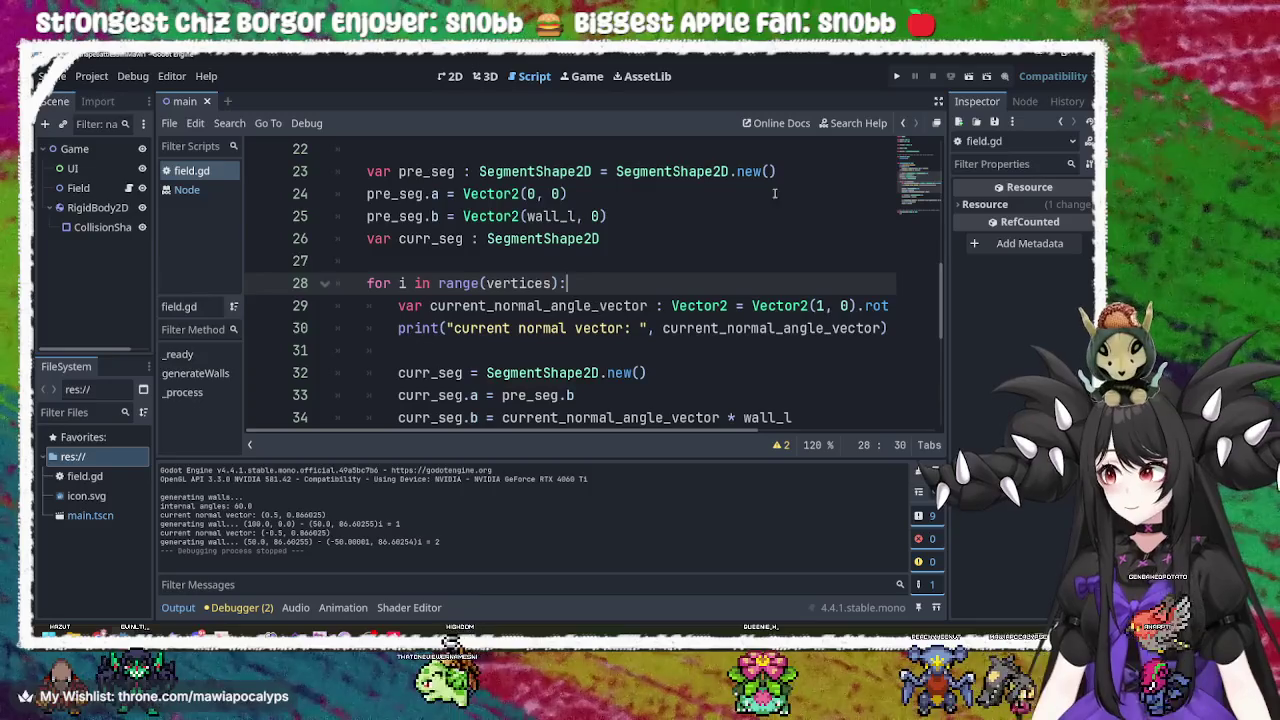
pyautogui.click(903, 76)
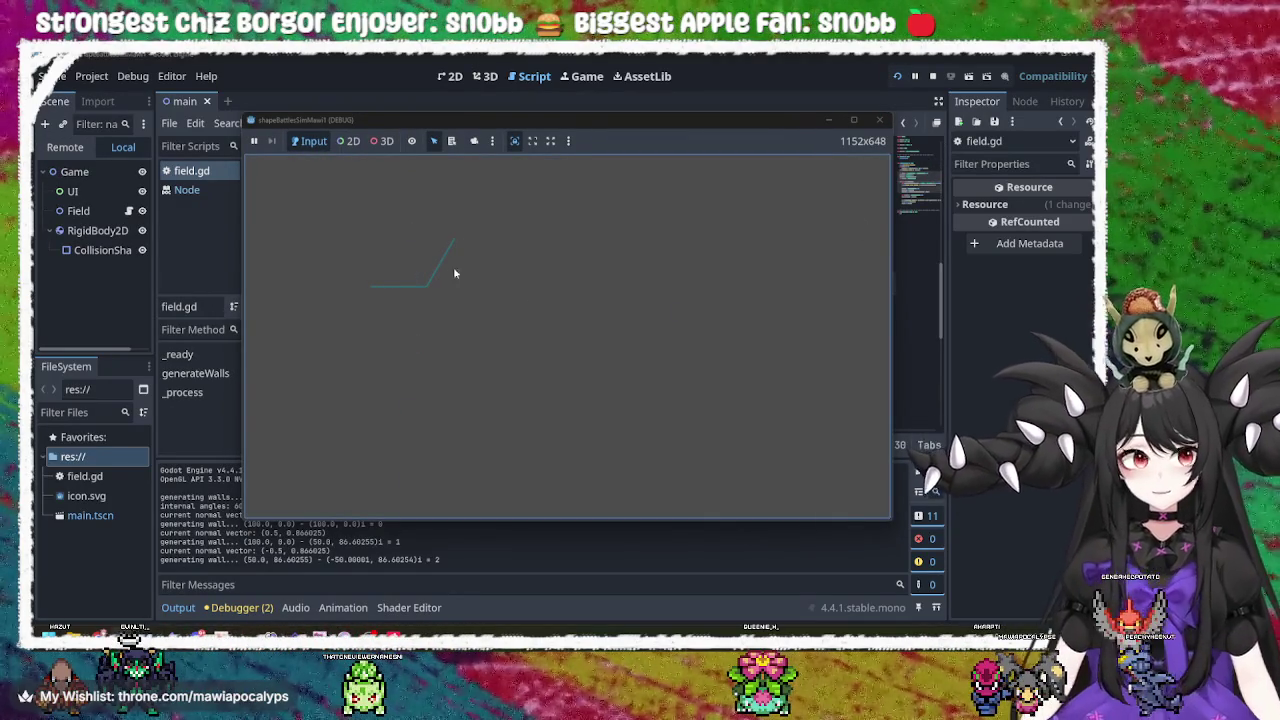
pyautogui.click(881, 119)
pyautogui.click(631, 306)
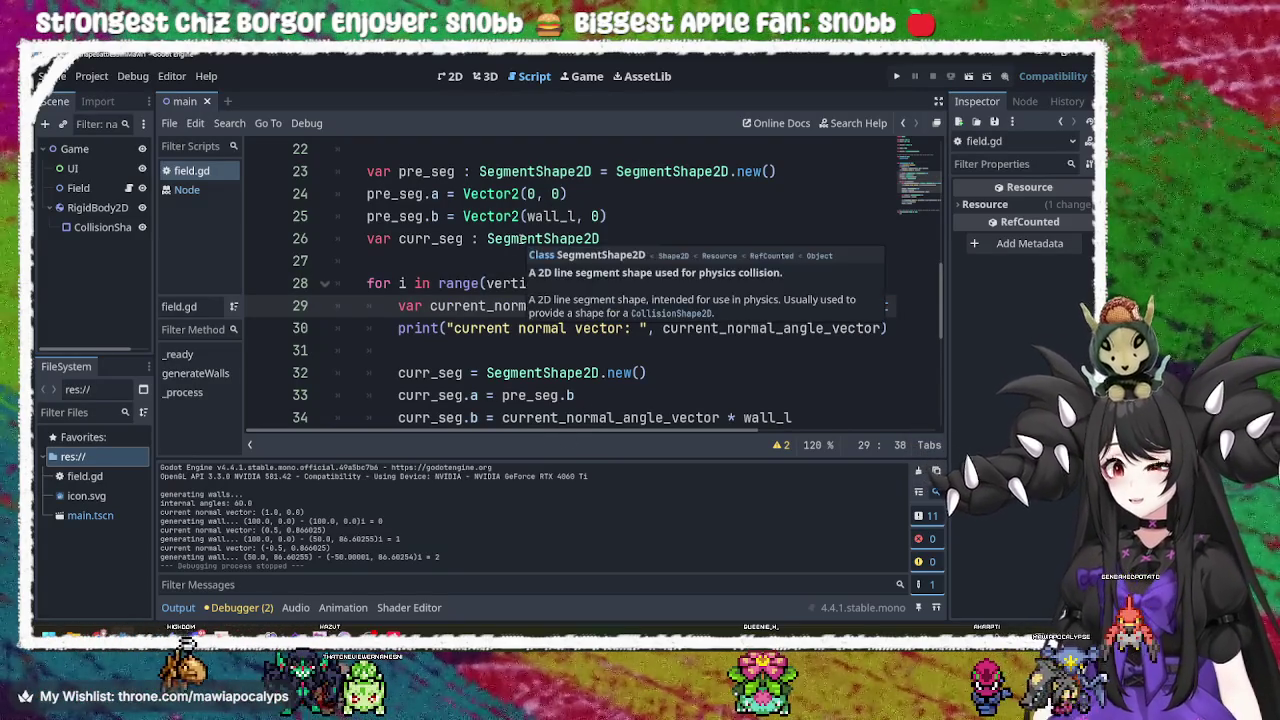
pyautogui.moveTo(518, 432)
pyautogui.mouseDown()
pyautogui.moveTo(712, 434)
pyautogui.moveTo(503, 430)
pyautogui.mouseUp()
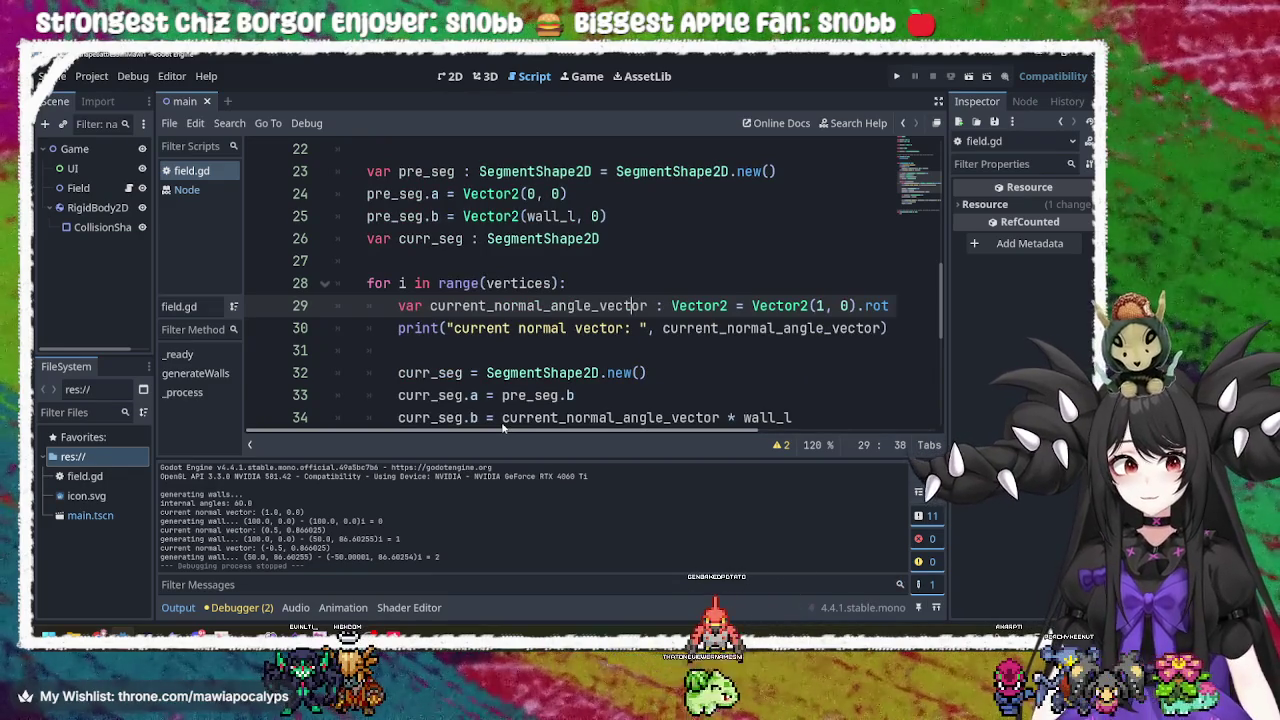
pyautogui.scroll(-4, 575, 341)
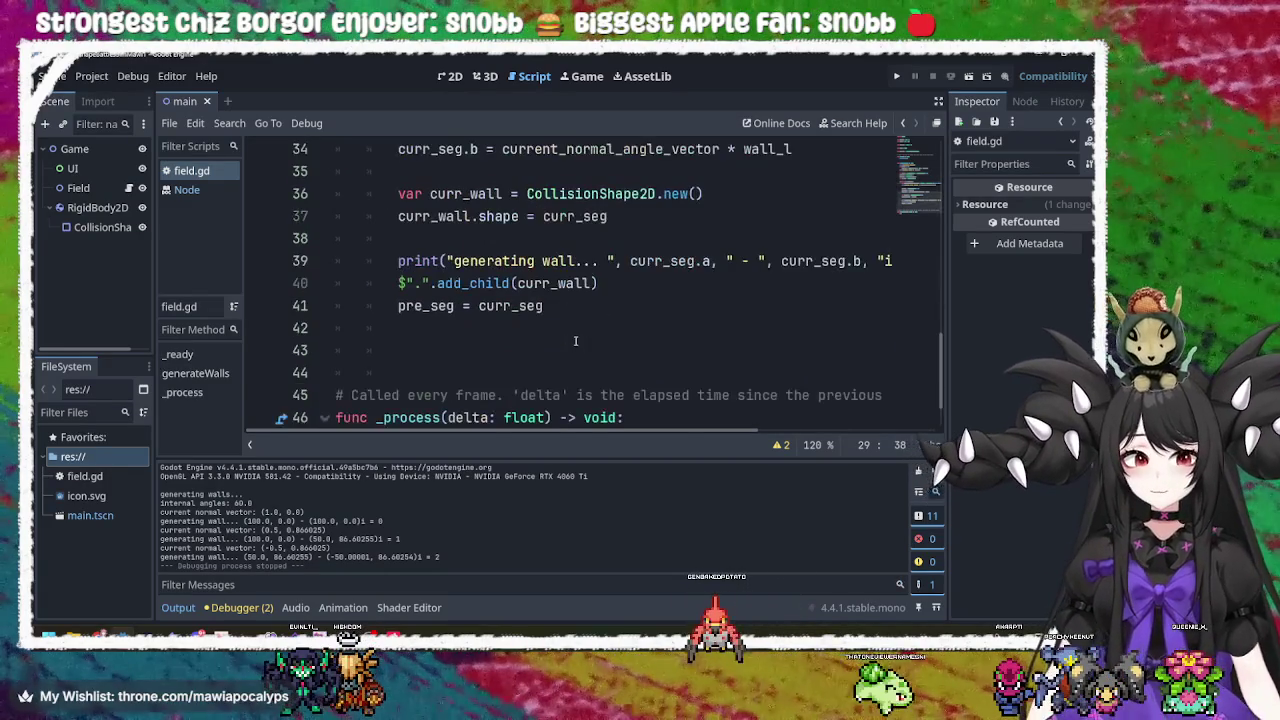
pyautogui.scroll(1, 575, 341)
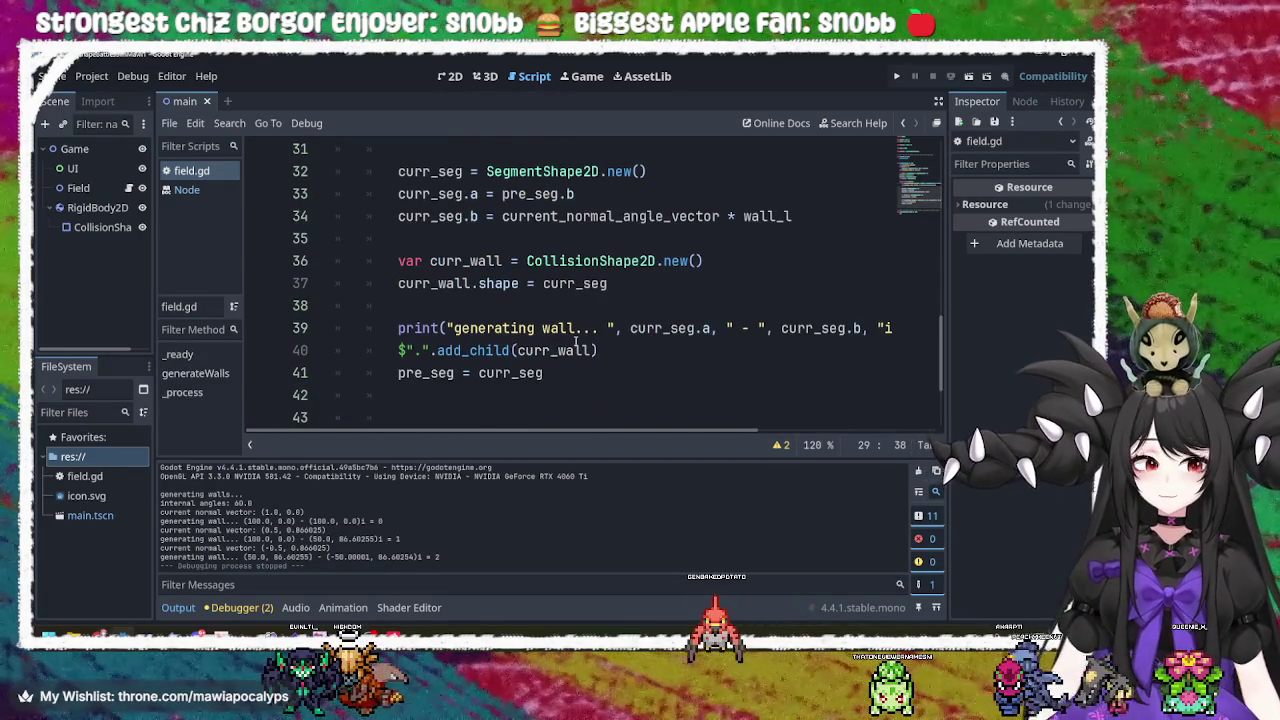
pyautogui.scroll(2, 575, 341)
pyautogui.moveTo(560, 435)
pyautogui.mouseDown()
pyautogui.moveTo(740, 430)
pyautogui.moveTo(560, 434)
pyautogui.mouseUp()
pyautogui.scroll(2, 624, 336)
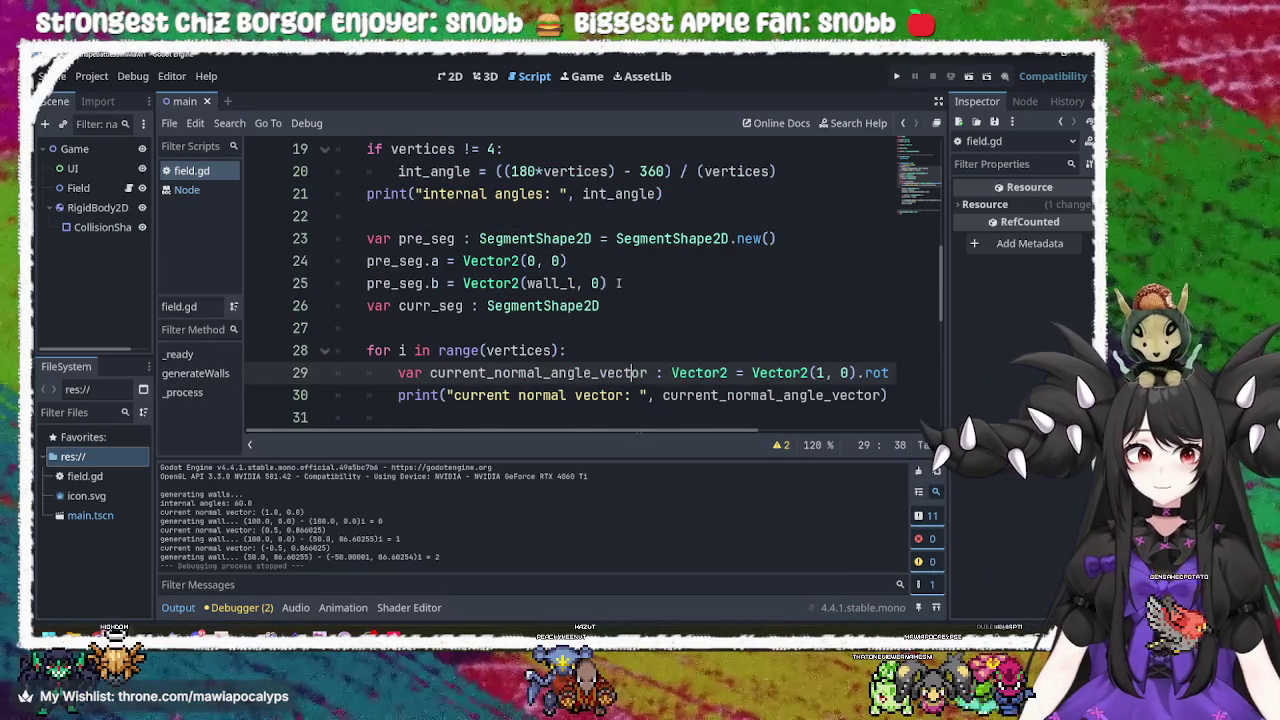
pyautogui.scroll(-1, 603, 280)
pyautogui.click(533, 372)
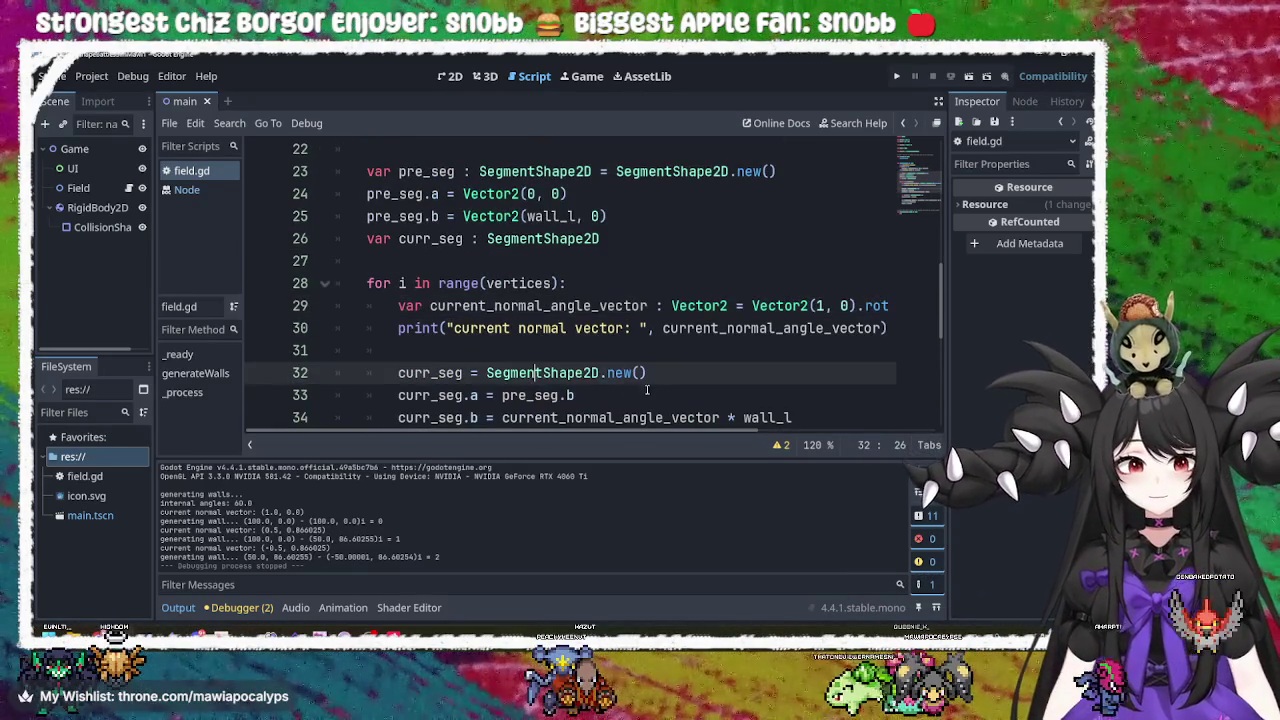
pyautogui.scroll(-1, 656, 385)
pyautogui.click(550, 333)
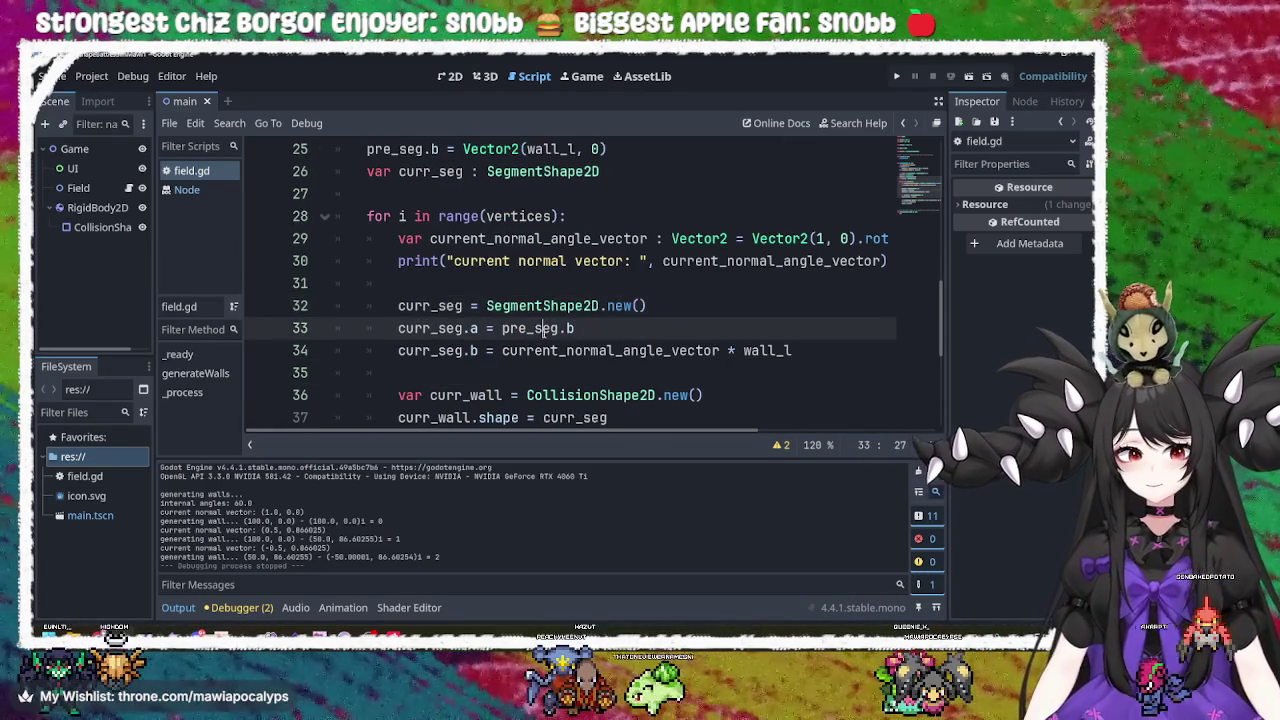
pyautogui.click(600, 352)
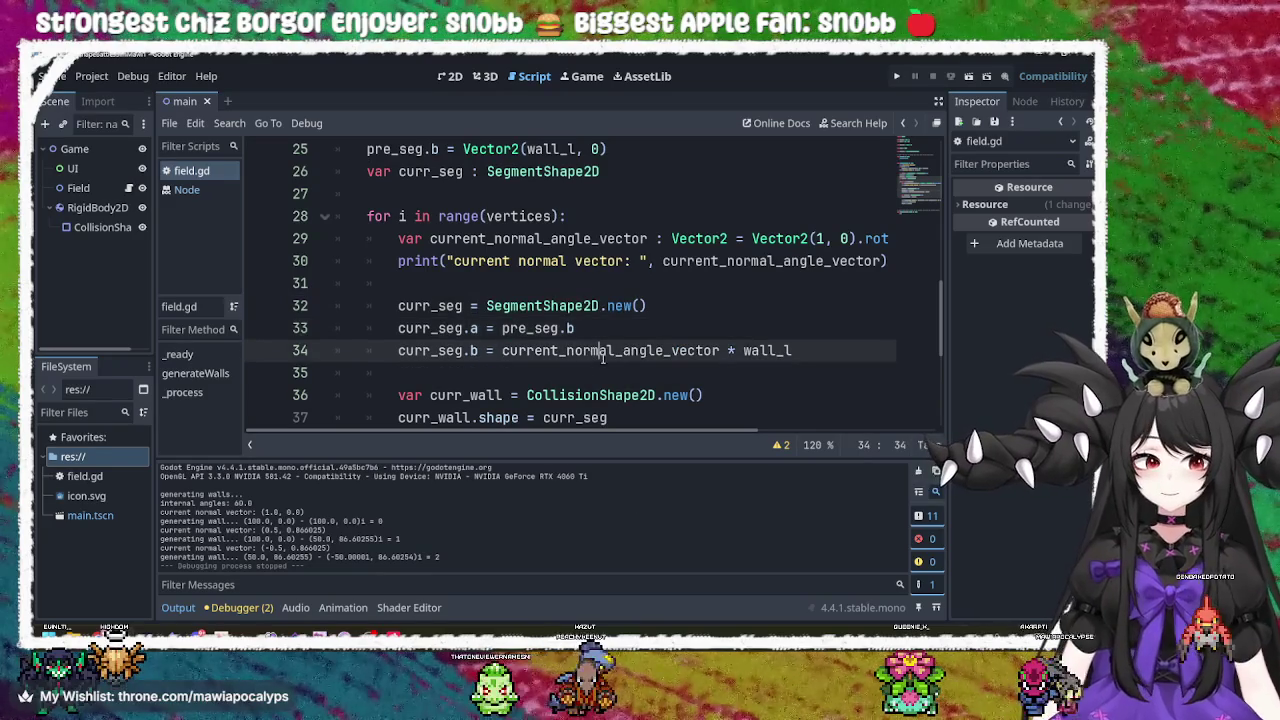
pyautogui.moveTo(618, 432); pyautogui.dragTo(793, 448)
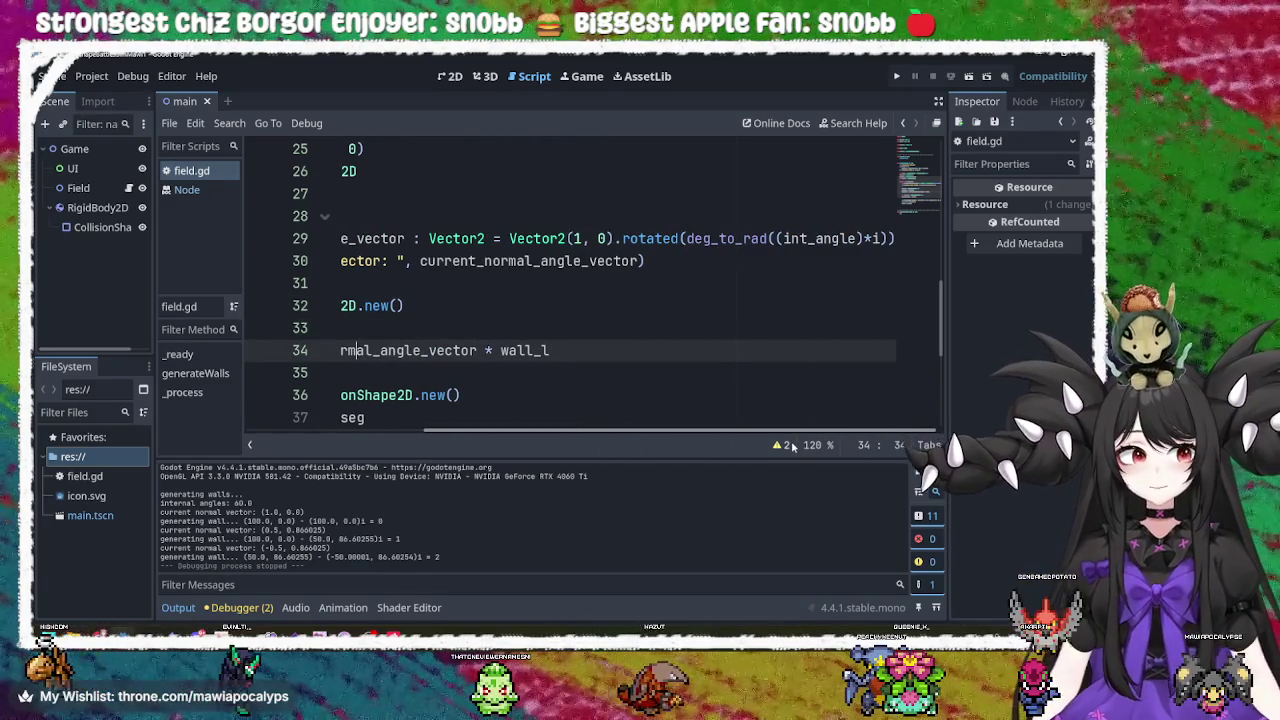
pyautogui.hscroll(-5, 535, 420)
pyautogui.scroll(3, 597, 360)
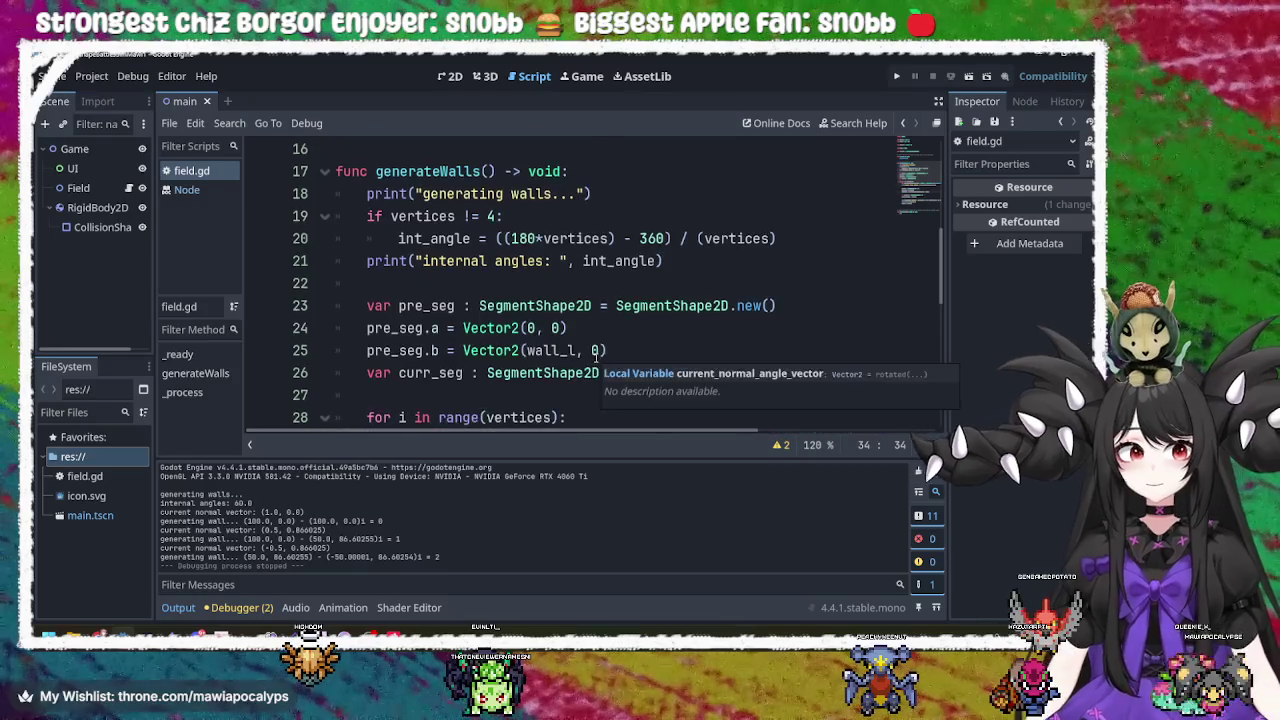
pyautogui.scroll(-3, 597, 358)
pyautogui.click(651, 424)
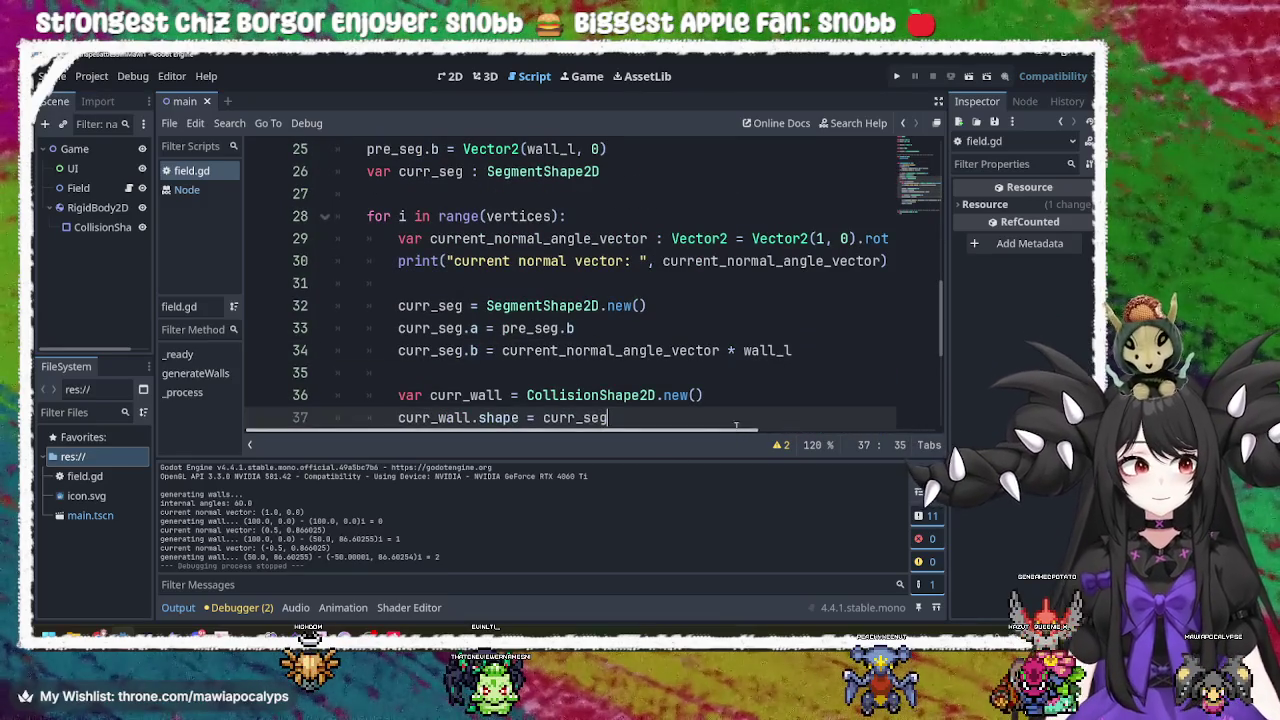
pyautogui.hscroll(5, 651, 424)
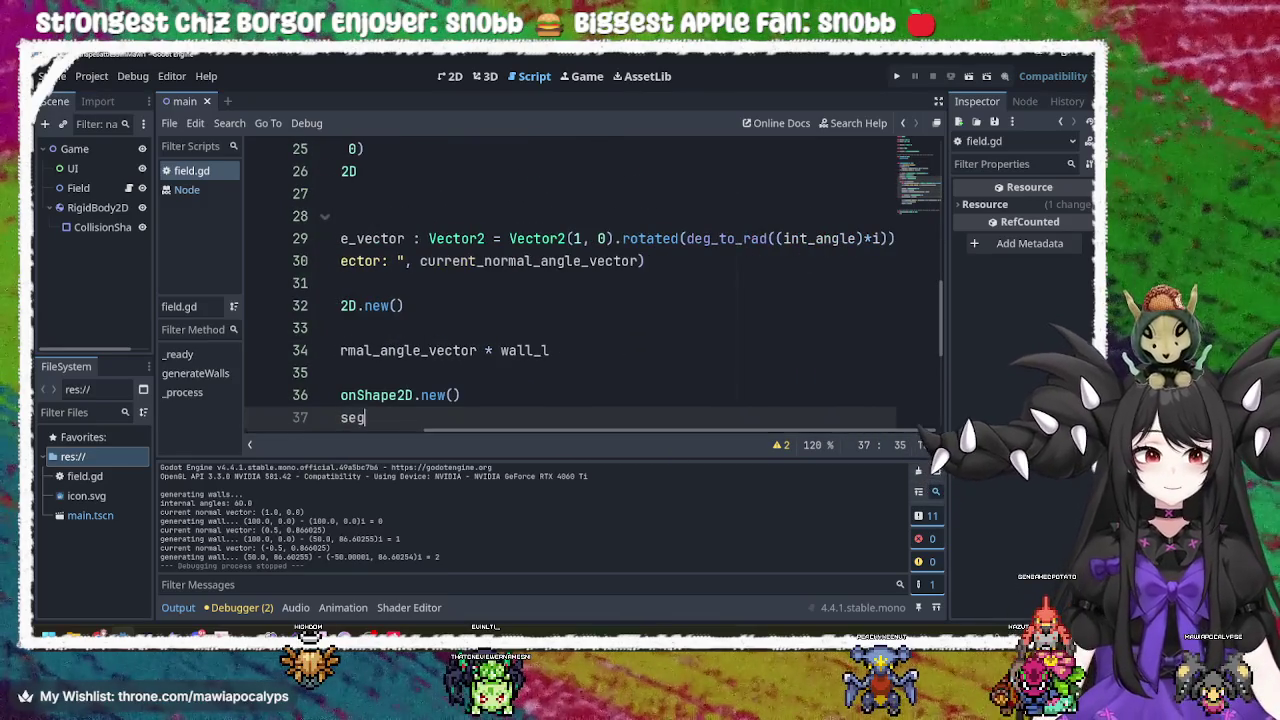
pyautogui.click(601, 239)
pyautogui.moveTo(697, 238)
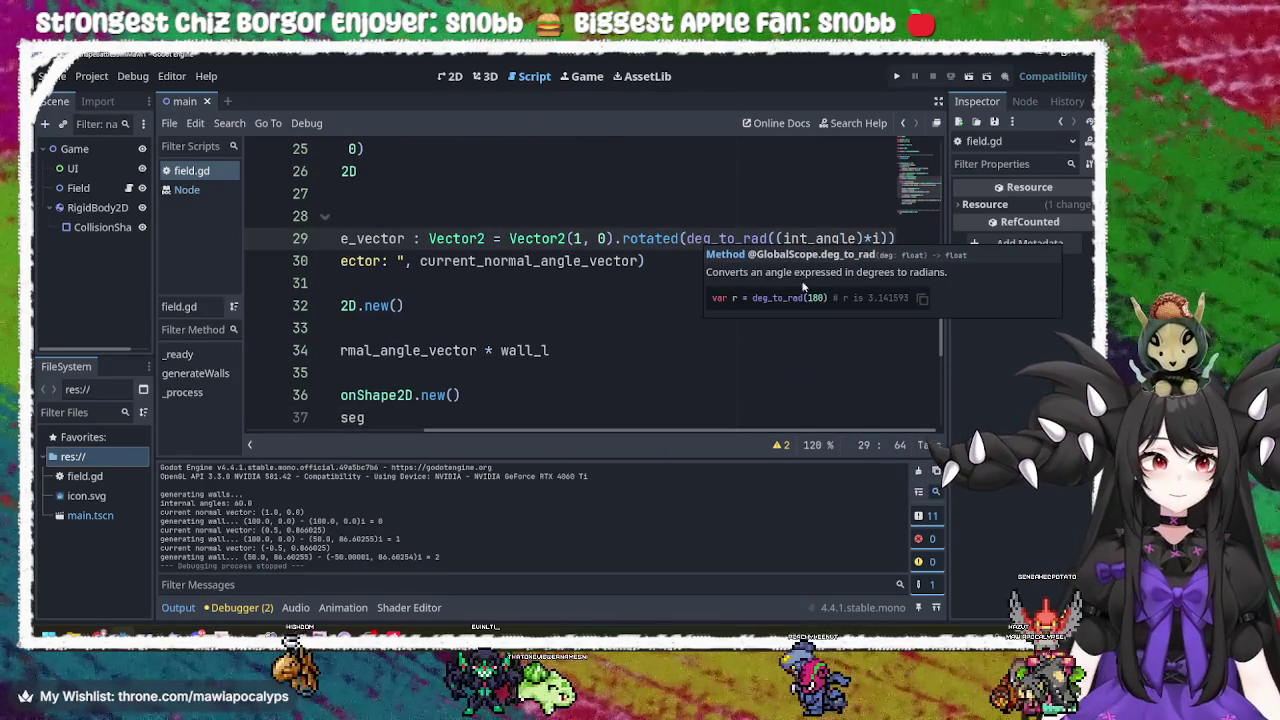
pyautogui.moveTo(571, 432); pyautogui.dragTo(388, 428)
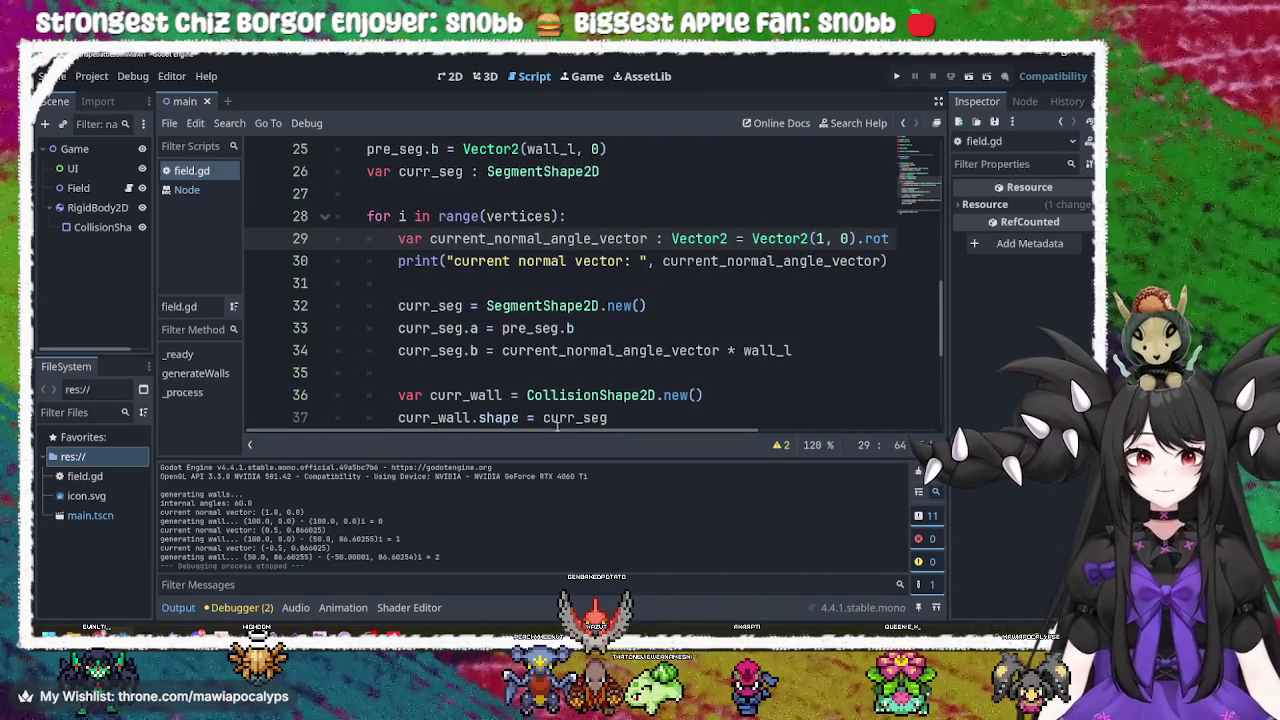
pyautogui.moveTo(556, 430)
pyautogui.mouseDown()
pyautogui.moveTo(782, 430)
pyautogui.moveTo(629, 430)
pyautogui.mouseUp()
pyautogui.moveTo(826, 256)
pyautogui.mouseDown()
pyautogui.moveTo(352, 262)
pyautogui.moveTo(366, 240)
pyautogui.moveTo(405, 238)
pyautogui.mouseUp()
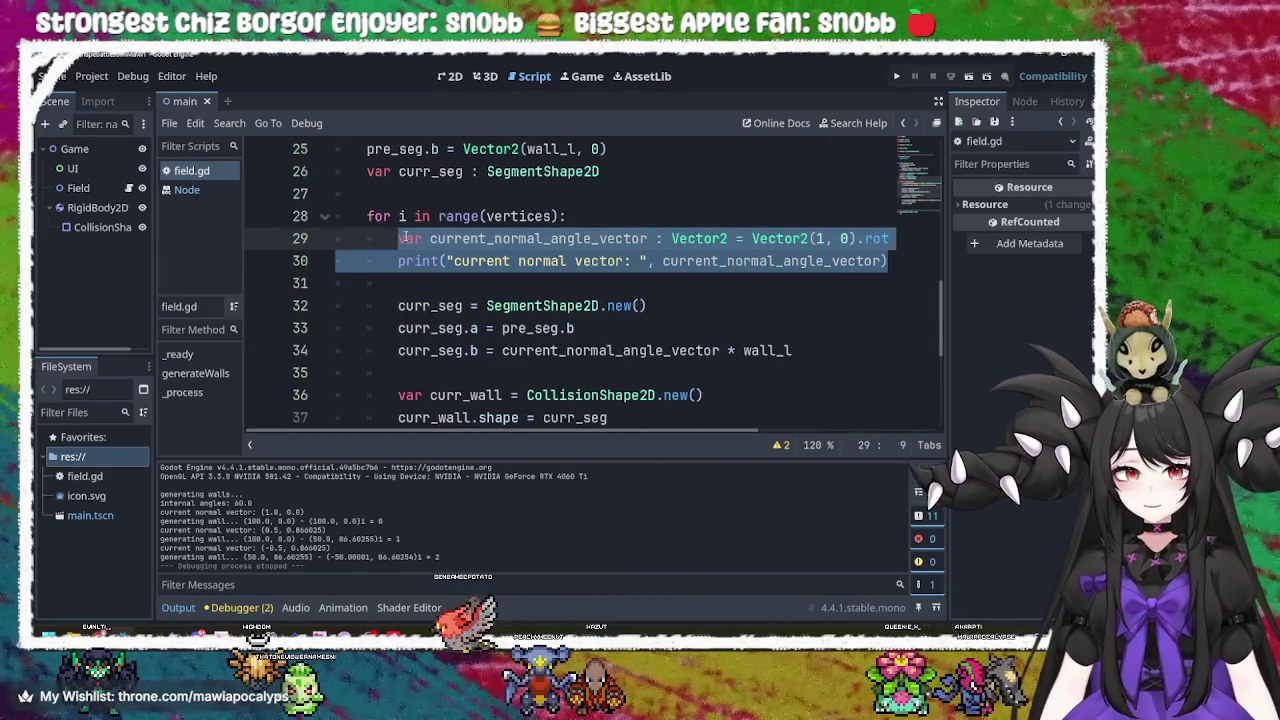
# Delete the normal-vector lines and the blank line they leave.
pyautogui.press('BackSpace')
pyautogui.press('Delete')
pyautogui.press('BackSpace')
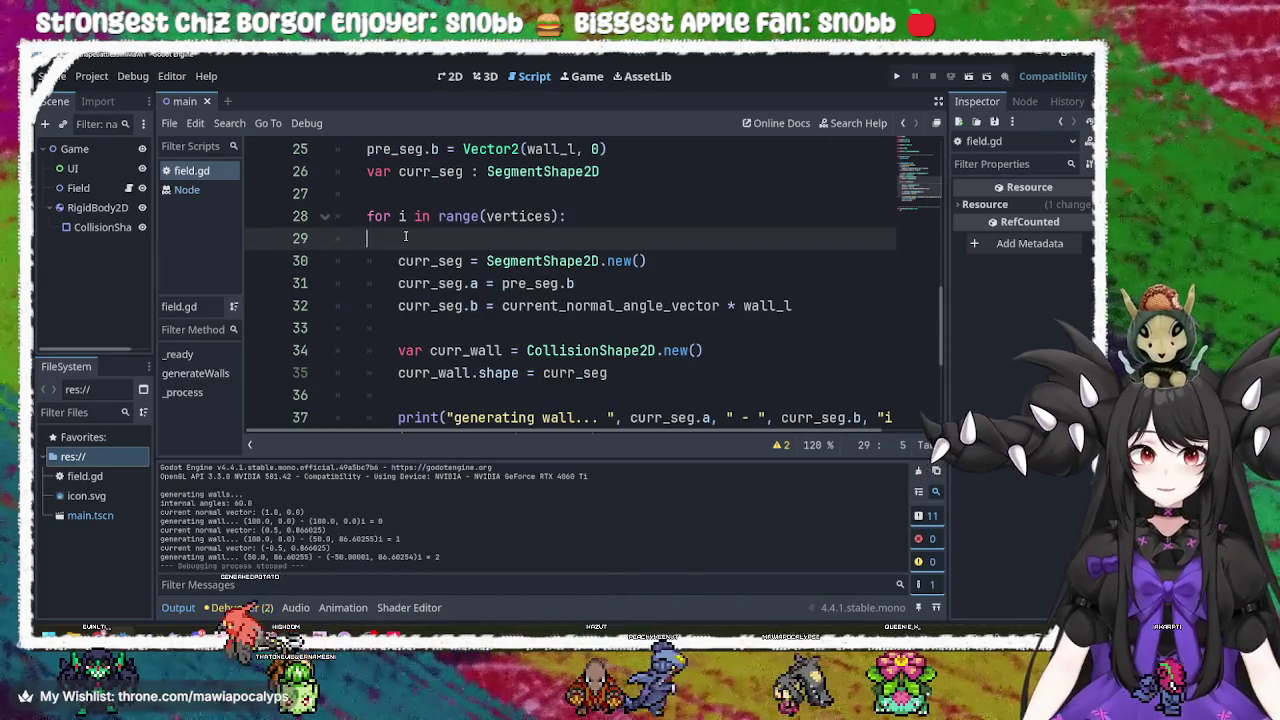
pyautogui.hotkey('ctrl', 'shift', 'k')
# Remove the undefined current_normal_angle_vector from the curr_seg.b end-point expression.
pyautogui.click(530, 261)
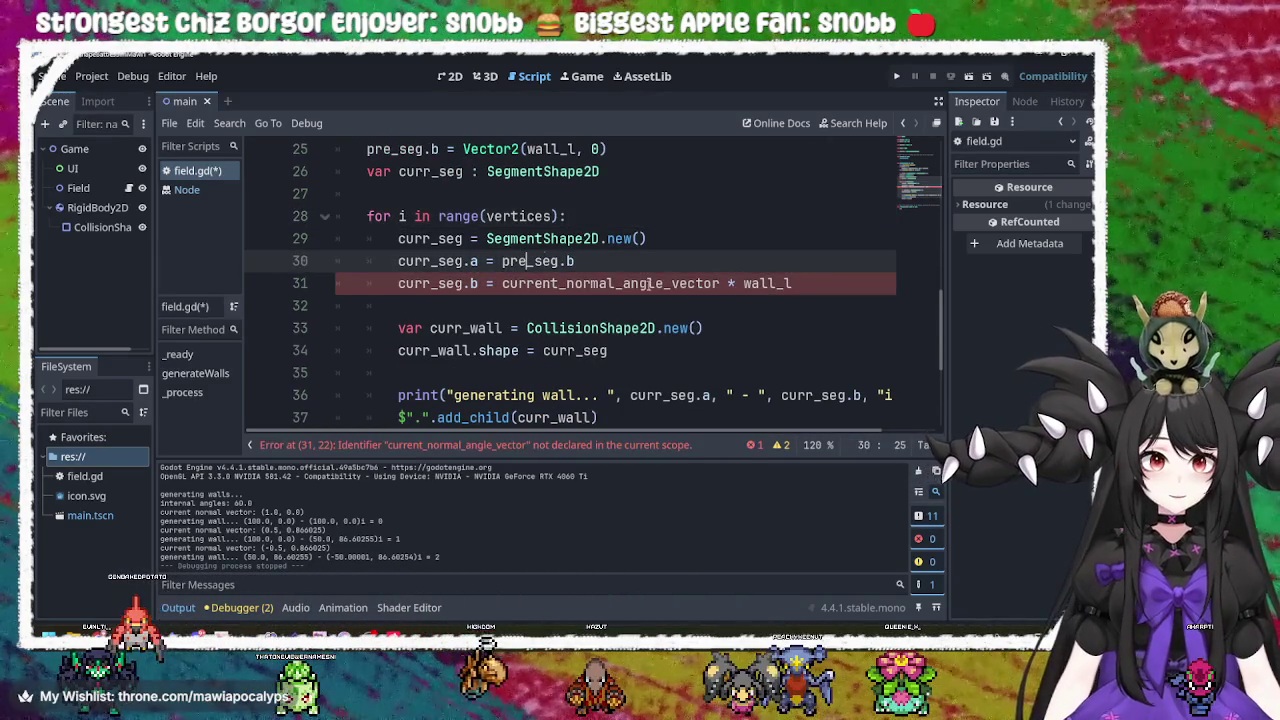
pyautogui.click(581, 284)
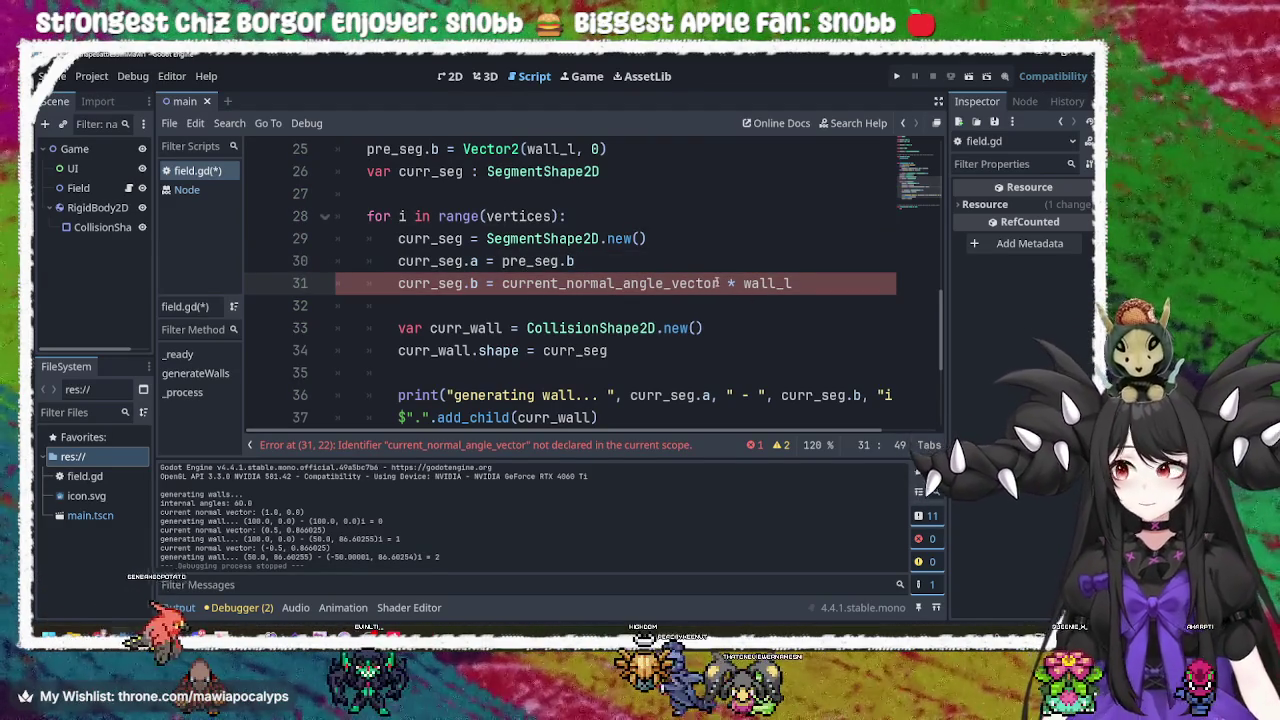
pyautogui.doubleClick(689, 284)
pyautogui.press('BackSpace')
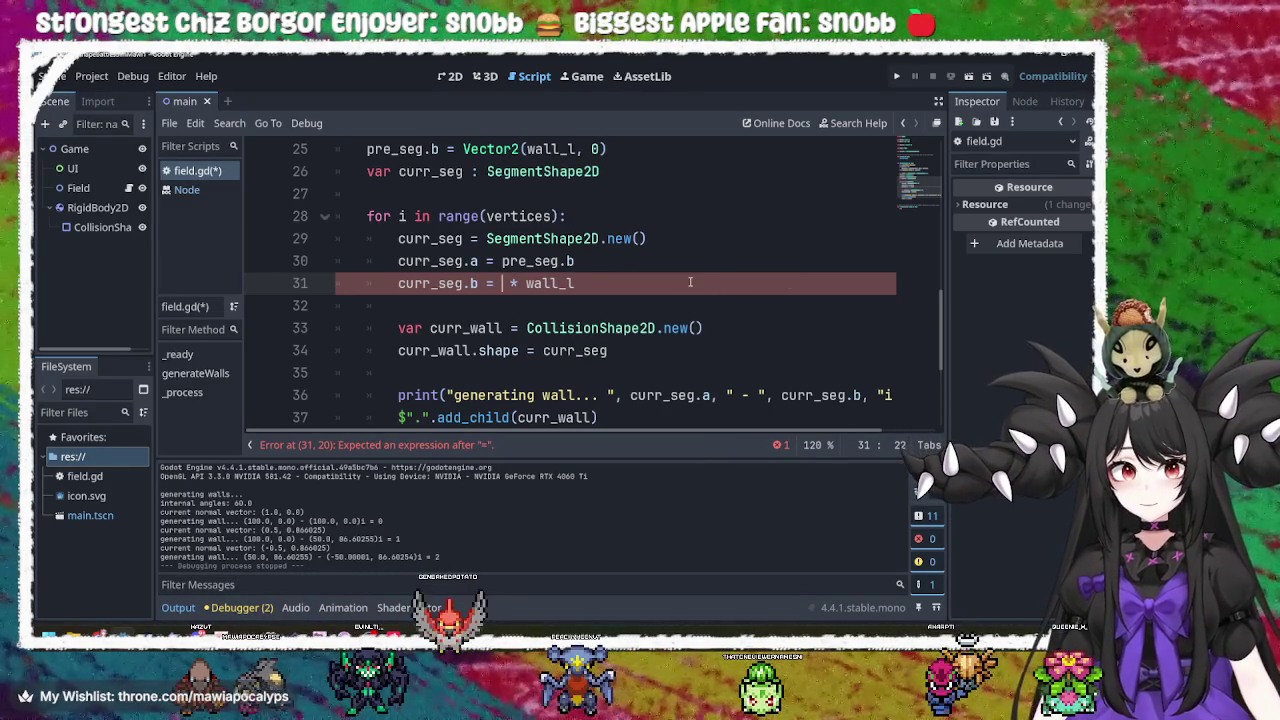
pyautogui.moveTo(575, 261); pyautogui.dragTo(502, 261)
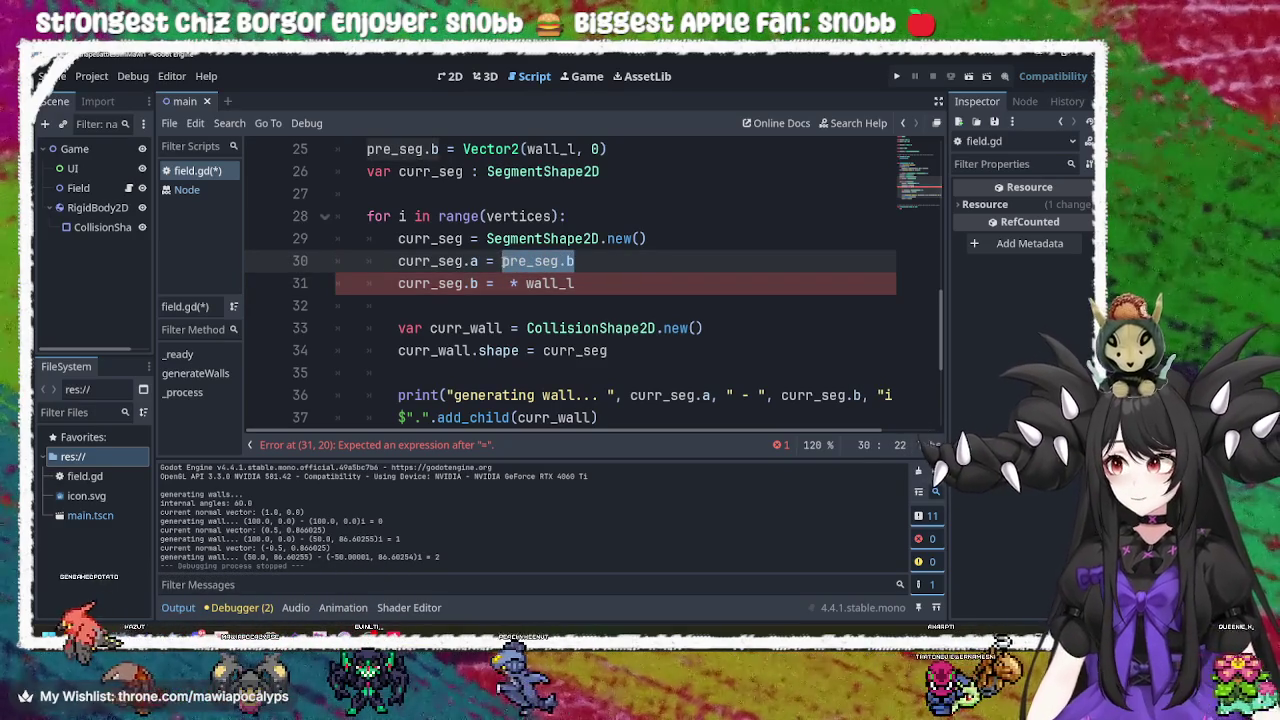
pyautogui.click(512, 283)
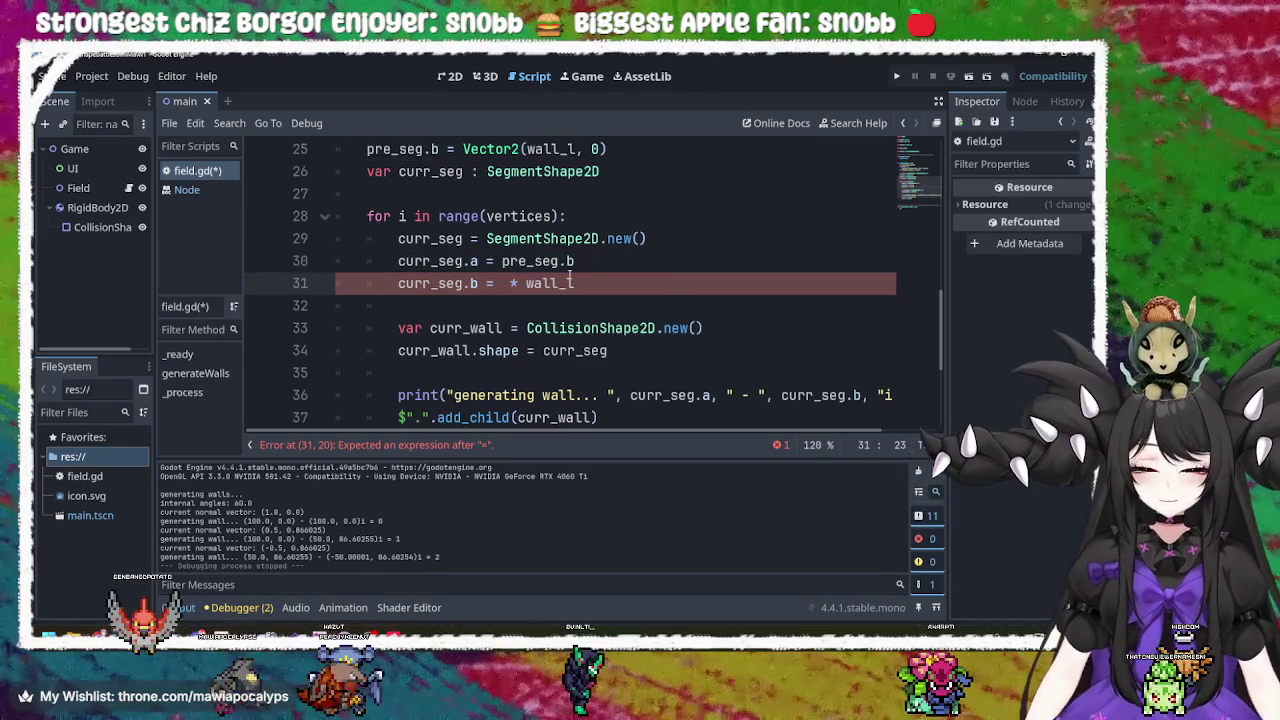
pyautogui.press('Right')
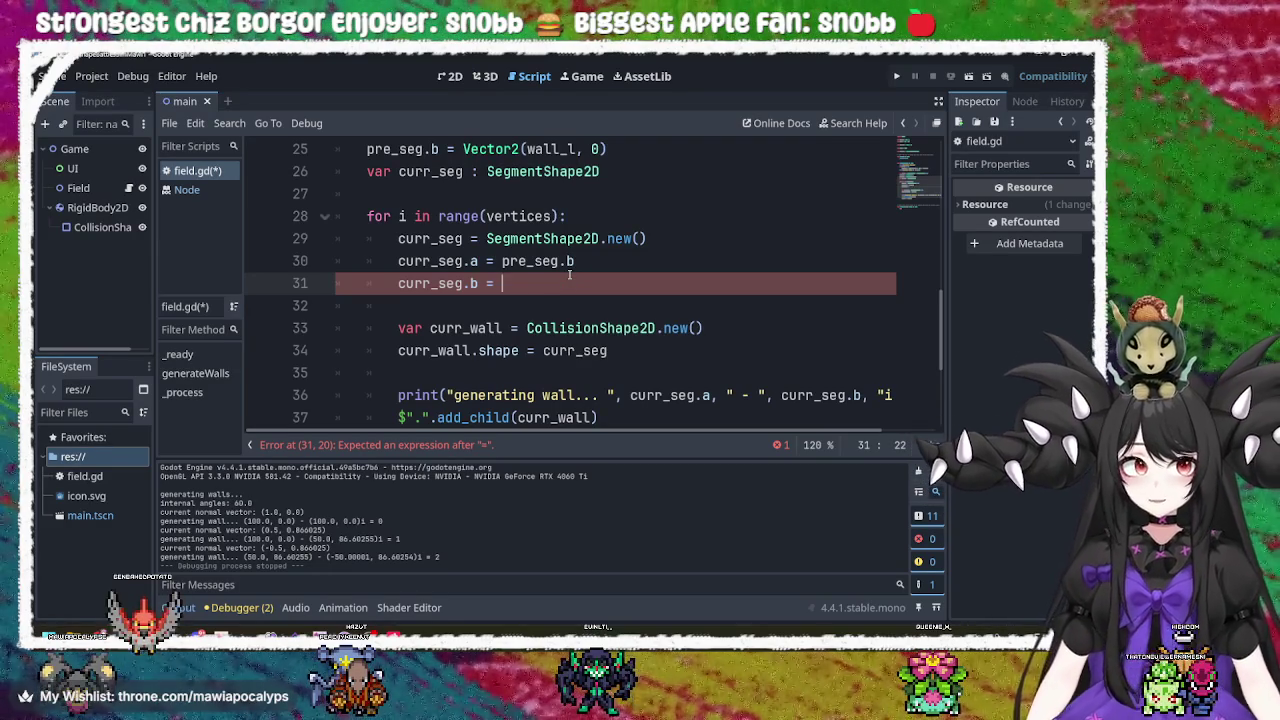
# Set the end point to pre_seg.b.rotated(deg_to_rad(int_angle)), save, and run the game.
pyautogui.write('pre_seg.b.ro')
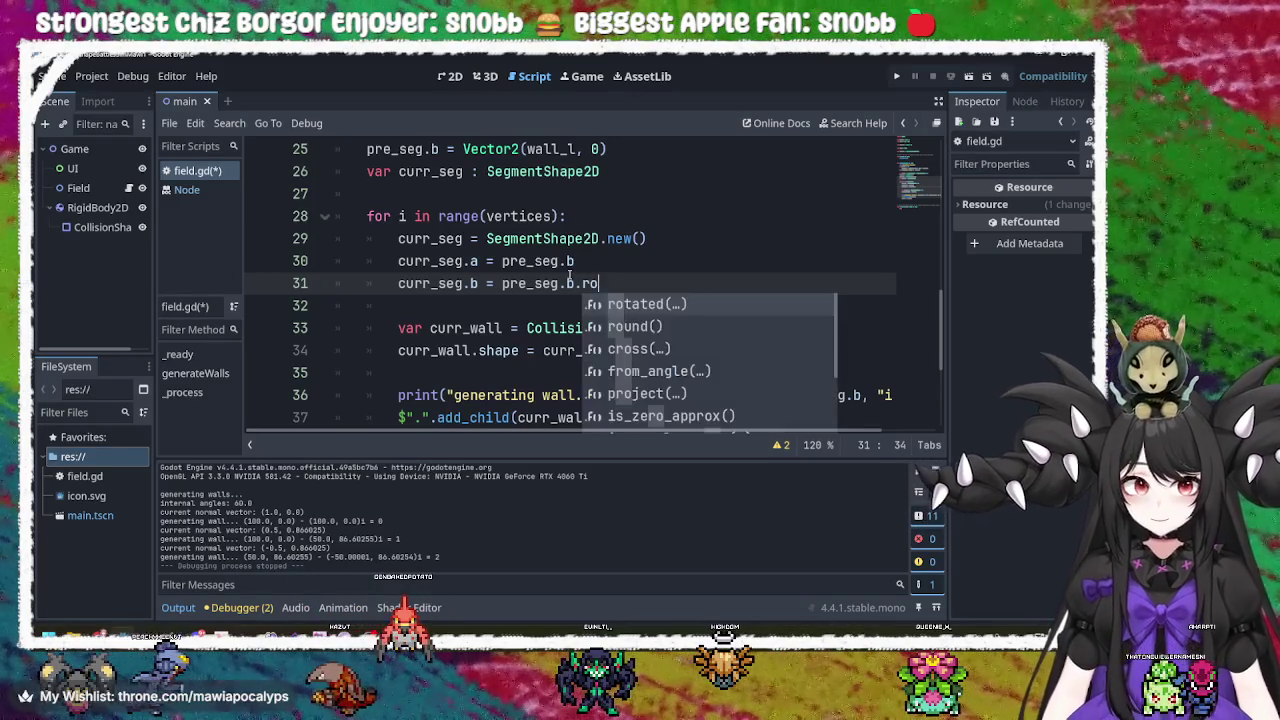
pyautogui.write('tate')
pyautogui.press('Return')
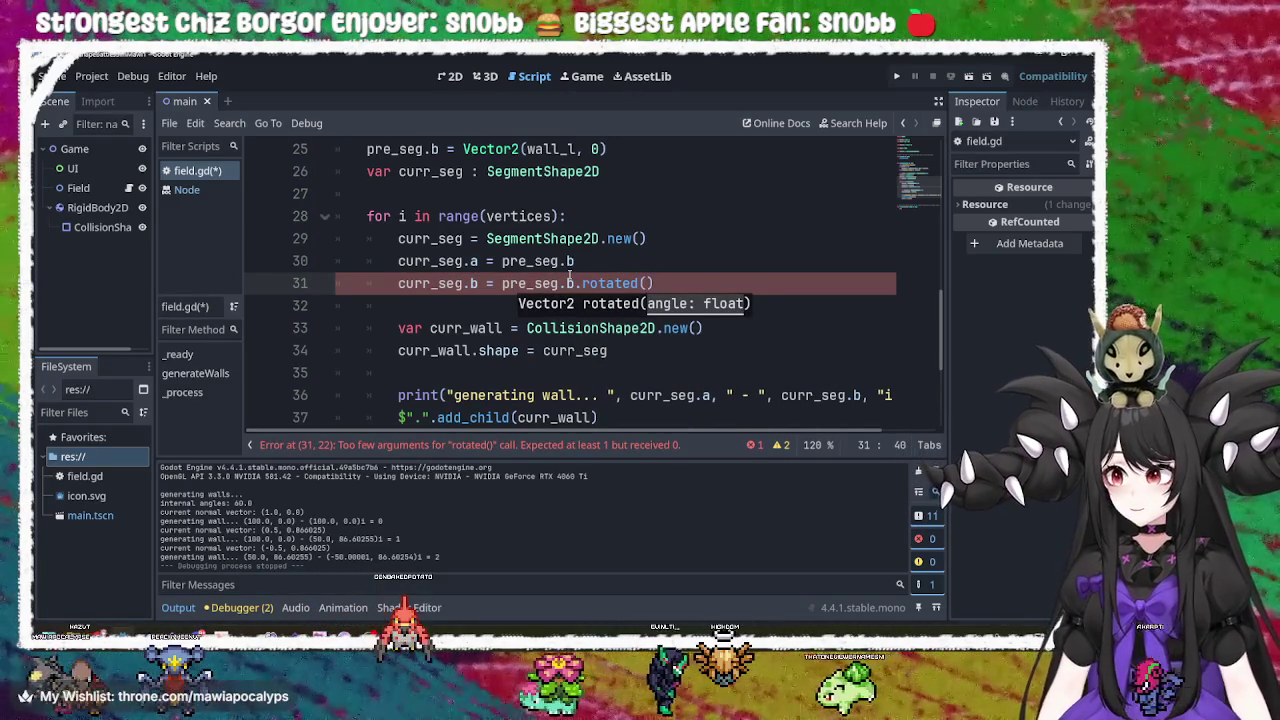
pyautogui.write('int')
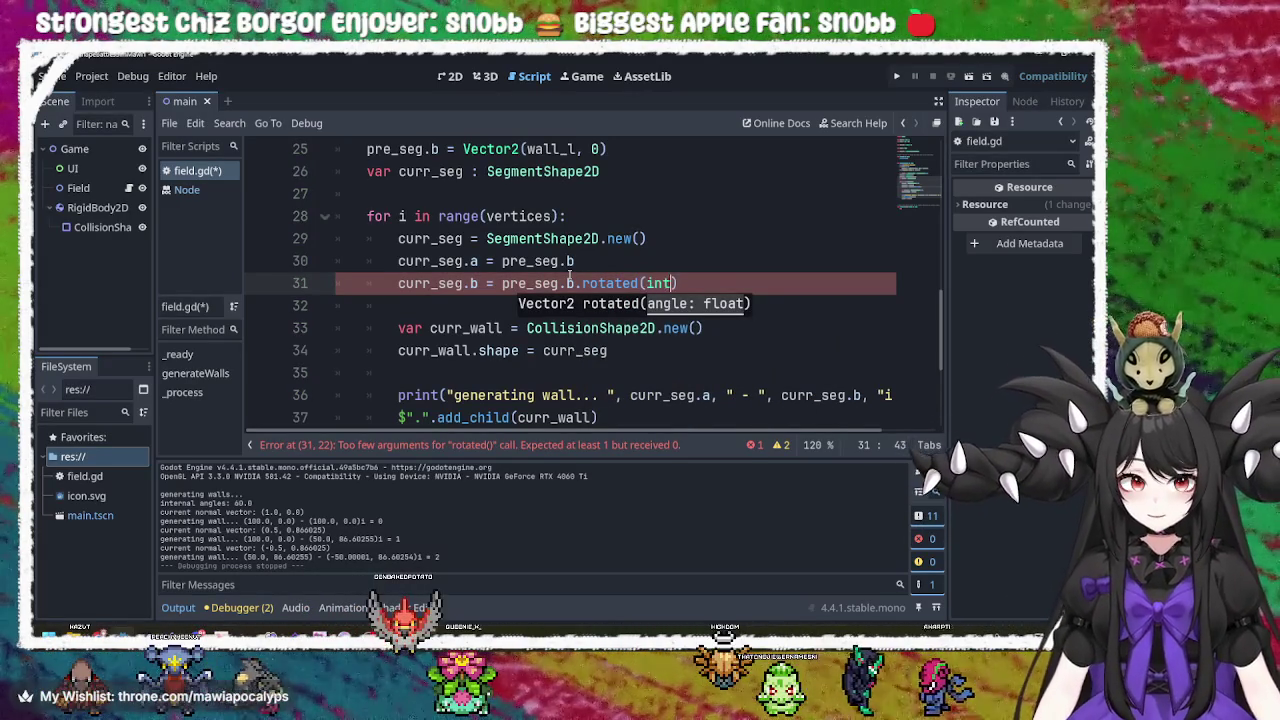
pyautogui.press('Return')
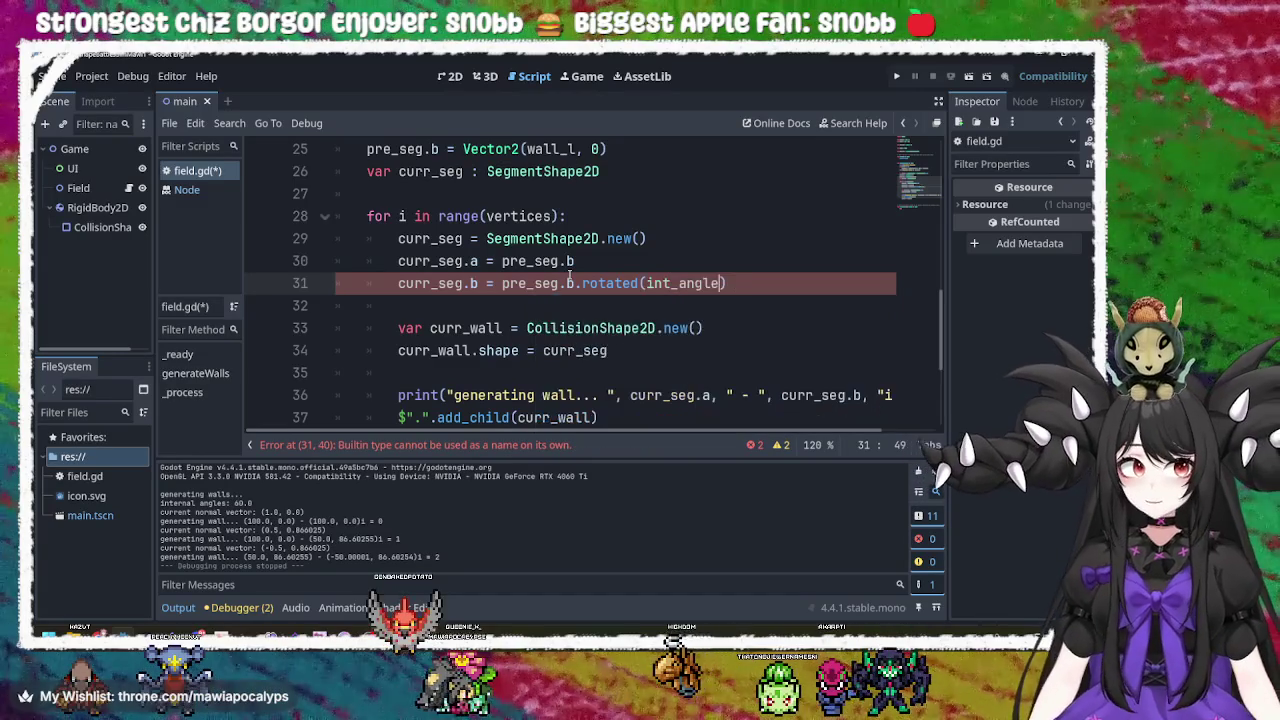
pyautogui.hotkey('shift', 'Left')
pyautogui.hotkey('shift', 'Left')
pyautogui.hotkey('shift', 'Left')
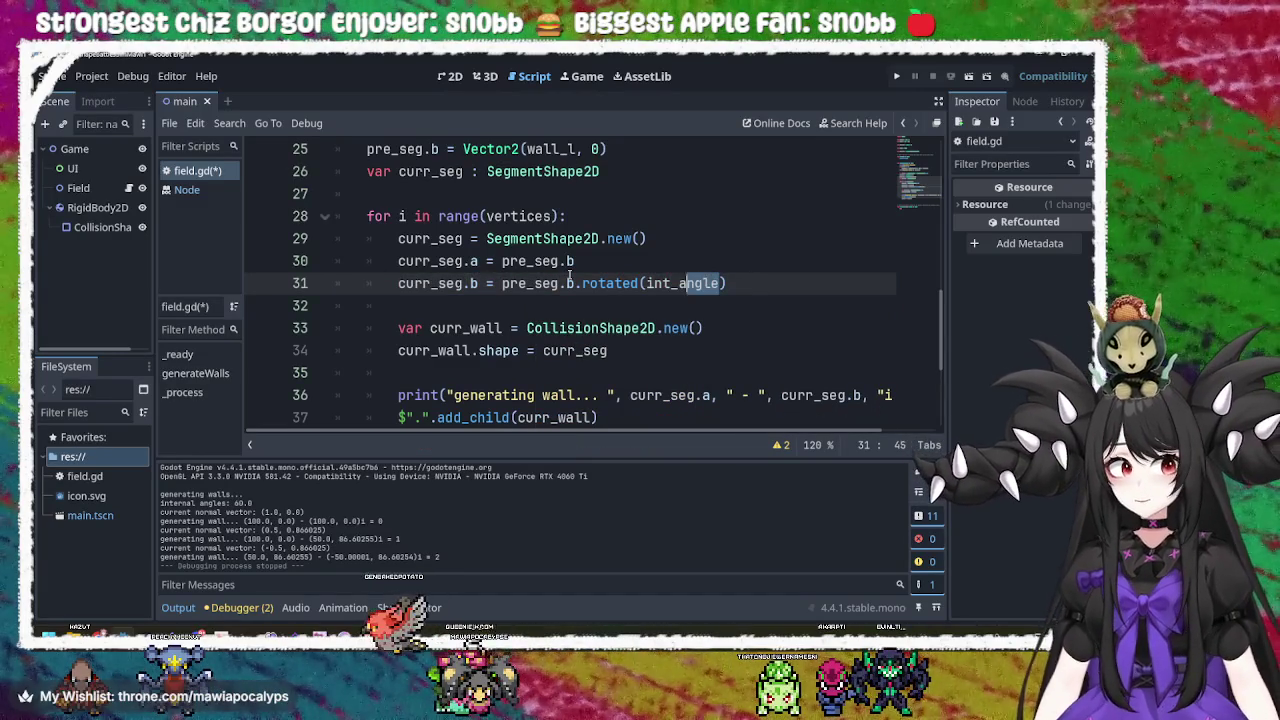
pyautogui.press('BackSpace')
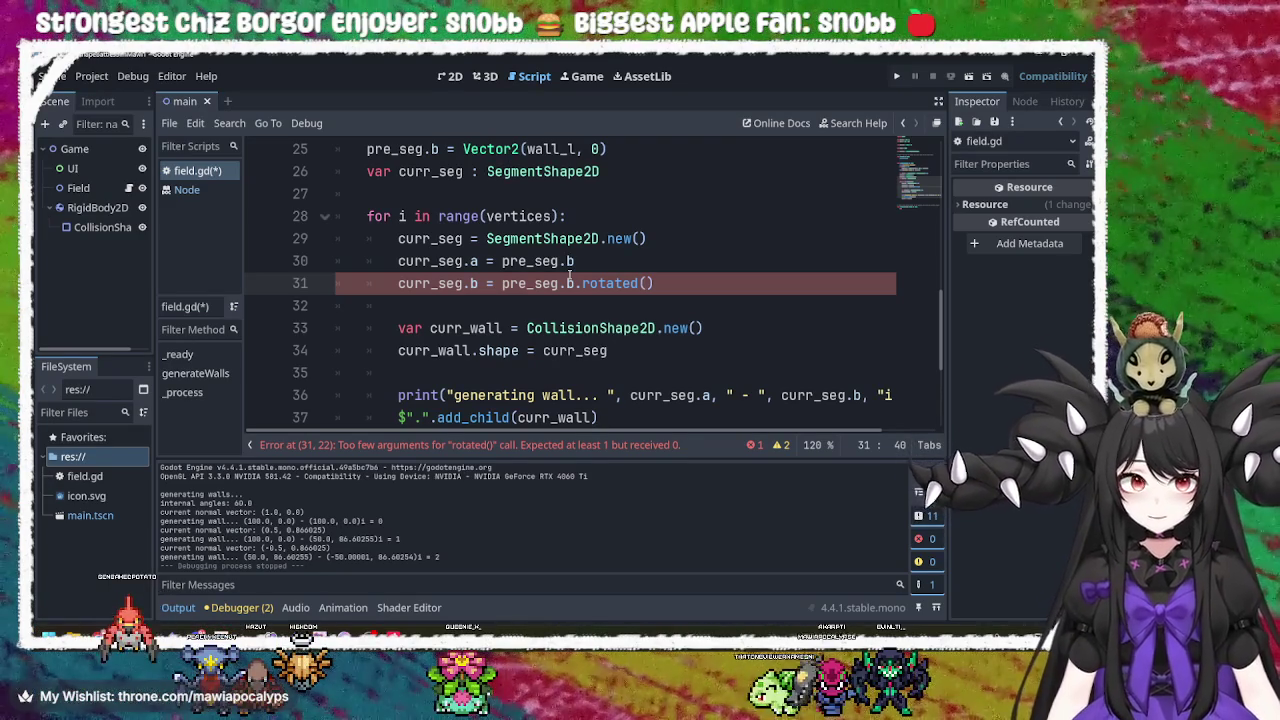
pyautogui.write('to')
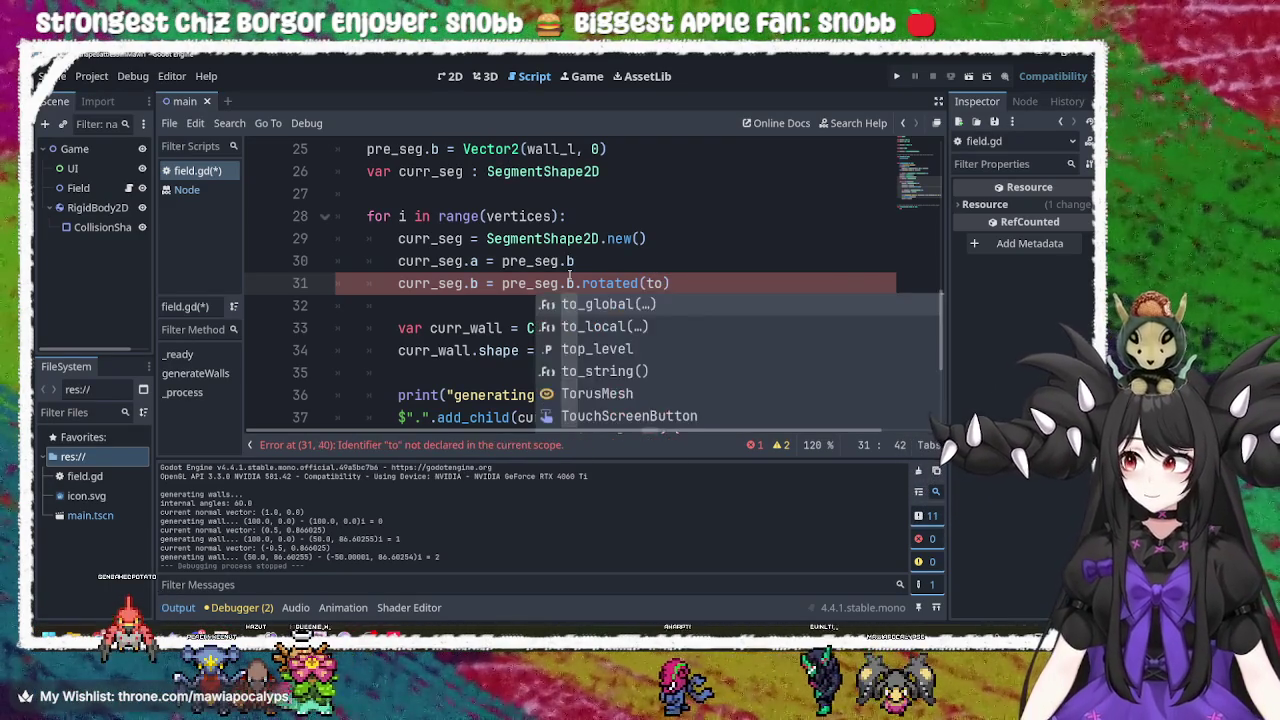
pyautogui.press('BackSpace')
pyautogui.press('BackSpace')
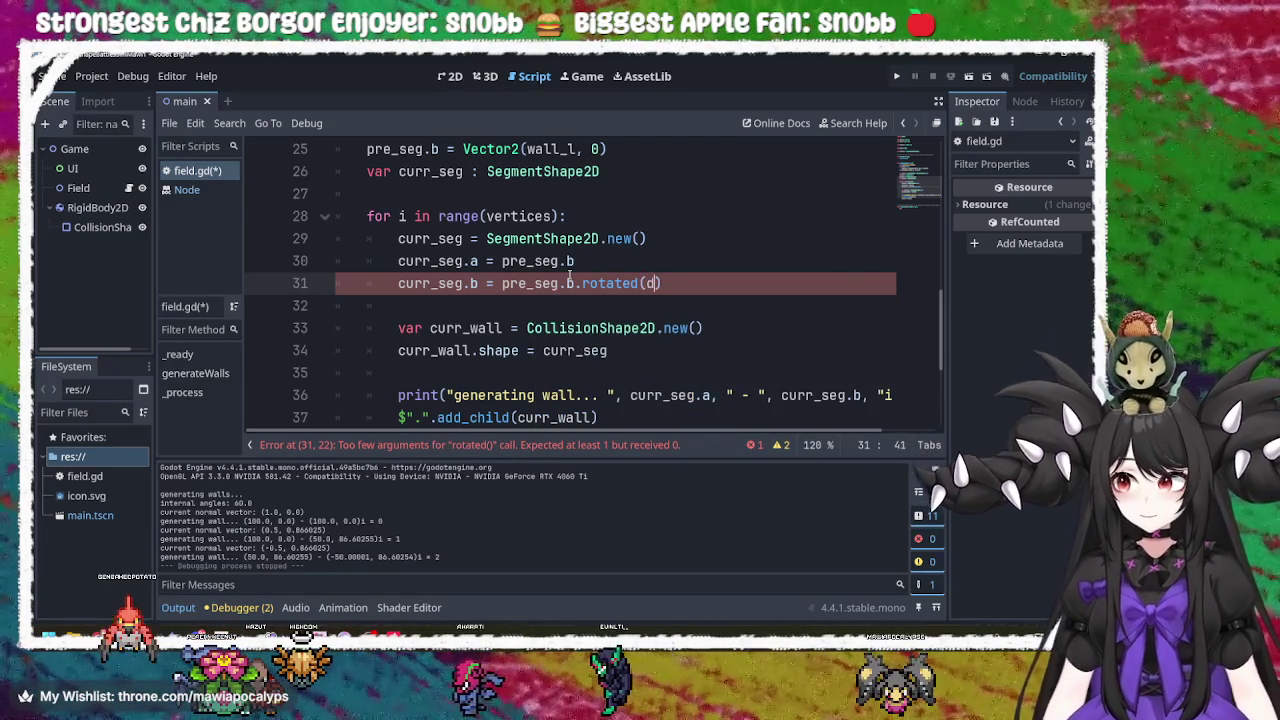
pyautogui.press('Return')
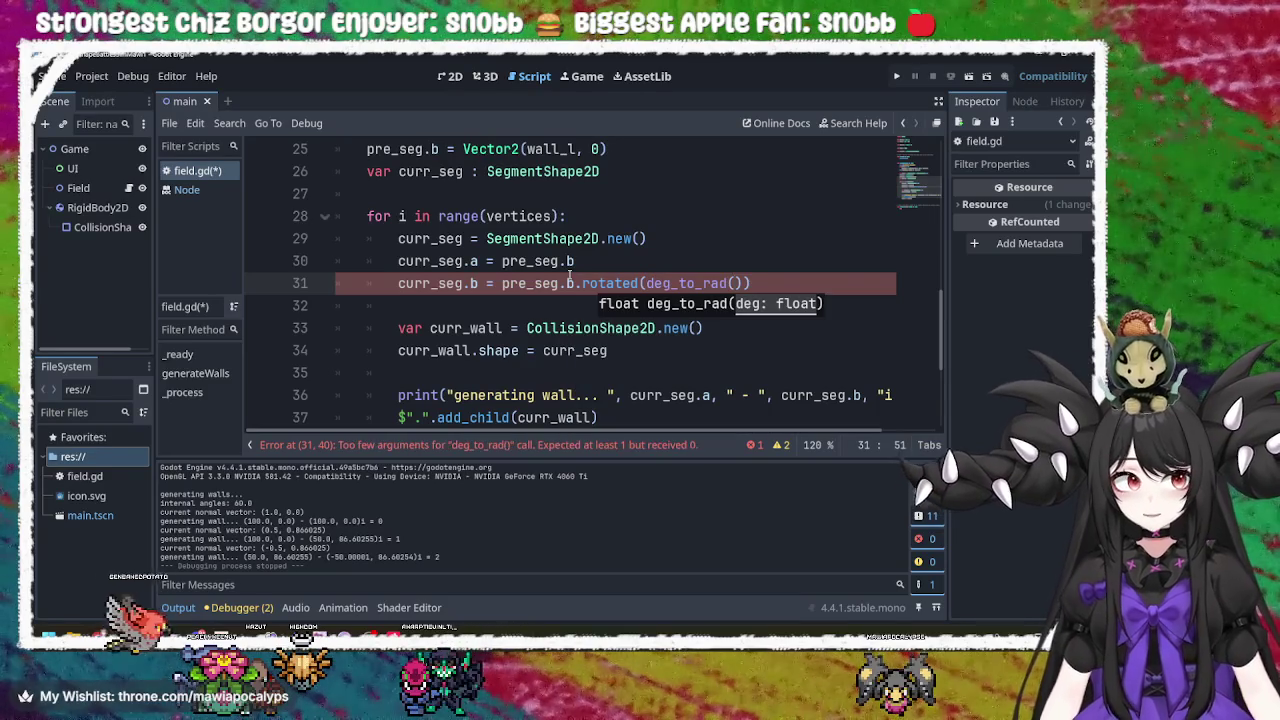
pyautogui.write('int_angle')
pyautogui.hotkey('ctrl', 's')
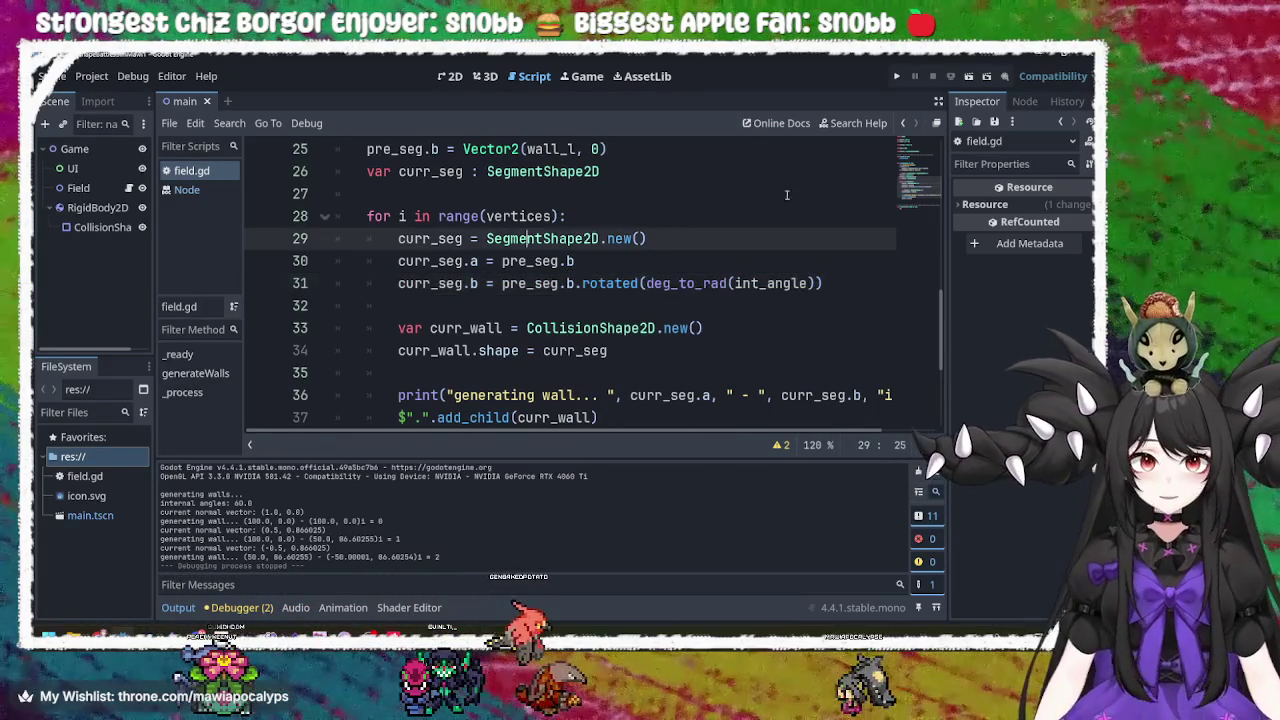
pyautogui.press('F5')
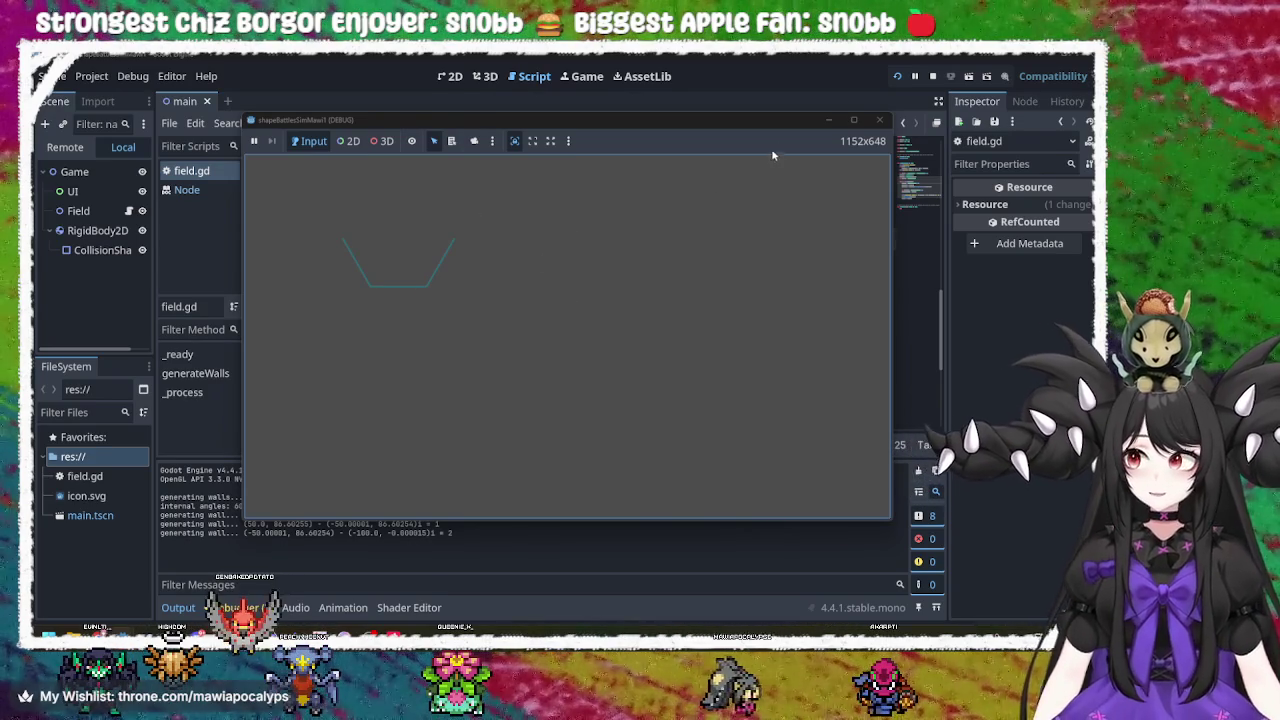
# Change the rotation to deg_to_rad(-int_angle), save, and rerun the game to compare.
pyautogui.click(879, 120)
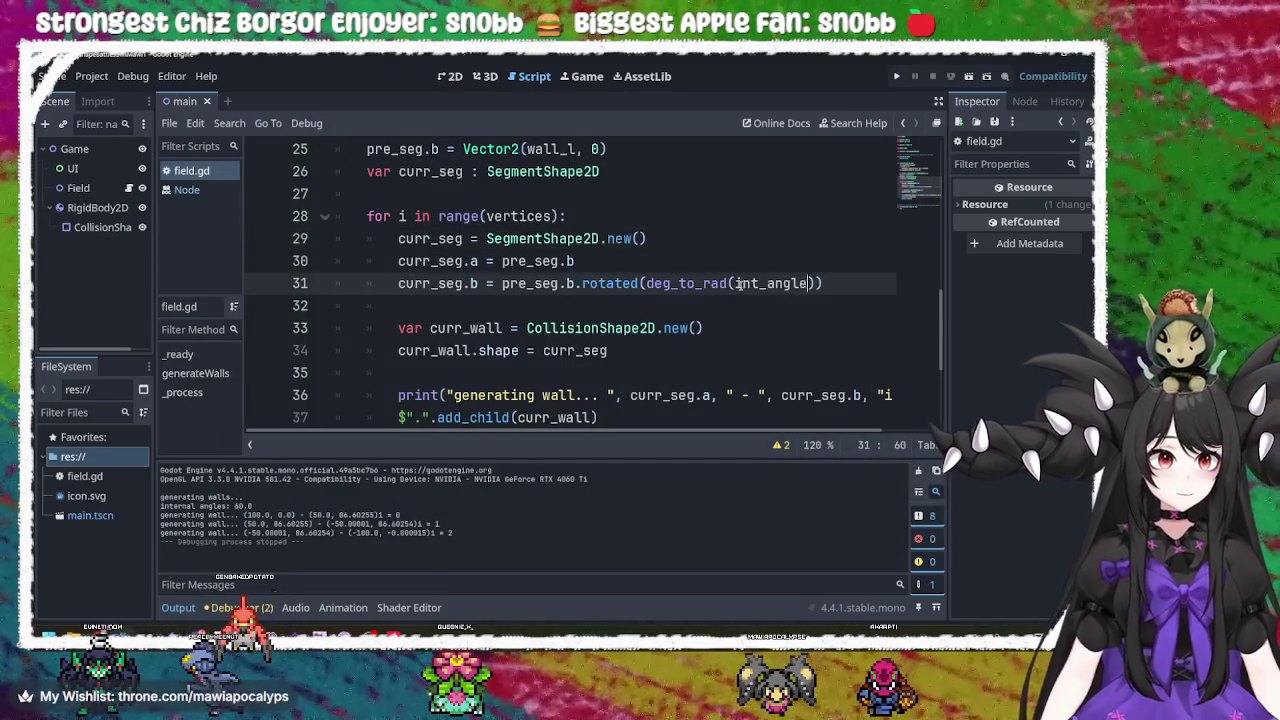
pyautogui.moveTo(756, 281)
pyautogui.write('-')
pyautogui.hotkey('ctrl', 's')
pyautogui.click(895, 75)
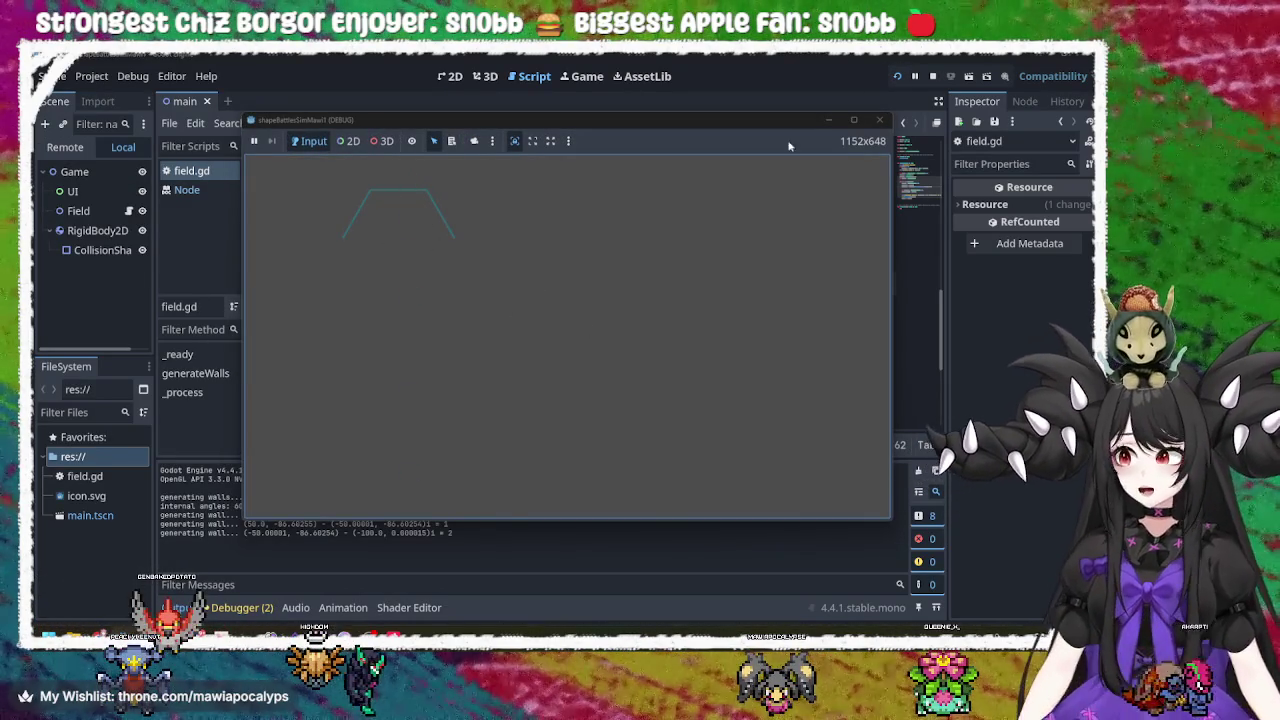
pyautogui.click(879, 120)
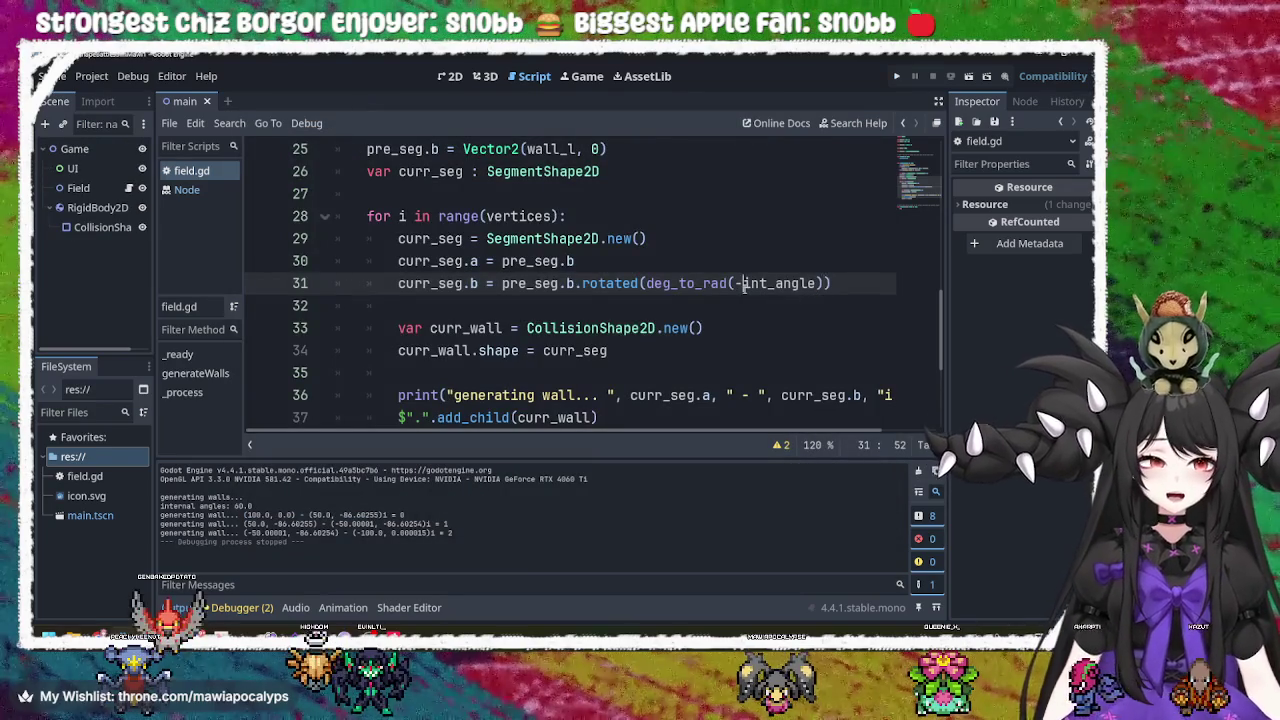
# Remove the minus sign from int_angle and test-run the game.
pyautogui.press('BackSpace')
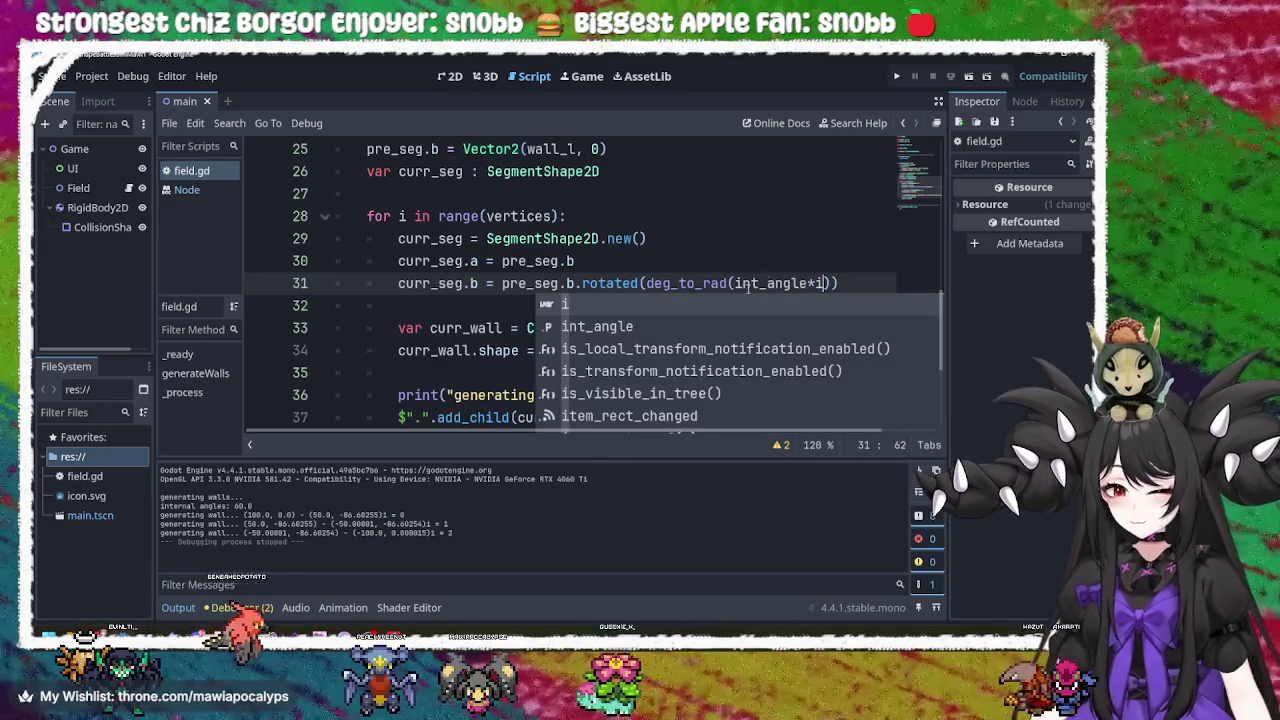
pyautogui.click(896, 76)
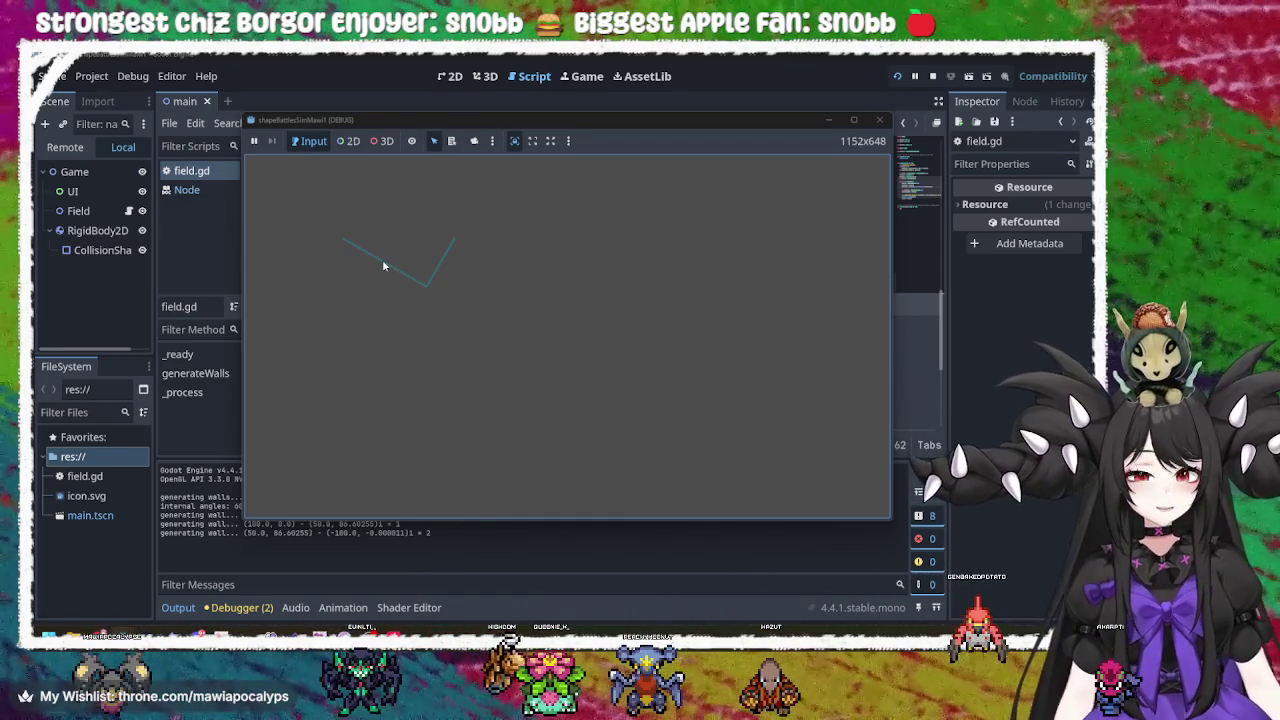
pyautogui.click(878, 119)
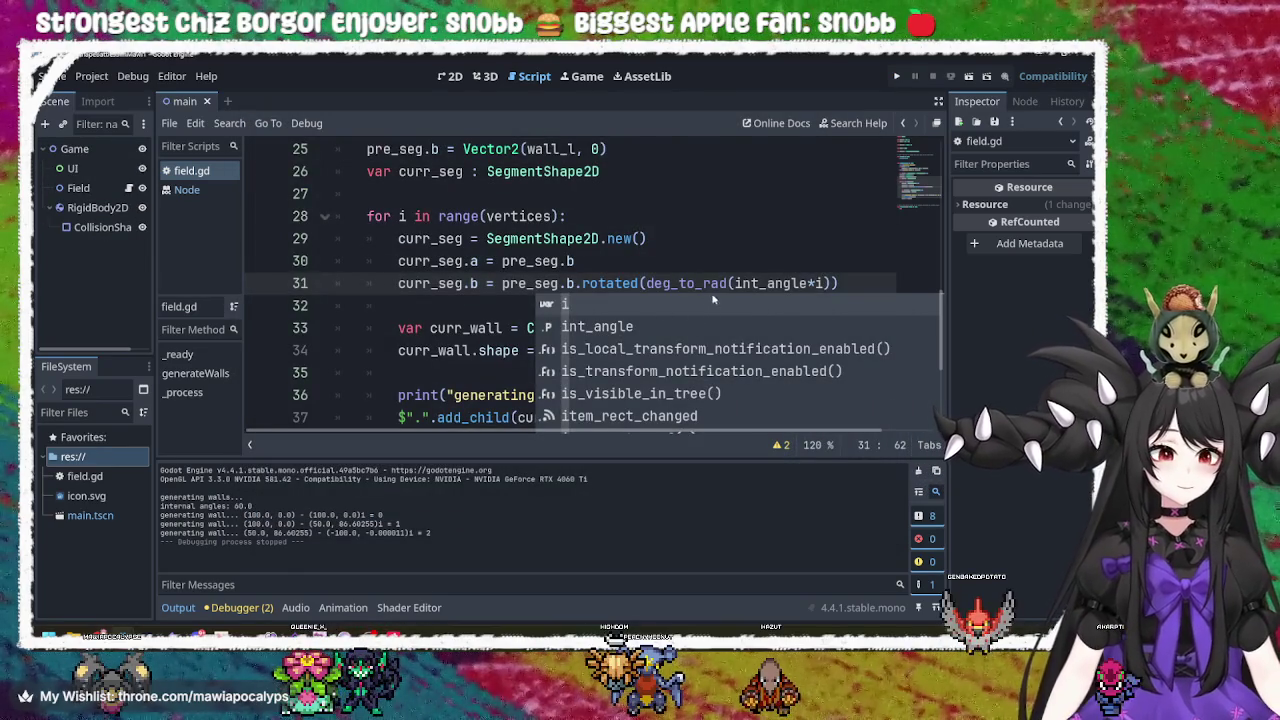
# Rotate by deg_to_rad(int_angle*i) on line 31 and rerun to inspect the cup-shaped walls.
pyautogui.click(731, 283)
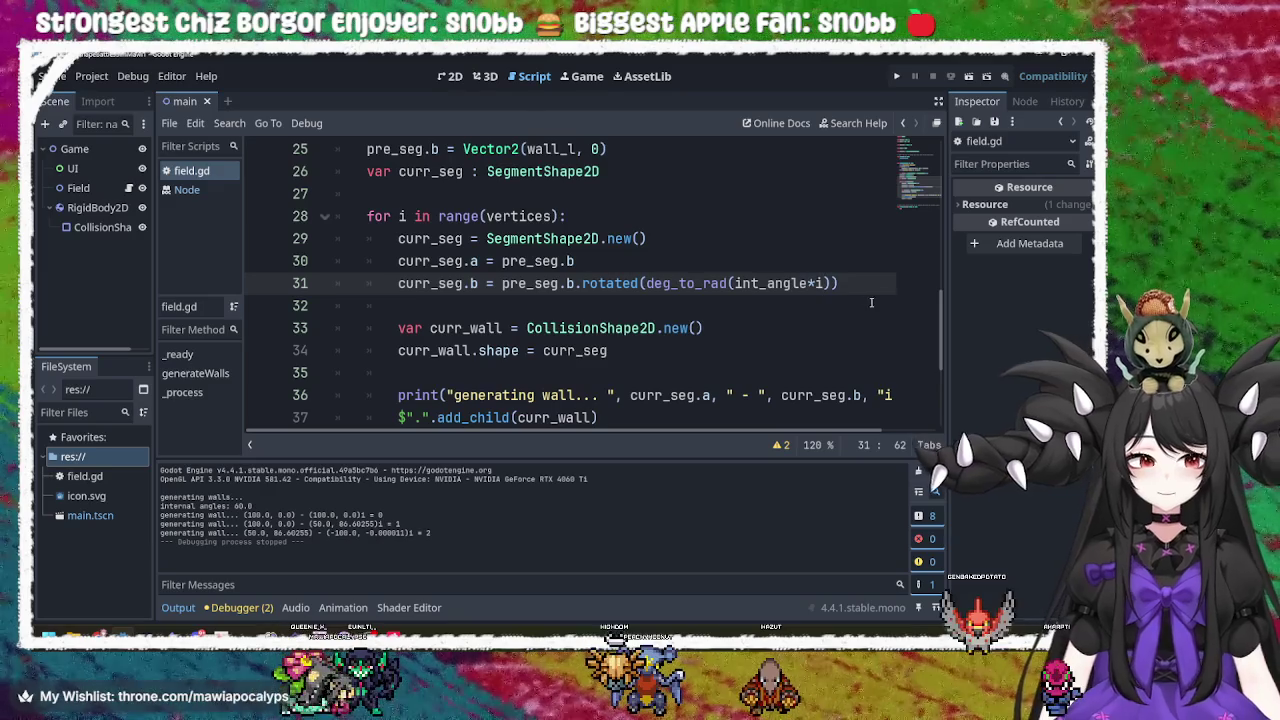
pyautogui.click(898, 77)
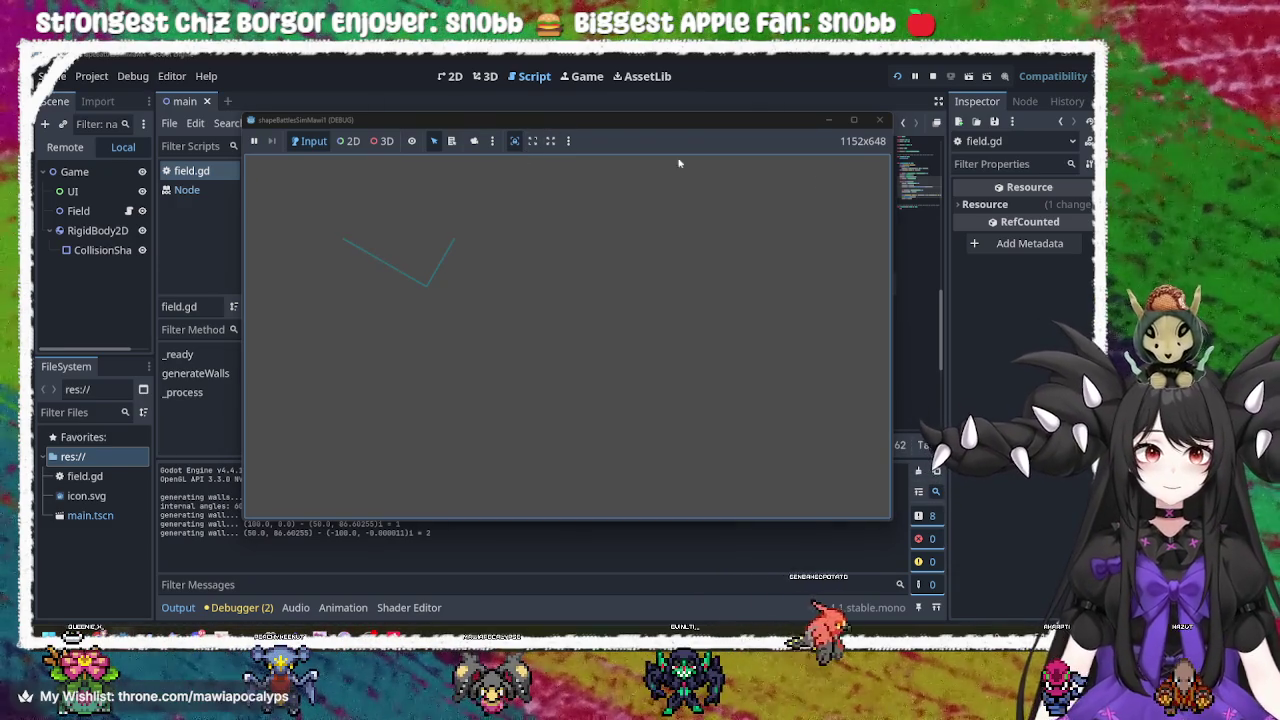
pyautogui.moveTo(625, 125)
pyautogui.mouseDown()
pyautogui.moveTo(949, 170)
pyautogui.moveTo(809, 124)
pyautogui.mouseUp()
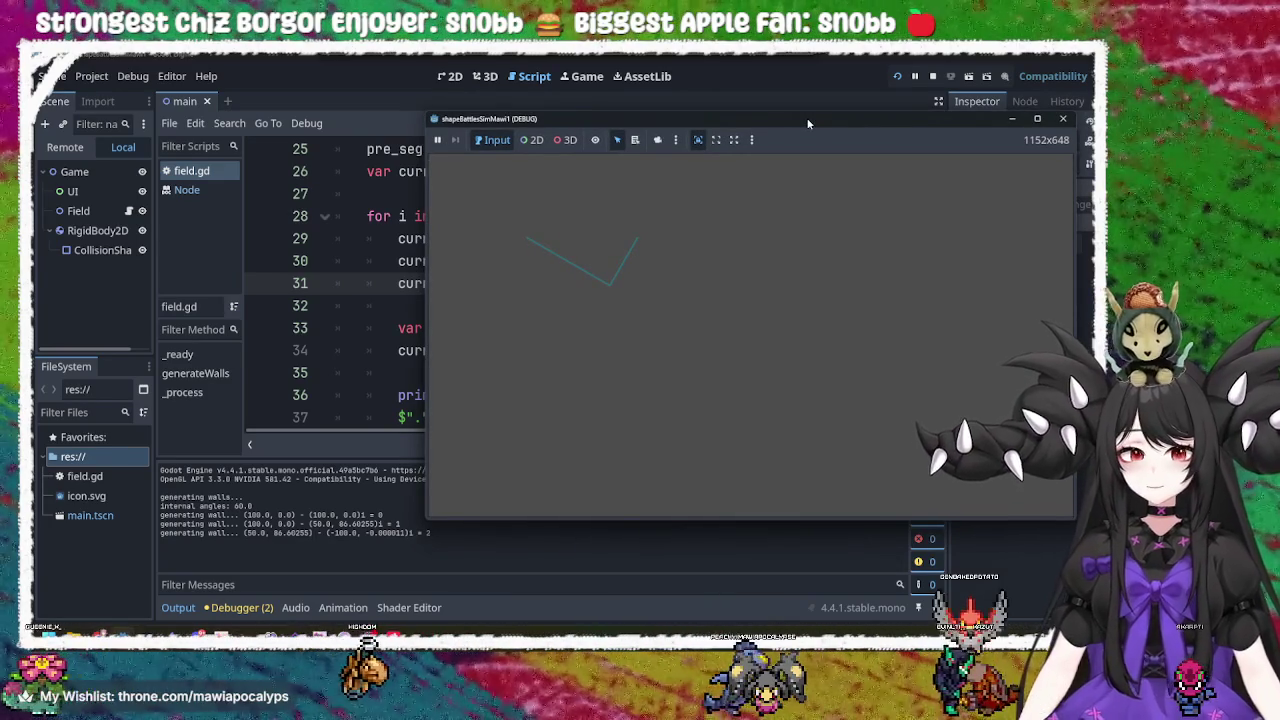
pyautogui.moveTo(809, 124); pyautogui.dragTo(824, 125)
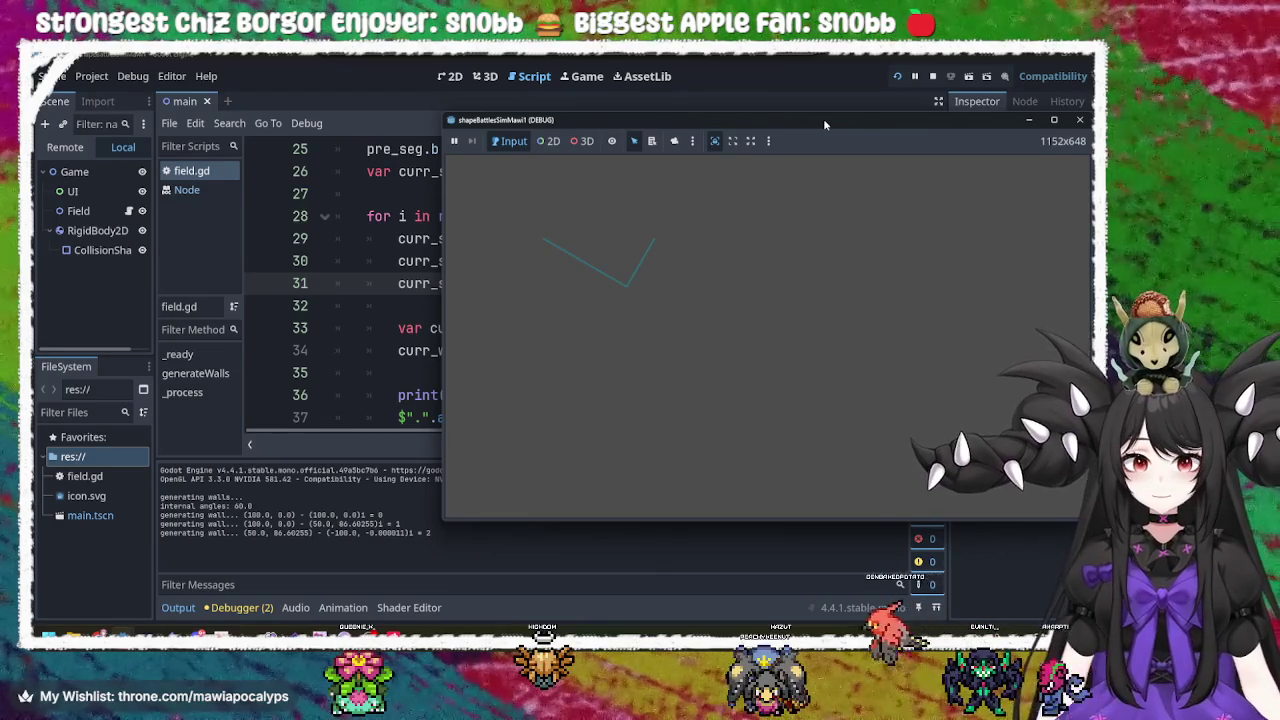
pyautogui.click(237, 618)
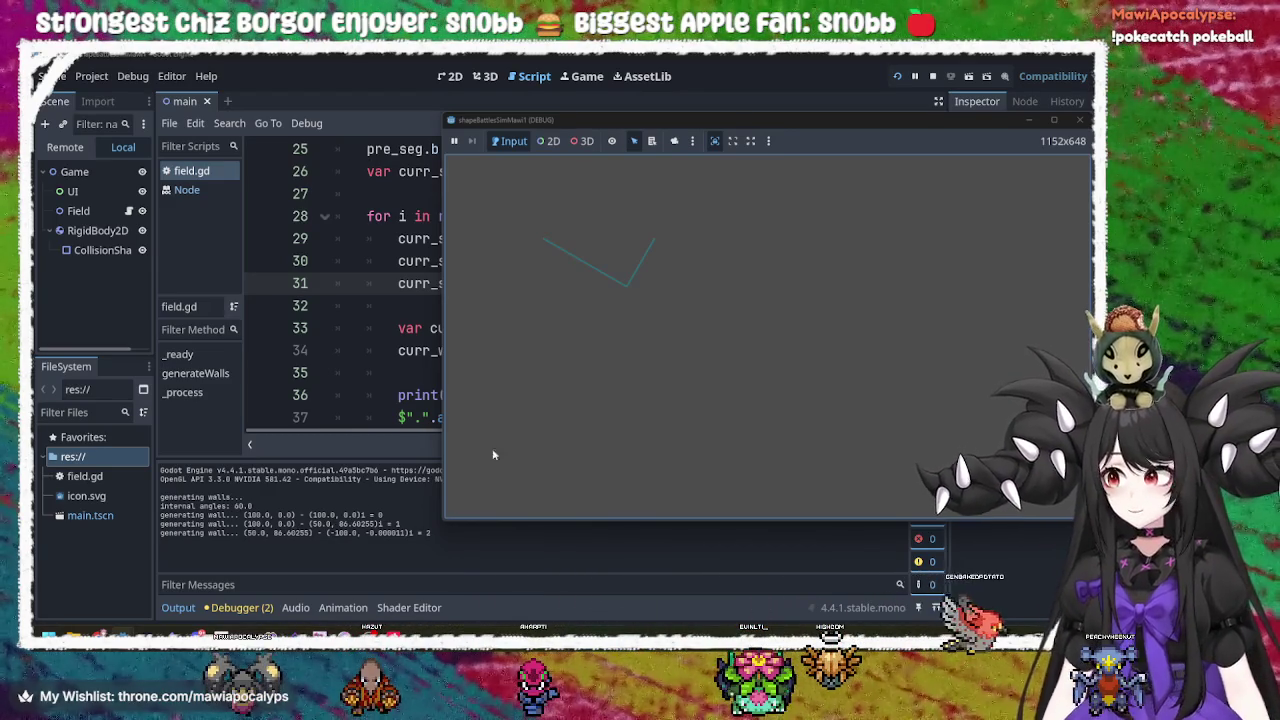
pyautogui.click(945, 114)
pyautogui.moveTo(945, 114); pyautogui.dragTo(968, 137)
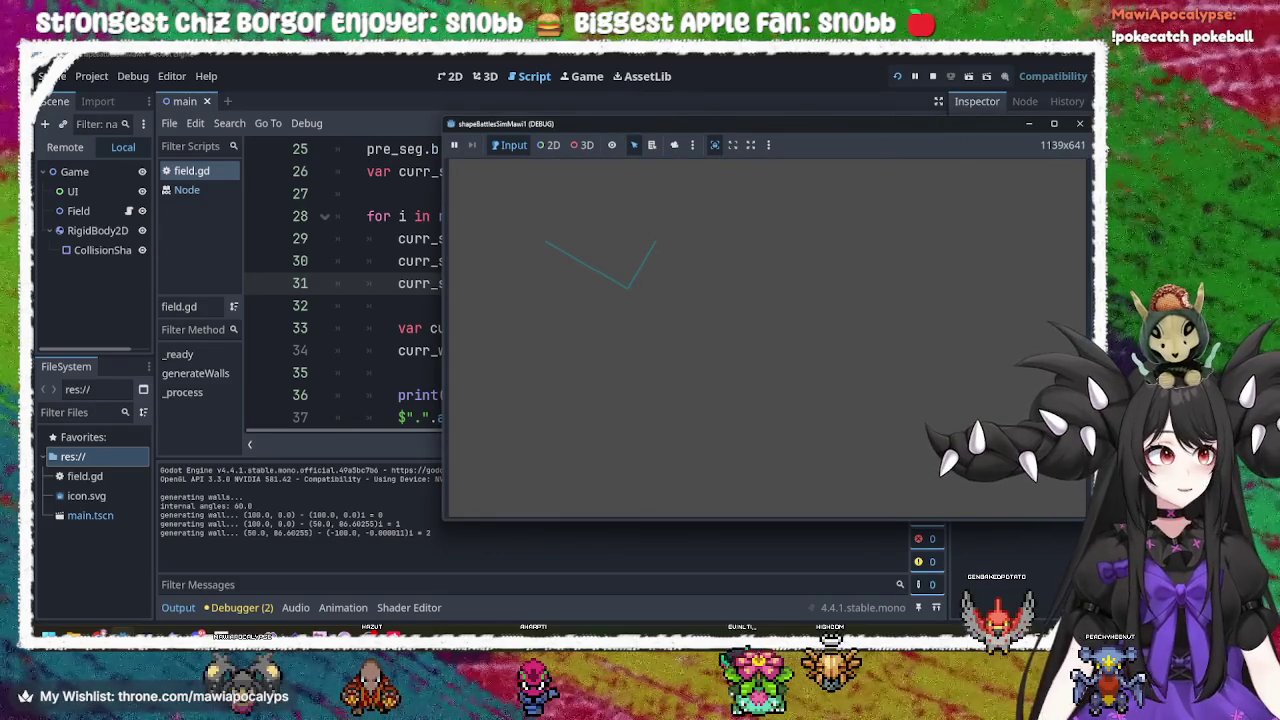
pyautogui.click(1080, 123)
pyautogui.click(624, 372)
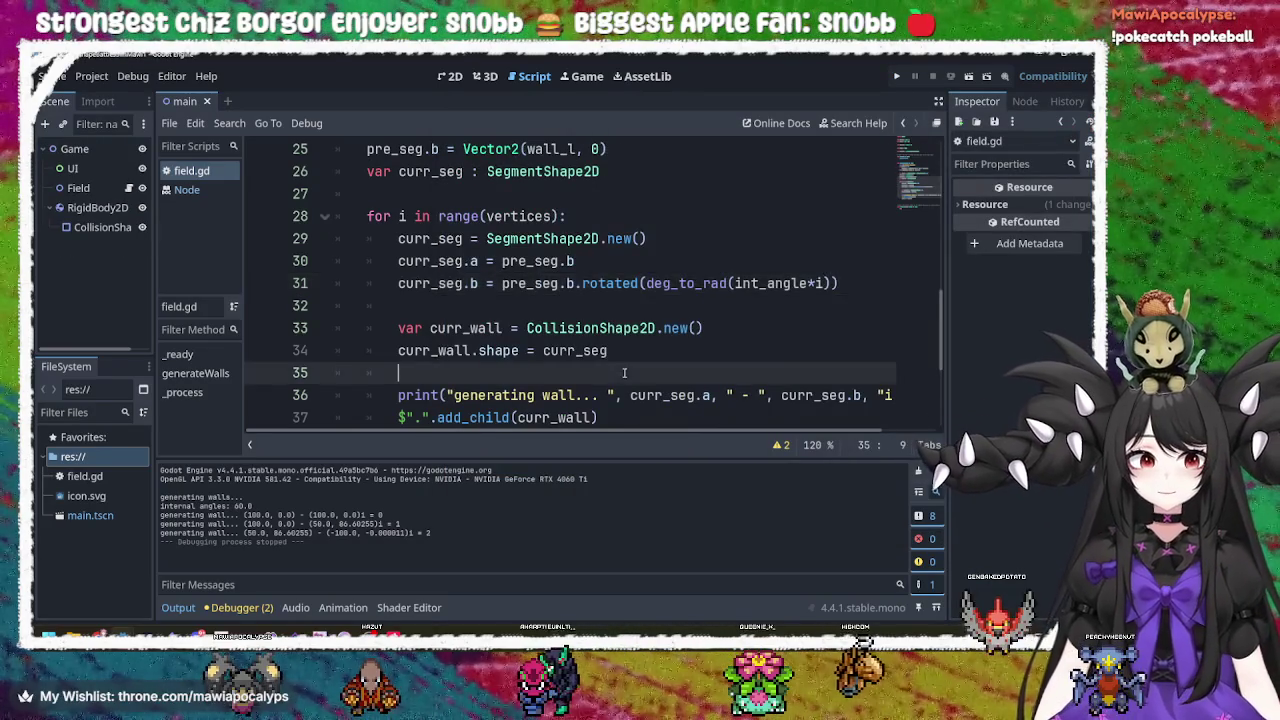
# Check the add_child(curr_wall) call on line 36, then open Windows search.
pyautogui.scroll(-1, 624, 372)
pyautogui.click(525, 330)
pyautogui.moveTo(566, 428)
pyautogui.mouseDown()
pyautogui.moveTo(715, 434)
pyautogui.moveTo(590, 433)
pyautogui.mouseUp()
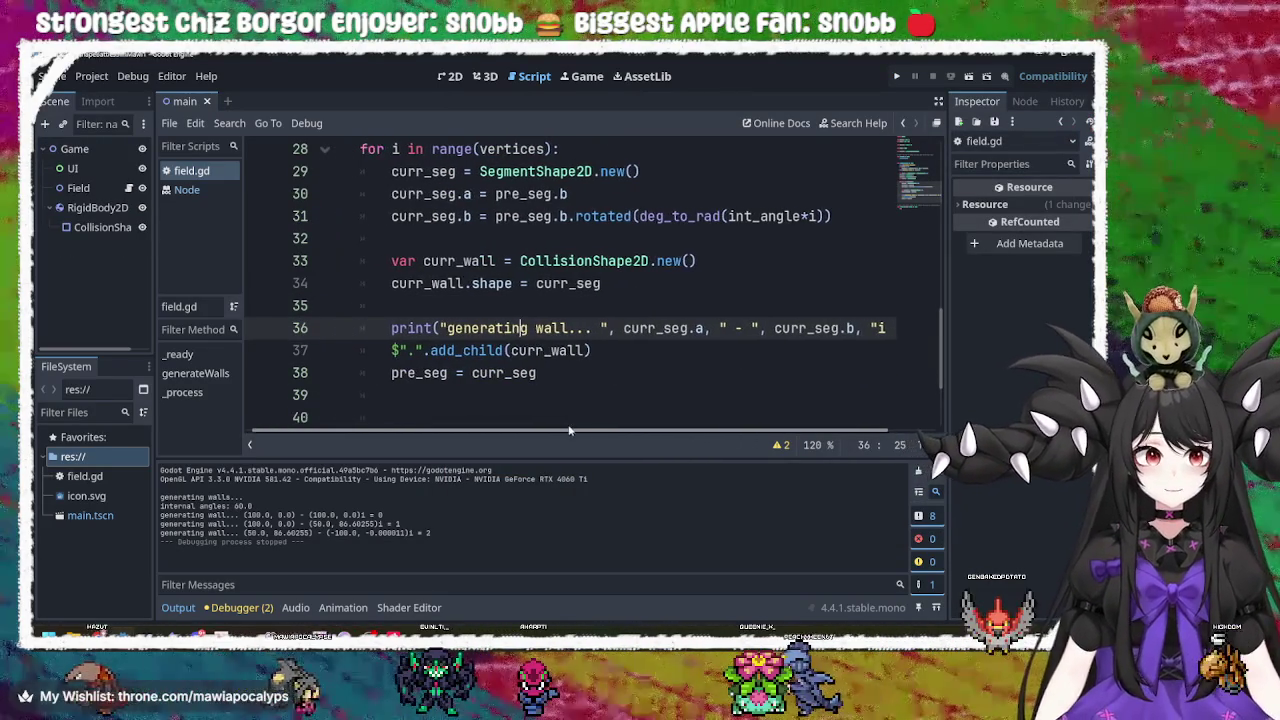
pyautogui.doubleClick(550, 350)
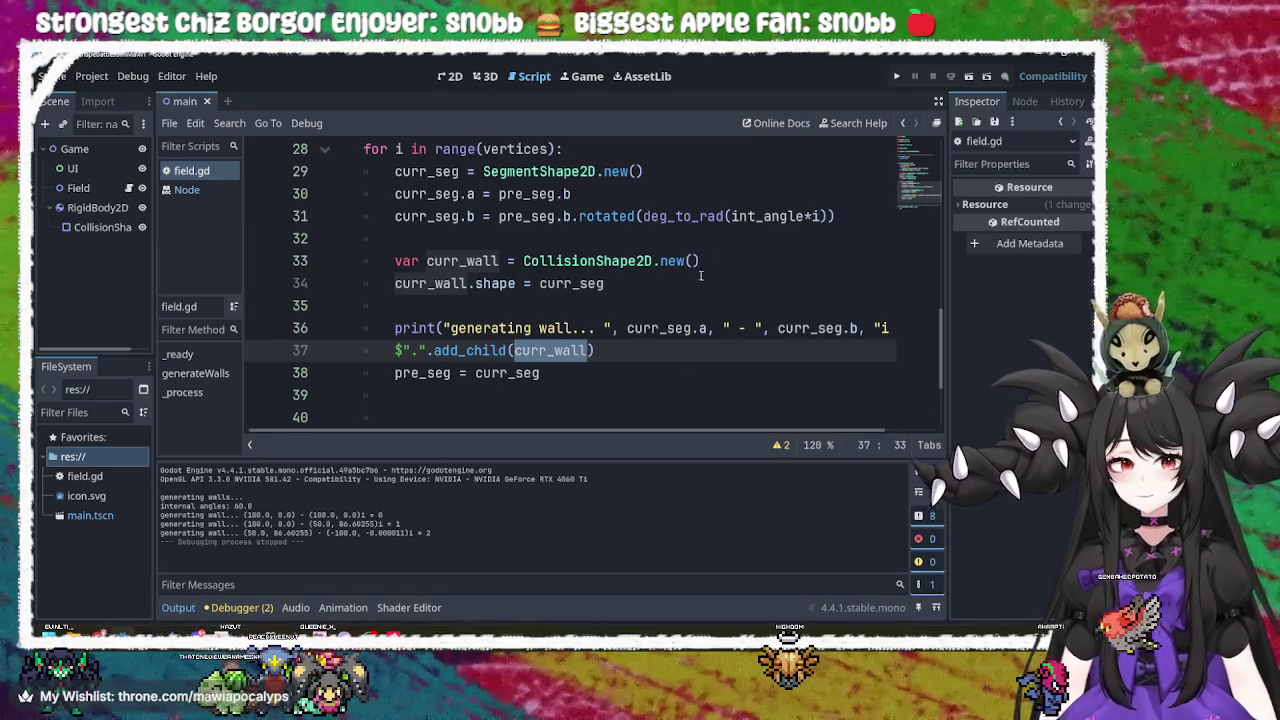
pyautogui.click(484, 610)
# Launch Krita and create a new canvas with default settings.
pyautogui.write('krita')
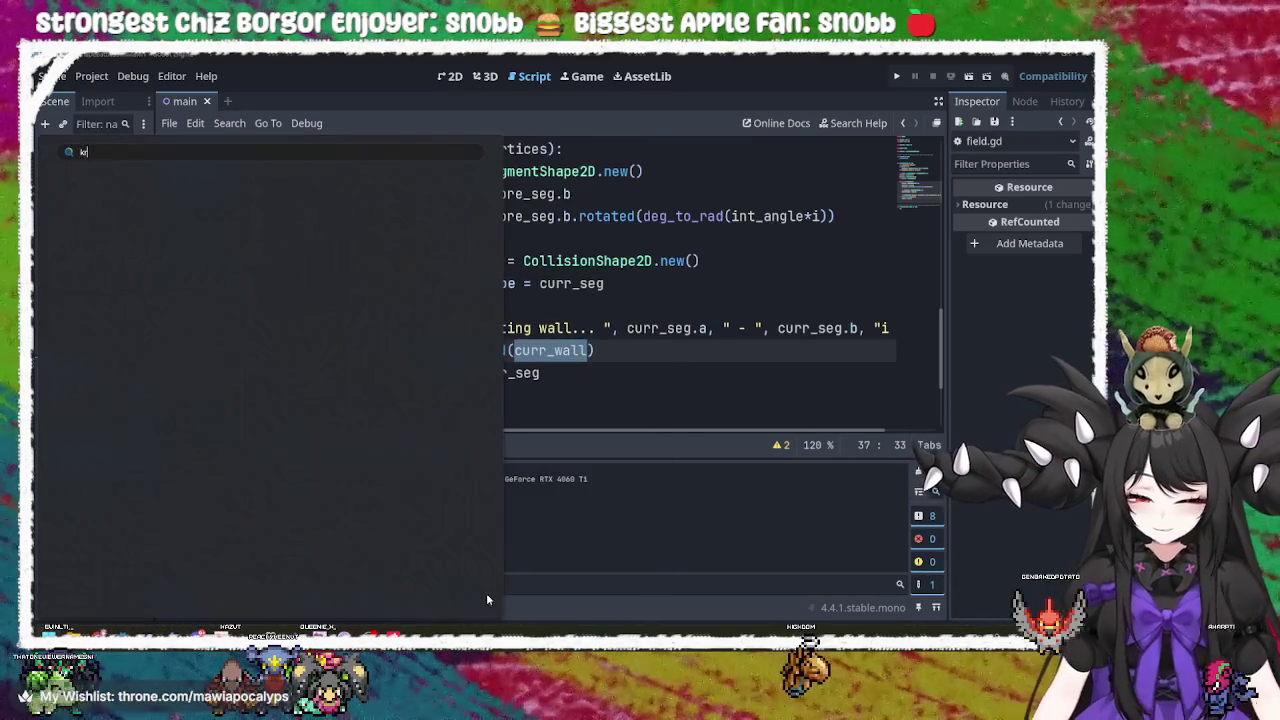
pyautogui.press('Return')
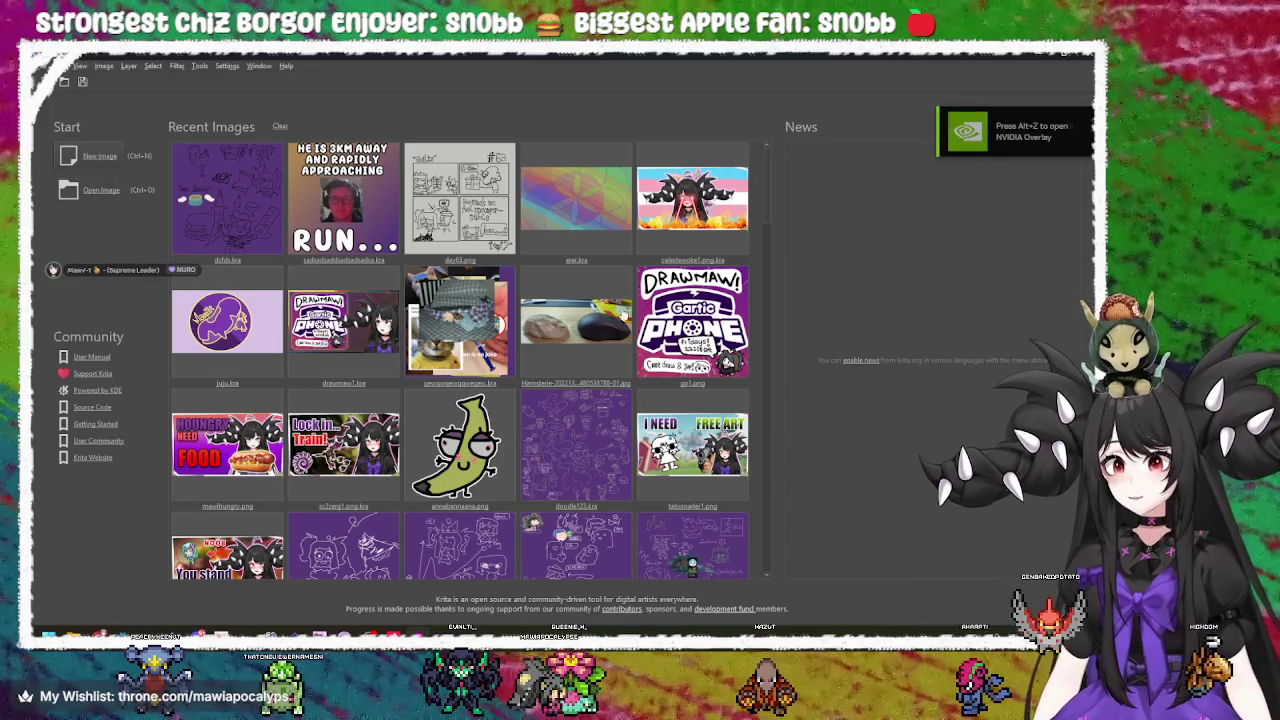
pyautogui.hotkey('ctrl', 'n')
pyautogui.click(659, 478)
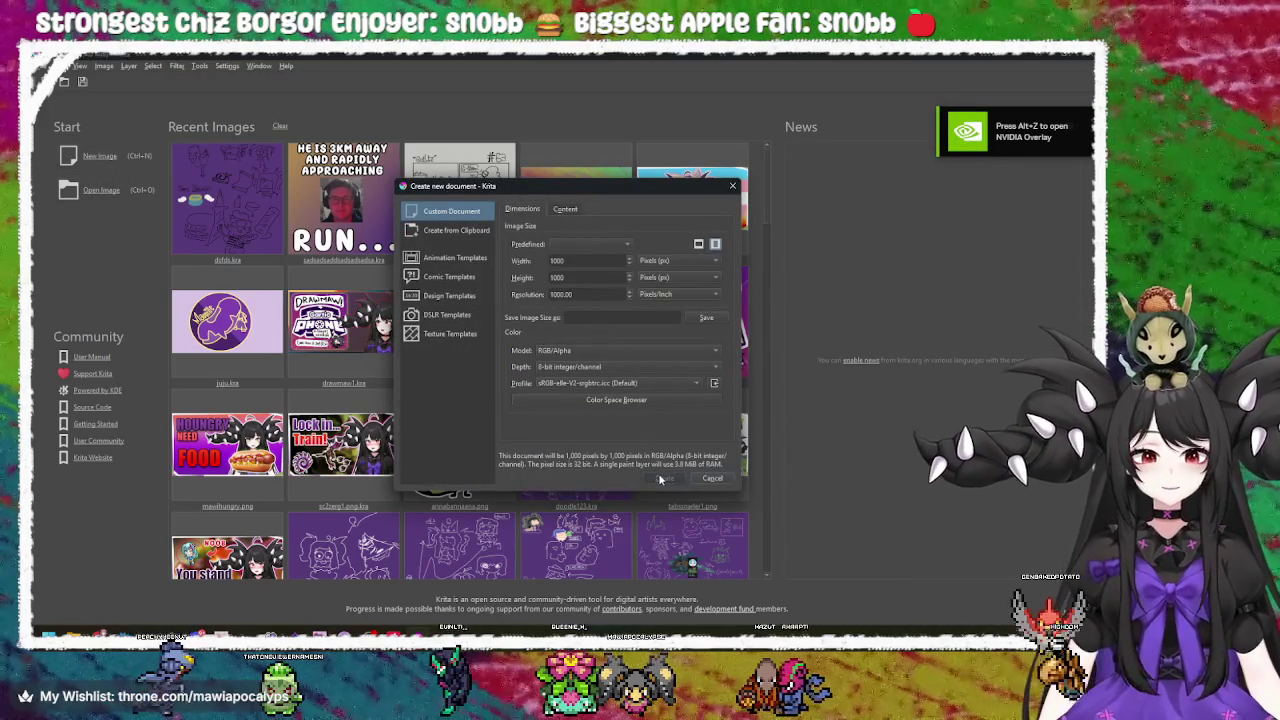
# Shrink the brush to 1 px, testing and undoing strokes.
pyautogui.rightClick(521, 287)
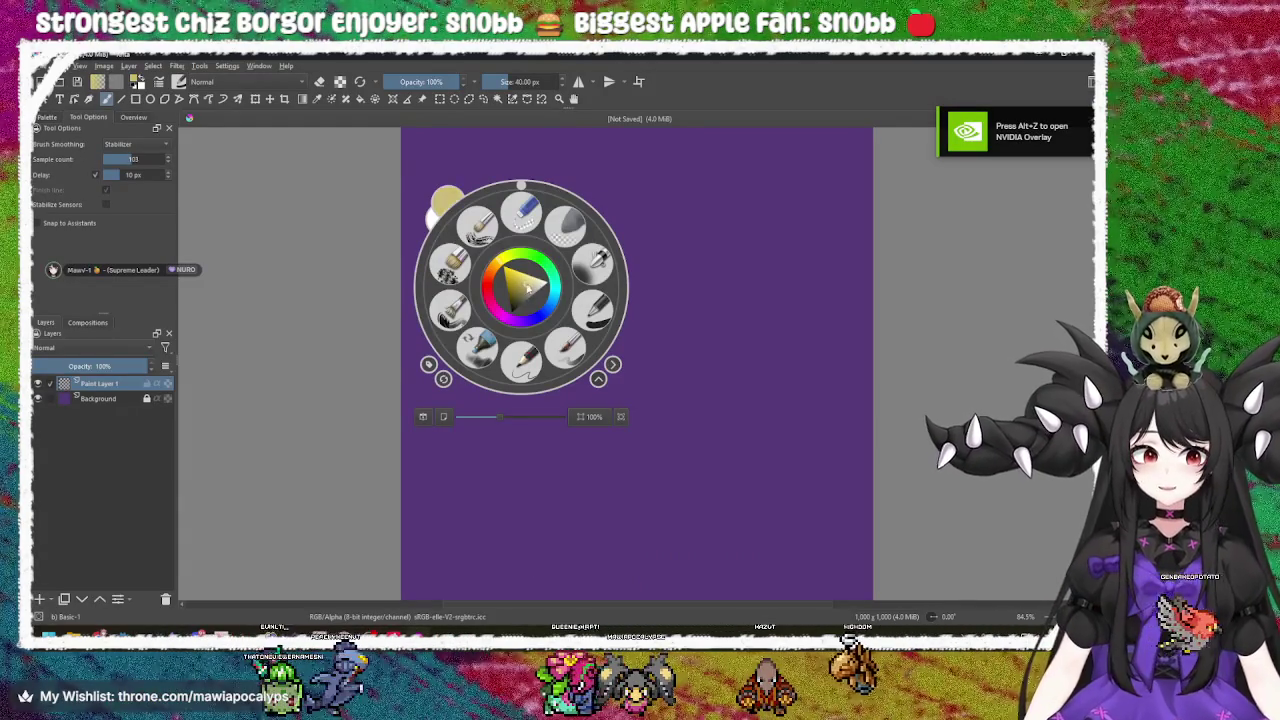
pyautogui.click(452, 352)
pyautogui.scroll(3, 452, 352)
pyautogui.moveTo(271, 325); pyautogui.dragTo(777, 323)
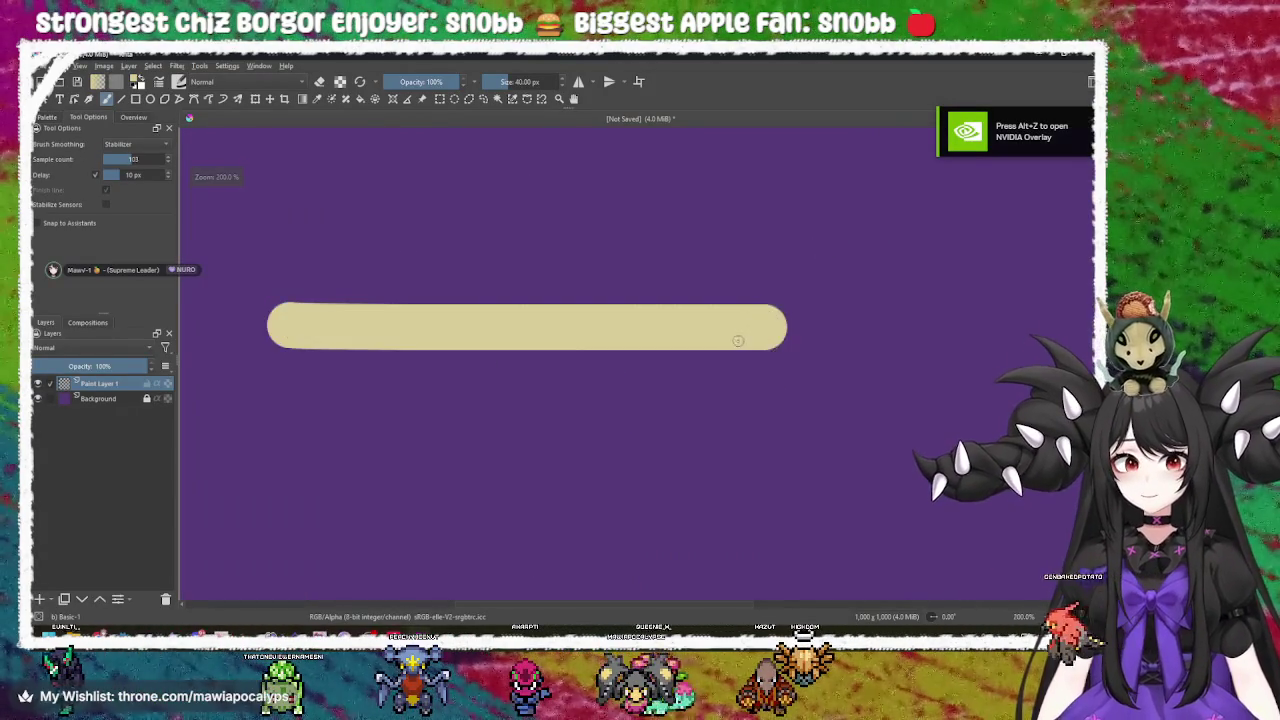
pyautogui.hotkey('ctrl', 'z')
pyautogui.moveTo(522, 80); pyautogui.dragTo(484, 81)
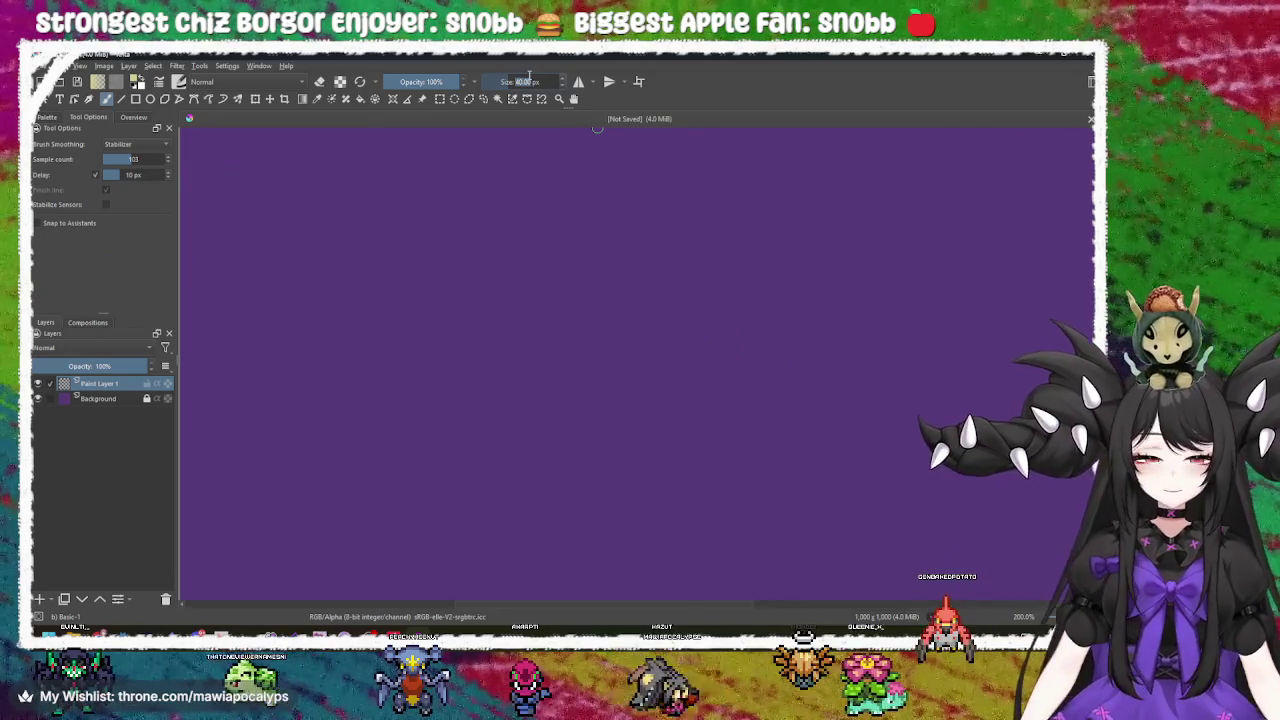
pyautogui.moveTo(457, 309); pyautogui.dragTo(966, 327)
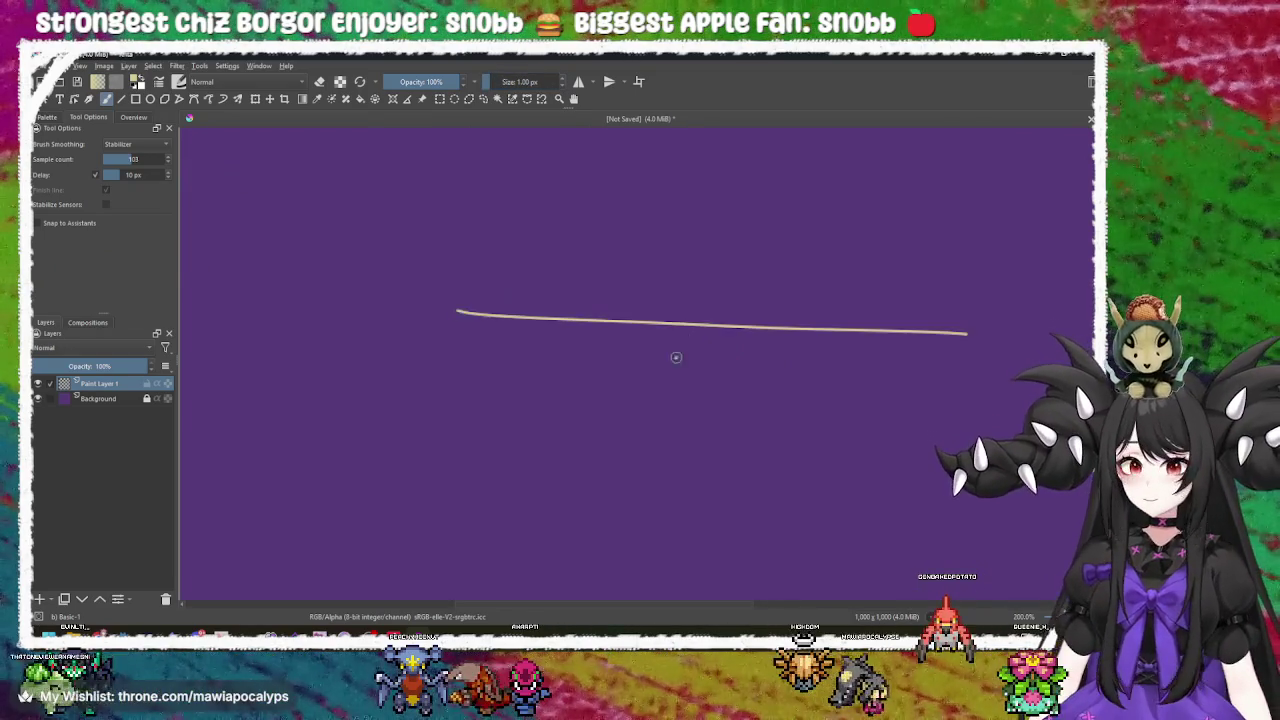
pyautogui.hotkey('ctrl', 'z')
# Draw the horizontal base vector and reposition the view.
pyautogui.moveTo(314, 343)
pyautogui.mouseDown()
pyautogui.moveTo(628, 339)
pyautogui.moveTo(751, 320)
pyautogui.moveTo(557, 355)
pyautogui.mouseUp()
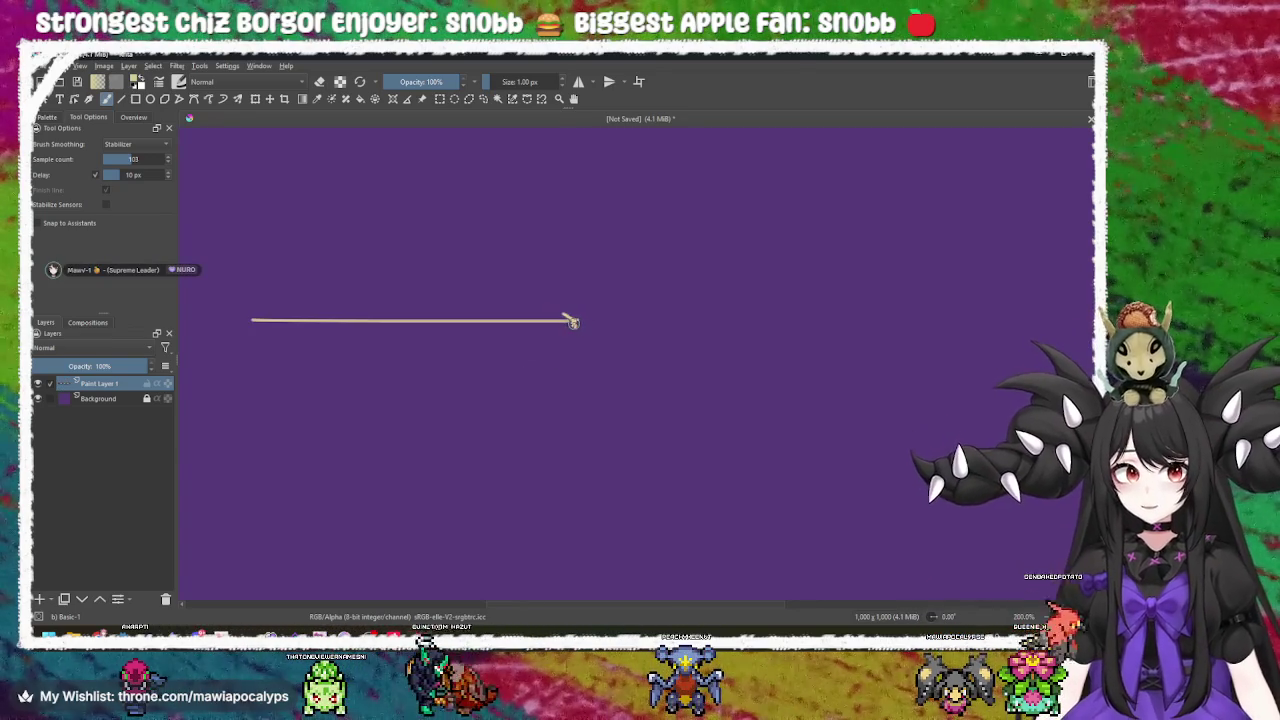
pyautogui.moveTo(572, 321); pyautogui.dragTo(626, 340)
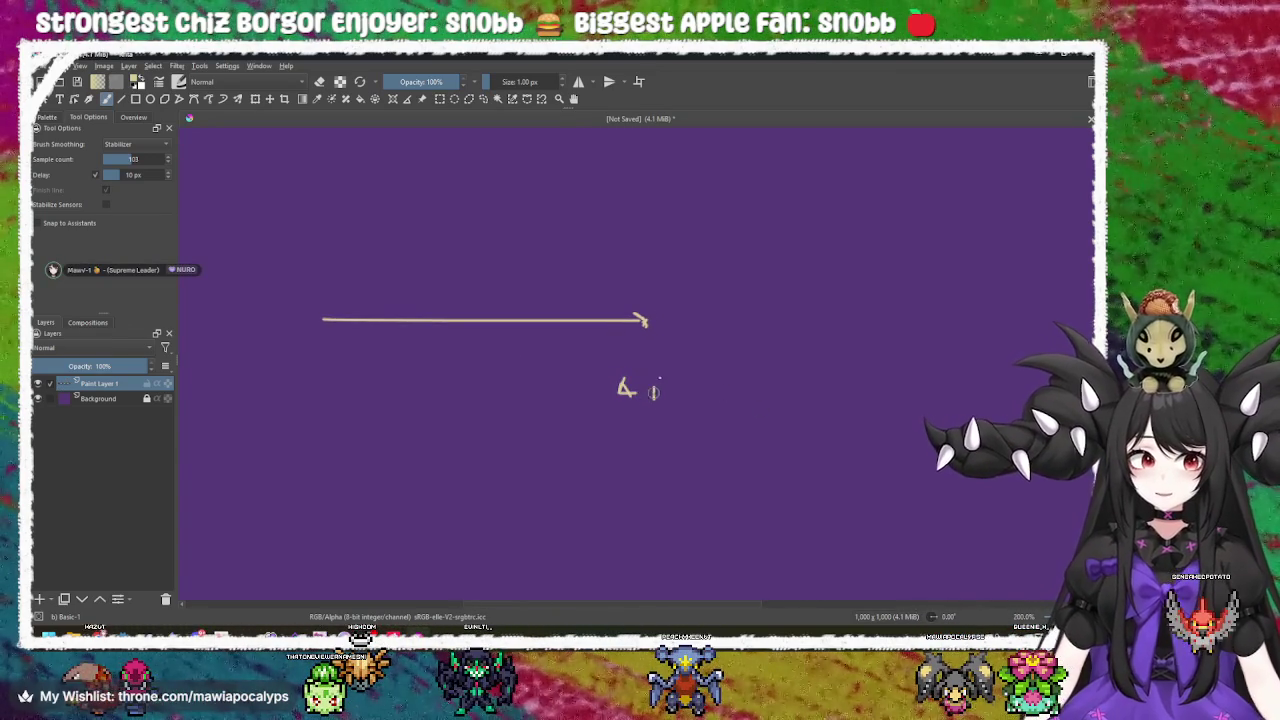
pyautogui.moveTo(655, 380); pyautogui.dragTo(656, 398)
pyautogui.moveTo(605, 363); pyautogui.dragTo(643, 379)
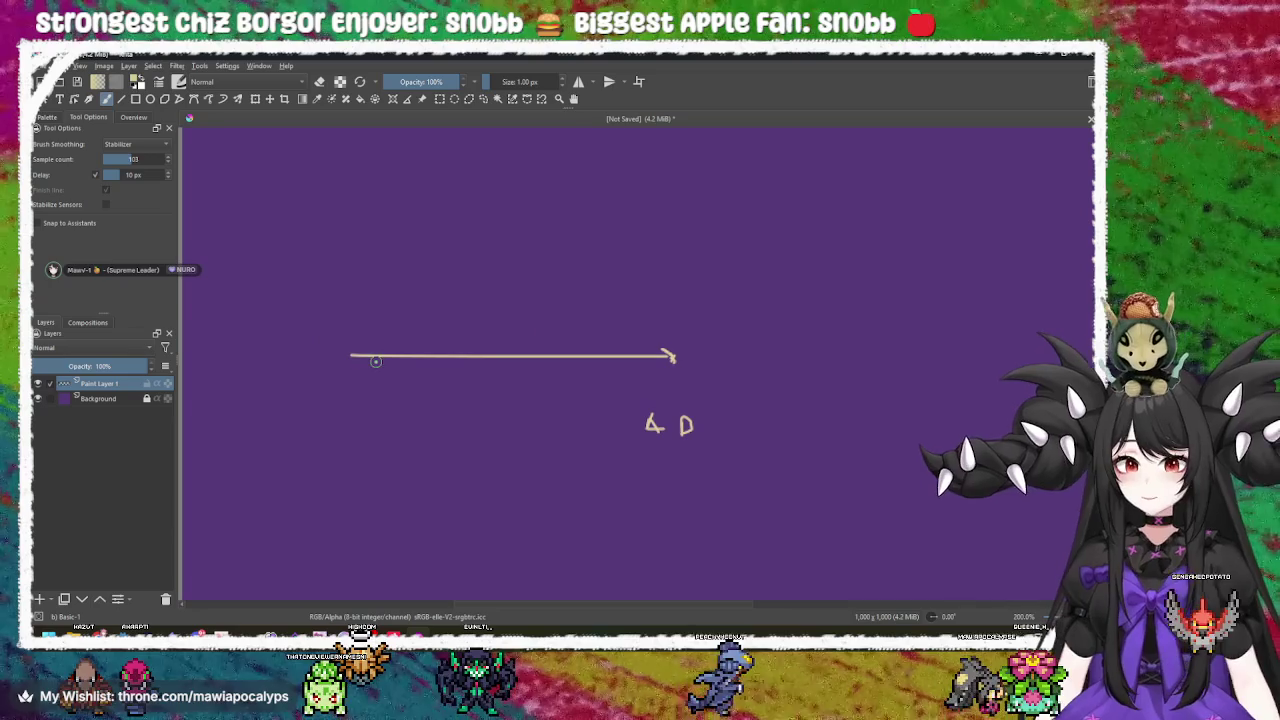
pyautogui.moveTo(355, 354)
pyautogui.mouseDown()
pyautogui.moveTo(397, 380)
pyautogui.moveTo(309, 417)
pyautogui.moveTo(471, 175)
pyautogui.mouseUp()
# Draw the rotated vector, label v, v', α and 60°, then return to Godot.
pyautogui.moveTo(463, 246)
pyautogui.mouseDown()
pyautogui.moveTo(431, 297)
pyautogui.moveTo(450, 270)
pyautogui.mouseUp()
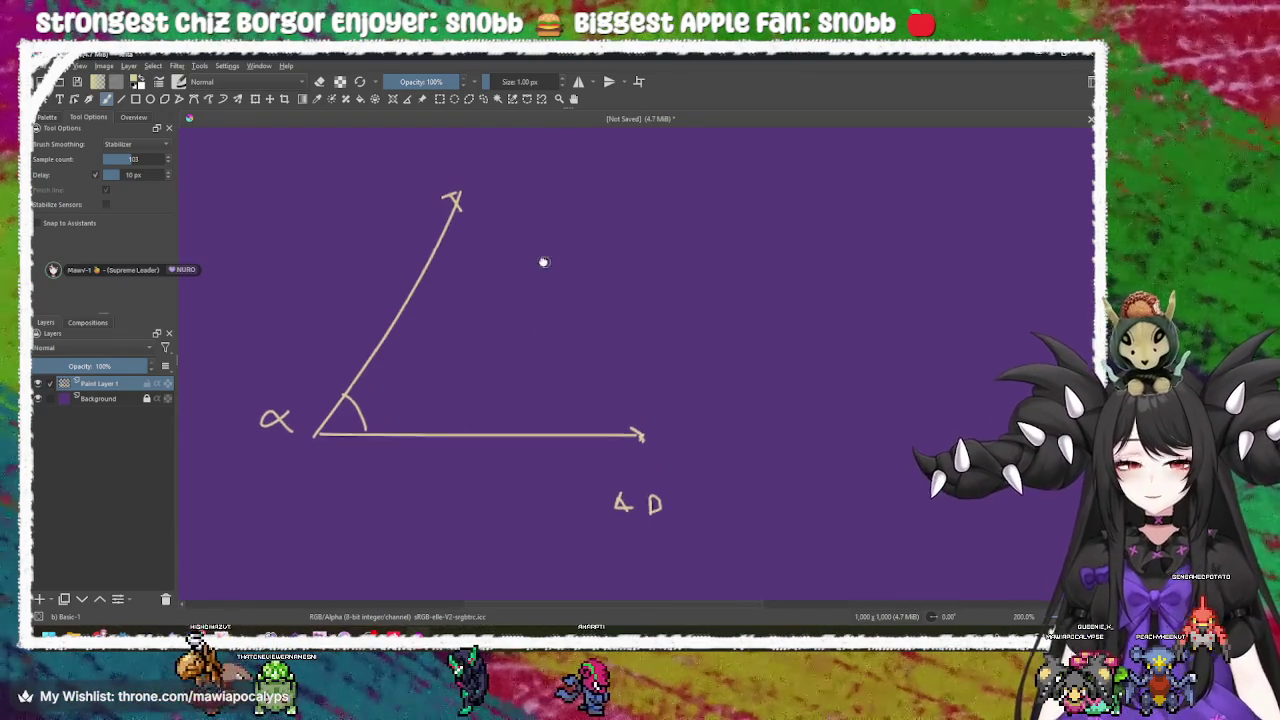
pyautogui.moveTo(640, 418); pyautogui.dragTo(664, 392)
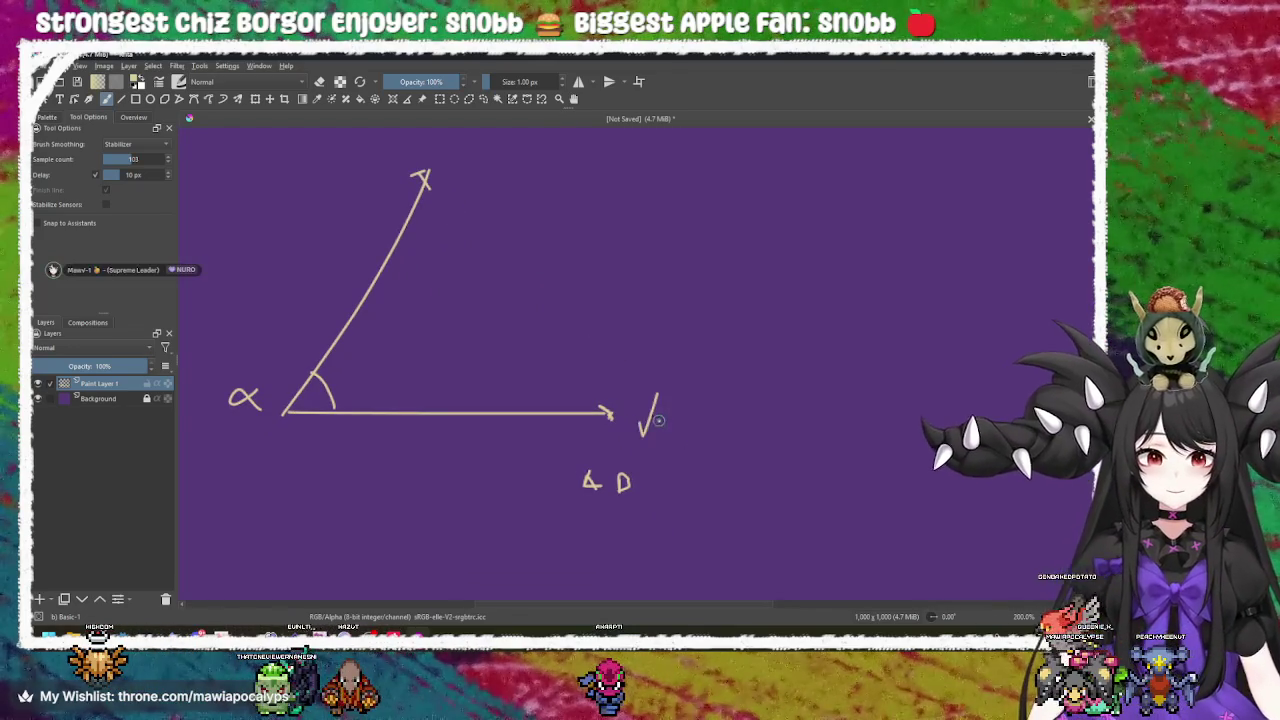
pyautogui.moveTo(458, 242)
pyautogui.mouseDown()
pyautogui.moveTo(487, 231)
pyautogui.moveTo(486, 246)
pyautogui.moveTo(509, 251)
pyautogui.moveTo(540, 289)
pyautogui.moveTo(632, 289)
pyautogui.mouseUp()
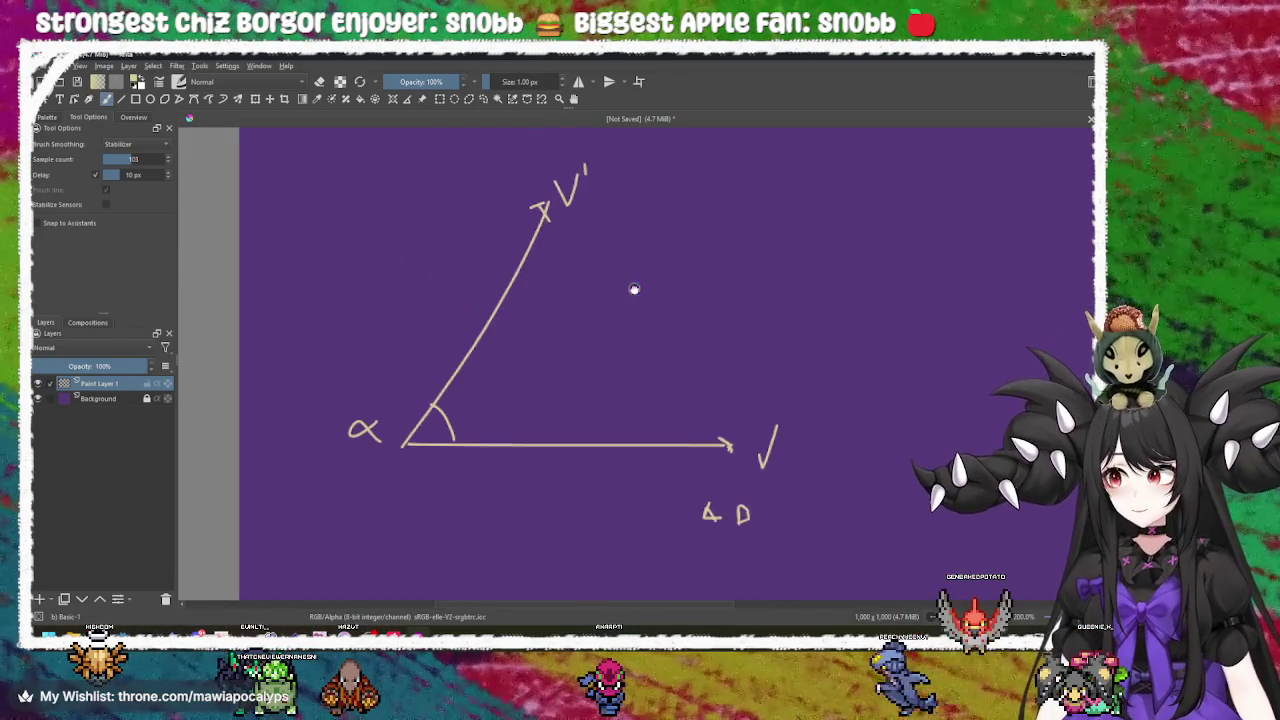
pyautogui.scroll(-1, 632, 289)
pyautogui.scroll(-1, 714, 361)
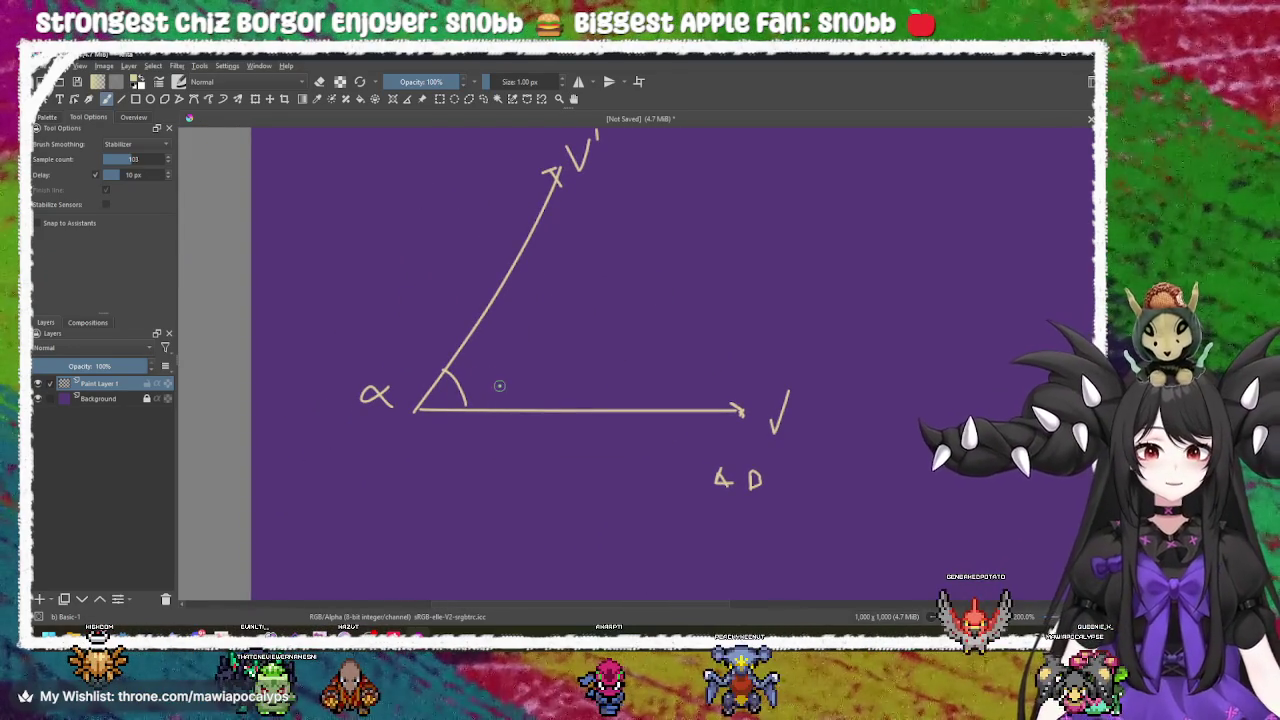
pyautogui.moveTo(497, 371); pyautogui.dragTo(499, 366)
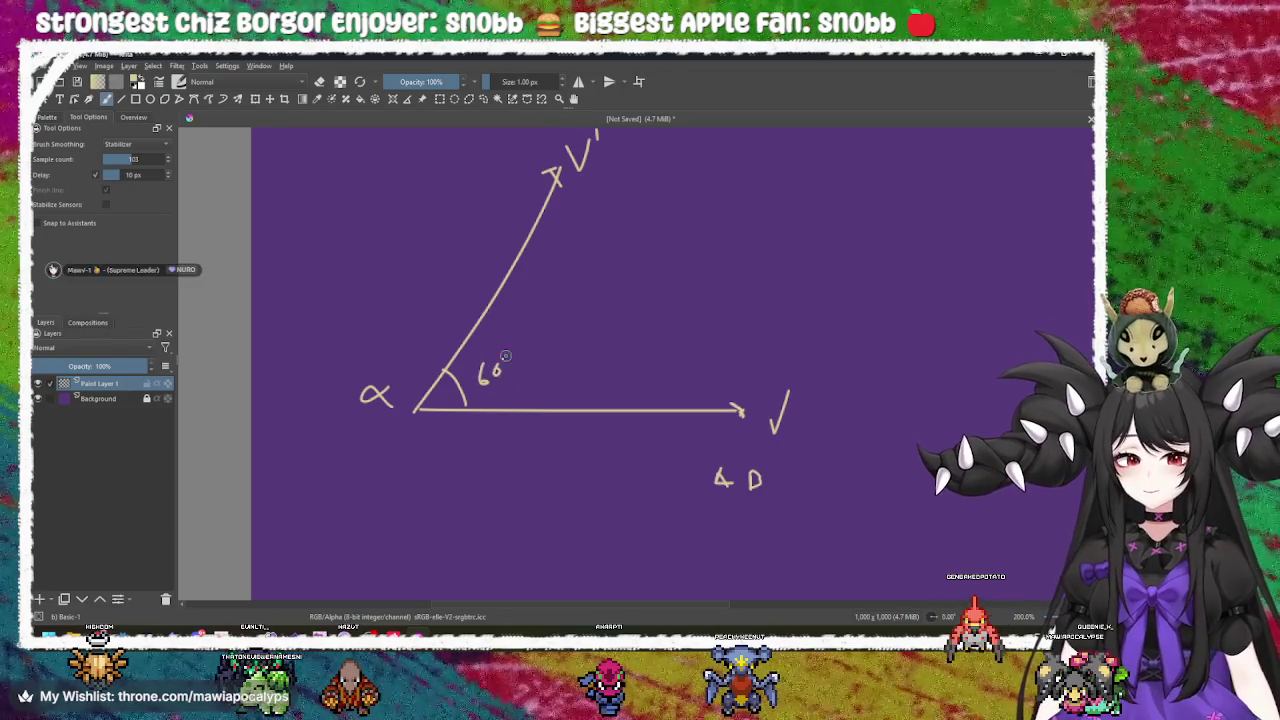
pyautogui.scroll(1, 522, 362)
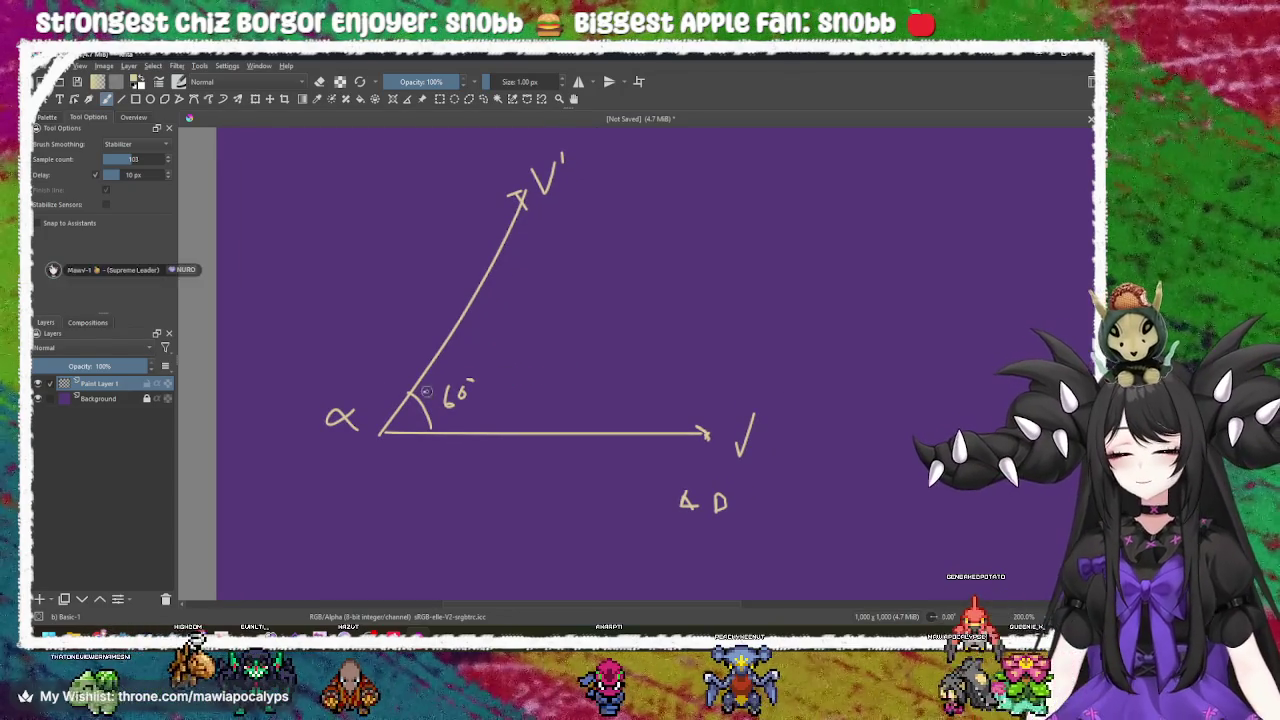
pyautogui.scroll(1, 533, 381)
pyautogui.hotkey('alt', 'Tab')
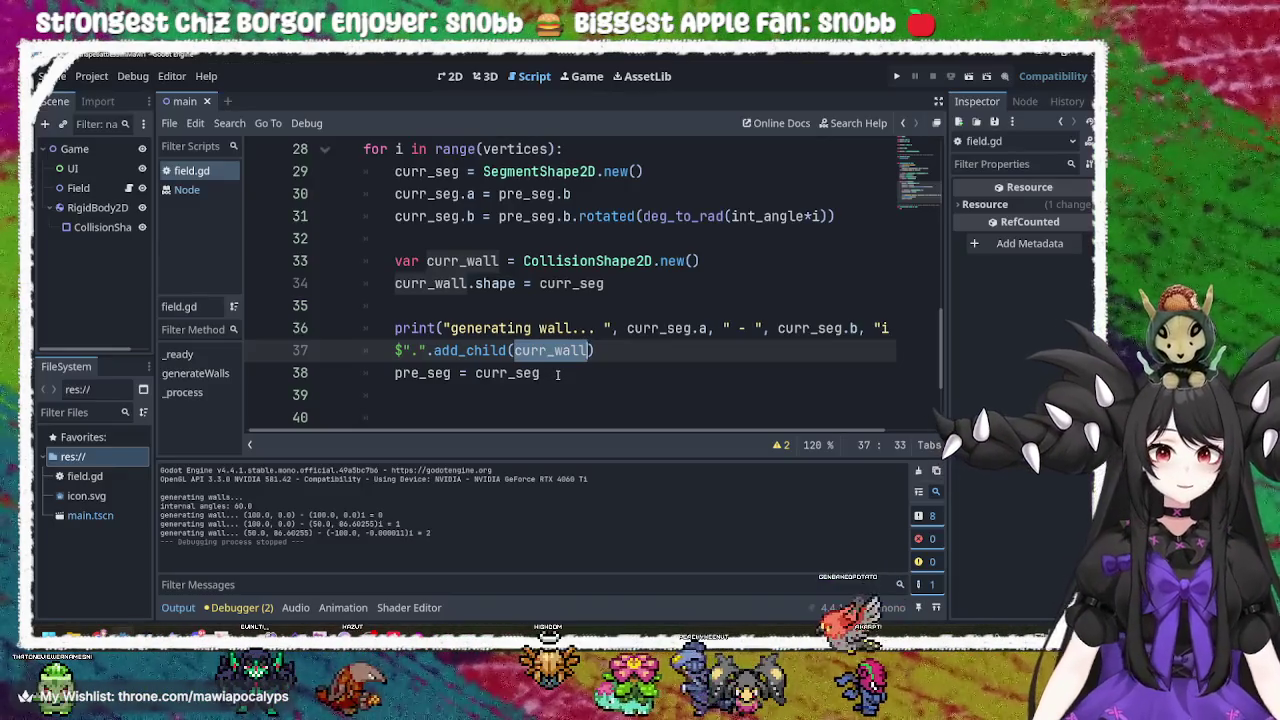
# Test-run the game showing the two angled walls, close it, and switch to the Krita sketch.
pyautogui.press('F5')
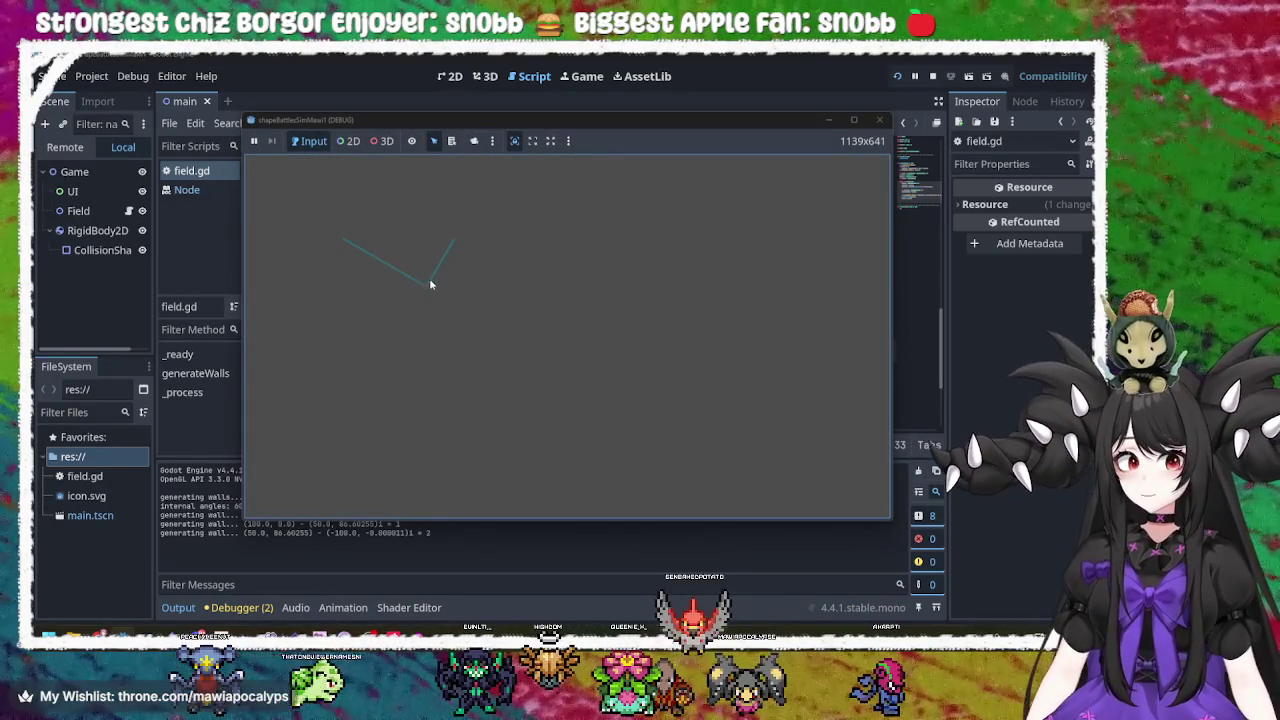
pyautogui.click(880, 120)
pyautogui.hotkey('alt', 'Tab')
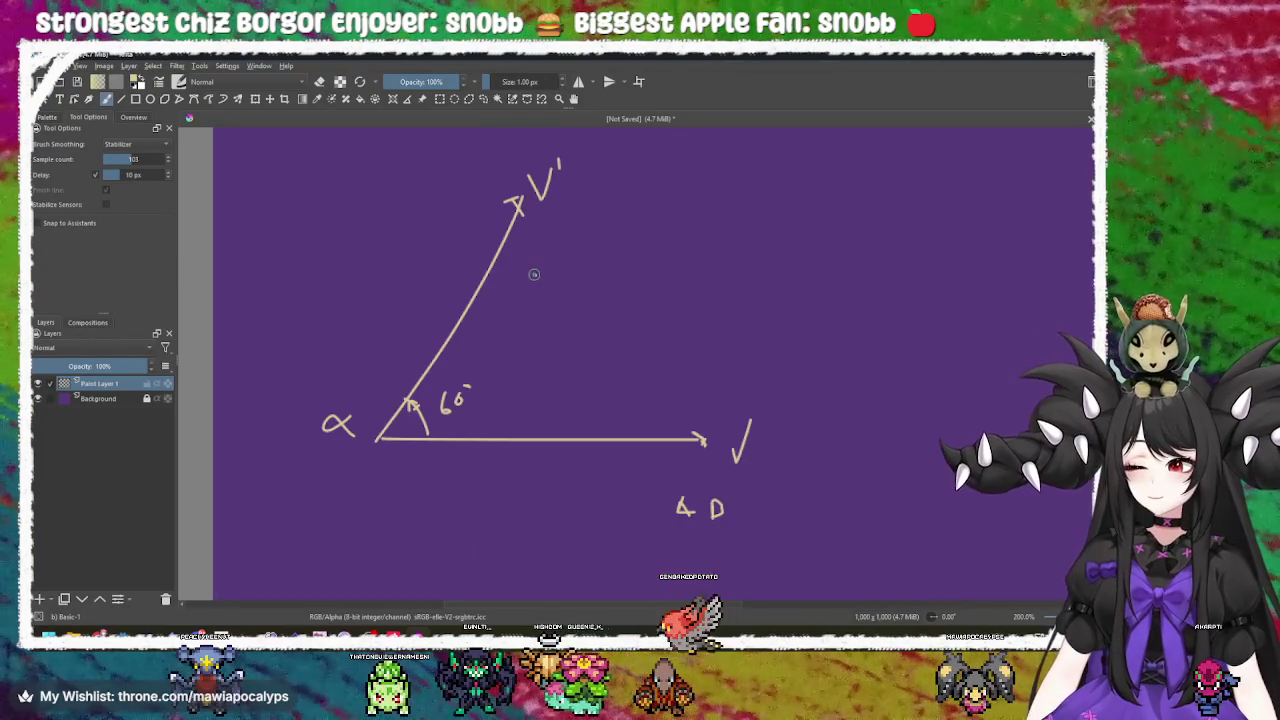
# Pan the Krita sketch, then test-run the Godot project showing two connected walls and close it.
pyautogui.moveTo(606, 452); pyautogui.dragTo(563, 414)
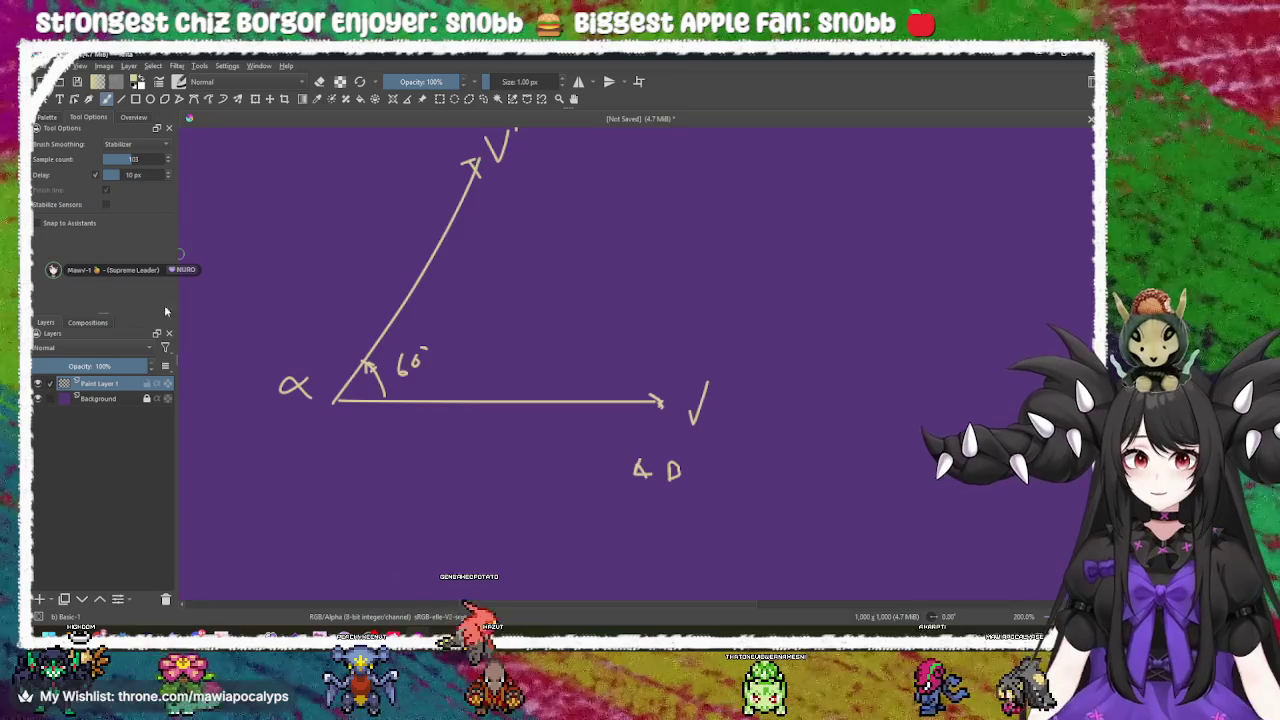
pyautogui.moveTo(349, 343); pyautogui.dragTo(589, 304)
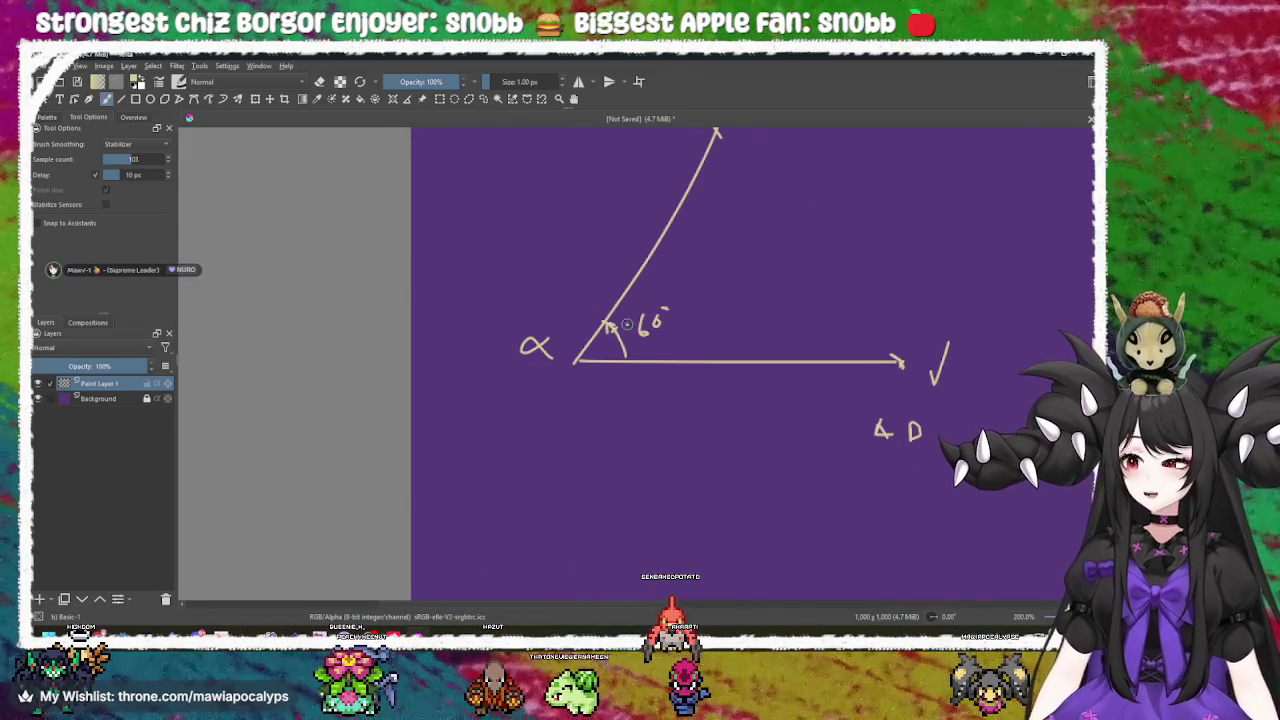
pyautogui.hotkey('alt', 'Tab')
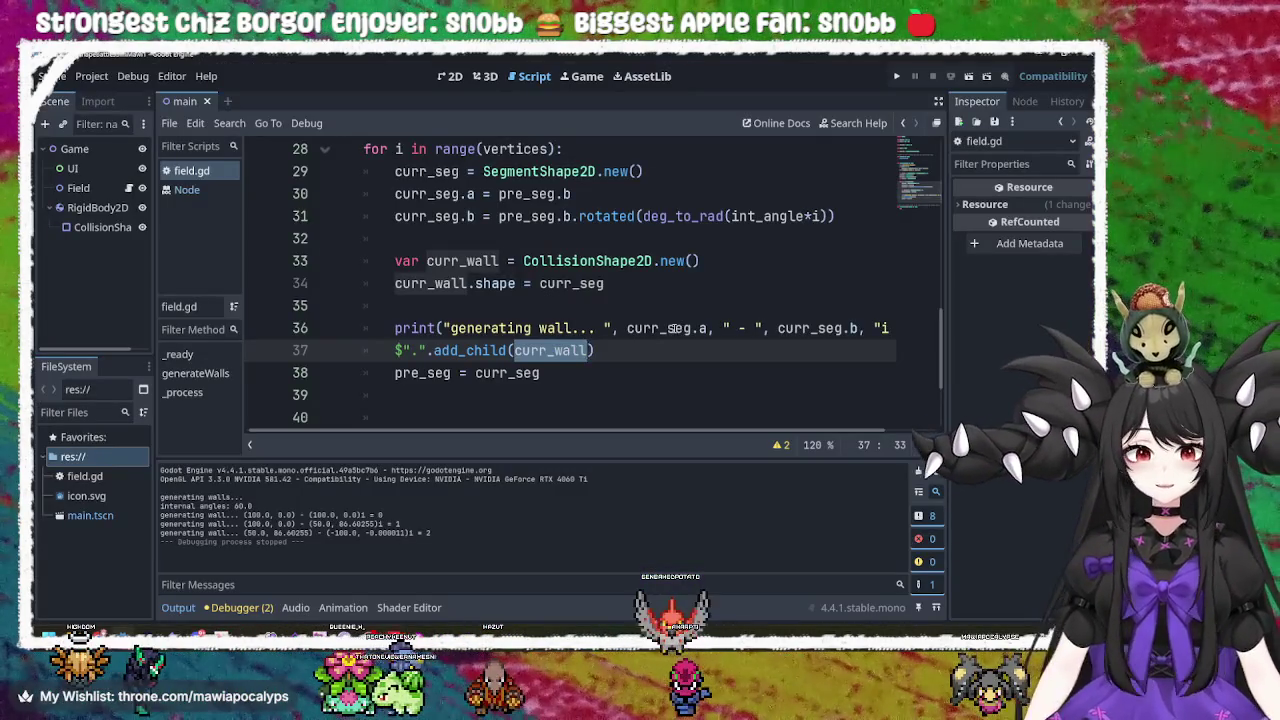
pyautogui.hotkey('alt', 'Tab')
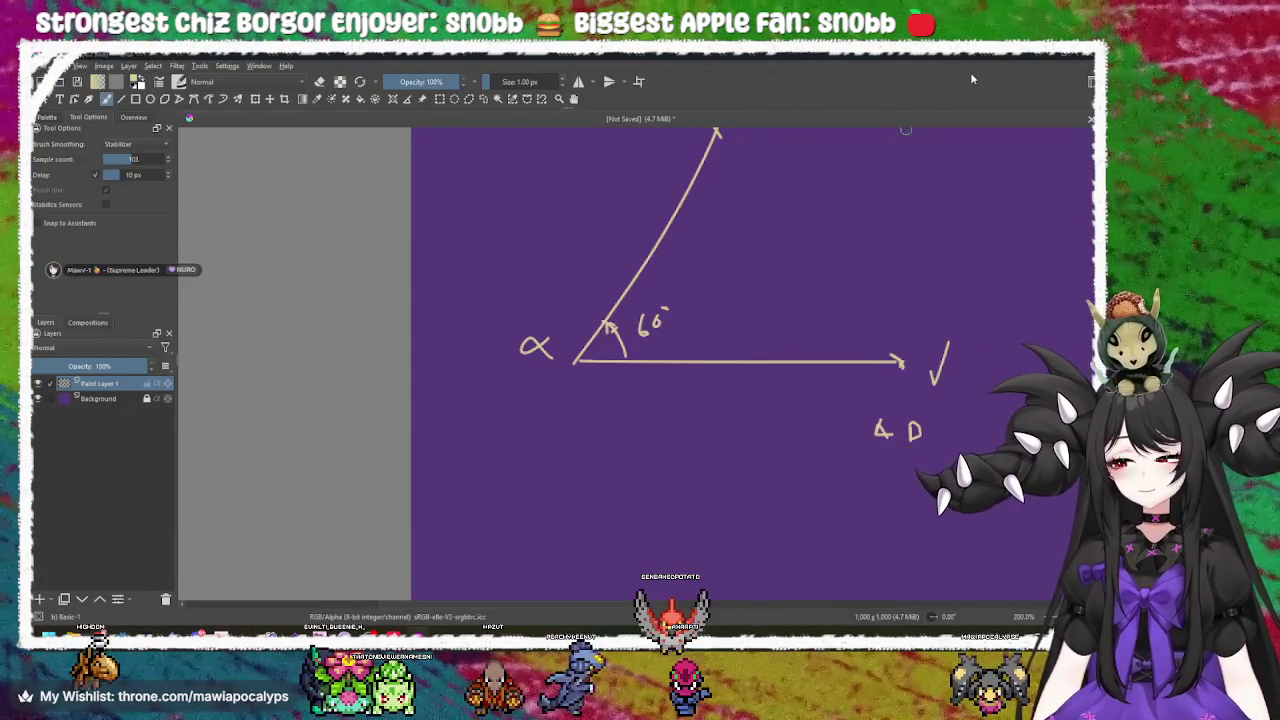
pyautogui.hotkey('alt', 'Tab')
pyautogui.click(897, 76)
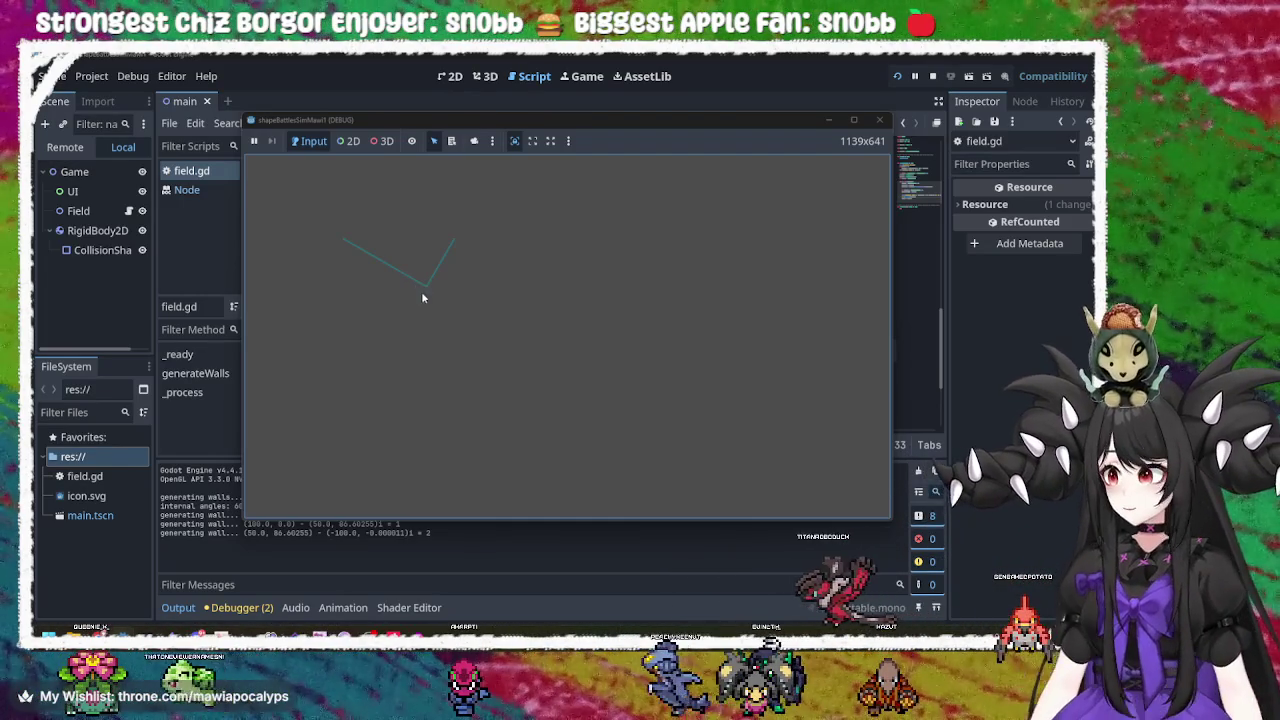
pyautogui.click(879, 120)
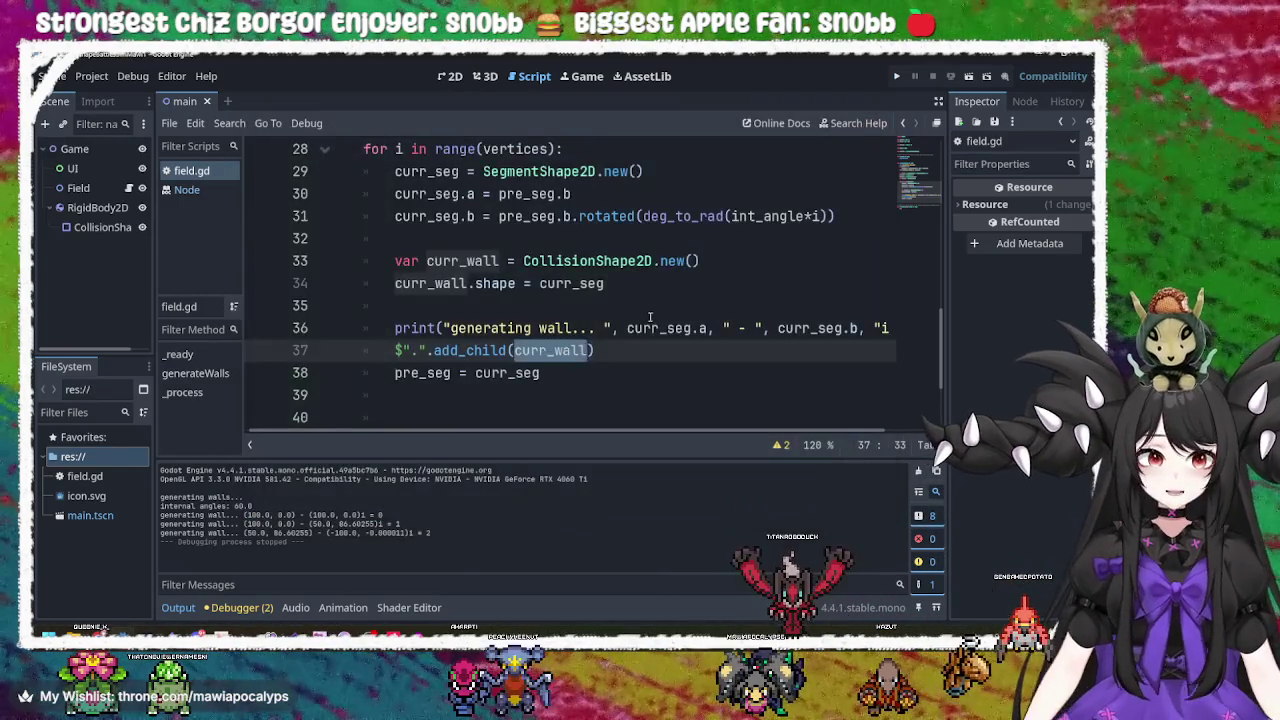
# Review the segment rotation line and the curr_seg declaration in field.gd.
pyautogui.click(650, 316)
pyautogui.scroll(2, 652, 316)
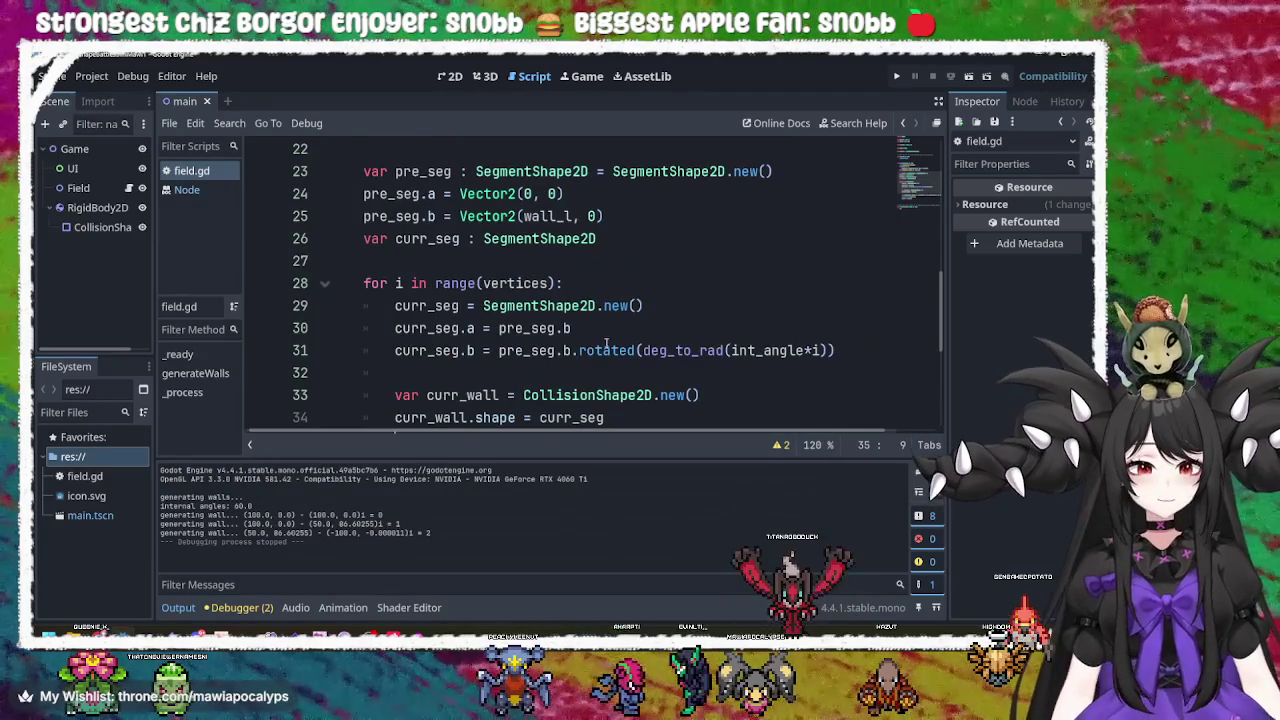
pyautogui.click(616, 342)
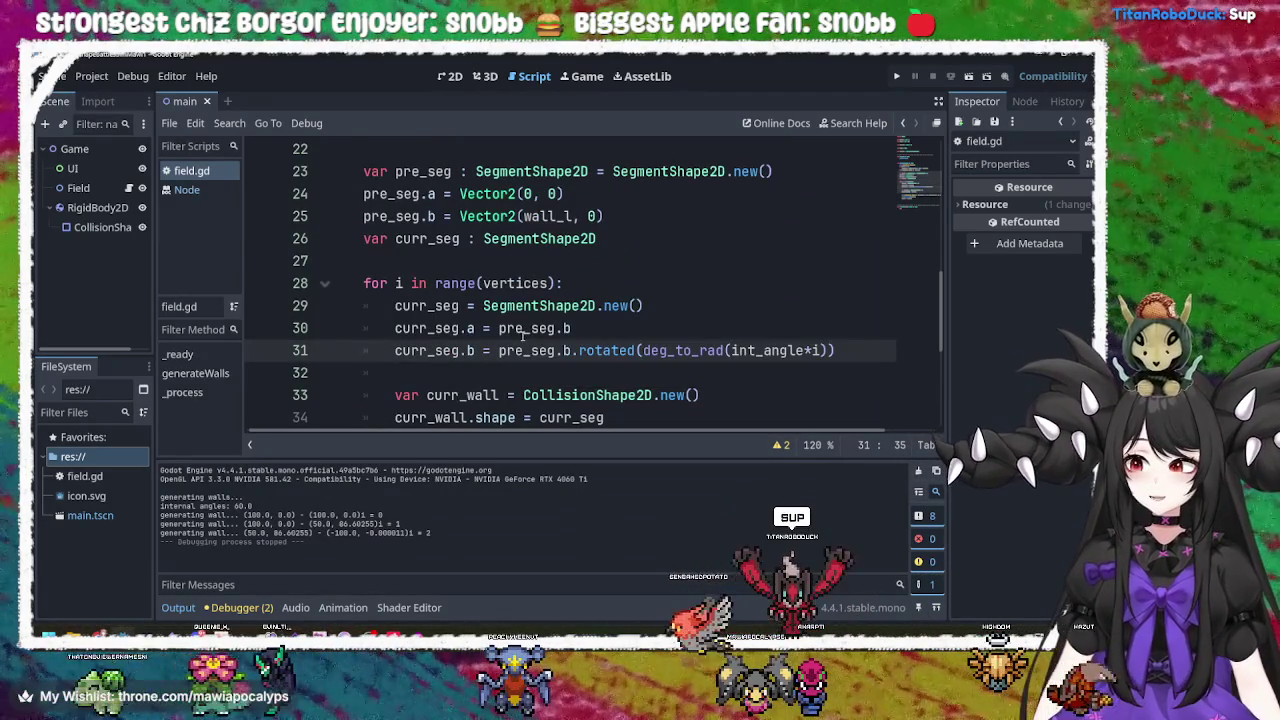
pyautogui.click(613, 237)
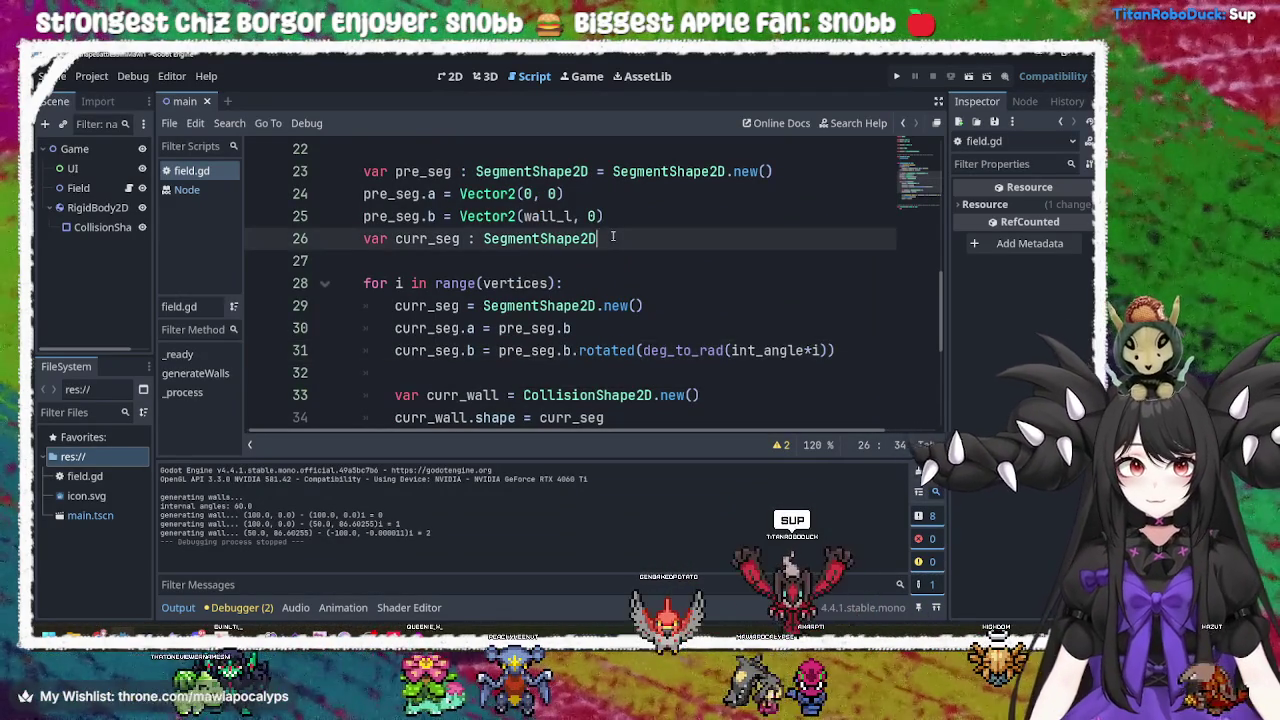
pyautogui.tripleClick(613, 237)
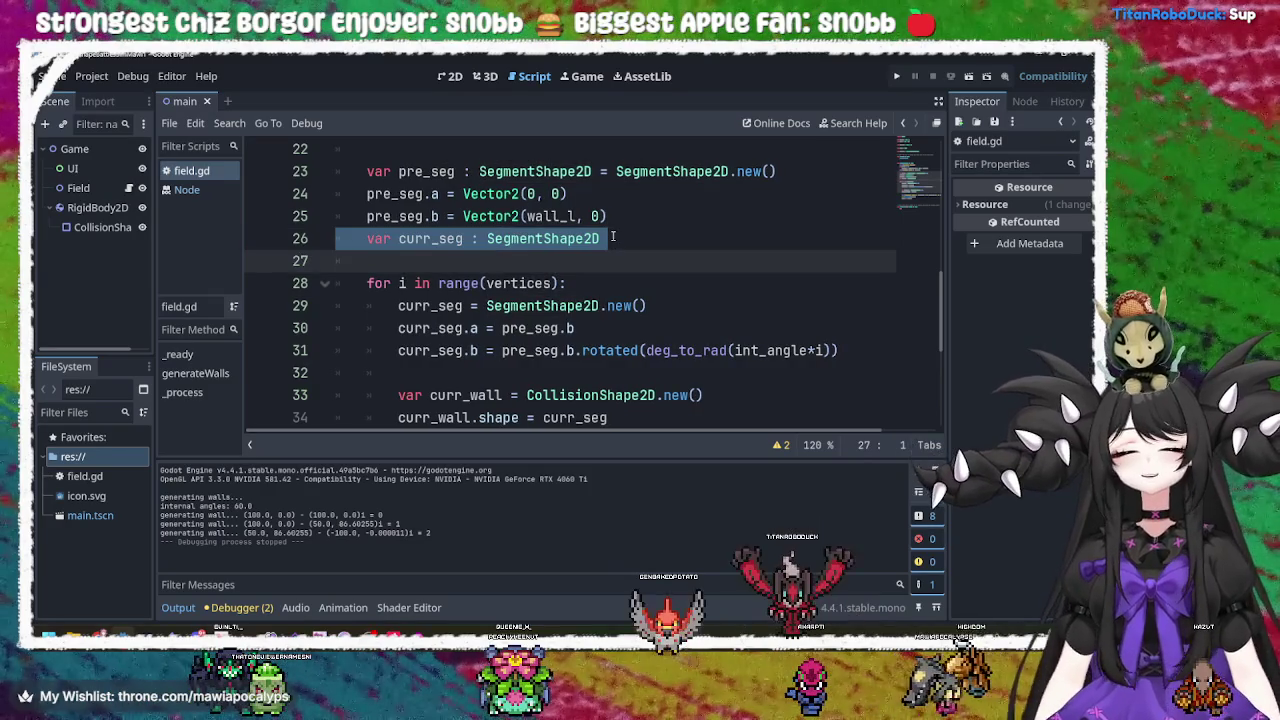
pyautogui.click(613, 237)
pyautogui.tripleClick(613, 237)
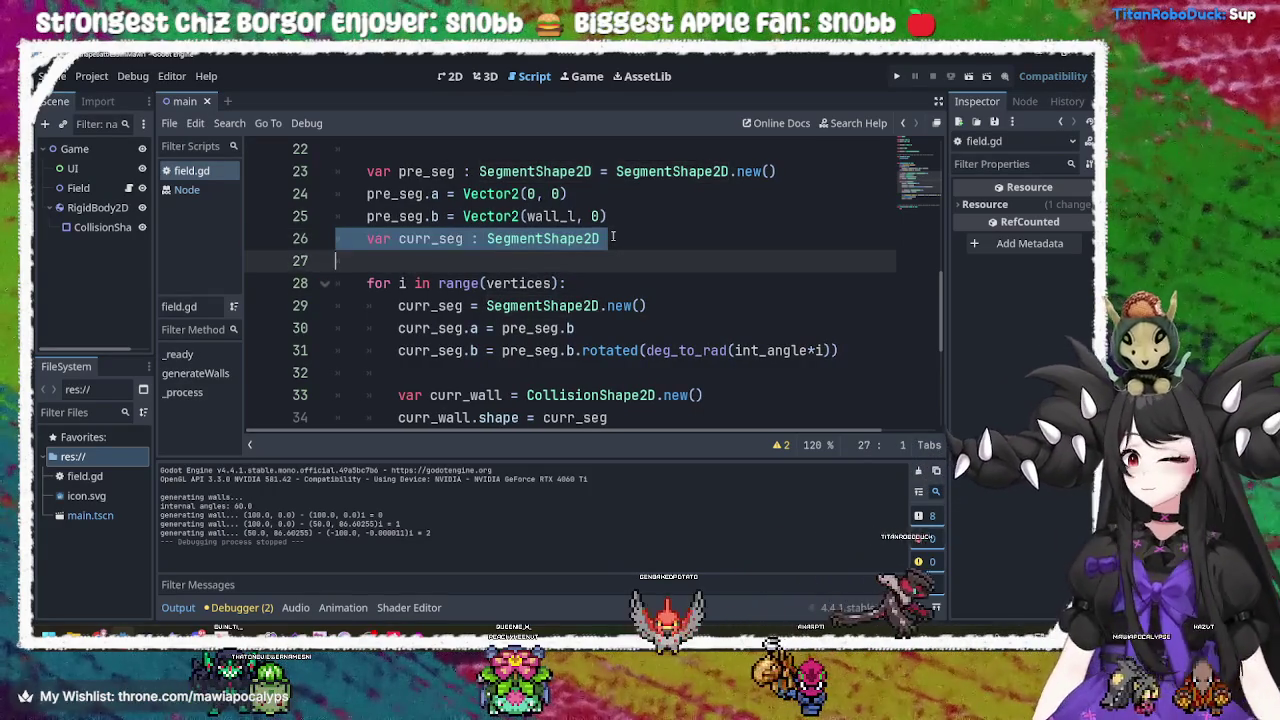
pyautogui.click(613, 237)
# Replace the wall_l argument in pre_seg.b's Vector2 with 0 on line 25.
pyautogui.click(543, 218)
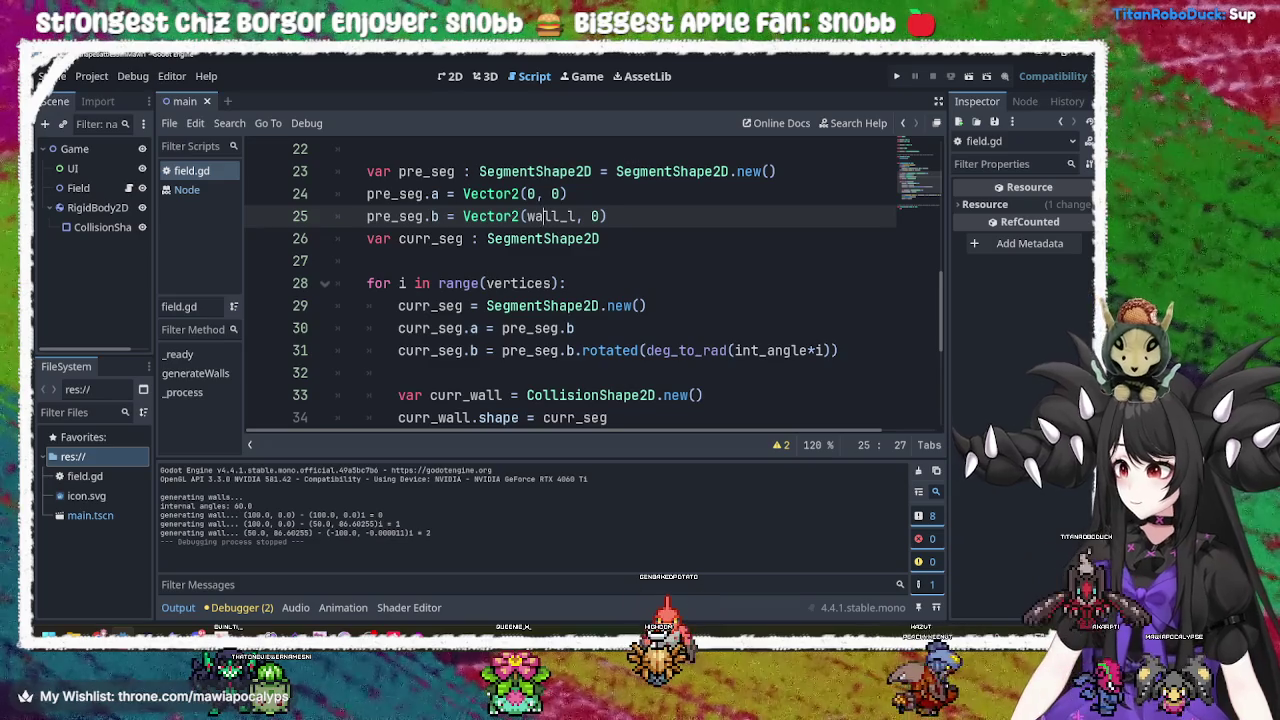
pyautogui.doubleClick(545, 216)
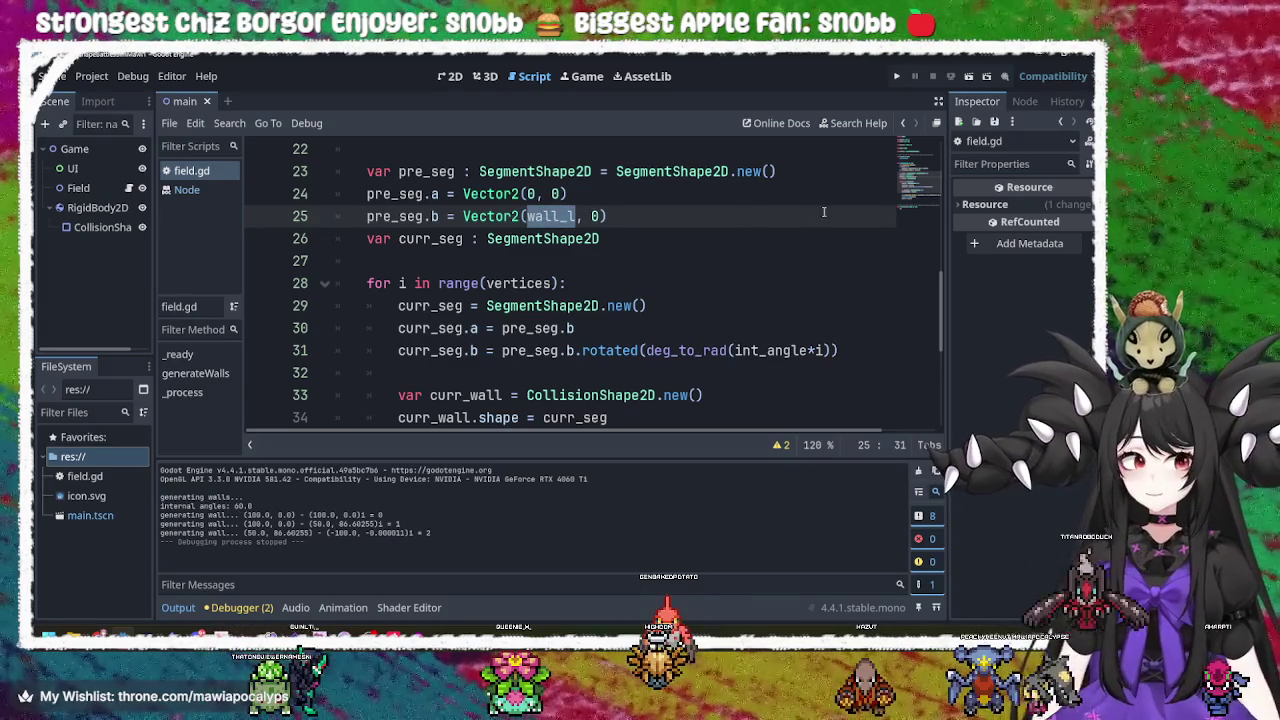
pyautogui.press('BackSpace')
pyautogui.write('0')
pyautogui.press('End')
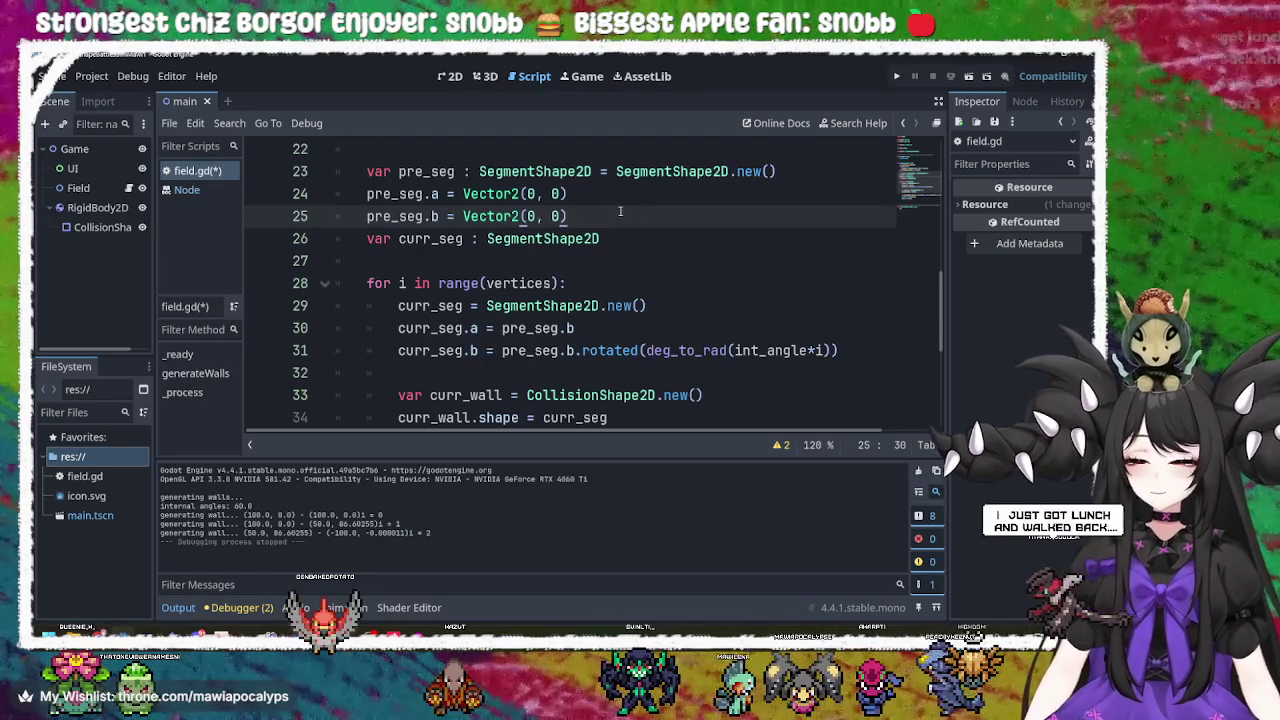
# Delete the pre_seg.a and pre_seg.b assignment lines, then switch to the Krita sketch.
pyautogui.click(429, 194)
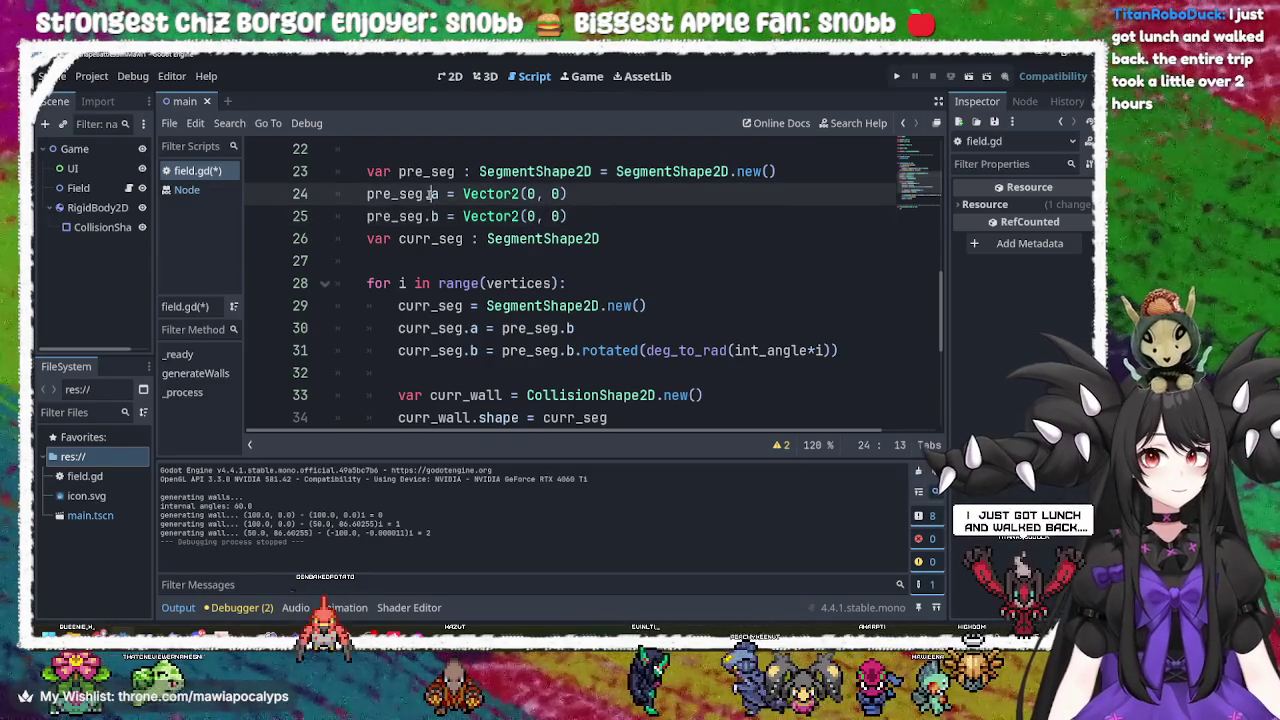
pyautogui.doubleClick(425, 194)
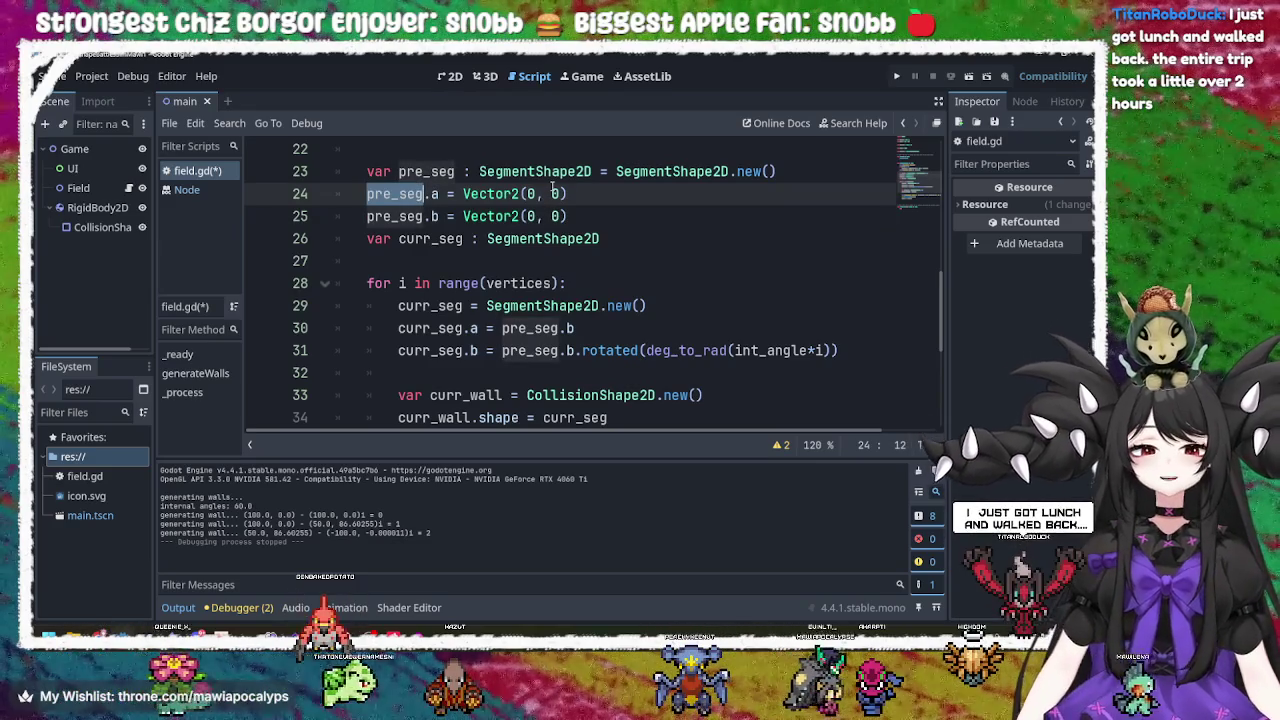
pyautogui.moveTo(567, 216)
pyautogui.mouseDown()
pyautogui.moveTo(465, 216)
pyautogui.moveTo(826, 176)
pyautogui.mouseUp()
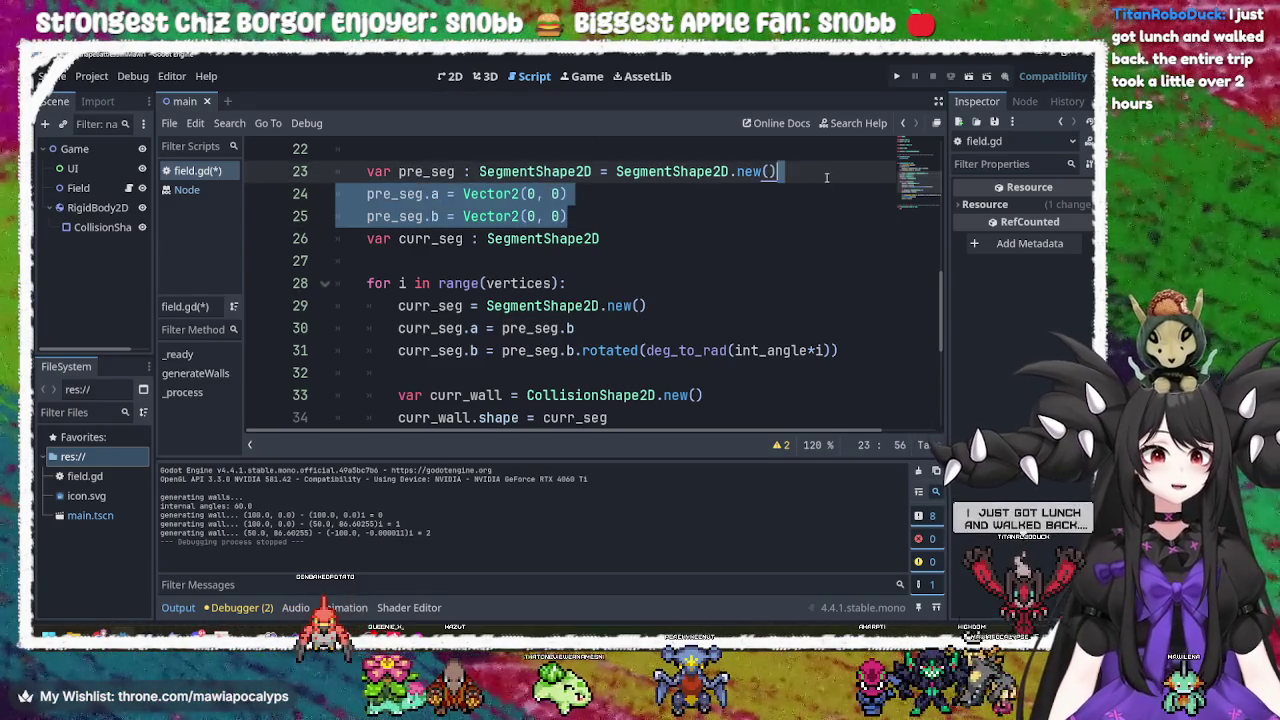
pyautogui.press('BackSpace')
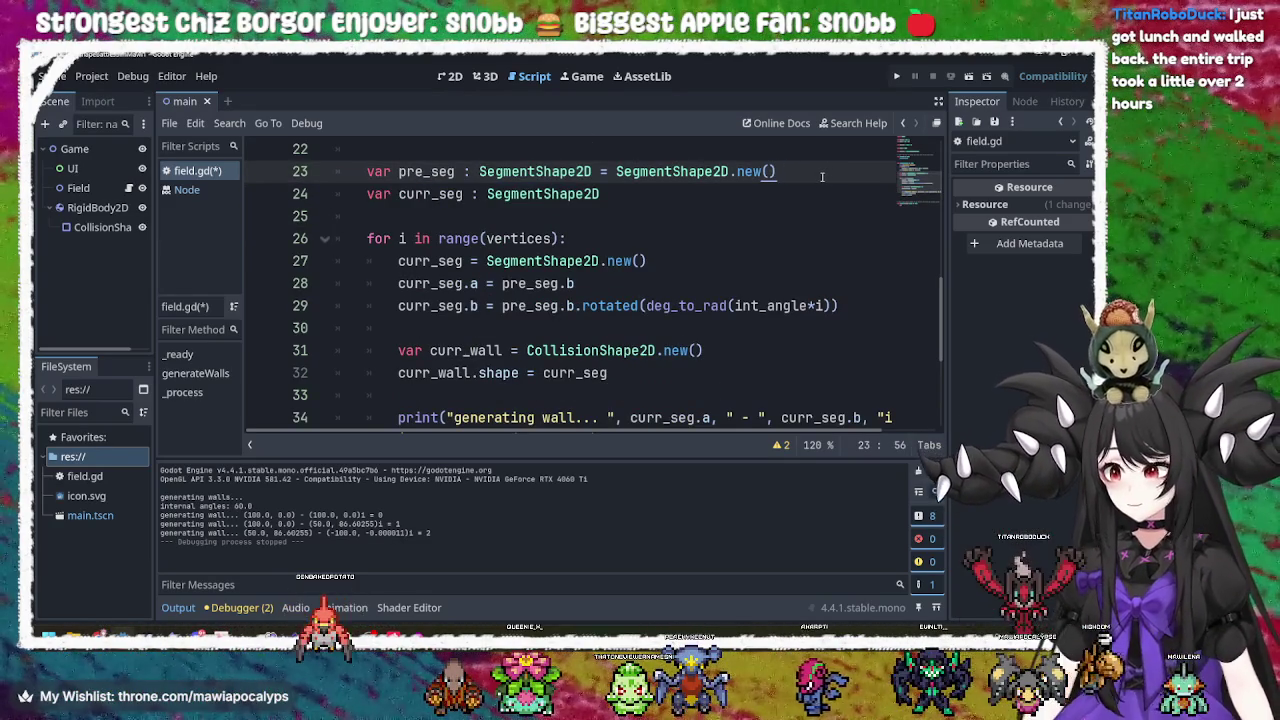
pyautogui.hotkey('alt', 'Tab')
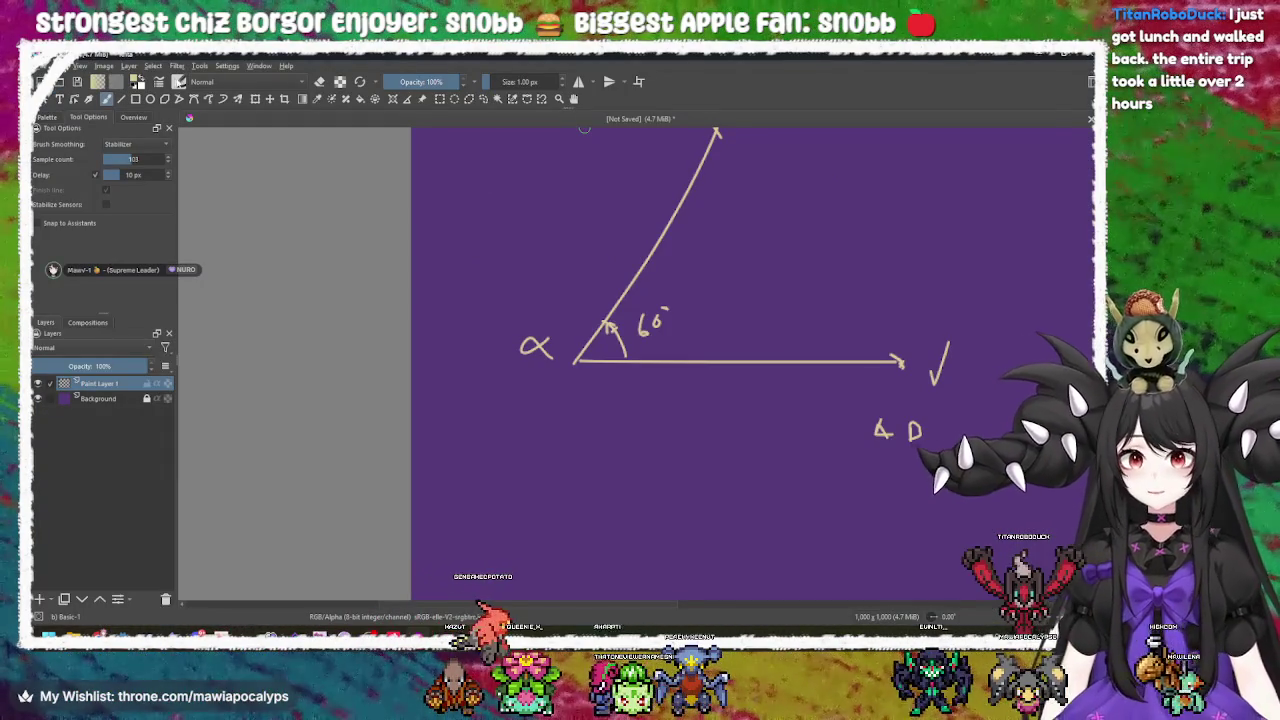
# Test-run the edited project, which logs walls starting at (0.0, 10.0), and close it.
pyautogui.hotkey('alt', 'Tab')
pyautogui.click(898, 76)
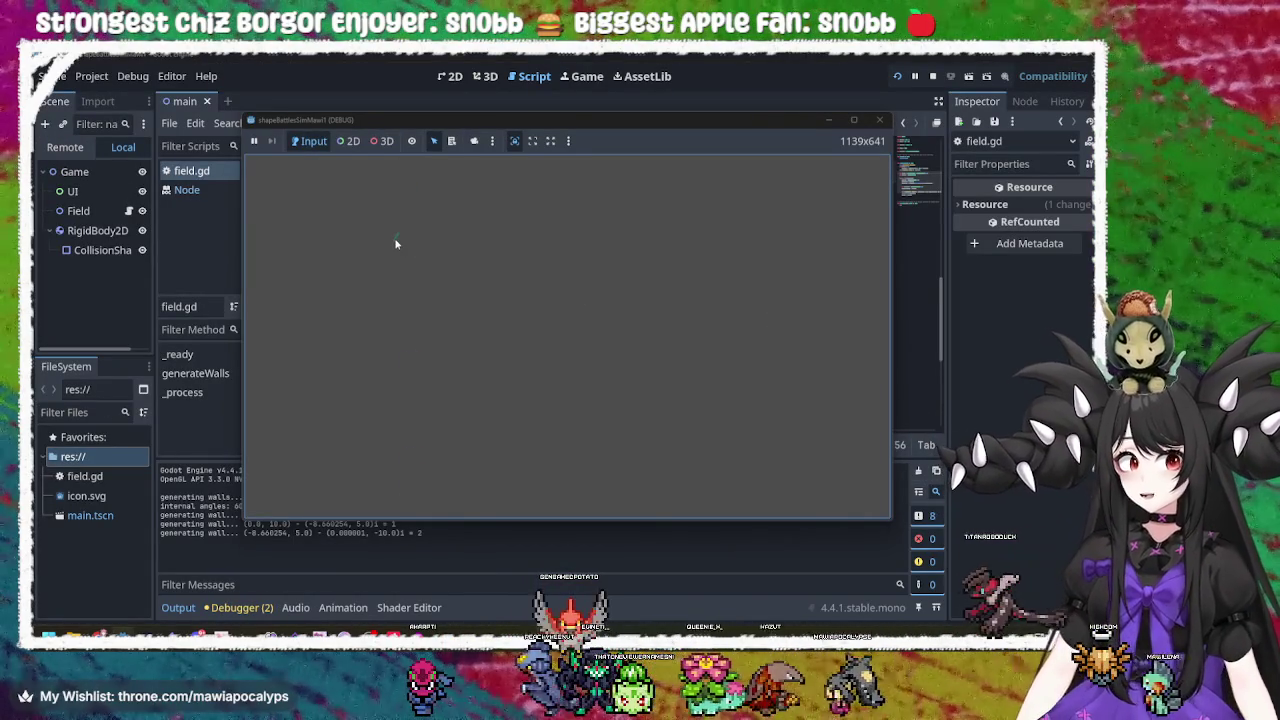
pyautogui.click(880, 120)
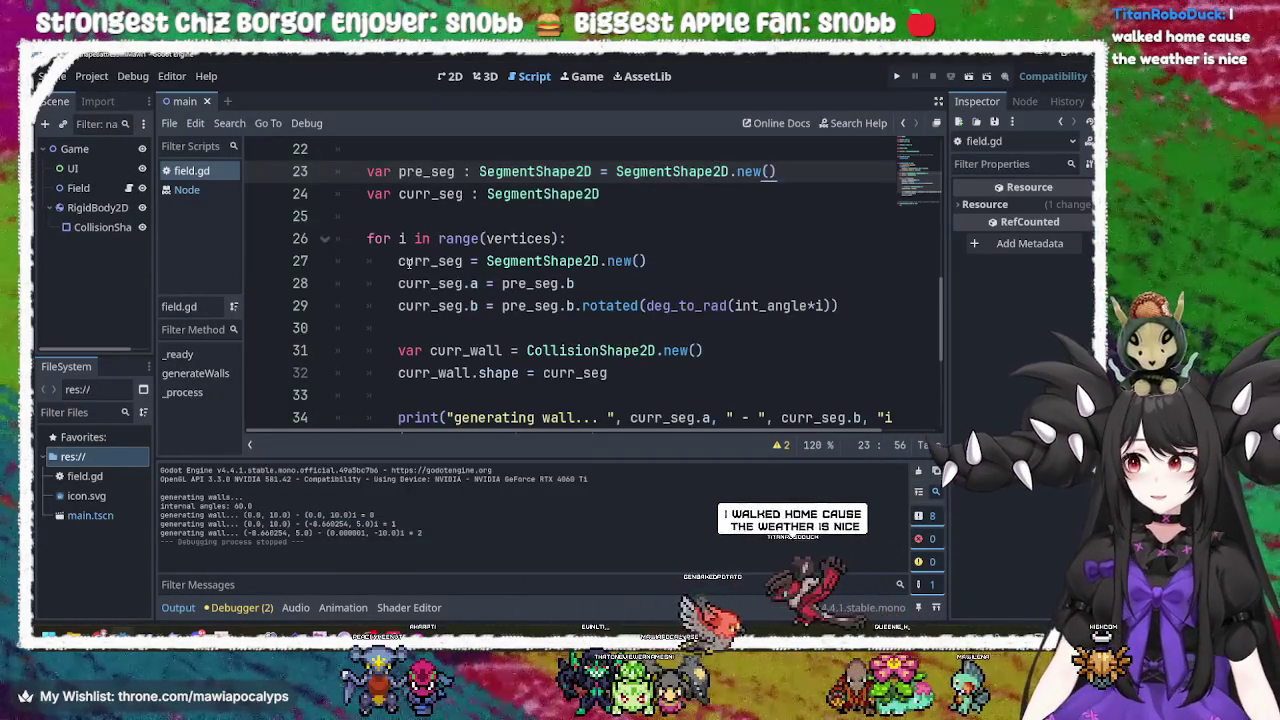
# Read through loop lines 26–29, checking the documentation for rotated on the segment rotation line.
pyautogui.click(640, 239)
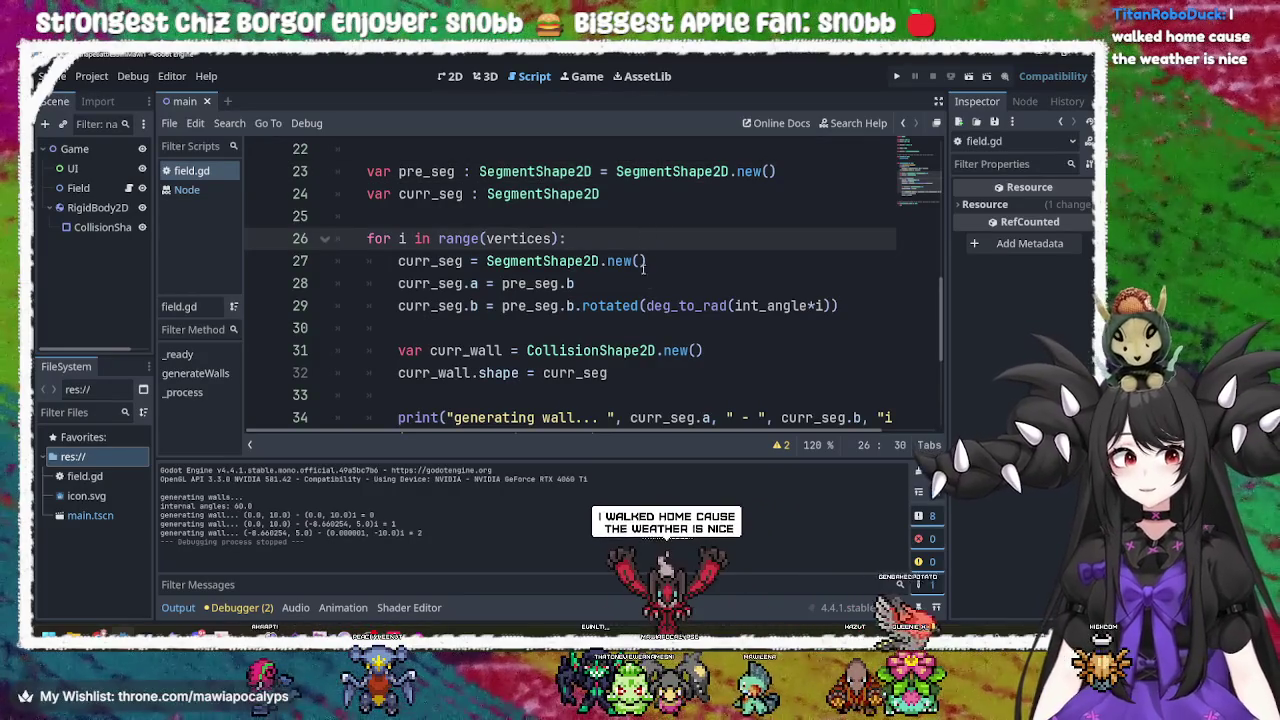
pyautogui.click(611, 306)
pyautogui.doubleClick(611, 306)
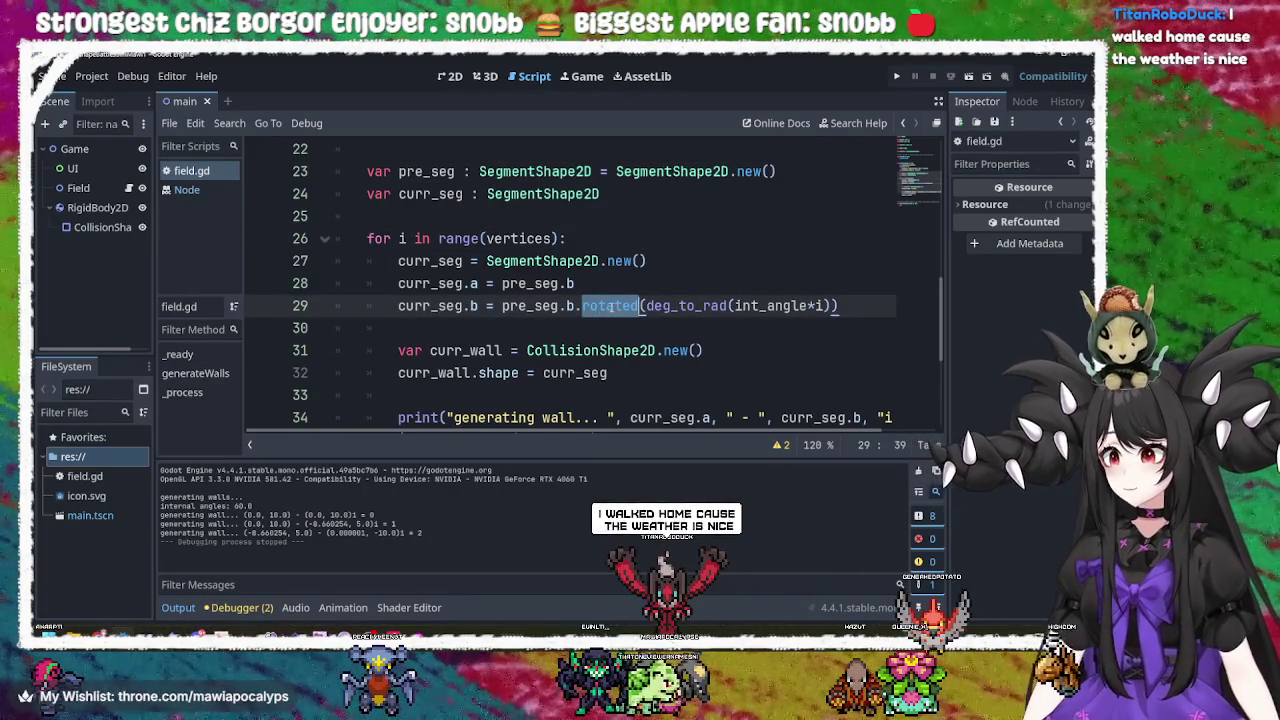
pyautogui.click(611, 306)
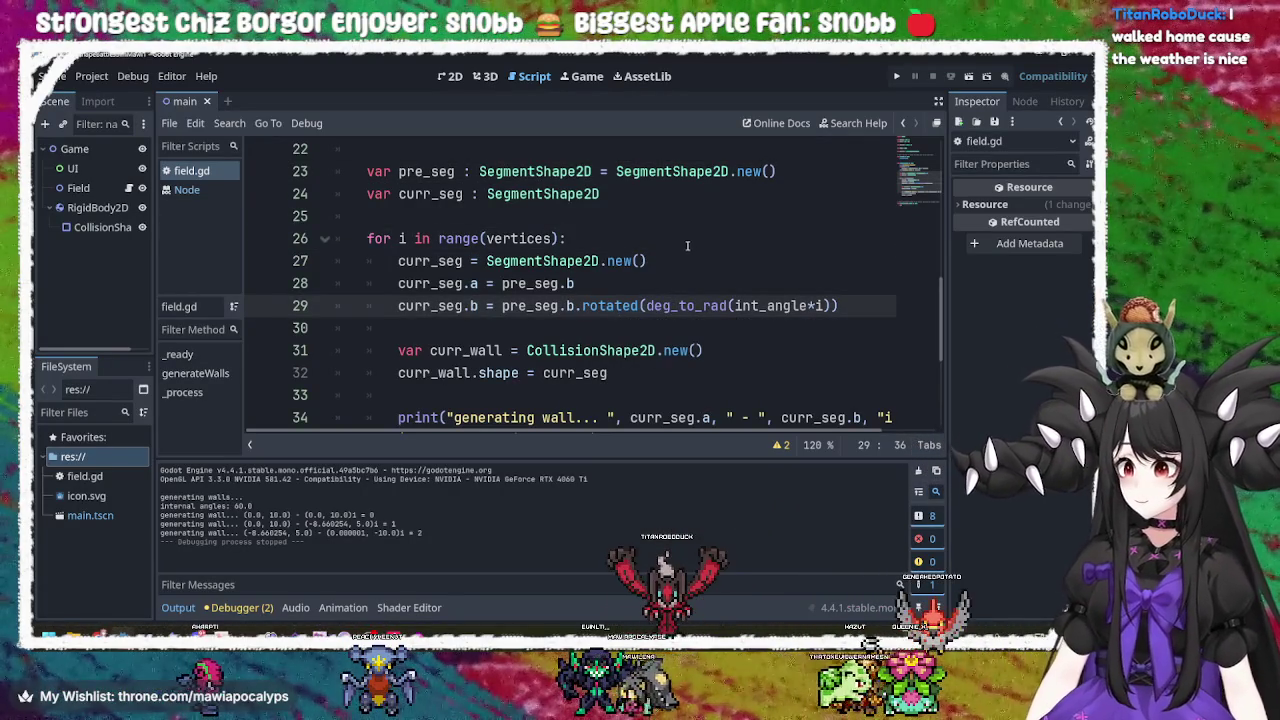
pyautogui.click(683, 282)
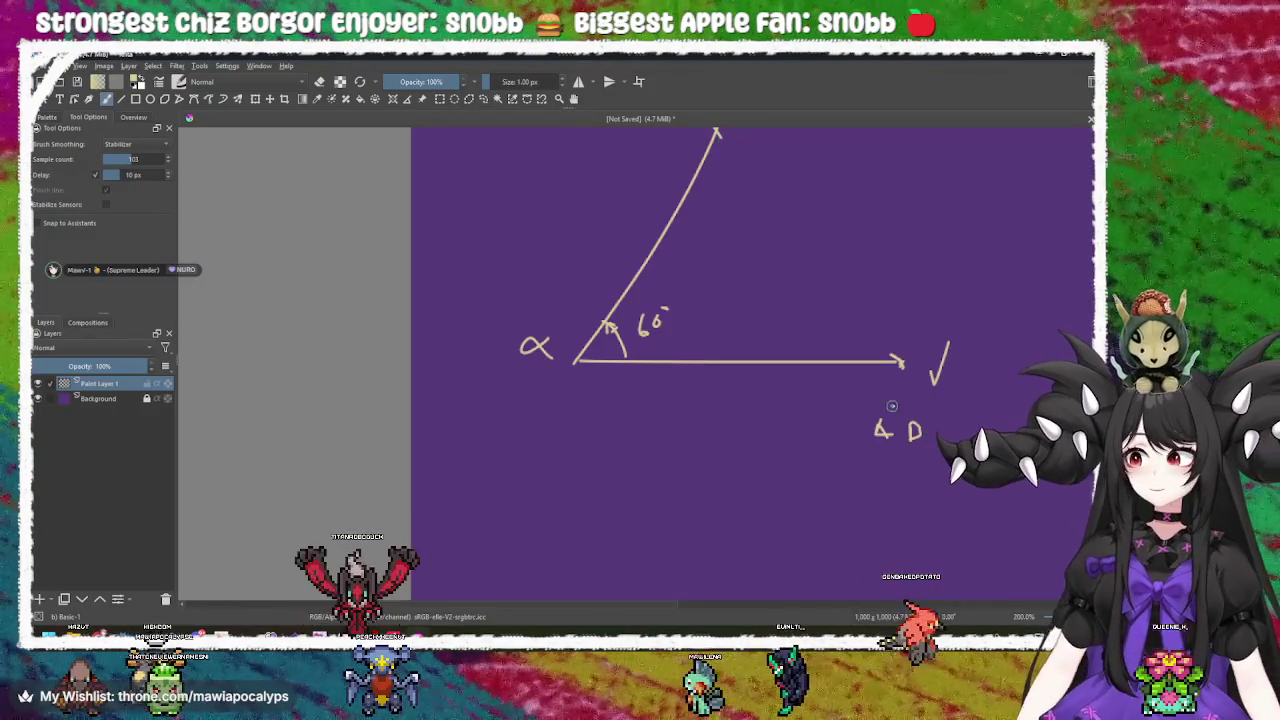
# Draw a horizontal arrow from V', an angle arc, and extend the slanted line with an arrowhead.
pyautogui.hscroll(2, 684, 455)
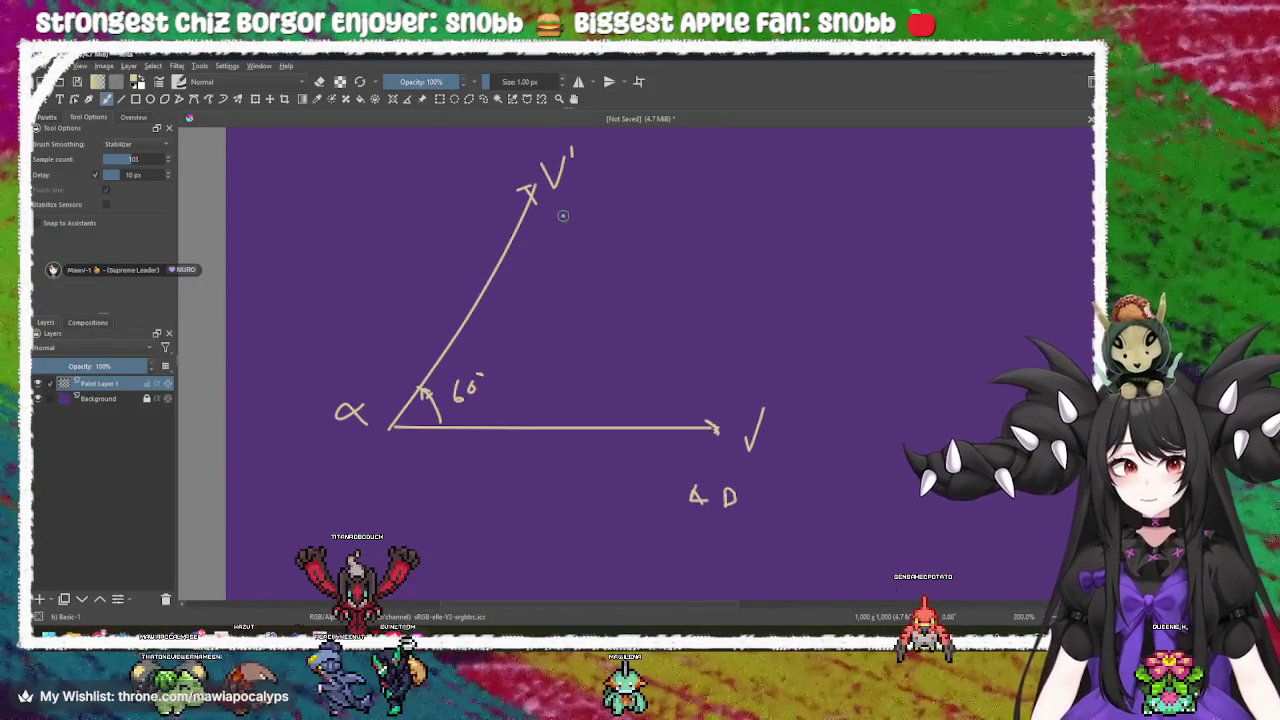
pyautogui.moveTo(536, 187)
pyautogui.mouseDown()
pyautogui.moveTo(928, 192)
pyautogui.moveTo(914, 197)
pyautogui.mouseUp()
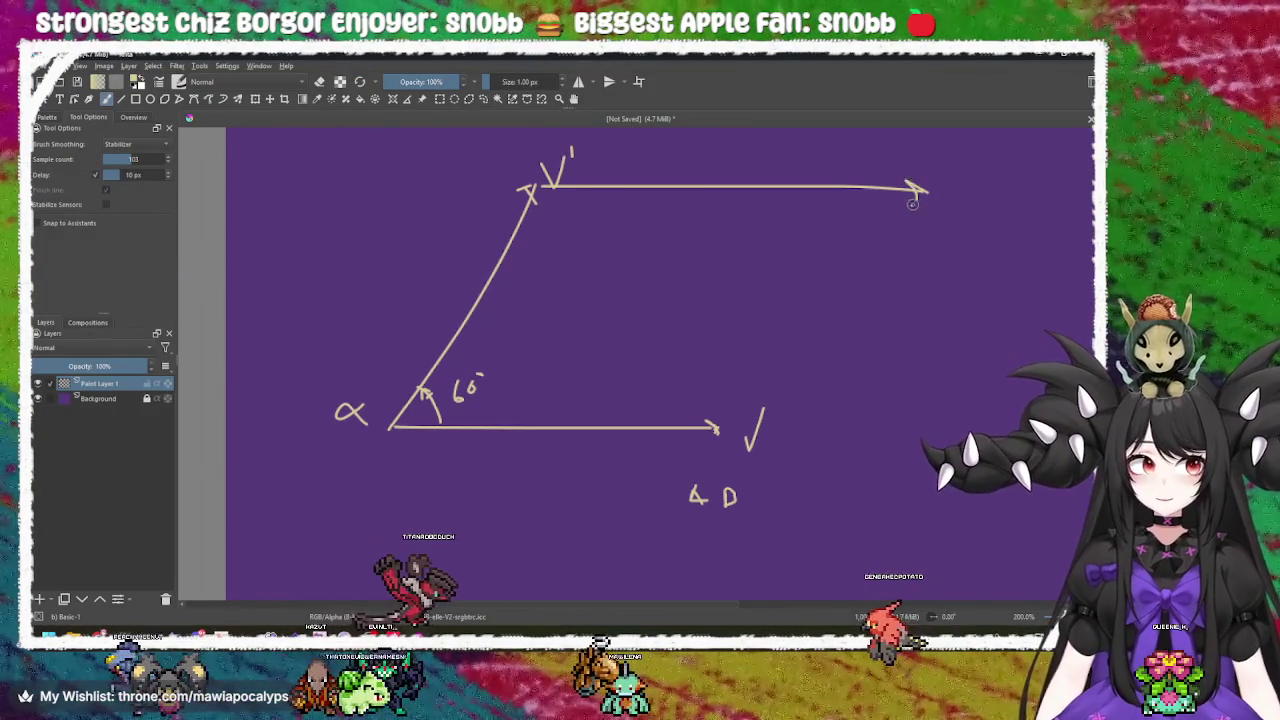
pyautogui.scroll(3, 814, 329)
pyautogui.moveTo(531, 213)
pyautogui.mouseDown()
pyautogui.moveTo(571, 254)
pyautogui.moveTo(617, 110)
pyautogui.mouseUp()
pyautogui.scroll(3, 526, 306)
pyautogui.moveTo(549, 226)
pyautogui.mouseDown()
pyautogui.moveTo(598, 158)
pyautogui.moveTo(599, 174)
pyautogui.mouseUp()
# Draw a long line leftward from the intersection and zoom out to the whole sketch page.
pyautogui.scroll(-2, 603, 280)
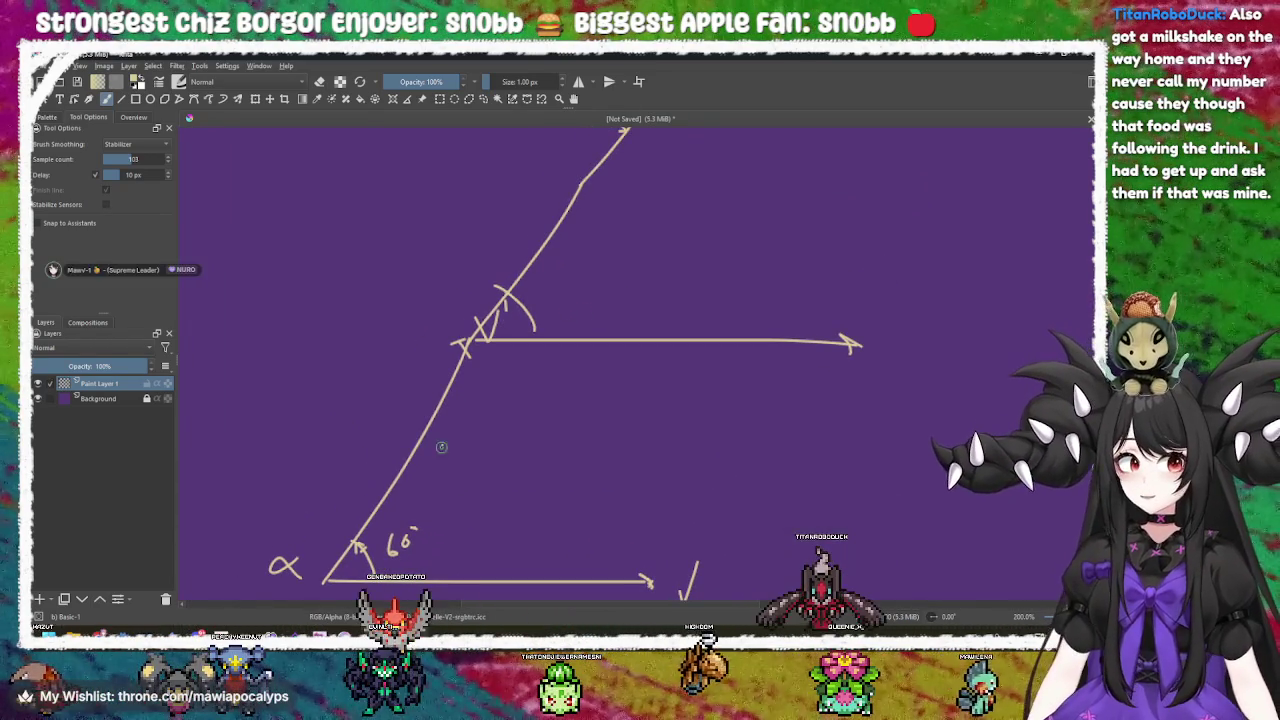
pyautogui.moveTo(619, 281)
pyautogui.mouseDown()
pyautogui.moveTo(577, 351)
pyautogui.moveTo(586, 274)
pyautogui.mouseUp()
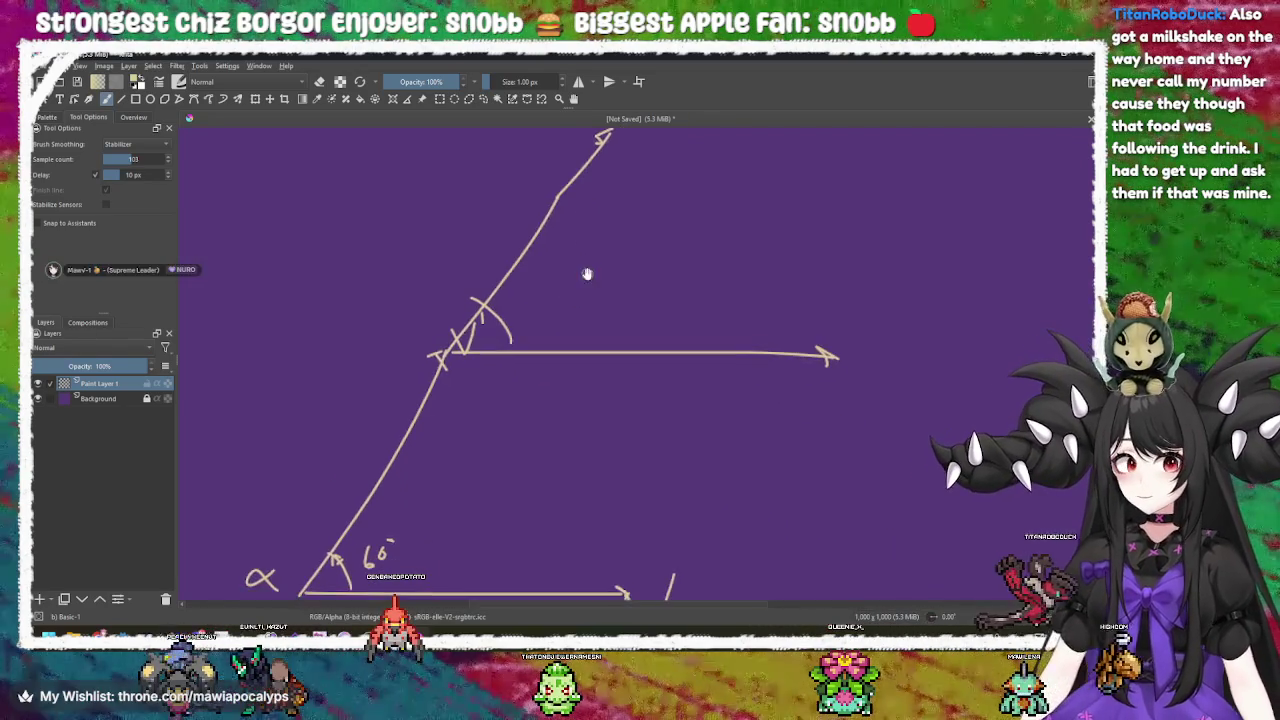
pyautogui.scroll(-1, 574, 286)
pyautogui.moveTo(661, 190); pyautogui.dragTo(718, 217)
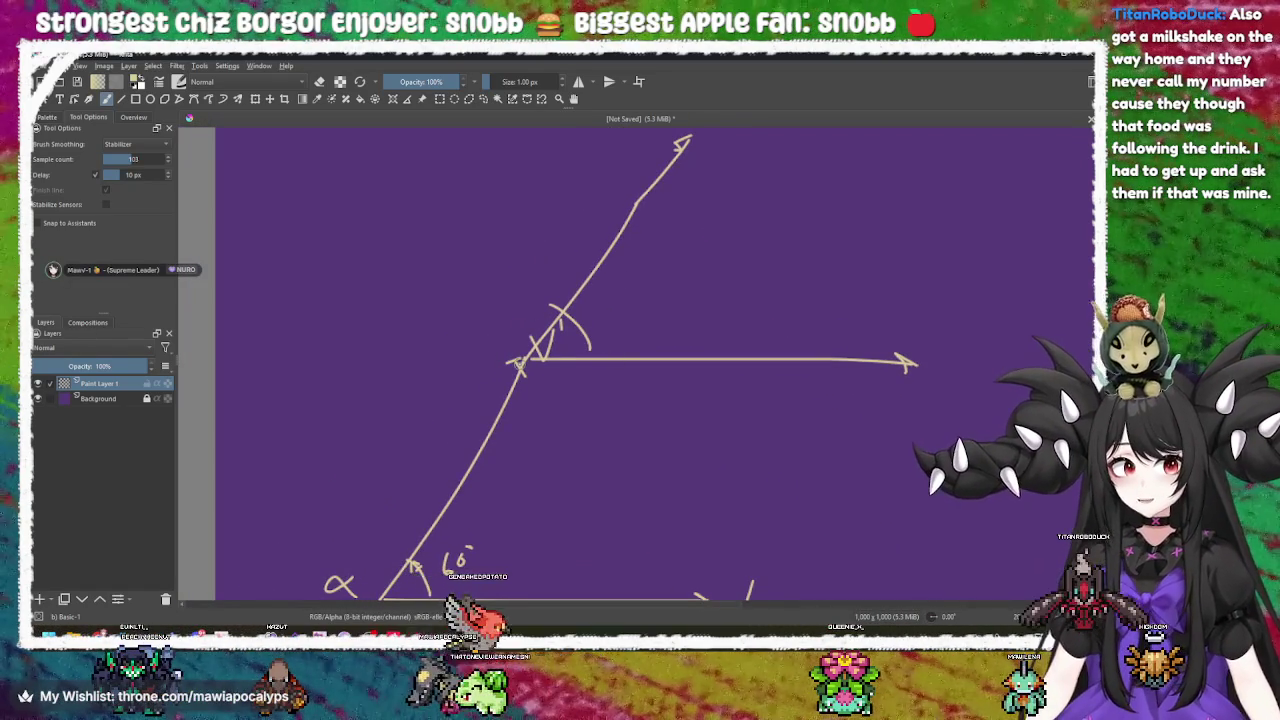
pyautogui.scroll(-1, 486, 284)
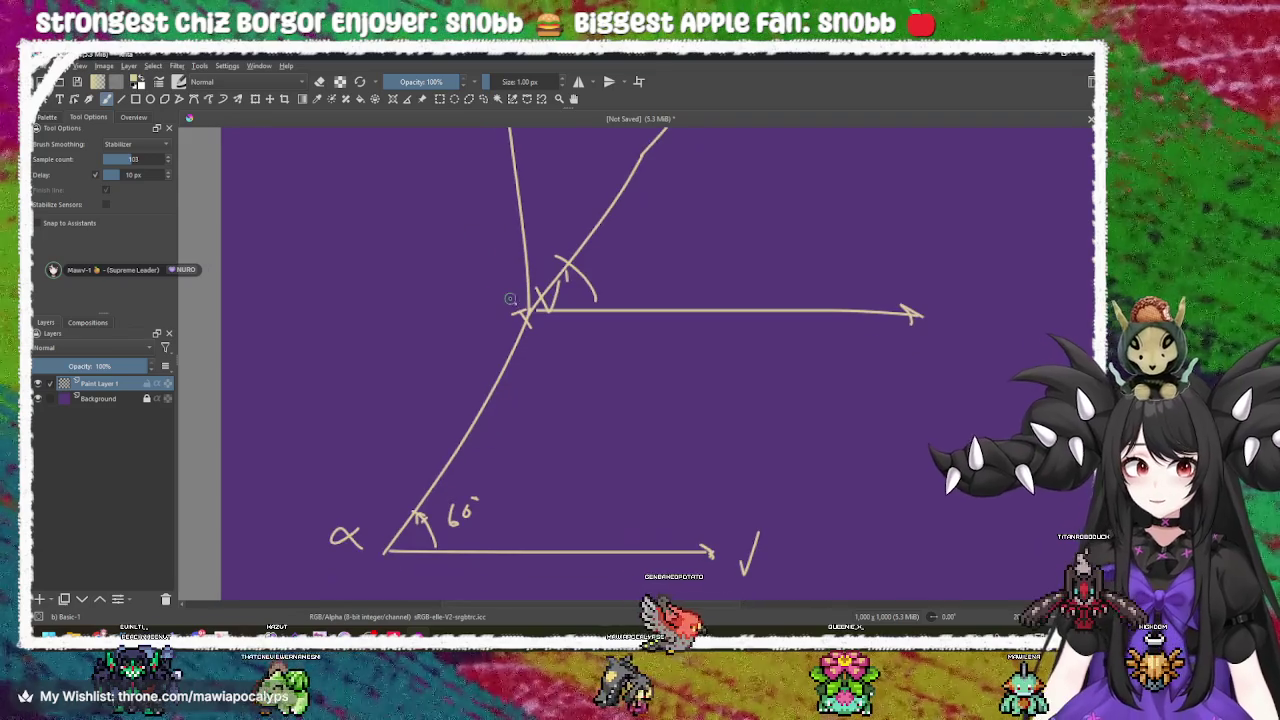
pyautogui.moveTo(484, 317); pyautogui.dragTo(222, 299)
pyautogui.scroll(1, 449, 306)
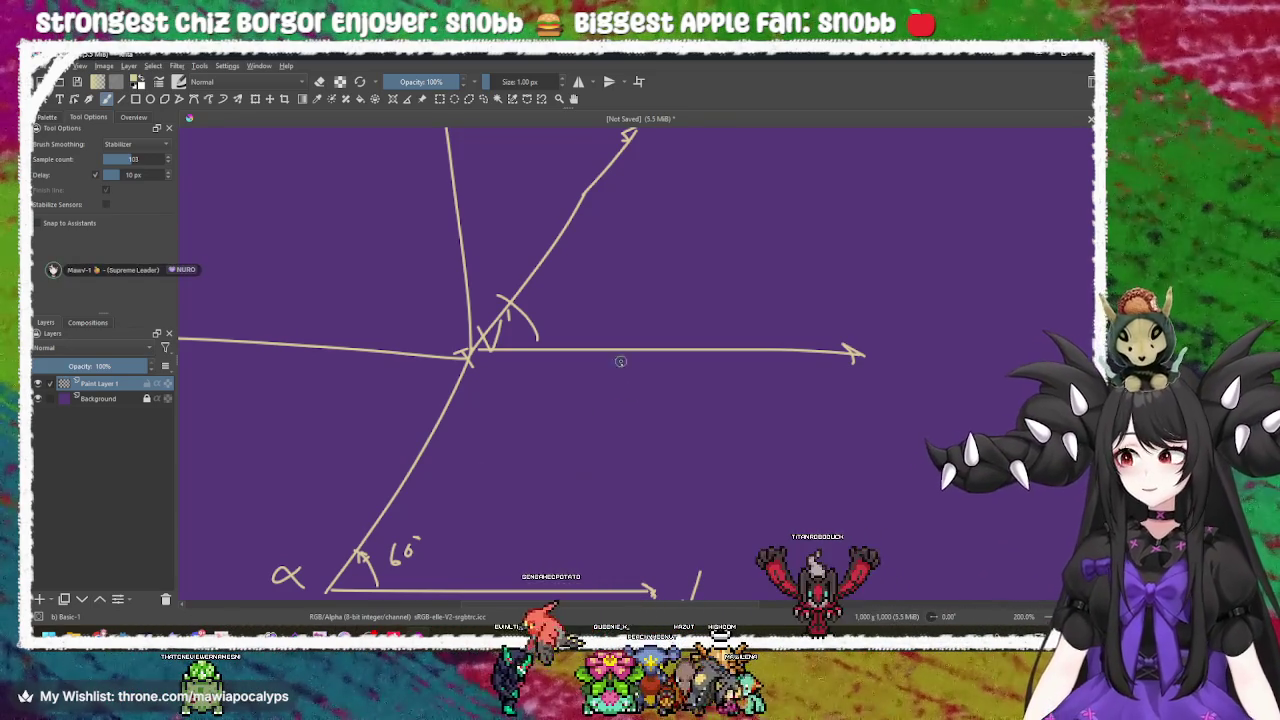
pyautogui.moveTo(549, 353)
pyautogui.mouseDown()
pyautogui.moveTo(705, 365)
pyautogui.moveTo(683, 380)
pyautogui.moveTo(771, 443)
pyautogui.moveTo(609, 356)
pyautogui.mouseUp()
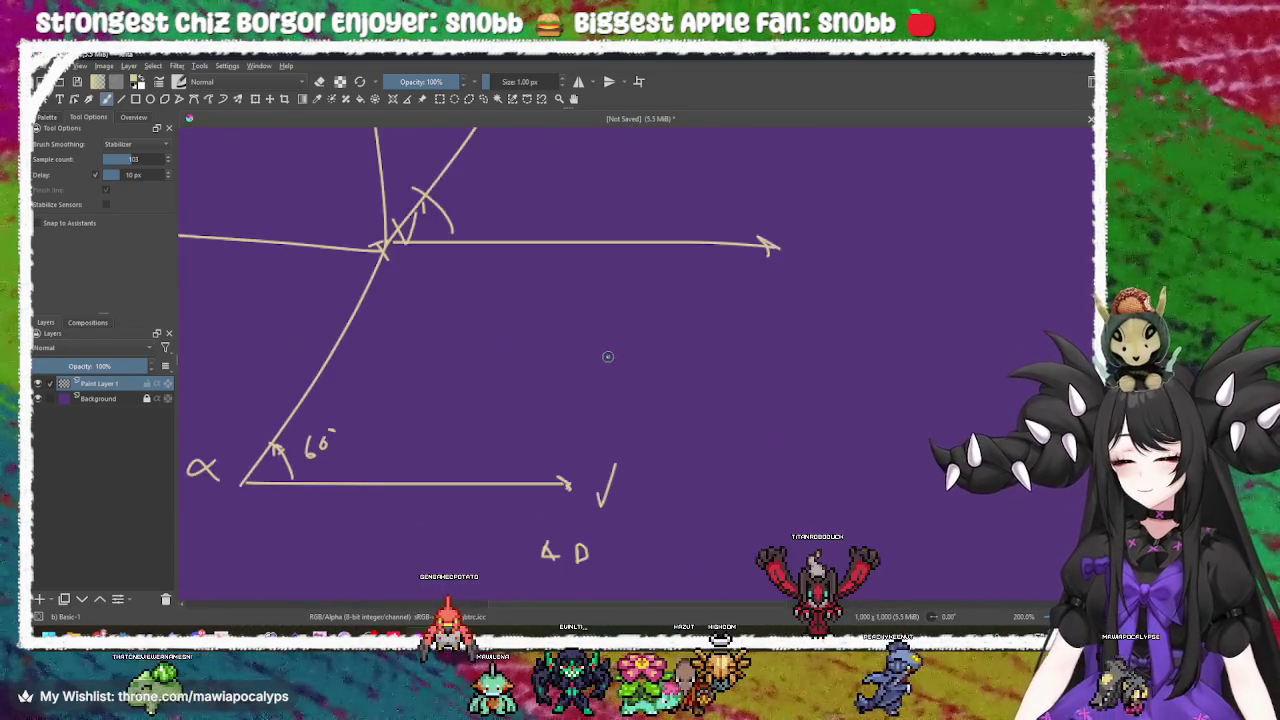
pyautogui.scroll(-5, 609, 356)
pyautogui.moveTo(643, 406); pyautogui.dragTo(567, 373)
# Undo the extra horizontal arrow at the top and zoom in on the angle sketch.
pyautogui.press('ctrl')
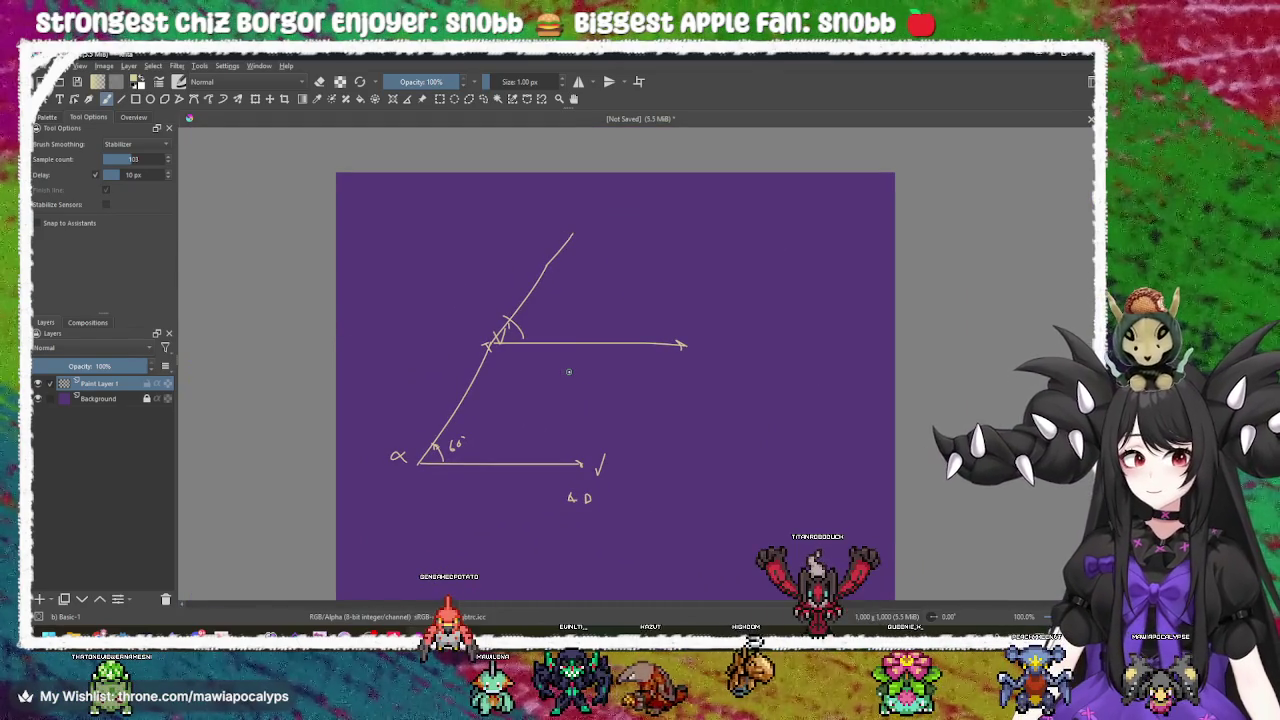
pyautogui.hotkey('ctrl', 'z')
pyautogui.moveTo(566, 371)
pyautogui.mouseDown()
pyautogui.moveTo(551, 363)
pyautogui.moveTo(580, 326)
pyautogui.mouseUp()
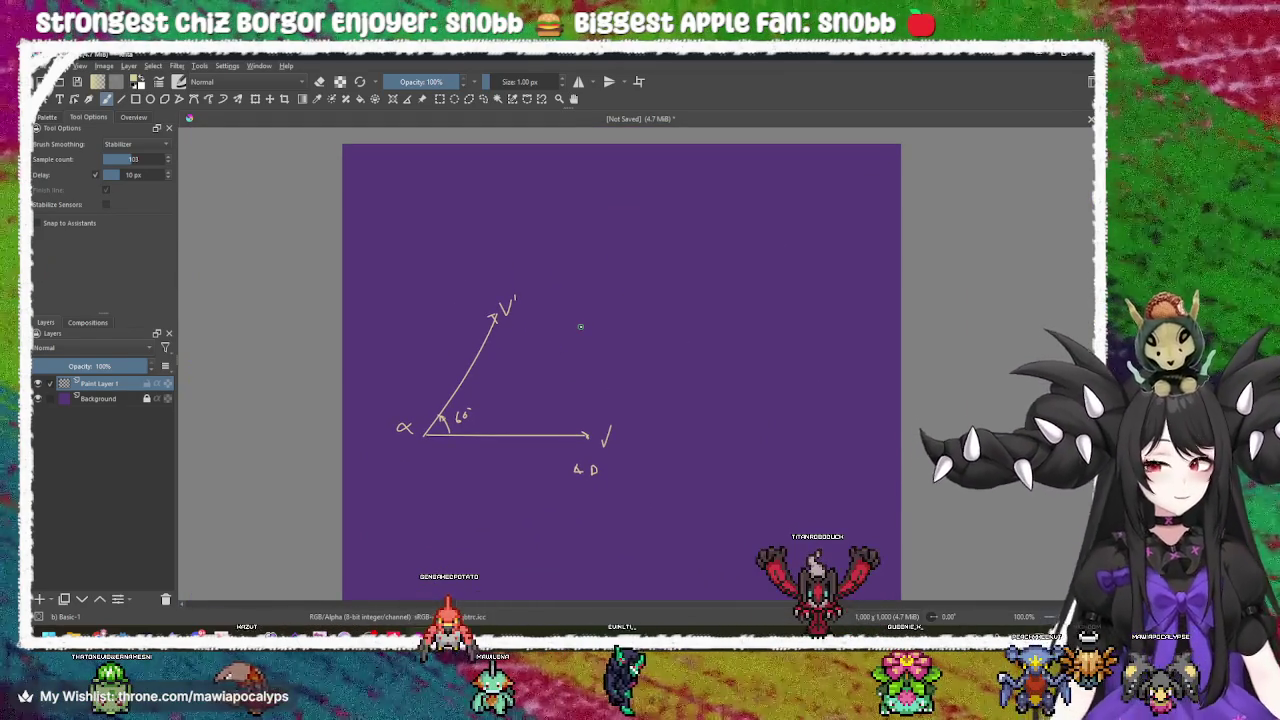
pyautogui.scroll(1, 560, 342)
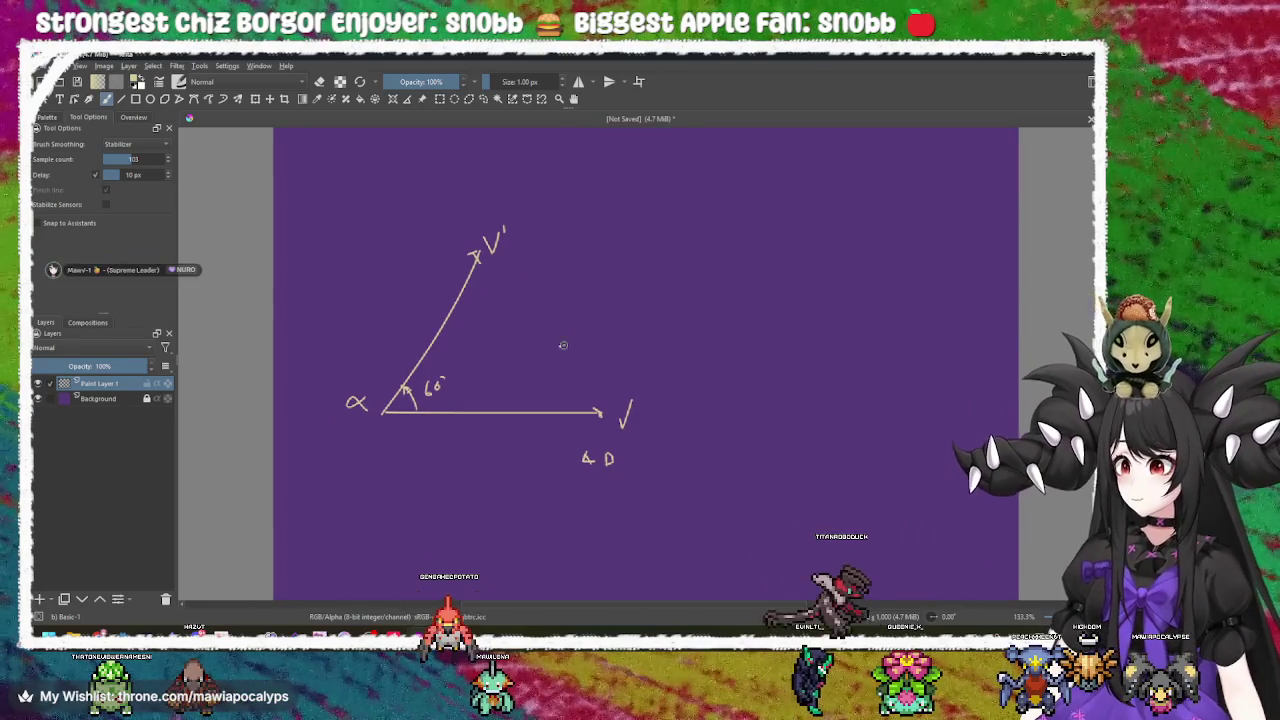
pyautogui.moveTo(552, 343)
pyautogui.mouseDown()
pyautogui.moveTo(571, 337)
pyautogui.moveTo(631, 377)
pyautogui.moveTo(547, 378)
pyautogui.mouseUp()
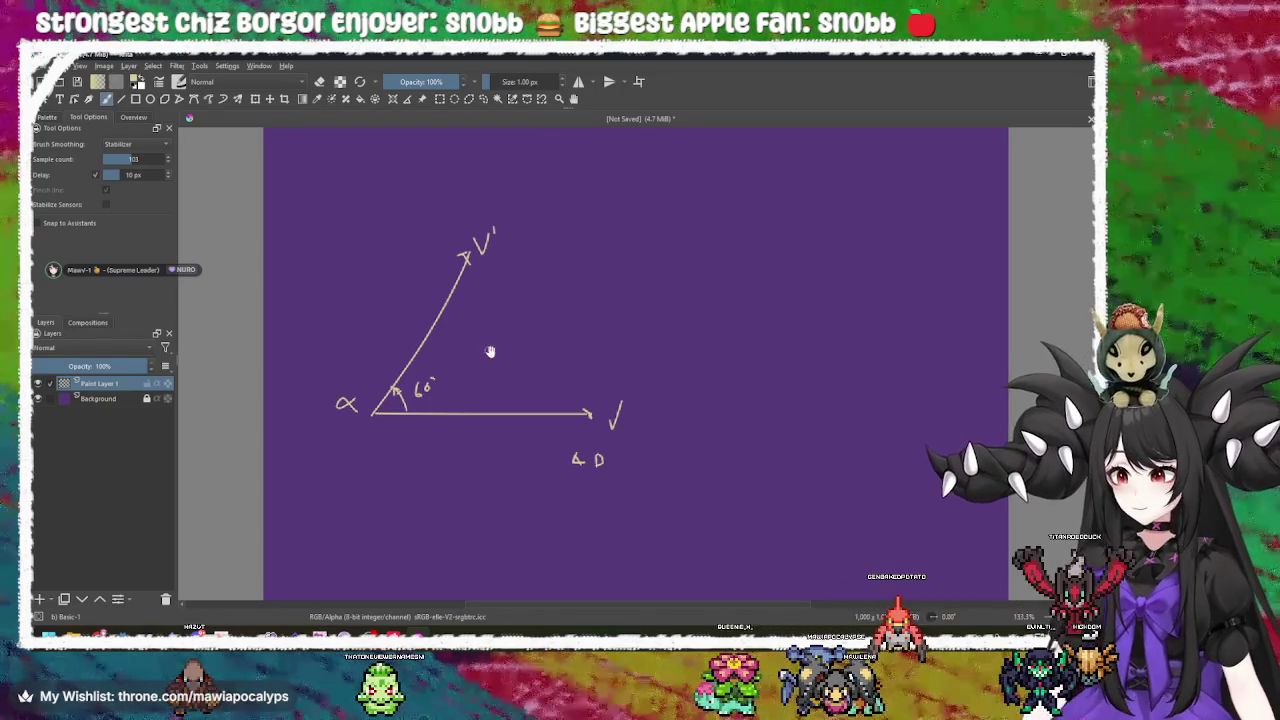
pyautogui.moveTo(620, 408); pyautogui.dragTo(608, 404)
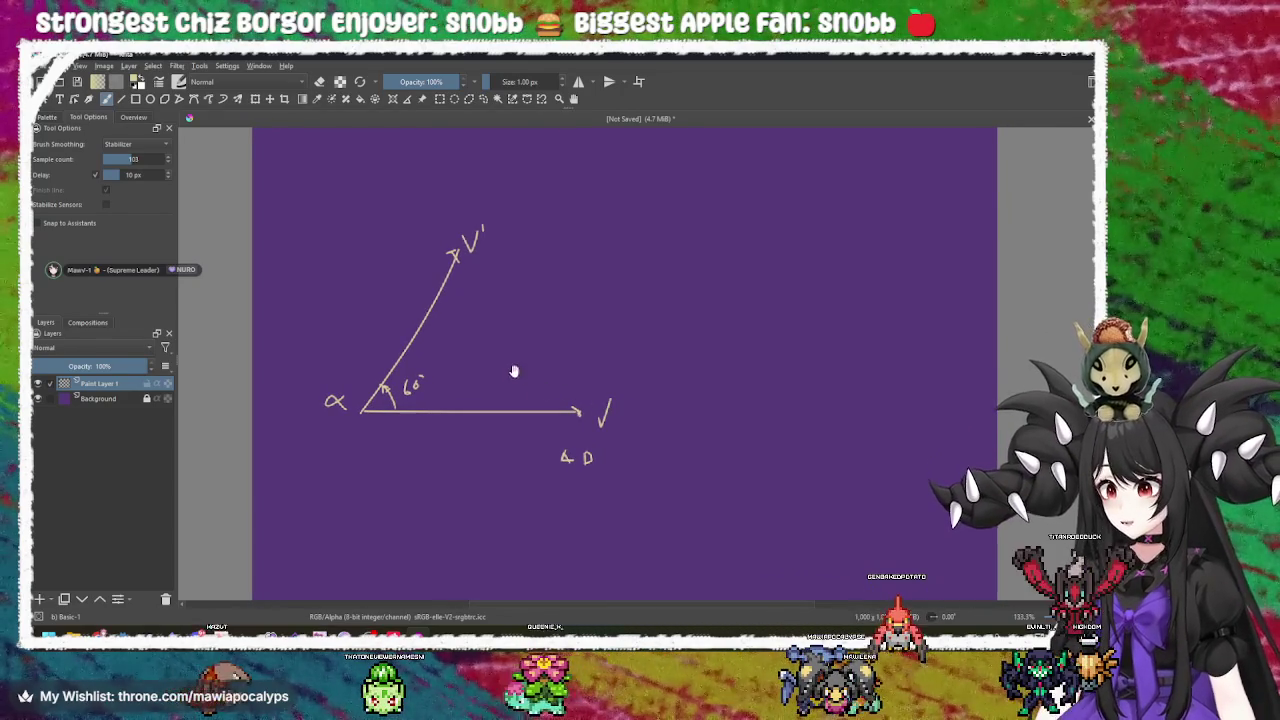
pyautogui.moveTo(518, 373); pyautogui.dragTo(566, 374)
pyautogui.scroll(3, 507, 359)
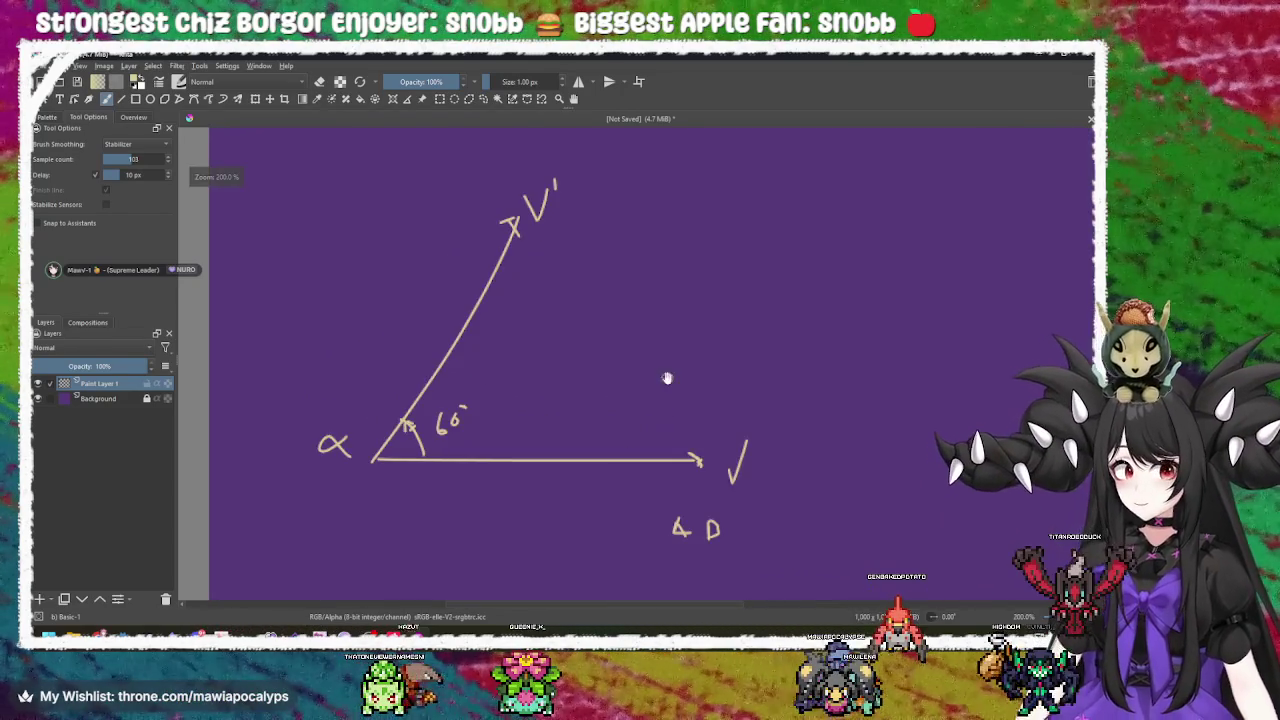
pyautogui.moveTo(578, 353)
pyautogui.mouseDown()
pyautogui.moveTo(461, 329)
pyautogui.moveTo(514, 294)
pyautogui.moveTo(589, 334)
pyautogui.mouseUp()
# Try writing 'alpha' in cursive beside the angle, then undo those strokes.
pyautogui.hotkey('ctrl', 'z')
pyautogui.hotkey('ctrl', 'z')
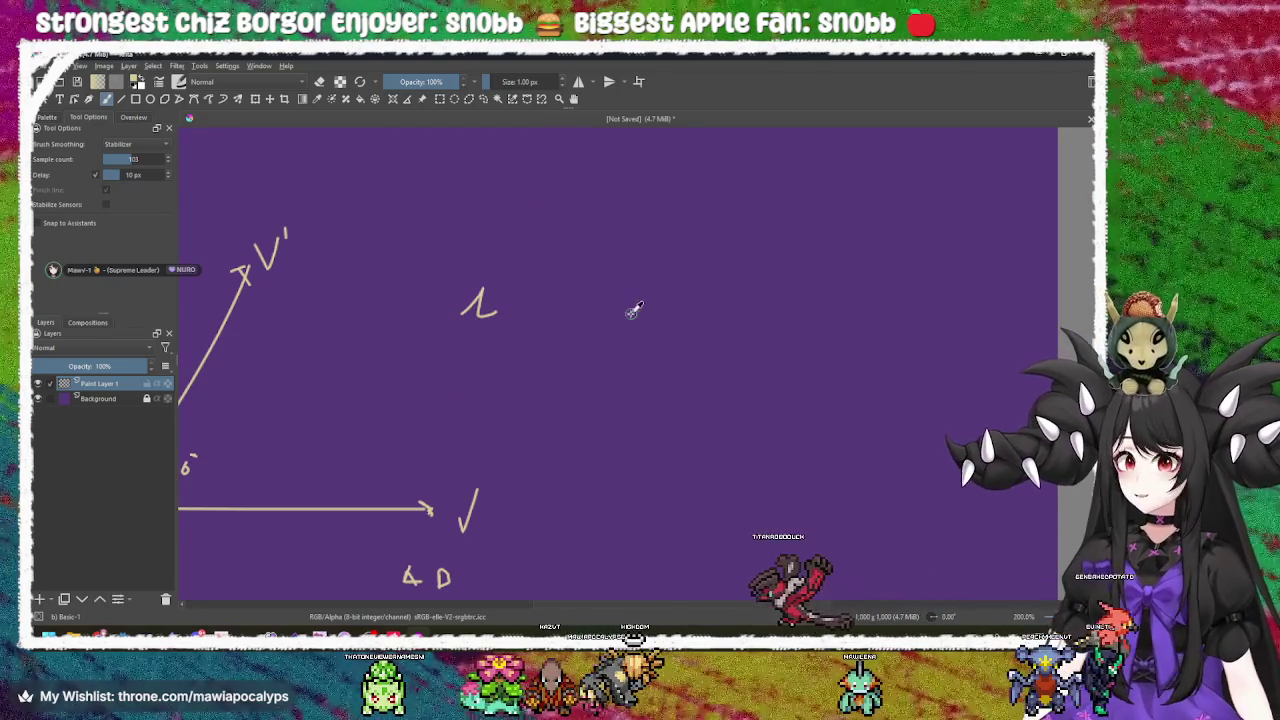
pyautogui.hotkey('ctrl', 'z')
pyautogui.hotkey('ctrl', 'z')
pyautogui.moveTo(444, 317)
pyautogui.mouseDown()
pyautogui.moveTo(497, 312)
pyautogui.moveTo(571, 371)
pyautogui.moveTo(584, 410)
pyautogui.mouseUp()
pyautogui.moveTo(605, 324); pyautogui.dragTo(705, 303)
pyautogui.hotkey('ctrl', 'z')
pyautogui.hotkey('ctrl', 'z')
pyautogui.hotkey('ctrl', 'z')
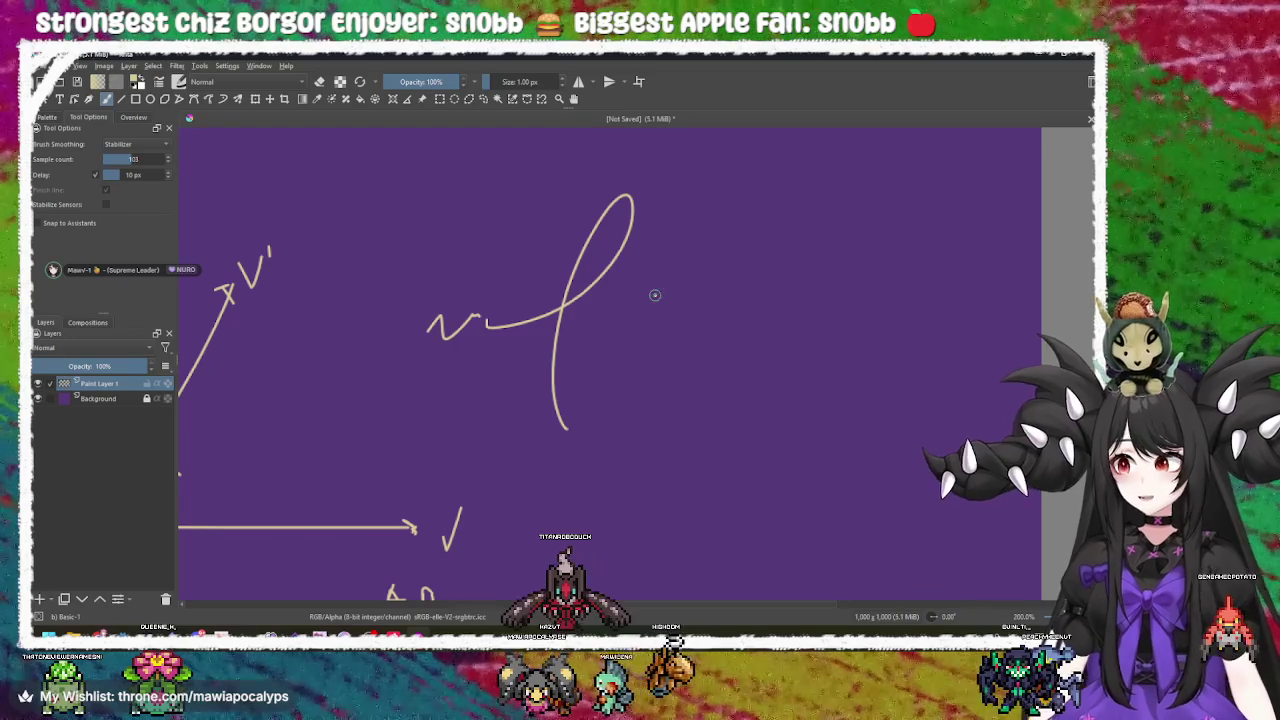
pyautogui.moveTo(463, 330)
pyautogui.mouseDown()
pyautogui.moveTo(586, 320)
pyautogui.moveTo(645, 440)
pyautogui.moveTo(680, 335)
pyautogui.moveTo(786, 334)
pyautogui.moveTo(671, 374)
pyautogui.mouseUp()
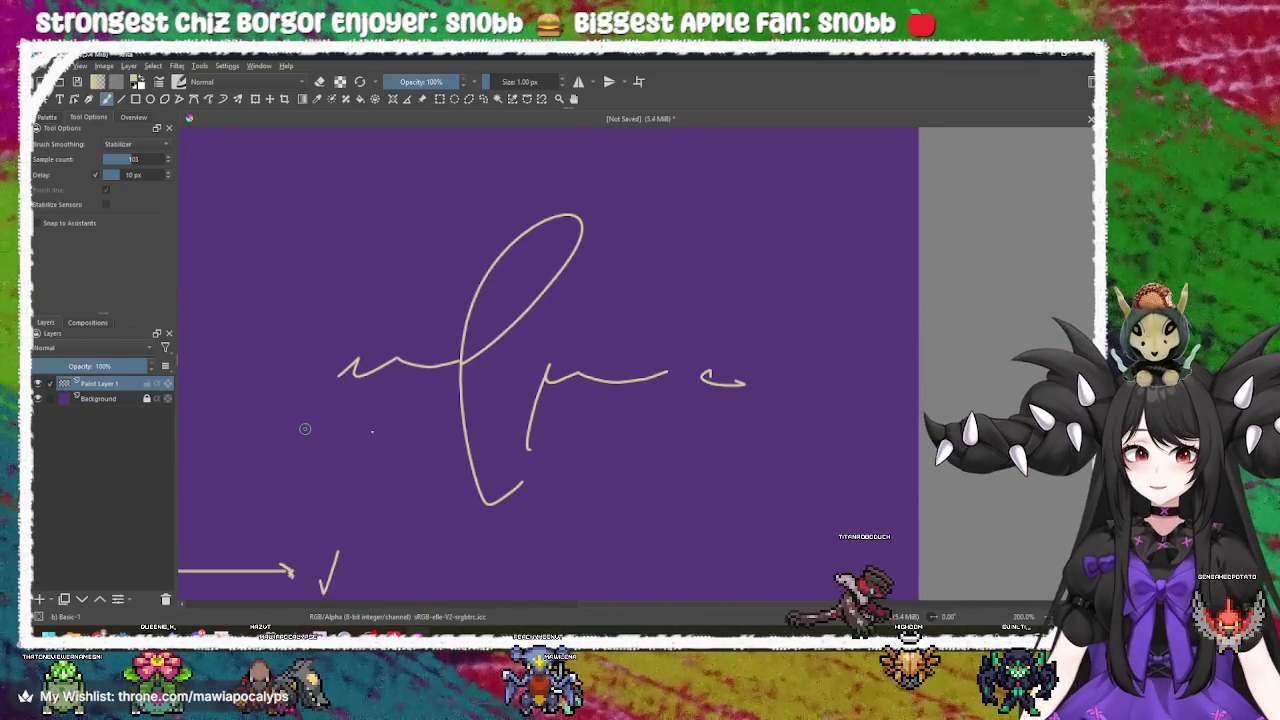
pyautogui.moveTo(640, 414); pyautogui.dragTo(800, 371)
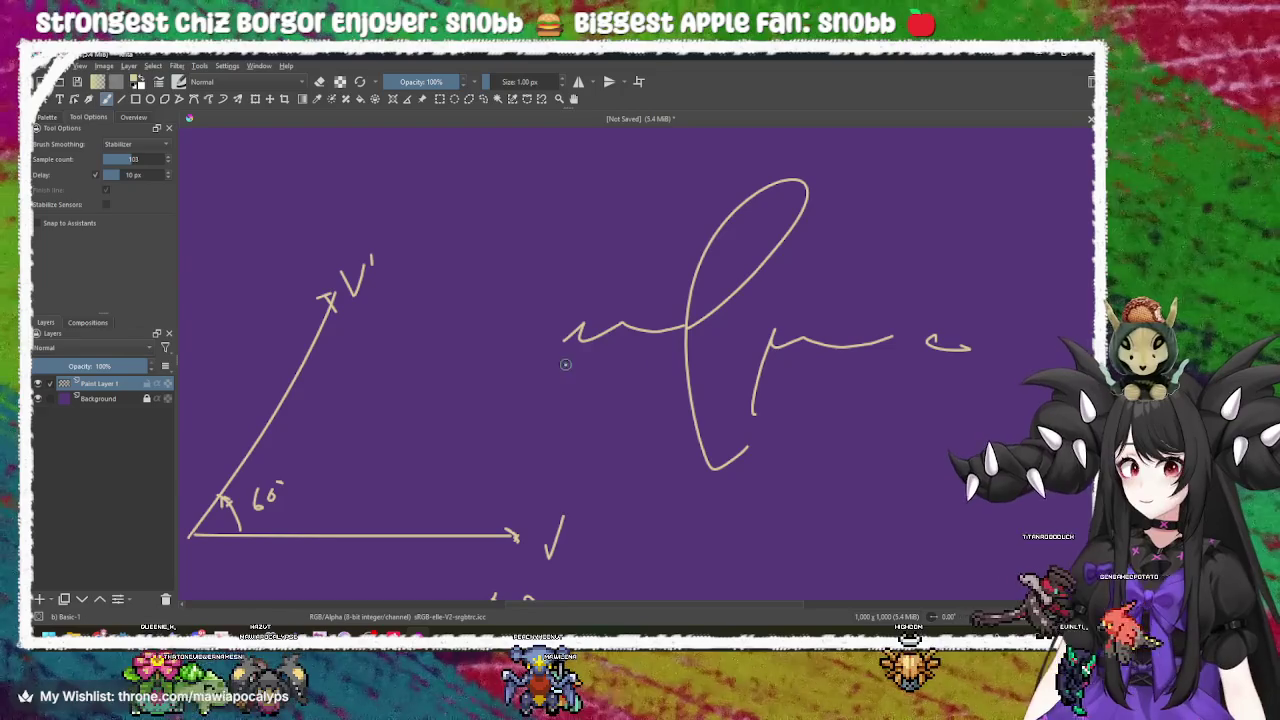
pyautogui.hotkey('ctrl', 'z')
pyautogui.hotkey('ctrl', 'z')
pyautogui.hotkey('ctrl', 'z')
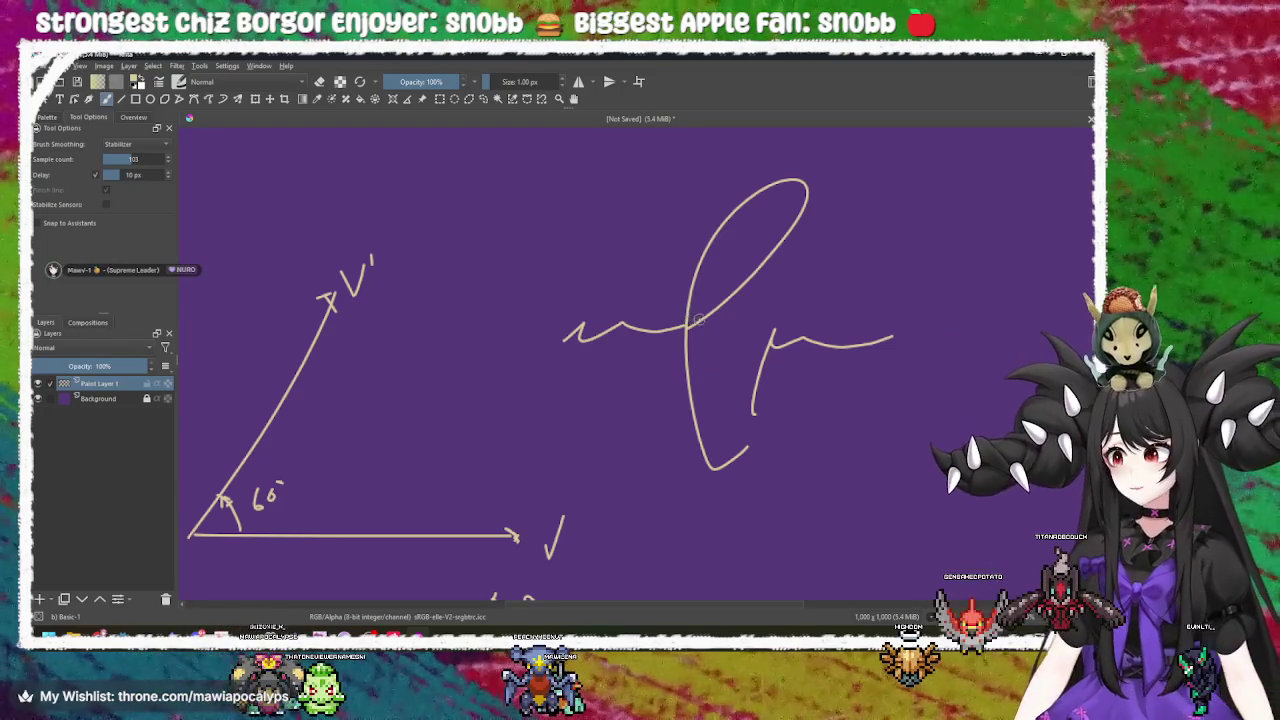
pyautogui.moveTo(610, 327)
pyautogui.mouseDown()
pyautogui.moveTo(817, 289)
pyautogui.moveTo(780, 303)
pyautogui.moveTo(676, 292)
pyautogui.mouseUp()
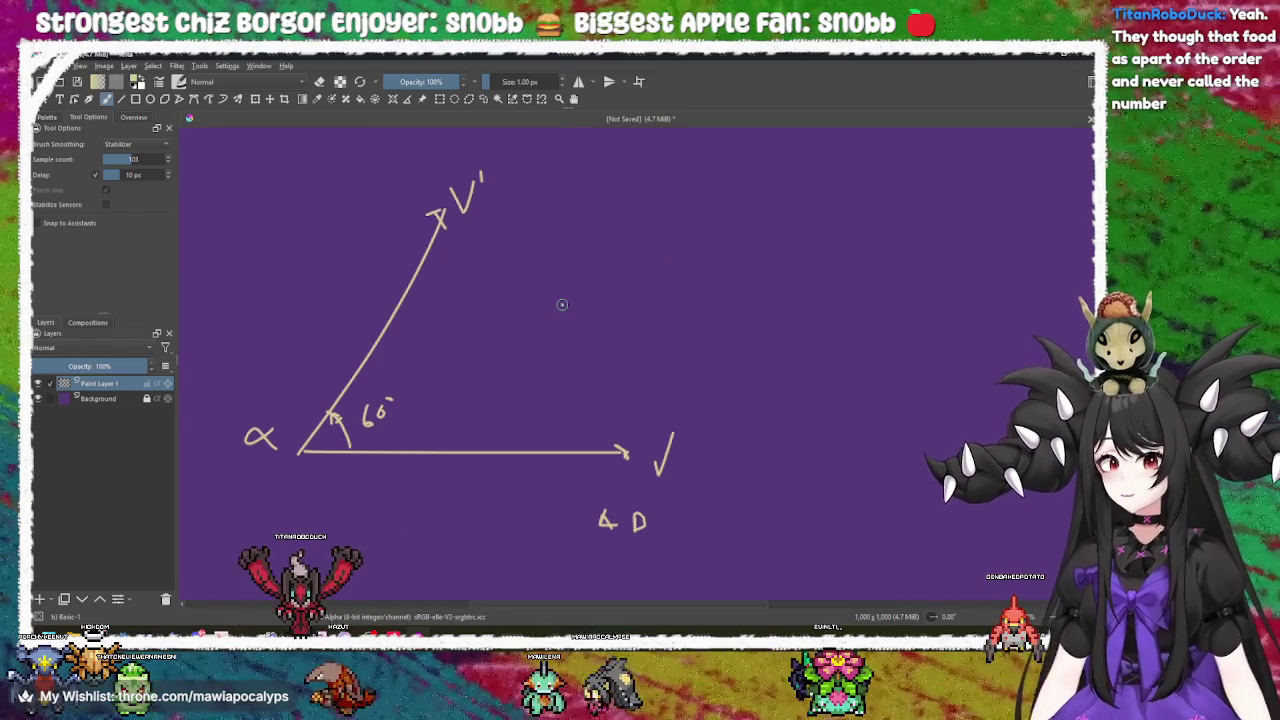
# Sketch a trial quadrilateral beside the angle drawing, undo it, and return to field.gd.
pyautogui.moveTo(680, 300)
pyautogui.mouseDown()
pyautogui.moveTo(660, 294)
pyautogui.moveTo(667, 309)
pyautogui.mouseUp()
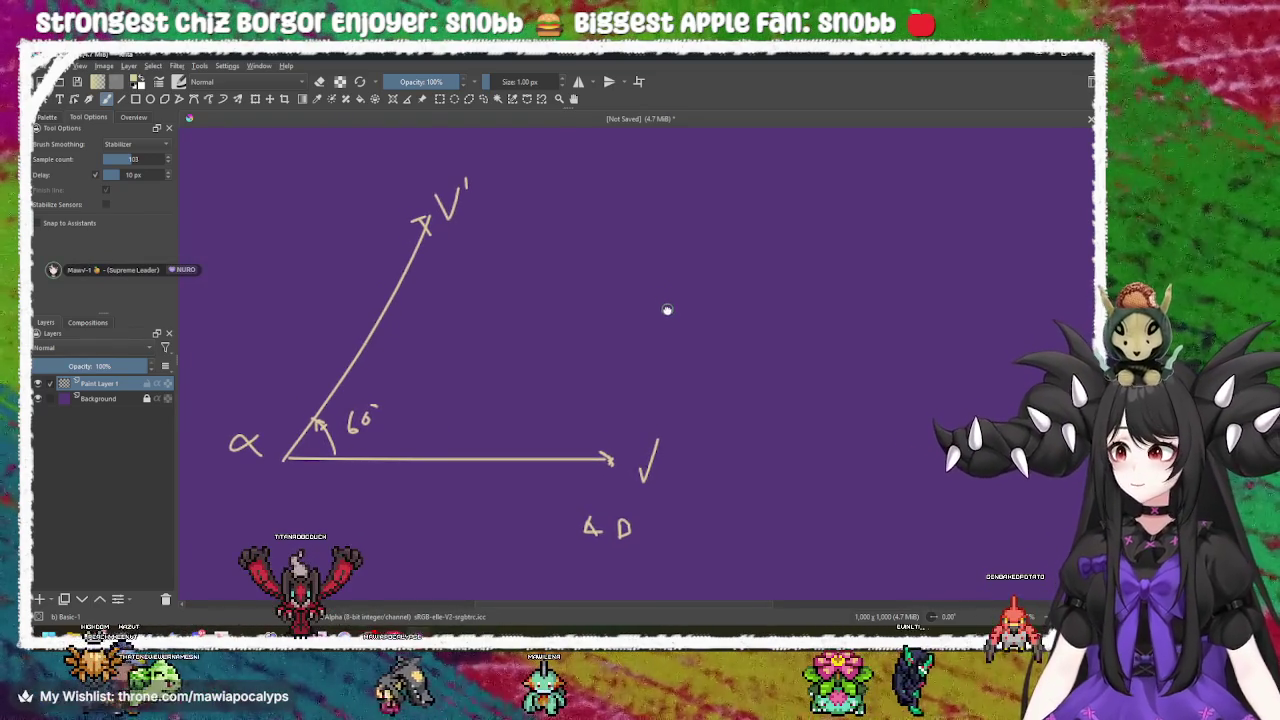
pyautogui.moveTo(579, 327)
pyautogui.mouseDown()
pyautogui.moveTo(597, 320)
pyautogui.moveTo(631, 351)
pyautogui.moveTo(613, 337)
pyautogui.mouseUp()
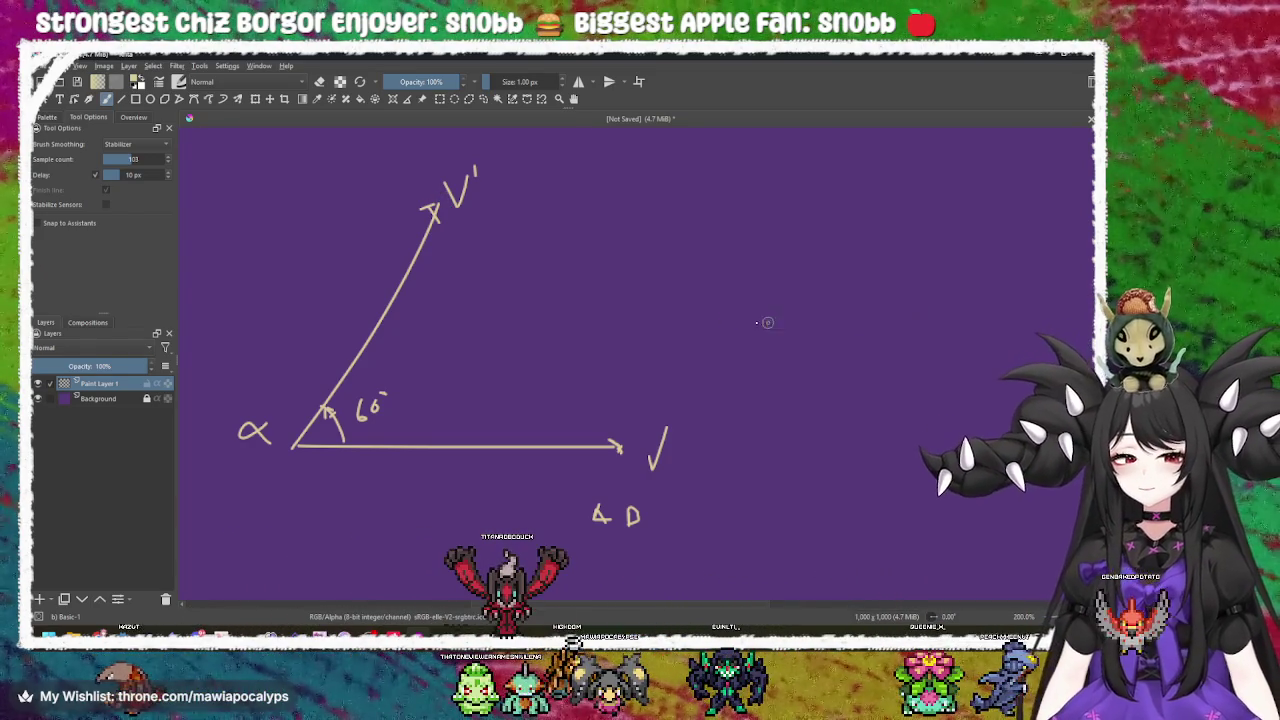
pyautogui.moveTo(726, 357); pyautogui.dragTo(469, 317)
pyautogui.moveTo(502, 224)
pyautogui.mouseDown()
pyautogui.moveTo(478, 361)
pyautogui.moveTo(664, 363)
pyautogui.moveTo(683, 242)
pyautogui.moveTo(451, 221)
pyautogui.mouseUp()
pyautogui.moveTo(562, 252); pyautogui.dragTo(692, 255)
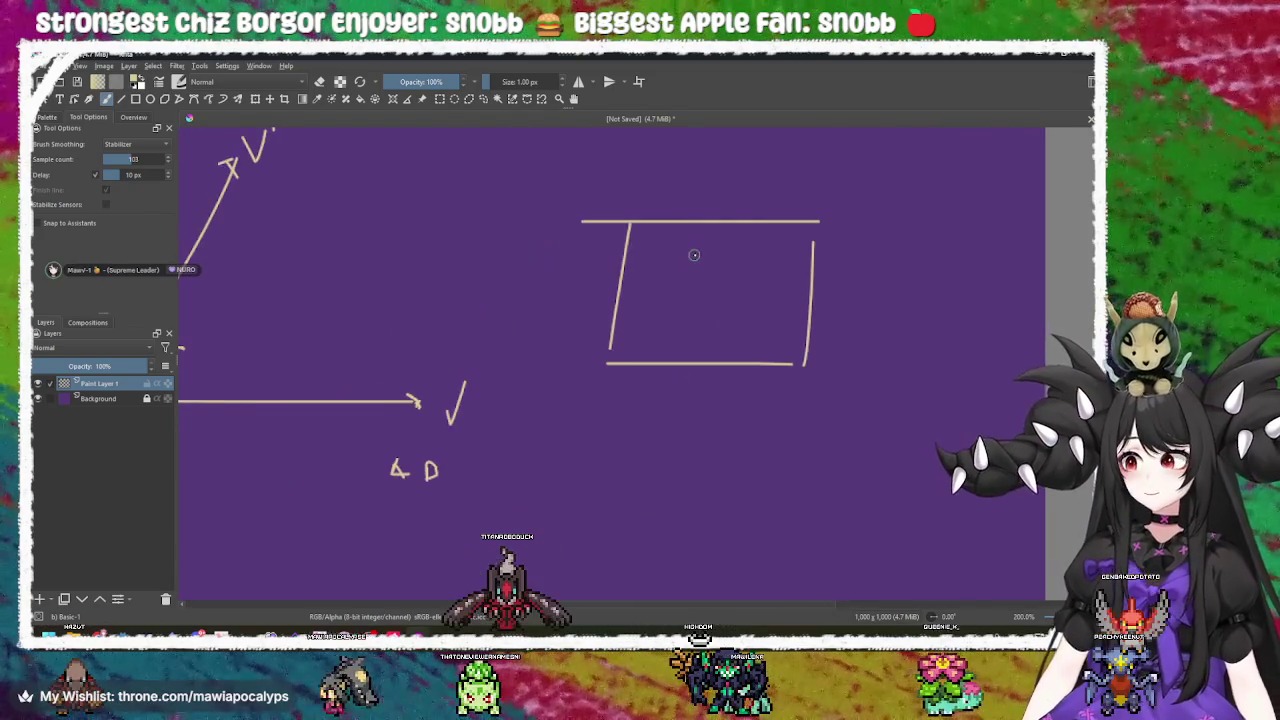
pyautogui.hotkey('ctrl', 'z')
pyautogui.hotkey('ctrl', 'z')
pyautogui.hotkey('ctrl', 'z')
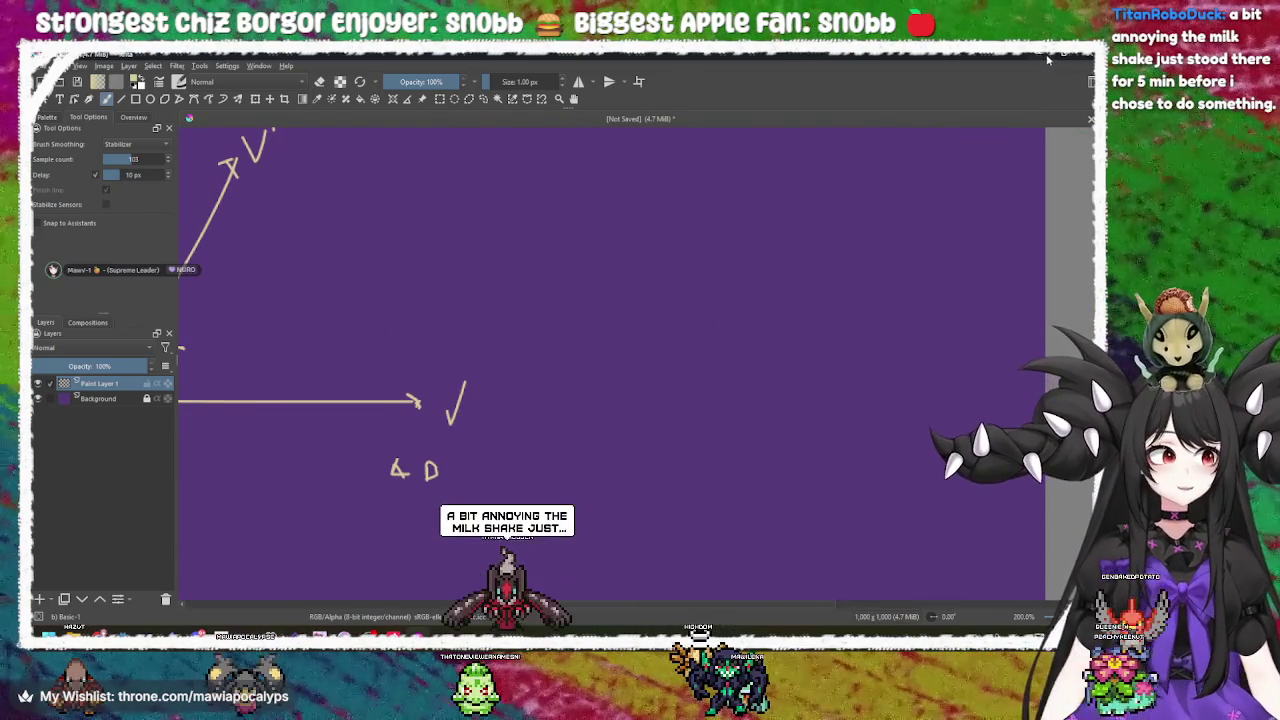
pyautogui.hotkey('alt', 'Tab')
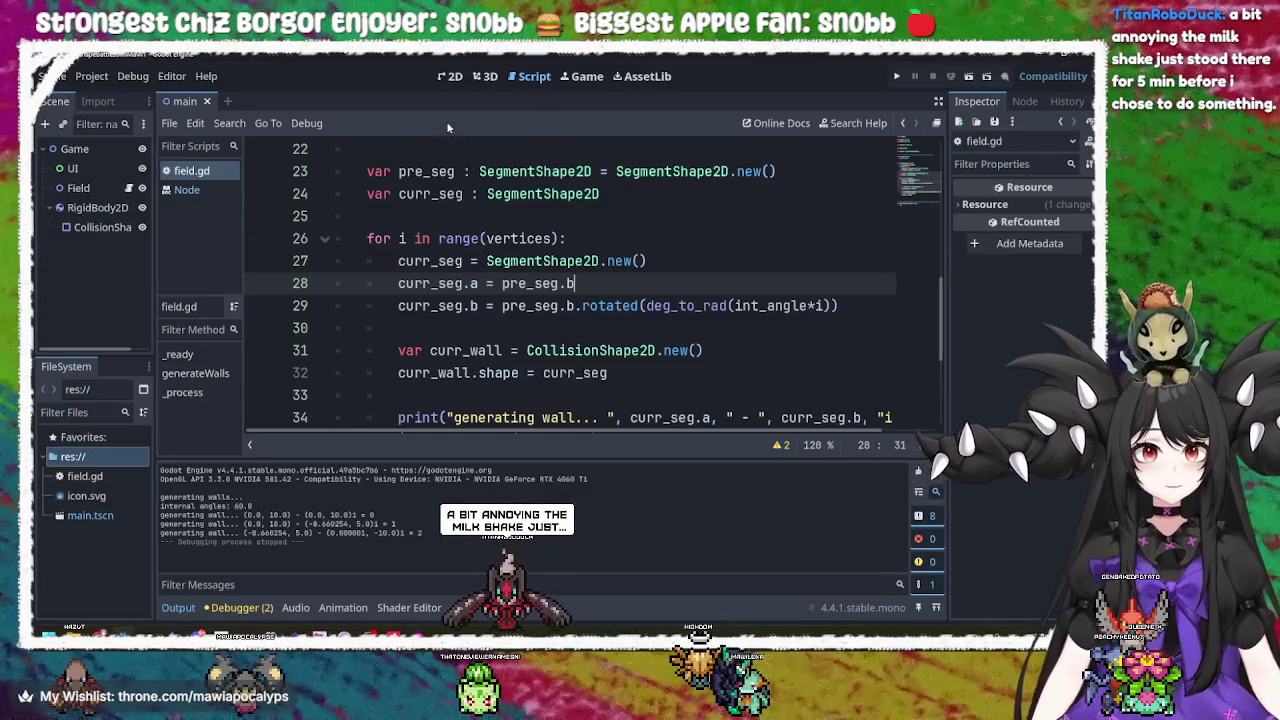
# Search a new tab for 'godot make a regular polygon' and open the procedural 2D polygons video.
pyautogui.hotkey('alt', 'Tab')
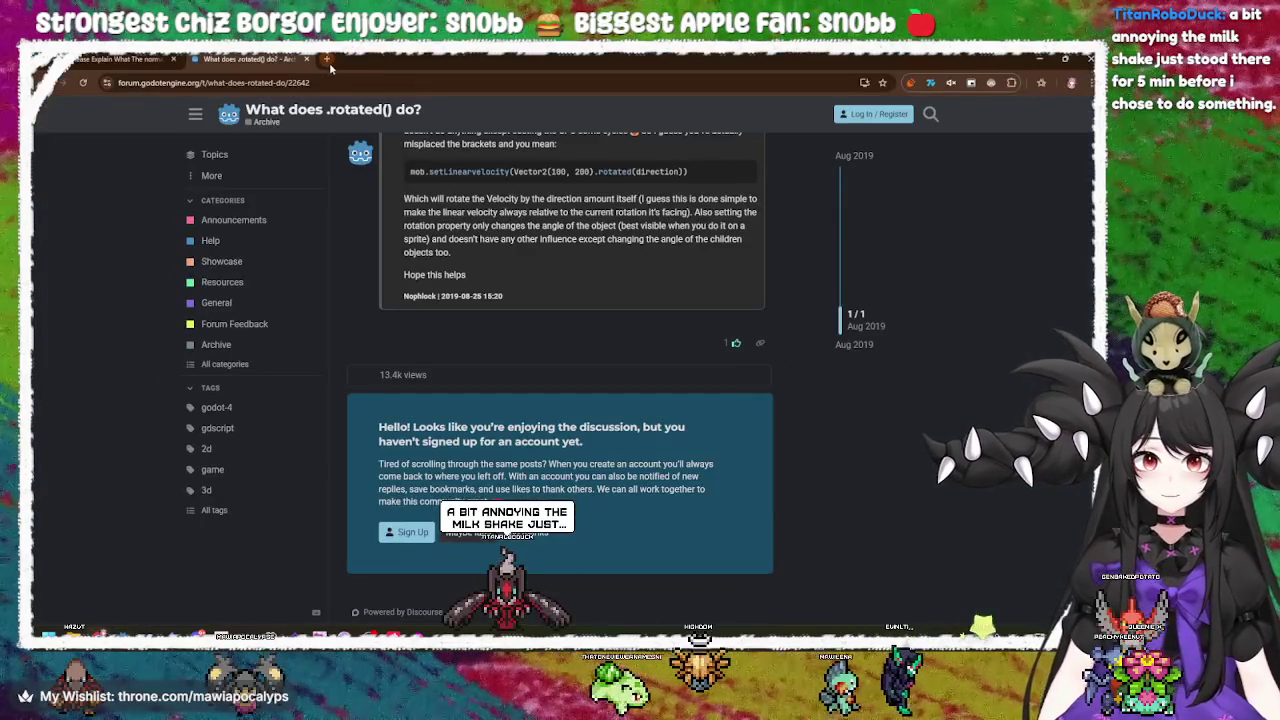
pyautogui.click(326, 59)
pyautogui.click(356, 83)
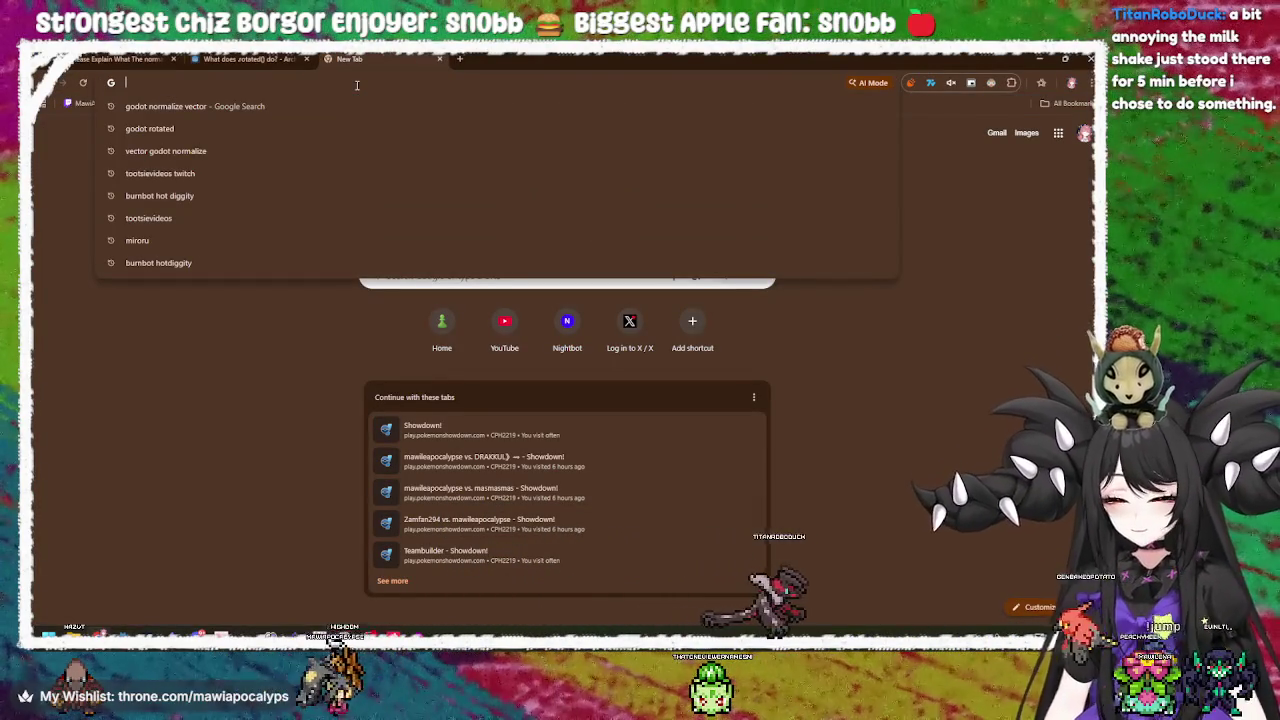
pyautogui.write('godot make a r')
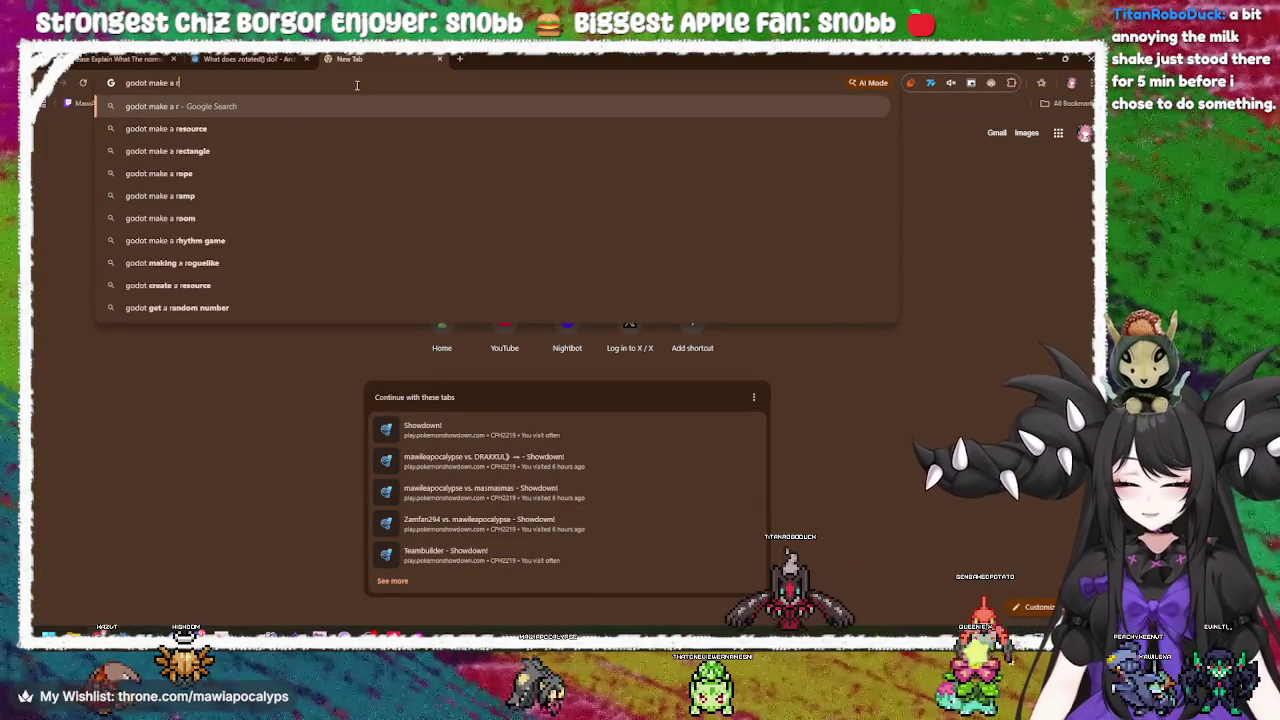
pyautogui.write('egular pol')
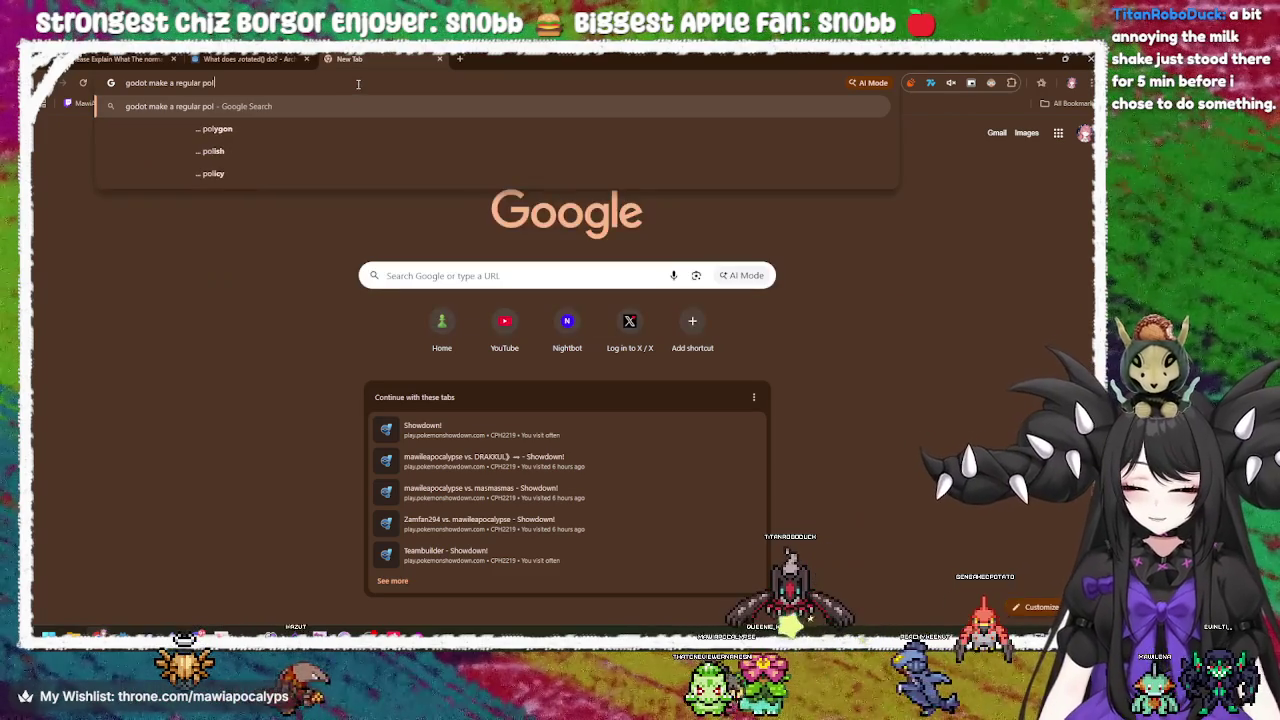
pyautogui.write('ygon')
pyautogui.press('Return')
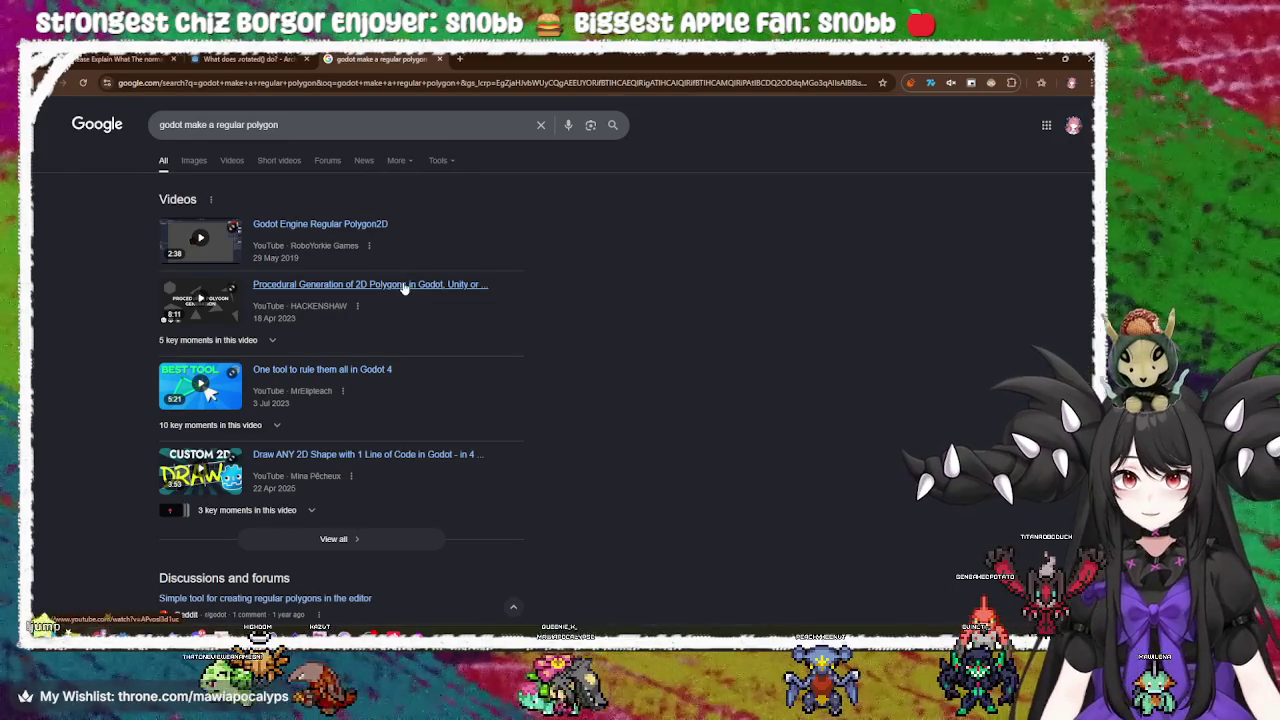
pyautogui.click(404, 288)
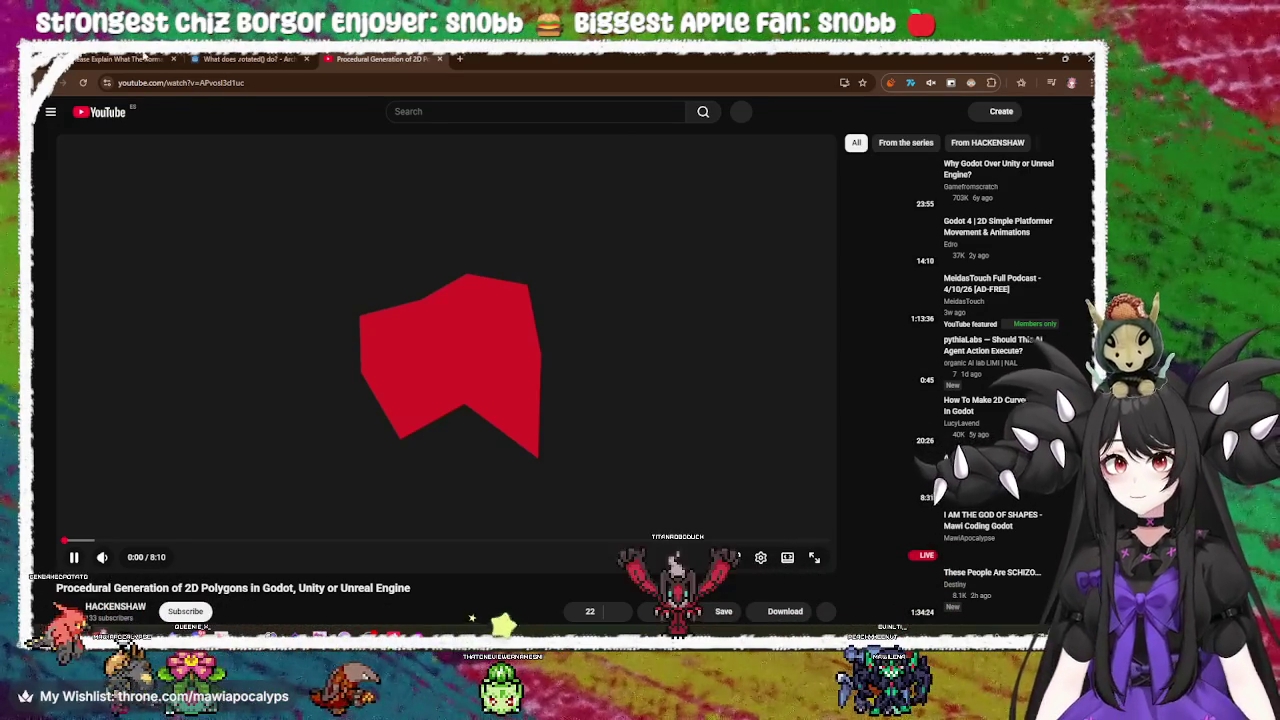
# Minimise the browser showing the polygon generation video.
pyautogui.click(1047, 62)
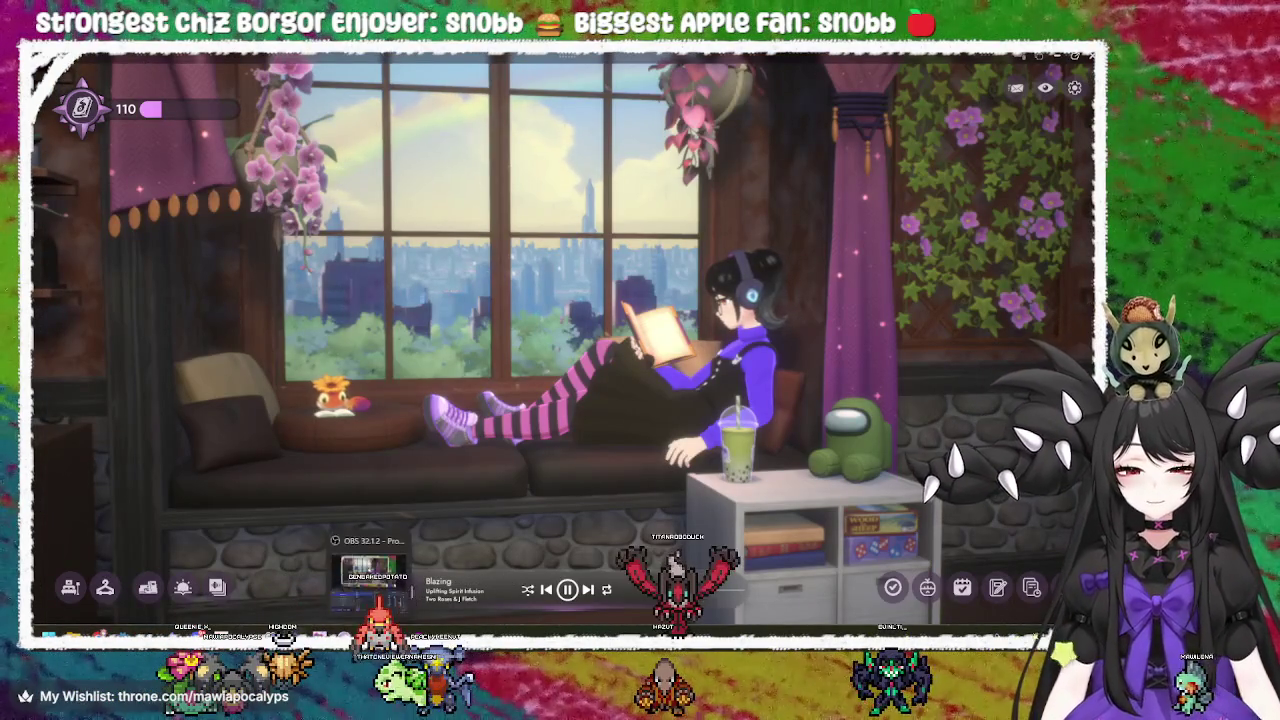
# Bring Chrome back, switch to the procedural 2D polygons YouTube tab, and start the video.
pyautogui.moveTo(292, 634)
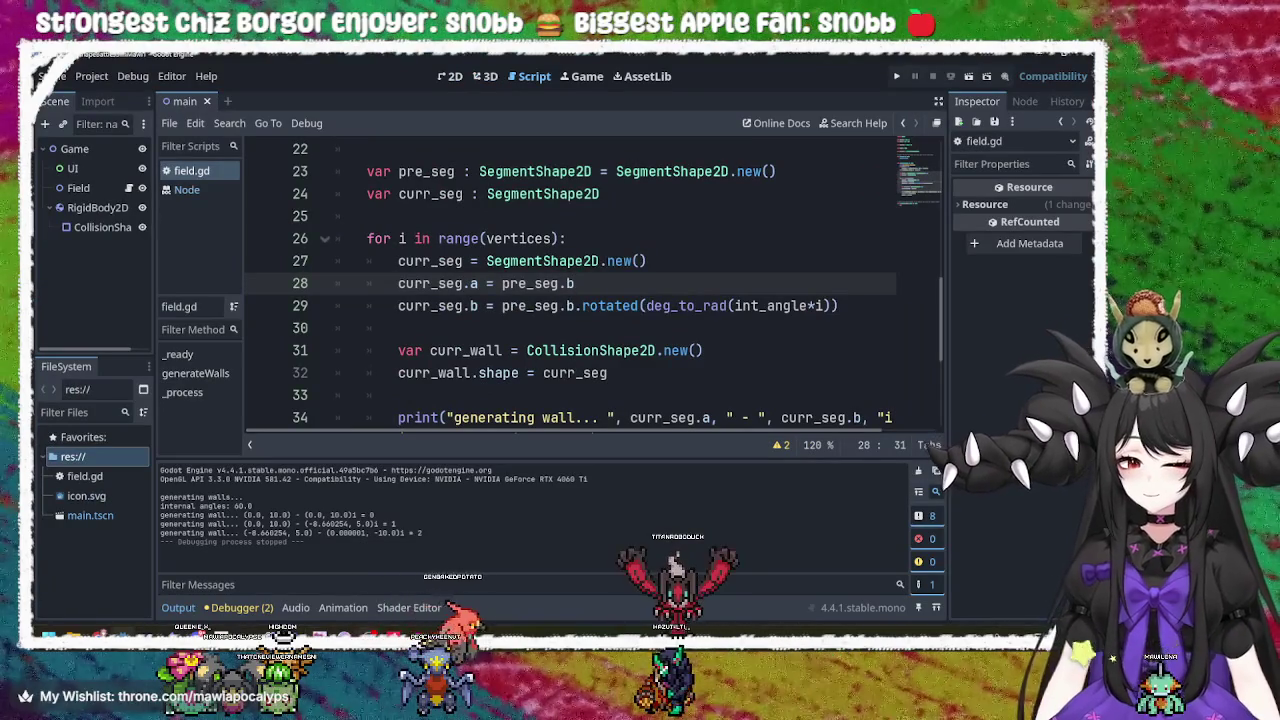
pyautogui.moveTo(200, 634)
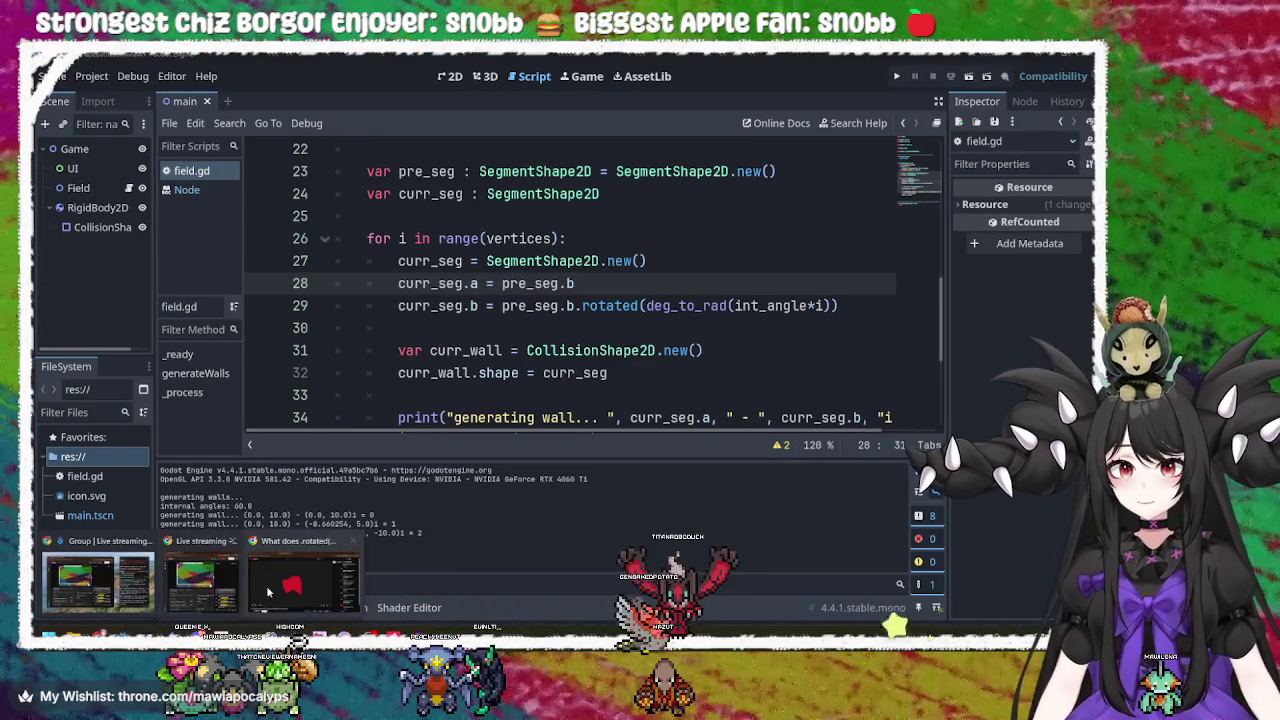
pyautogui.click(256, 585)
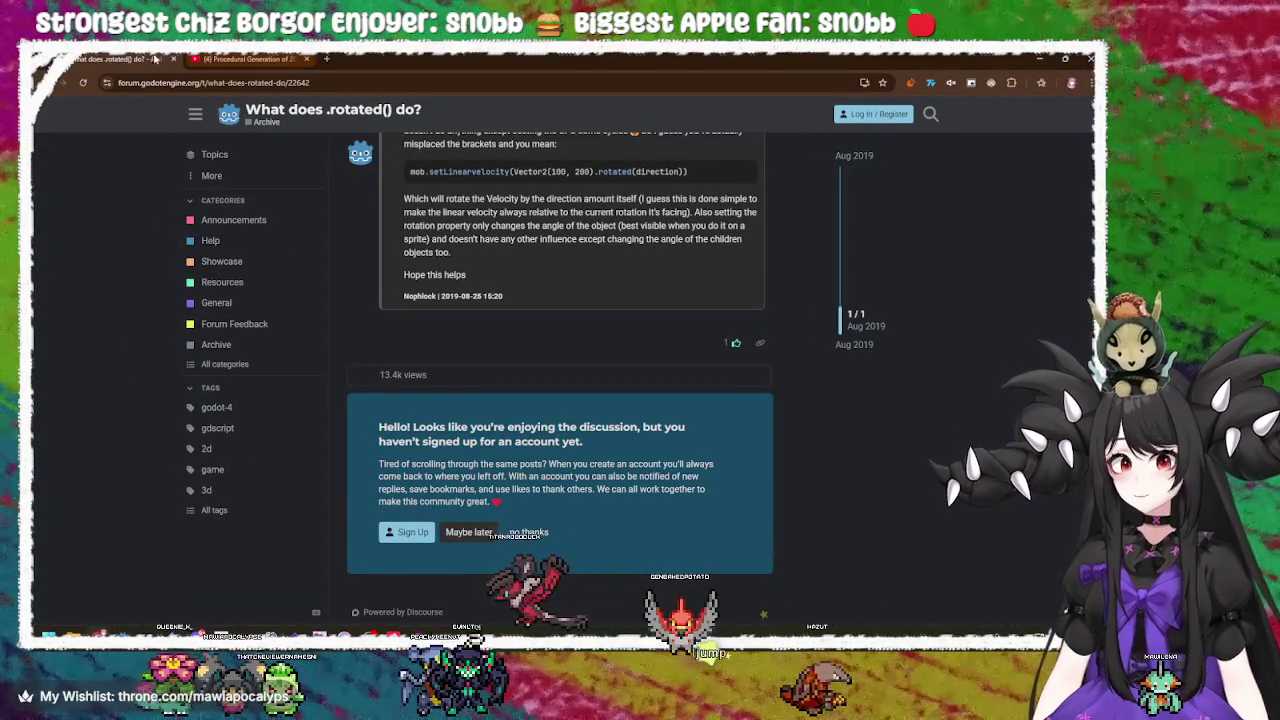
pyautogui.click(178, 60)
pyautogui.click(339, 305)
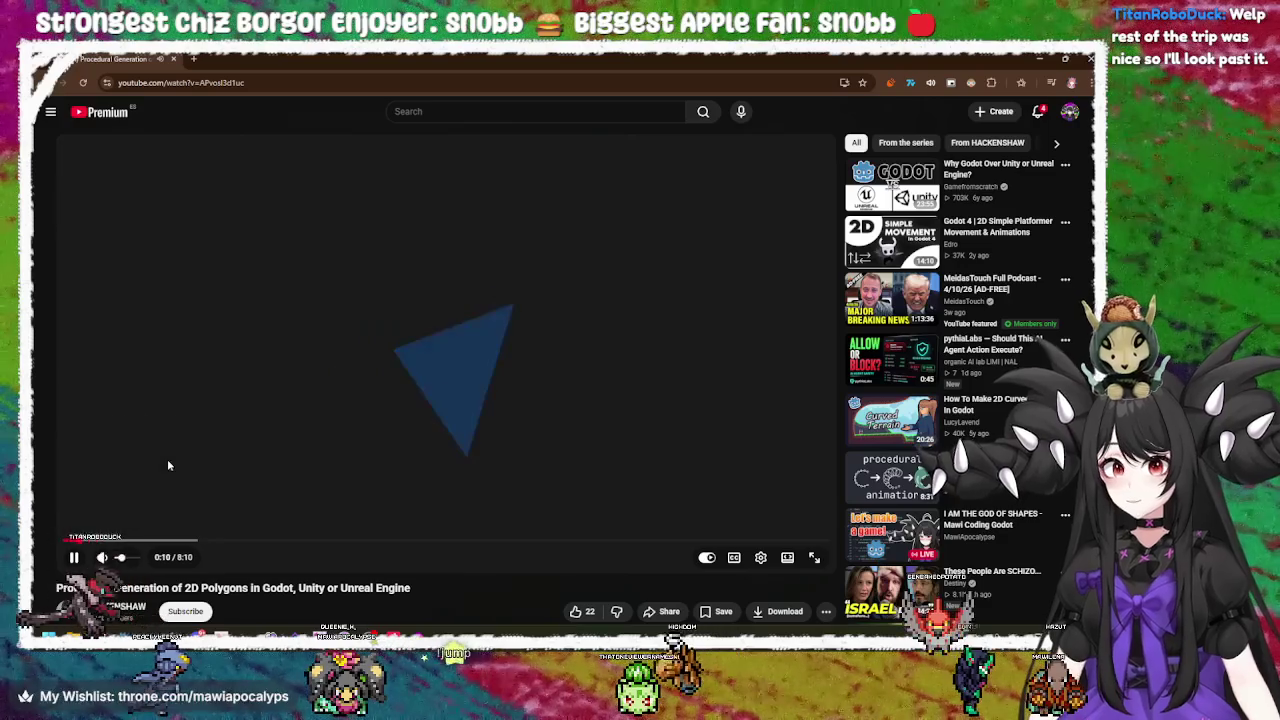
# Pause the polygon video, rewind to 0:04 at the Procedural Polygons title card, and resume.
pyautogui.click(449, 389)
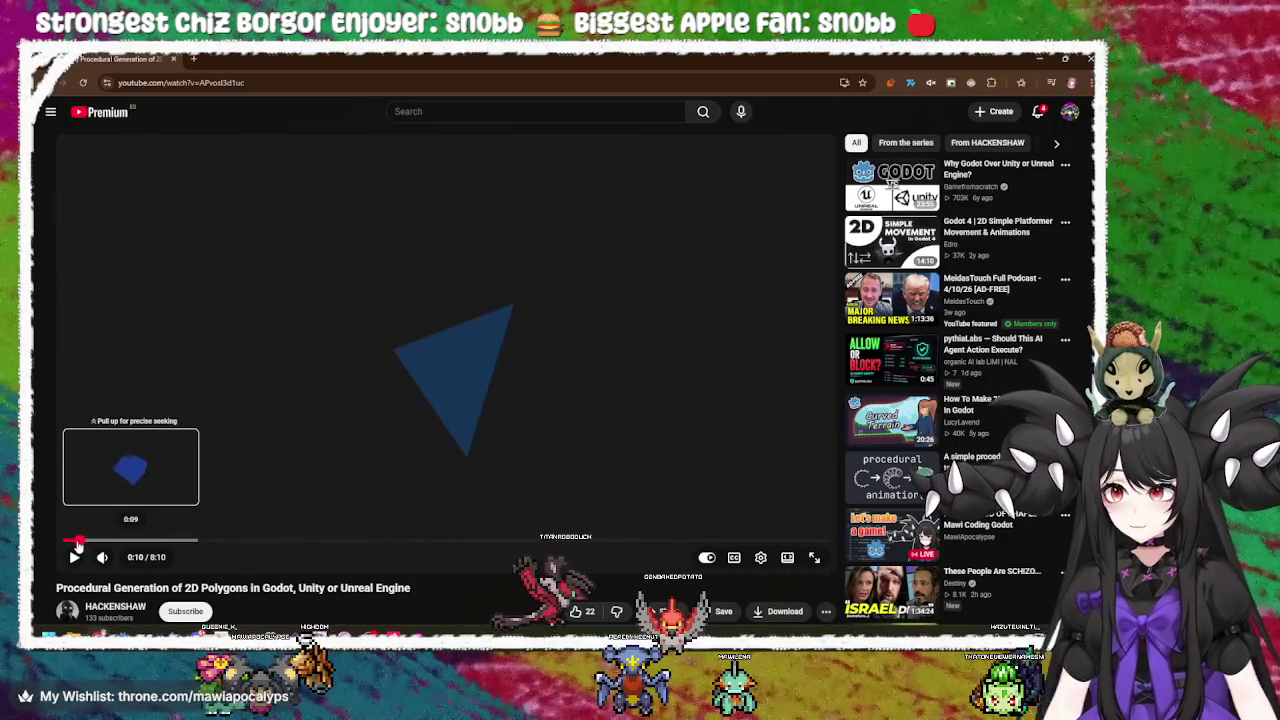
pyautogui.click(70, 546)
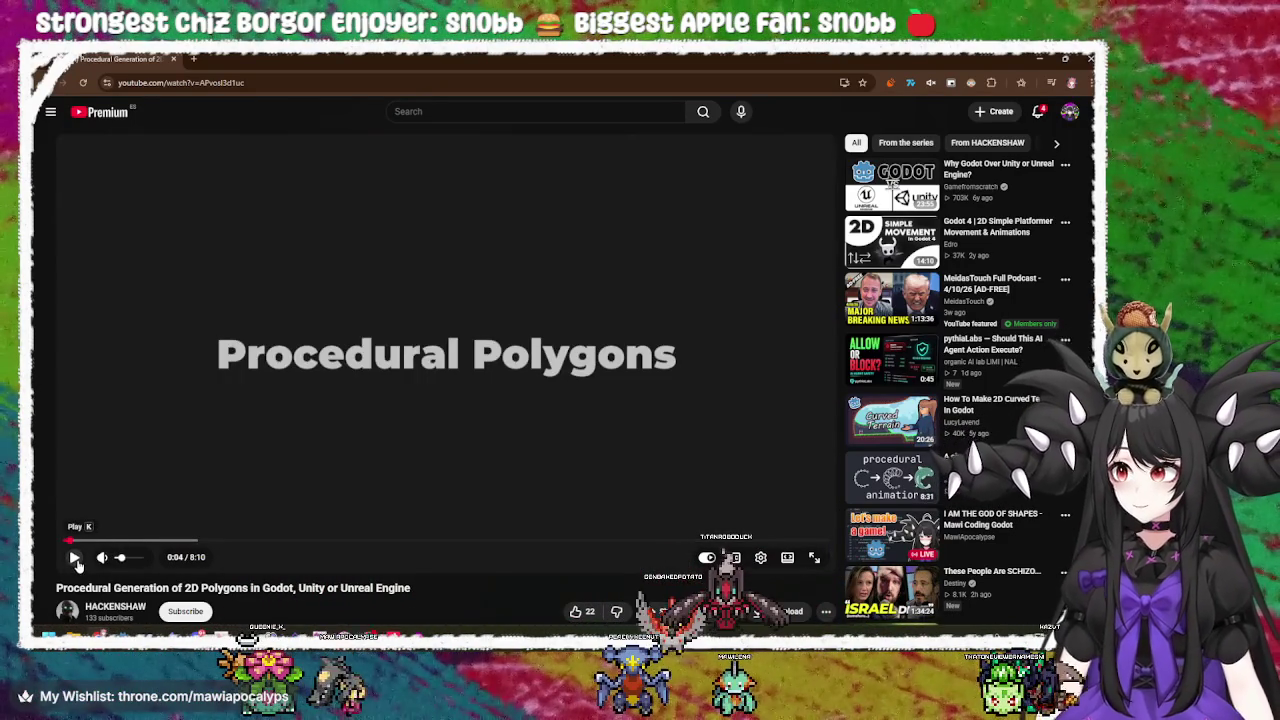
pyautogui.click(75, 560)
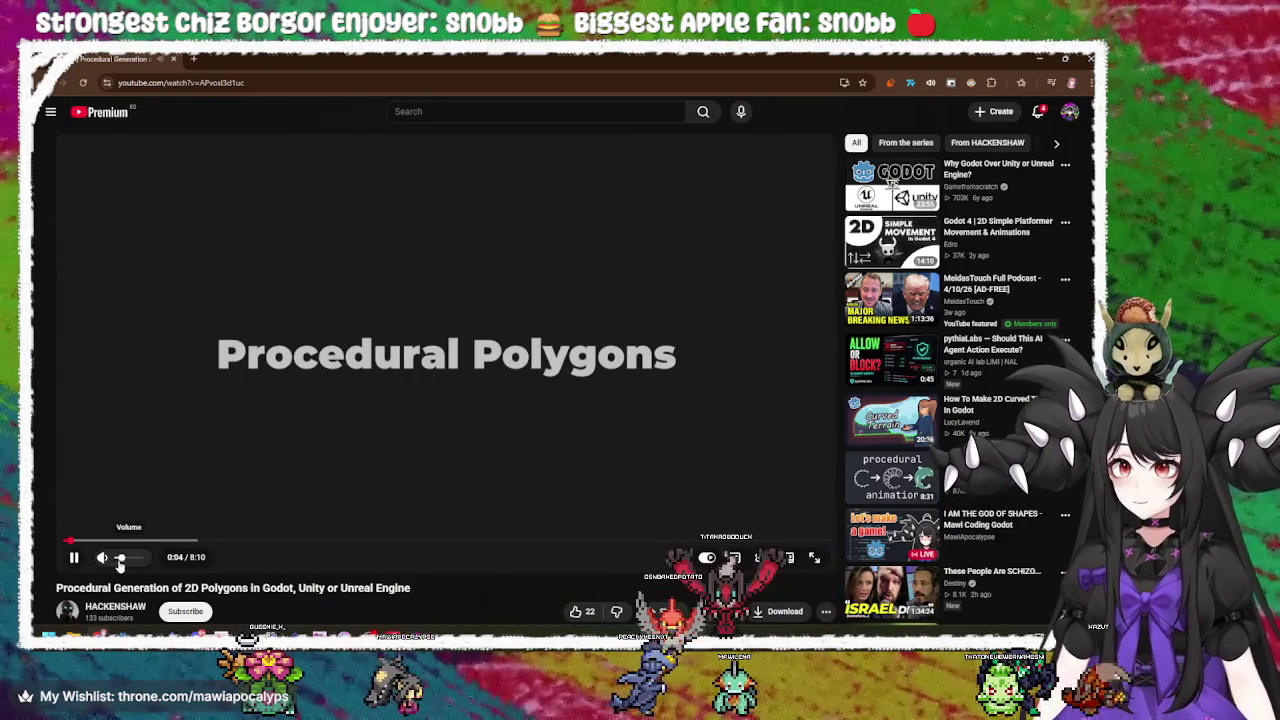
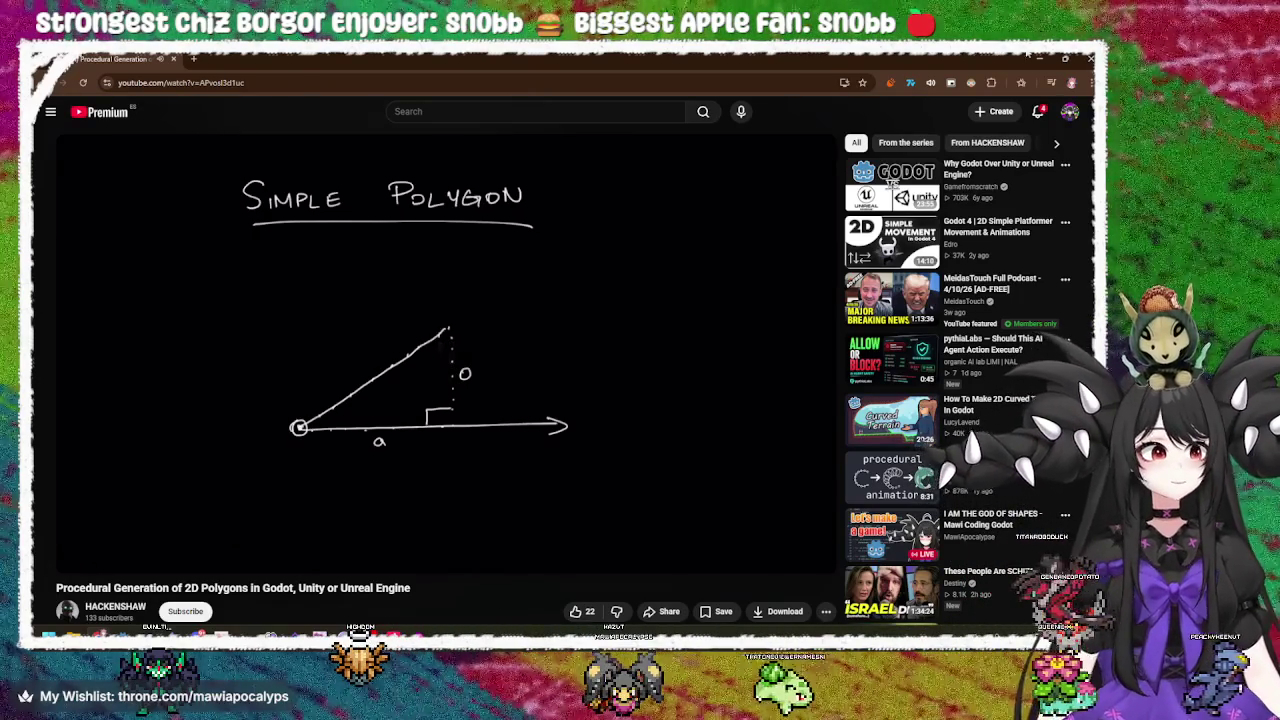
# Minimize the browser playing the YouTube polygon tutorial to uncover the Godot editor.
pyautogui.press('super+Down')
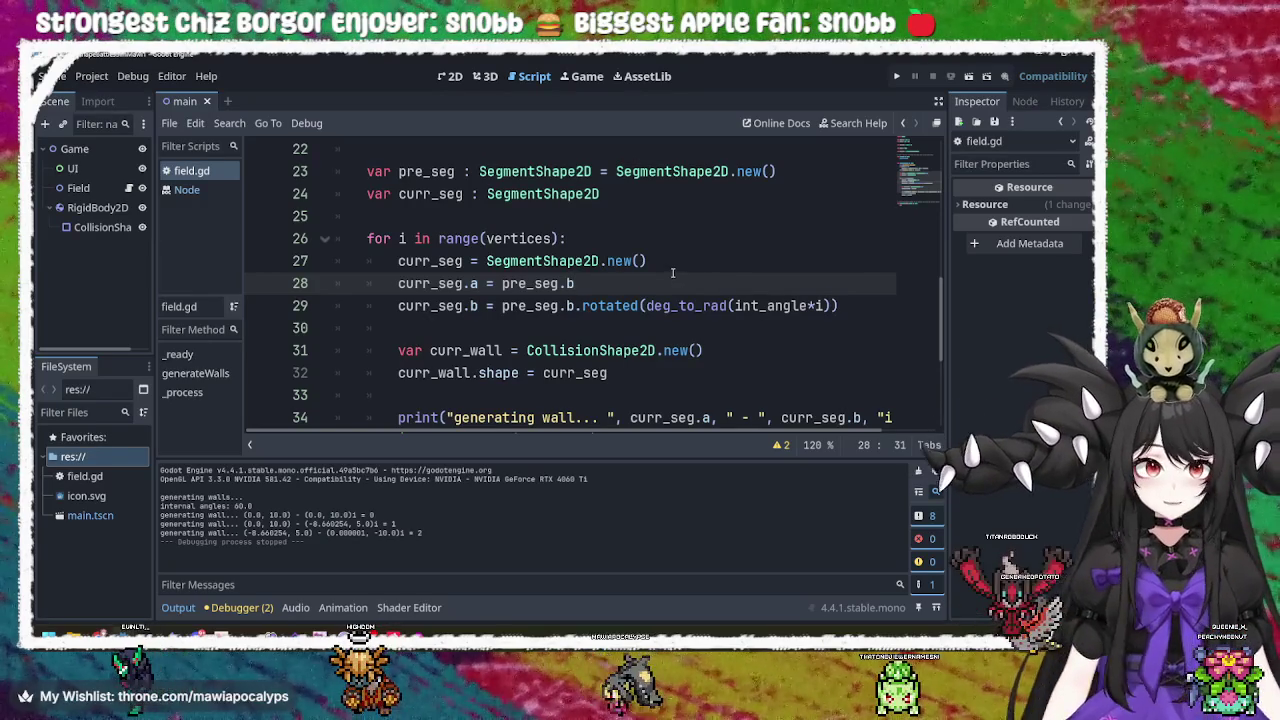
# Place the caret at the ends of lines 27 and 28 of field.gd, then switch to Krita.
pyautogui.click(673, 271)
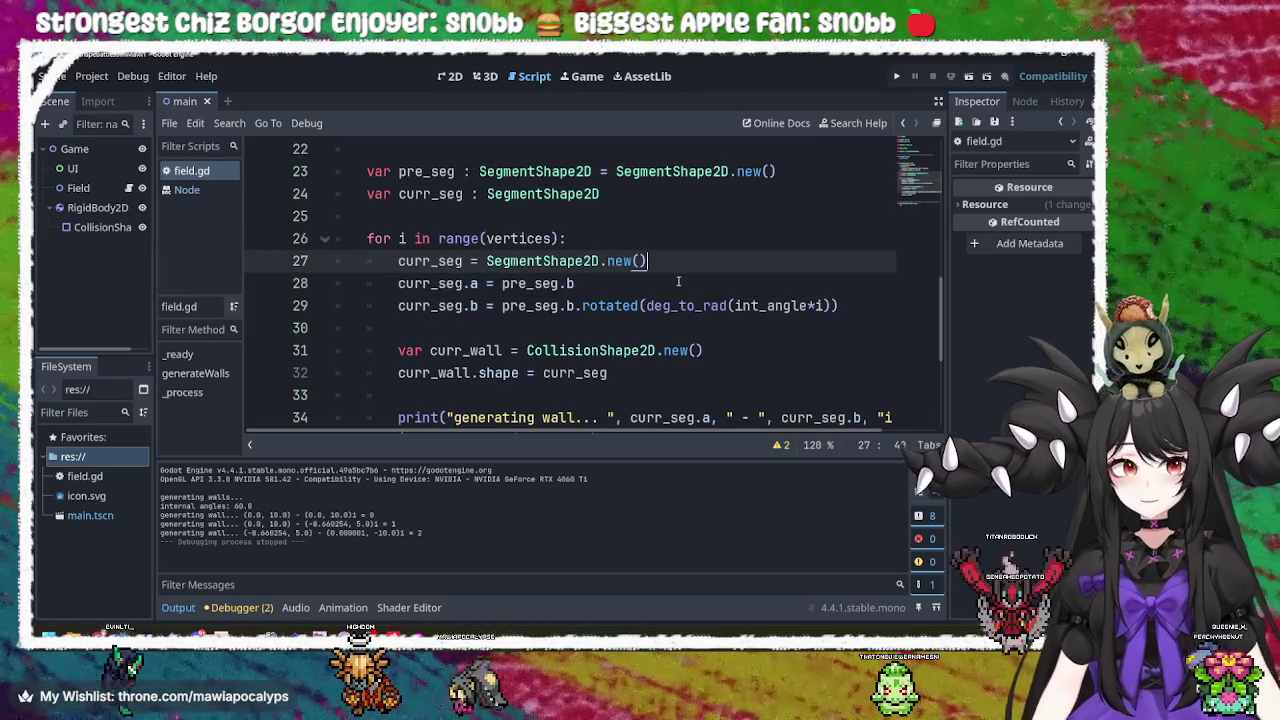
pyautogui.click(678, 281)
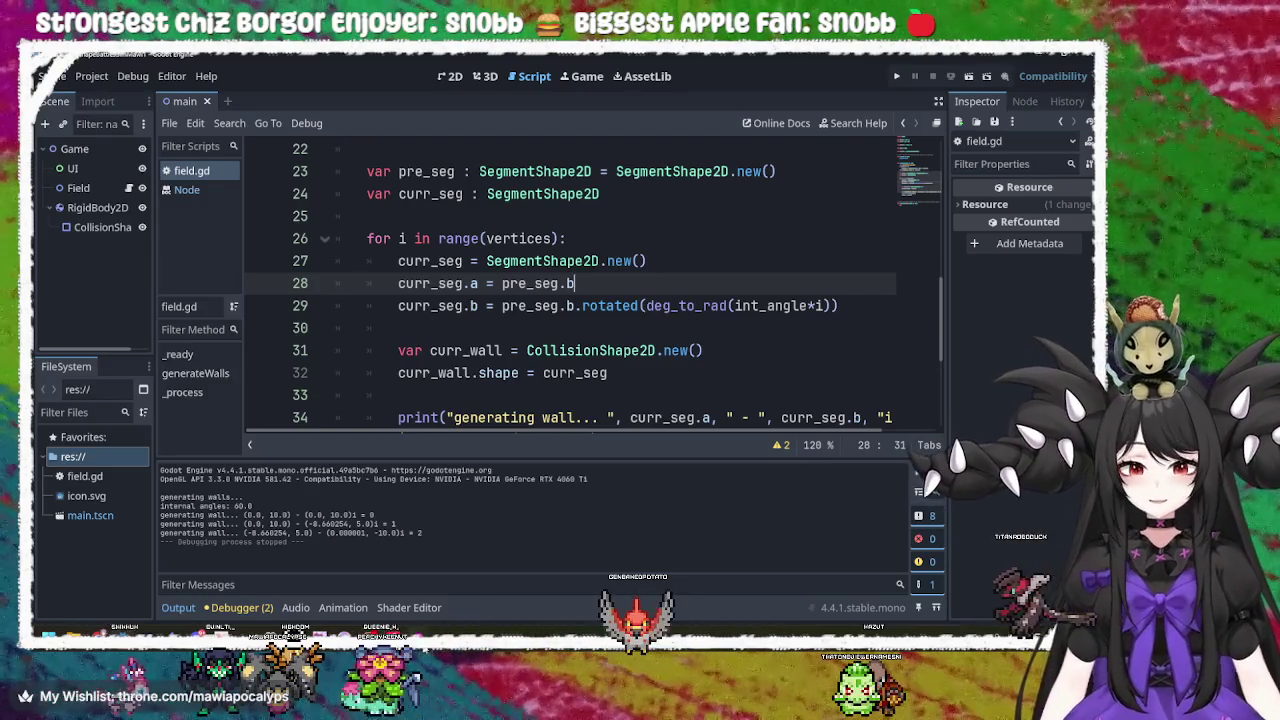
pyautogui.hotkey('alt', 'Tab')
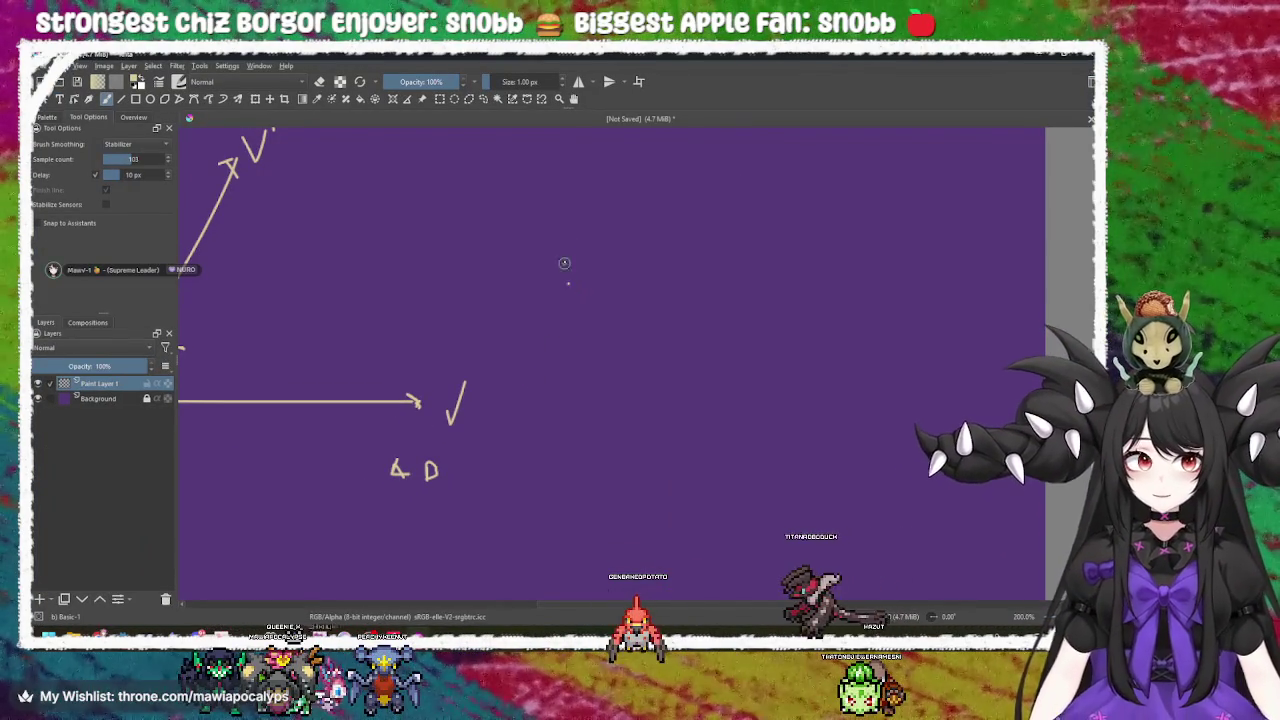
# Sketch three arrows from one shared point, undoing and redrawing the lower ones.
pyautogui.moveTo(568, 283); pyautogui.dragTo(573, 190)
pyautogui.moveTo(568, 288)
pyautogui.mouseDown()
pyautogui.moveTo(649, 199)
pyautogui.moveTo(634, 210)
pyautogui.mouseUp()
pyautogui.moveTo(568, 288); pyautogui.dragTo(636, 289)
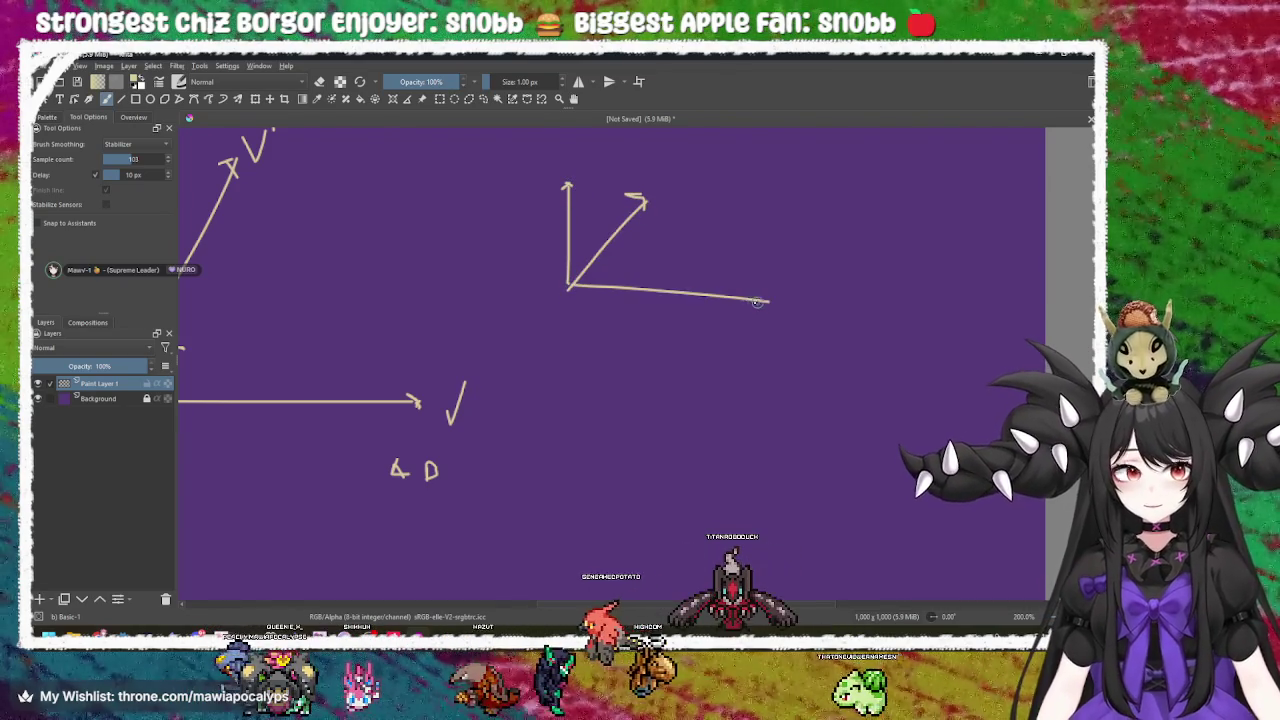
pyautogui.moveTo(773, 302); pyautogui.dragTo(770, 301)
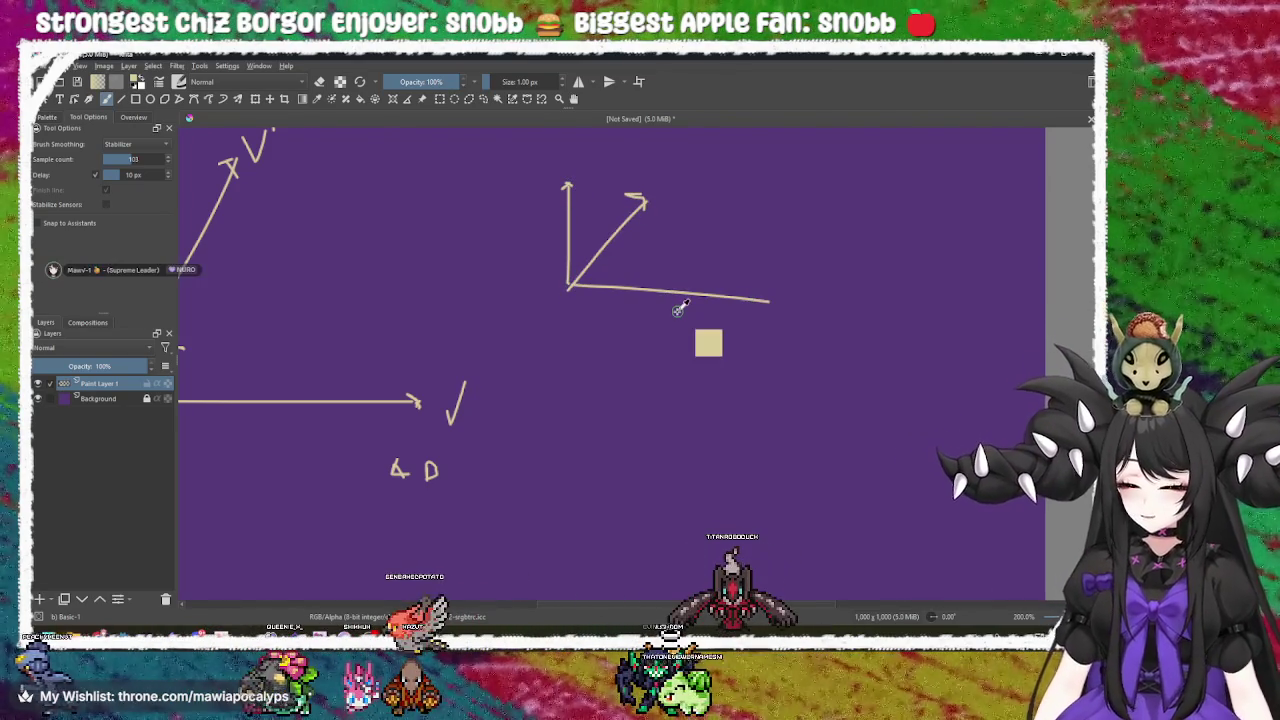
pyautogui.hotkey('ctrl', 'z')
pyautogui.hotkey('ctrl', 'z')
pyautogui.hotkey('ctrl', 'z')
pyautogui.moveTo(568, 286); pyautogui.dragTo(654, 358)
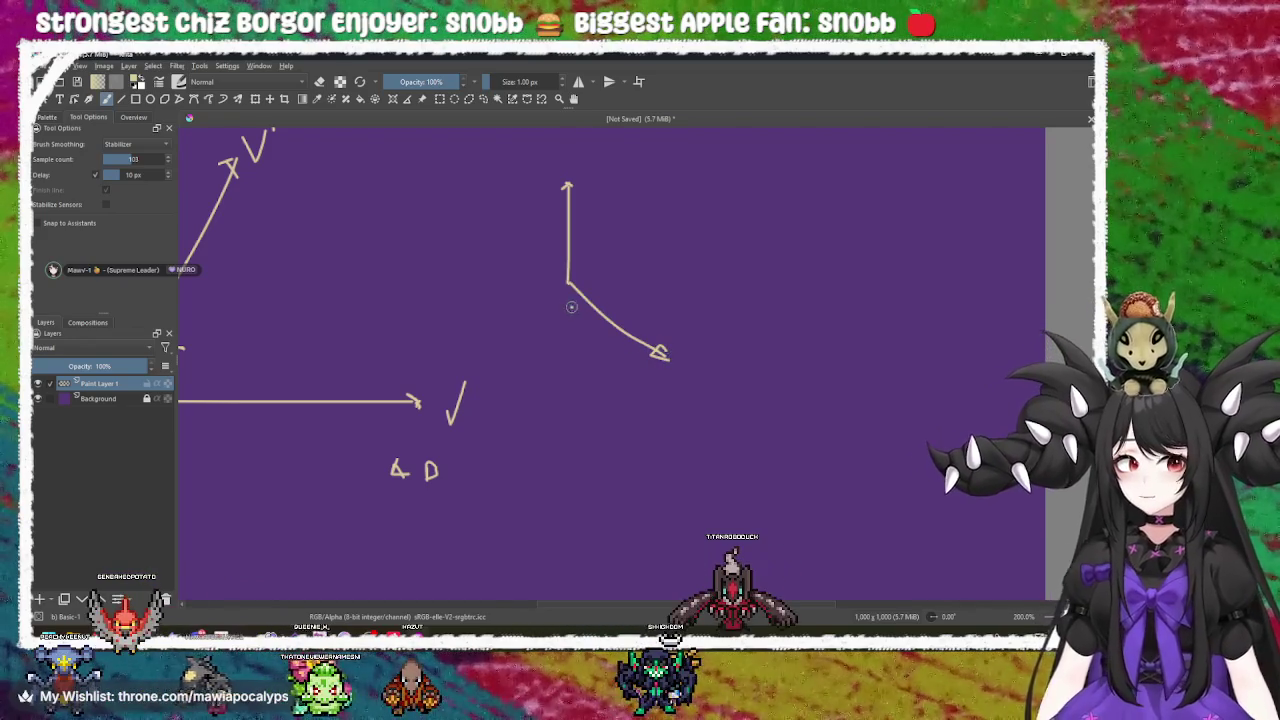
pyautogui.moveTo(568, 285); pyautogui.dragTo(499, 344)
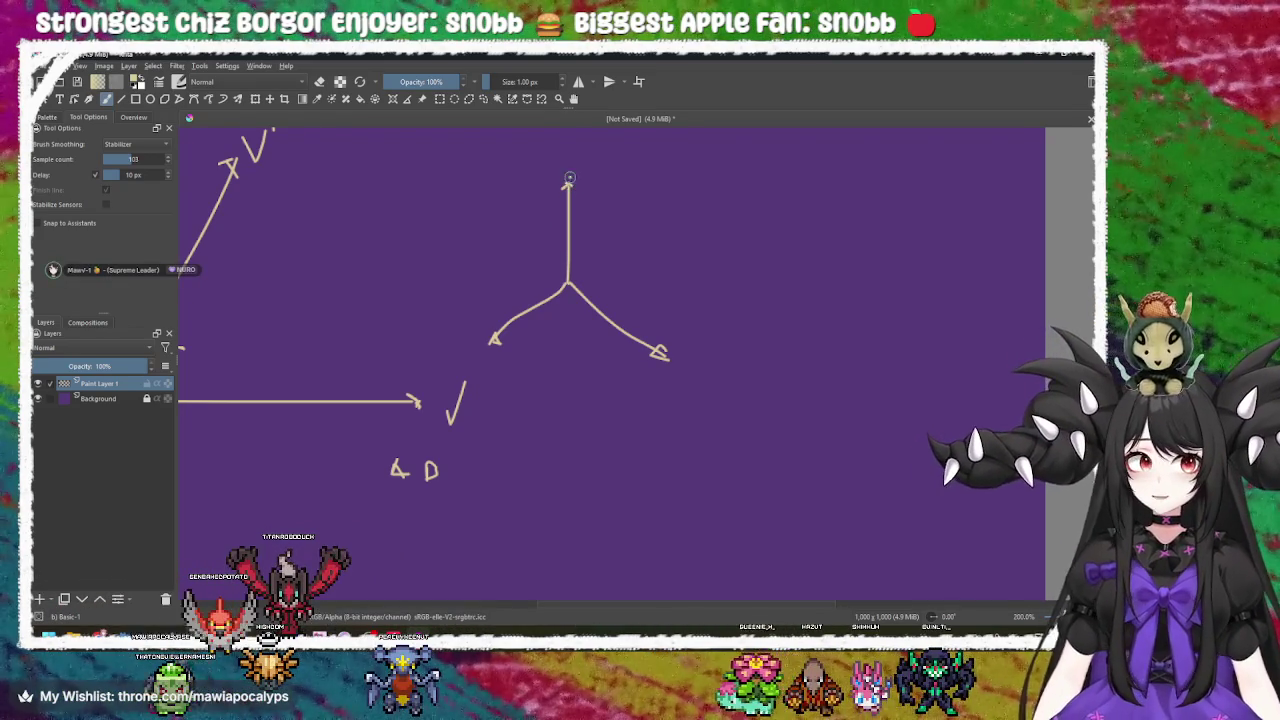
# Circle the tips of the three arrows and mark dots beside the top and right tips.
pyautogui.moveTo(552, 152); pyautogui.dragTo(484, 172)
pyautogui.moveTo(640, 340)
pyautogui.mouseDown()
pyautogui.moveTo(700, 360)
pyautogui.moveTo(578, 355)
pyautogui.mouseUp()
pyautogui.moveTo(418, 290); pyautogui.dragTo(481, 313)
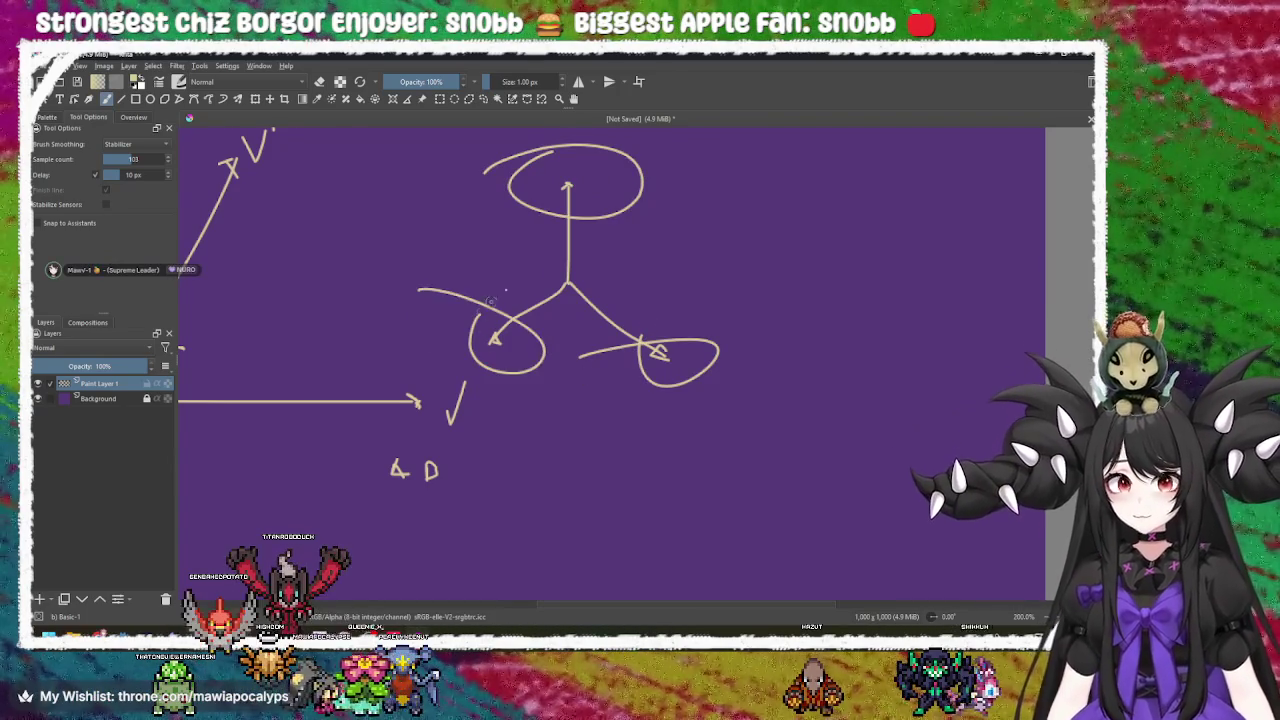
pyautogui.click(568, 178)
pyautogui.click(678, 357)
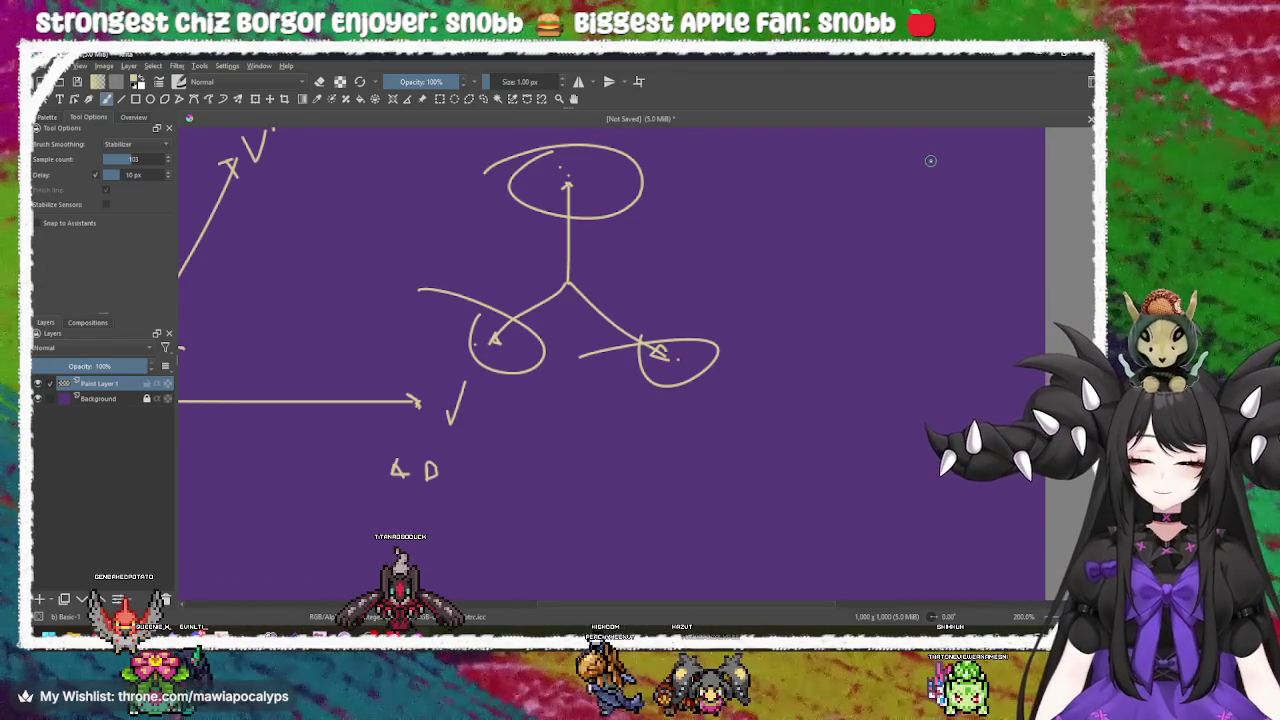
# Join the three arrow tips into a triangle, loop around it, and return to field.gd.
pyautogui.moveTo(494, 341); pyautogui.dragTo(703, 341)
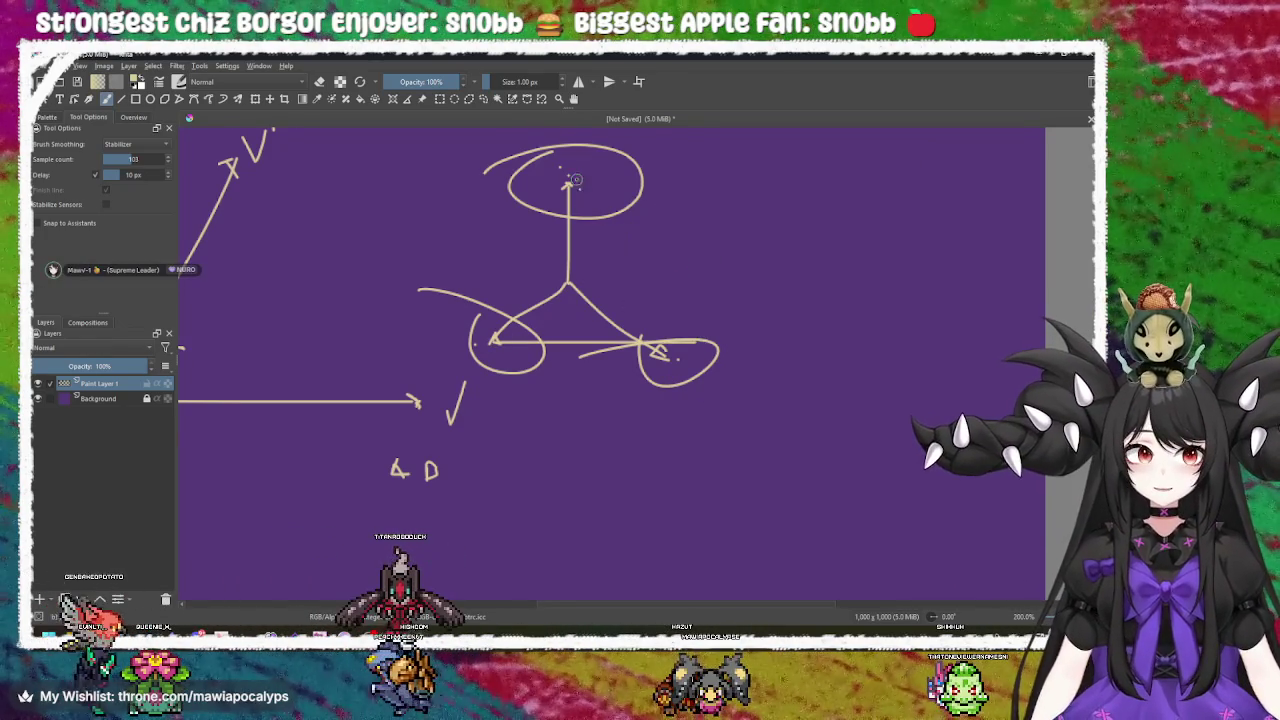
pyautogui.moveTo(572, 180); pyautogui.dragTo(675, 340)
pyautogui.moveTo(566, 180); pyautogui.dragTo(455, 390)
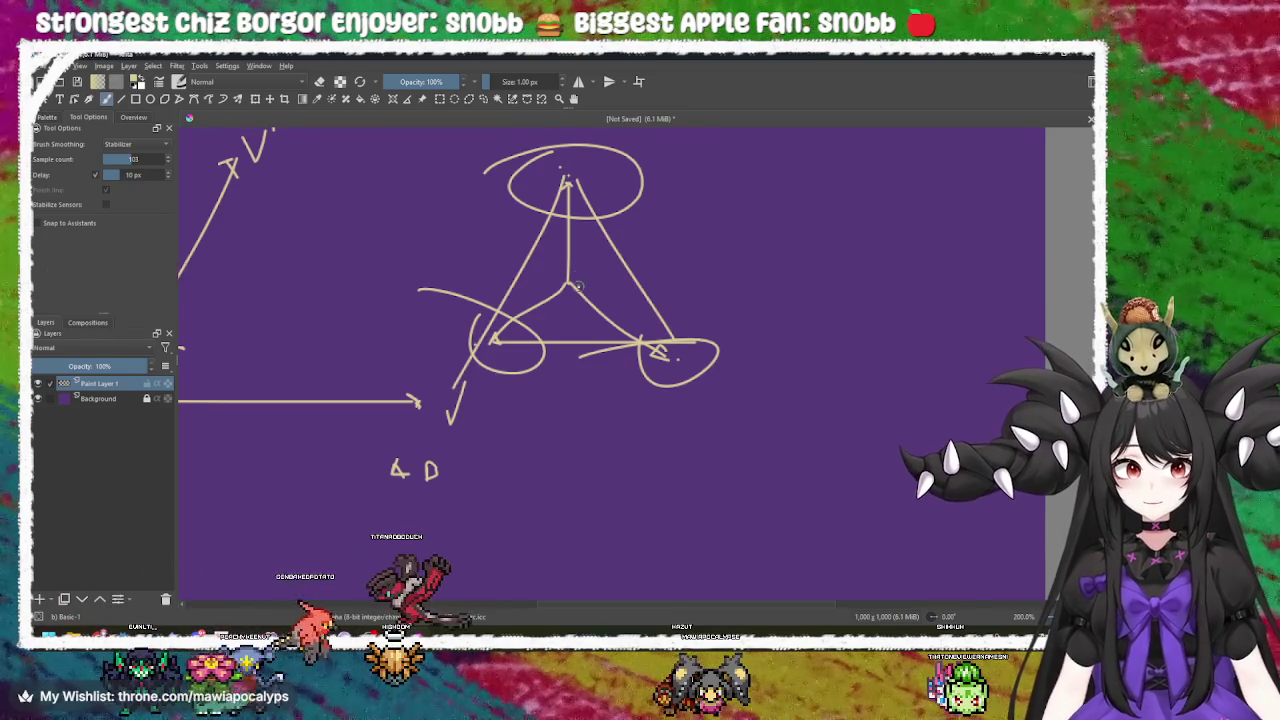
pyautogui.moveTo(552, 160)
pyautogui.mouseDown()
pyautogui.moveTo(446, 238)
pyautogui.moveTo(696, 345)
pyautogui.moveTo(560, 148)
pyautogui.mouseUp()
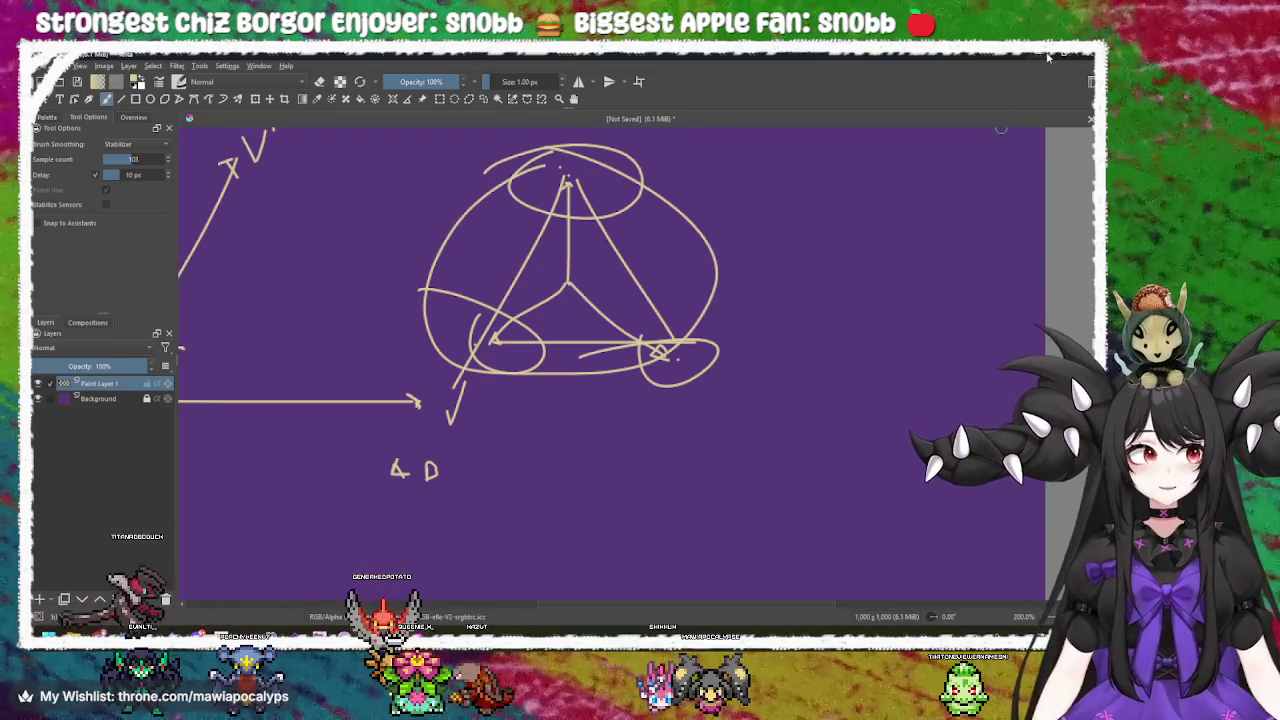
pyautogui.hotkey('alt', 'Tab')
pyautogui.click(608, 302)
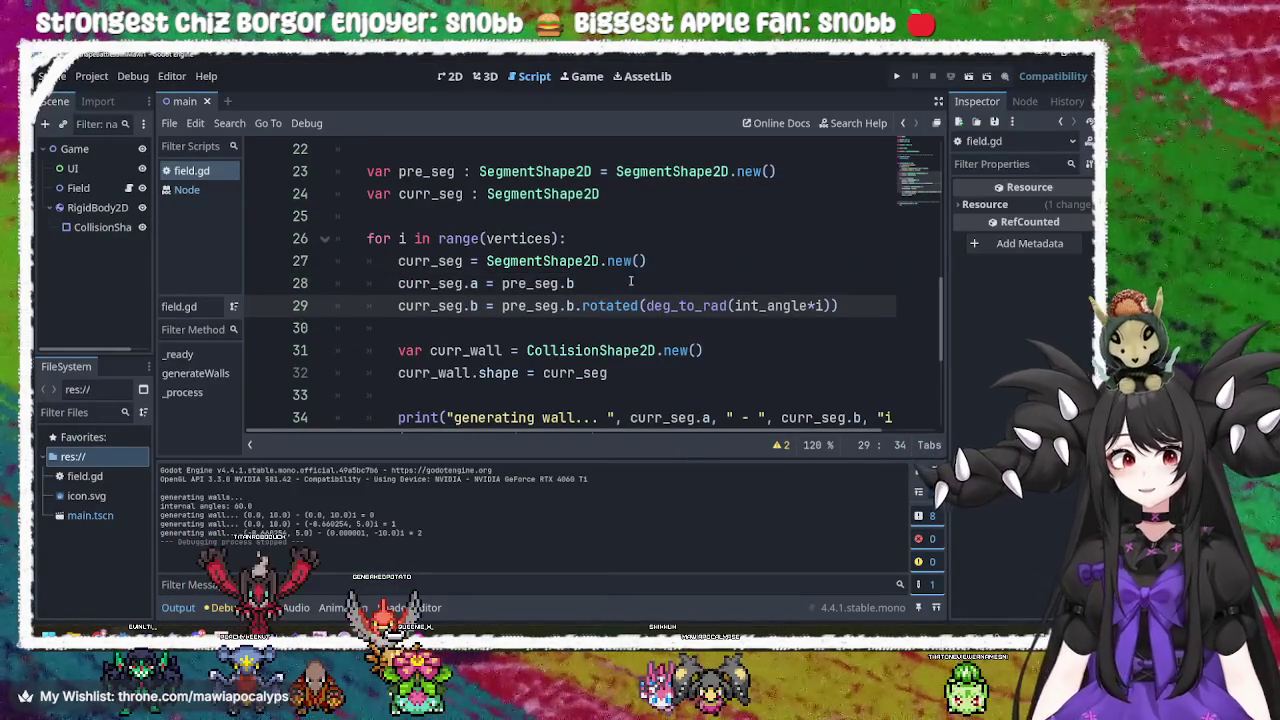
# Review the generateWalls loop, selecting the loop body on lines 27–29.
pyautogui.click(626, 288)
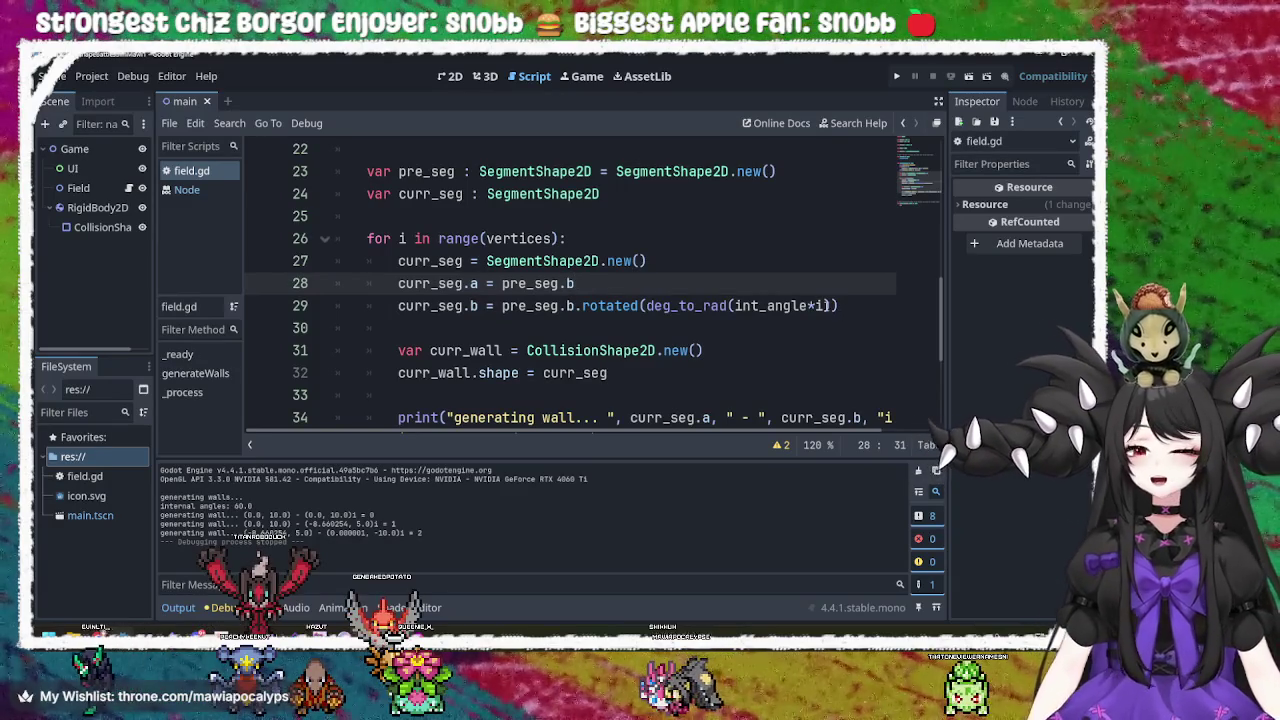
pyautogui.click(731, 320)
pyautogui.click(473, 265)
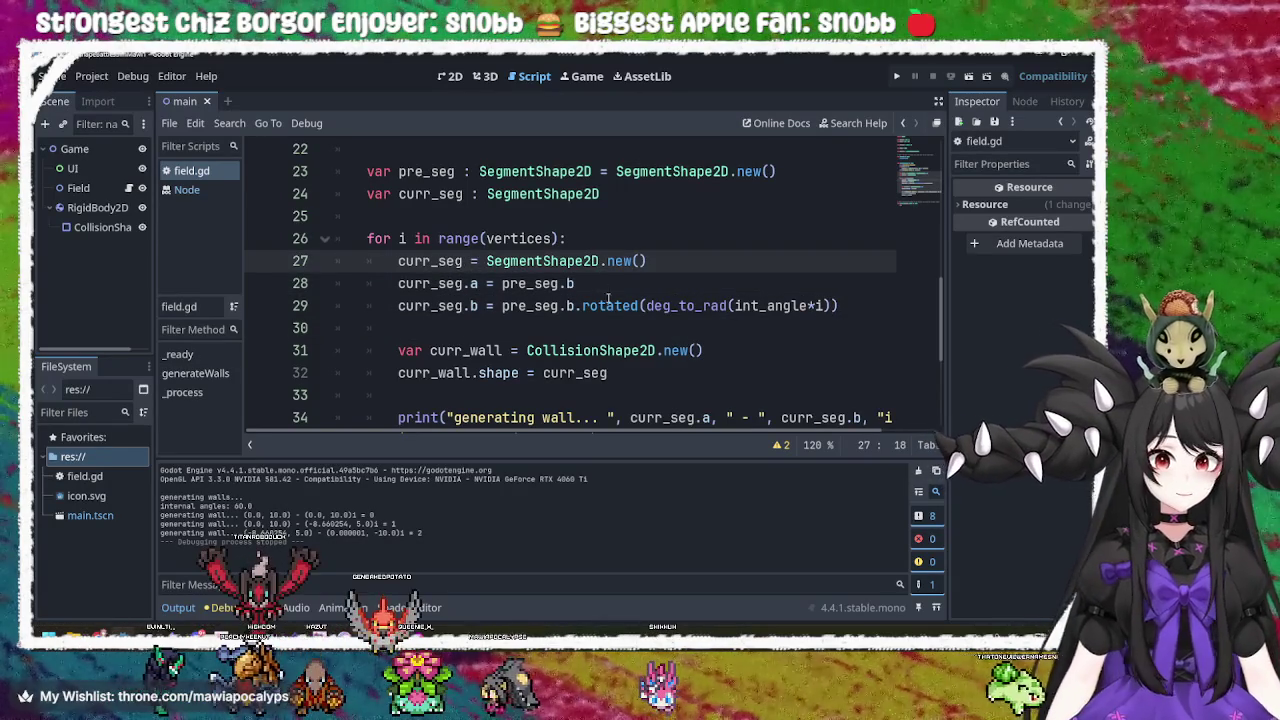
pyautogui.moveTo(835, 310); pyautogui.dragTo(643, 247)
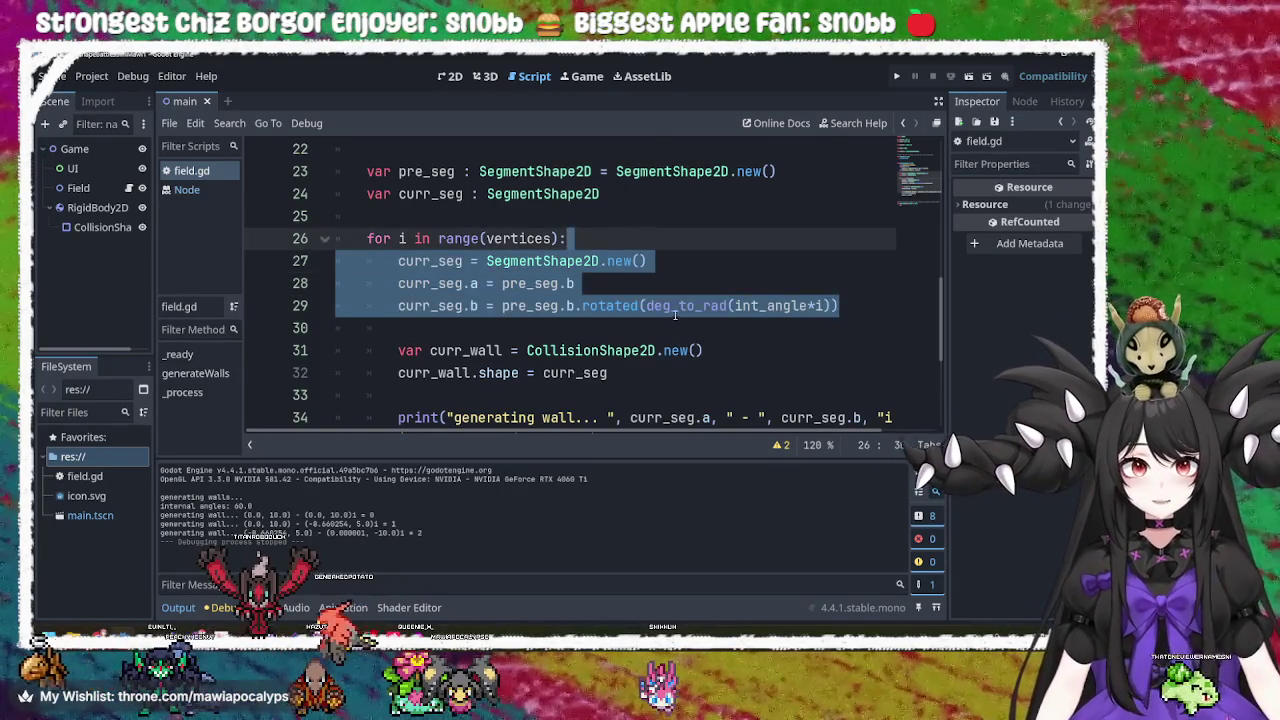
pyautogui.scroll(-3, 669, 305)
pyautogui.scroll(1, 667, 332)
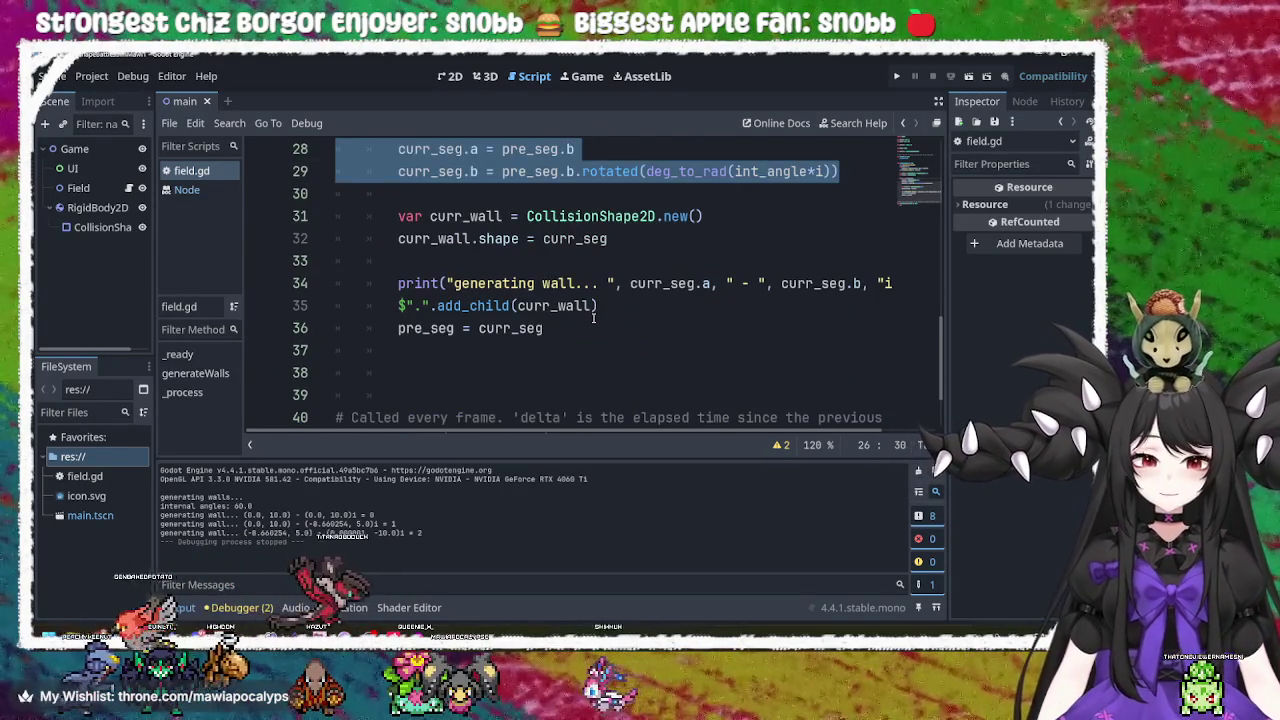
pyautogui.click(612, 326)
pyautogui.scroll(3, 600, 323)
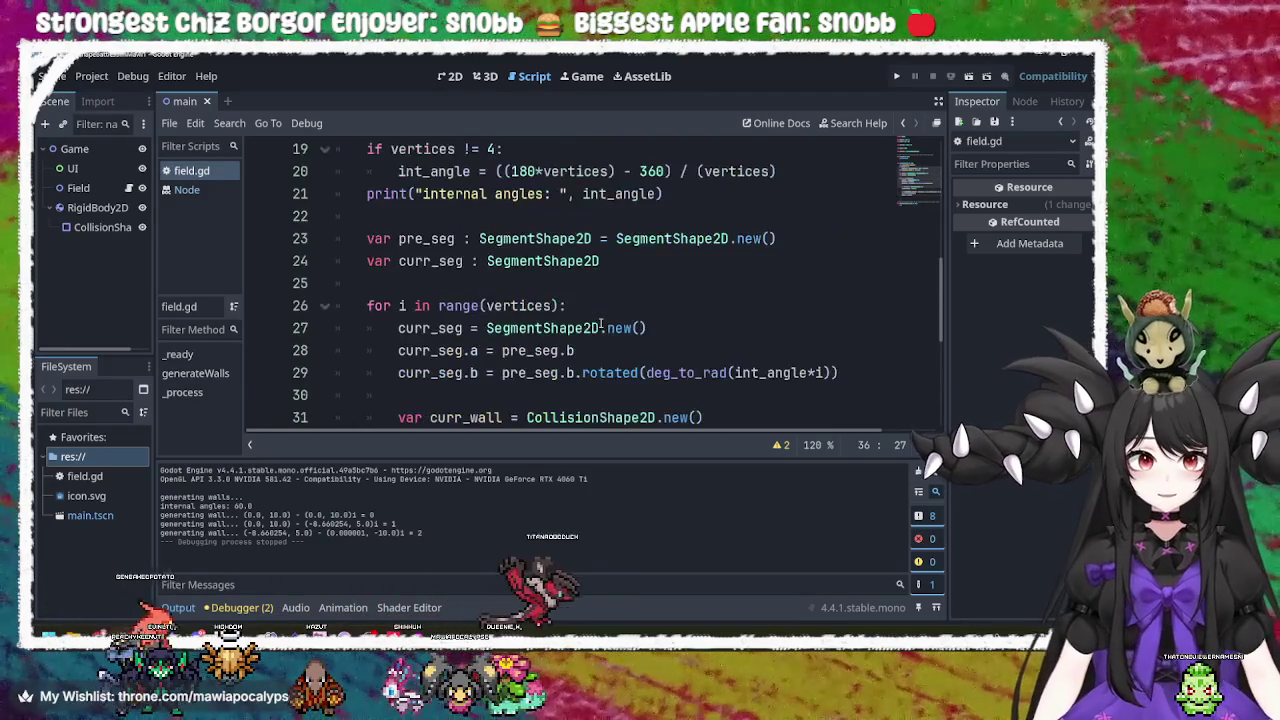
pyautogui.click(615, 238)
pyautogui.scroll(2, 614, 213)
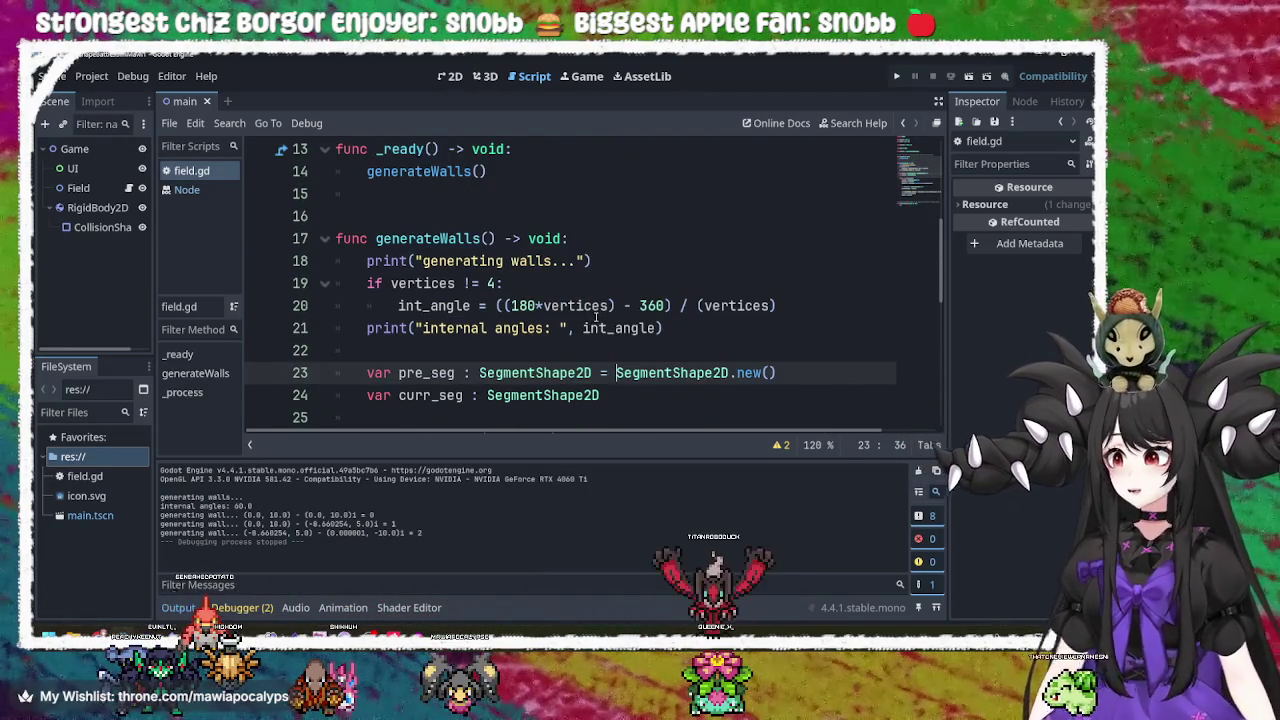
# Insert a new empty line after the internal angles print on line 21.
pyautogui.click(475, 261)
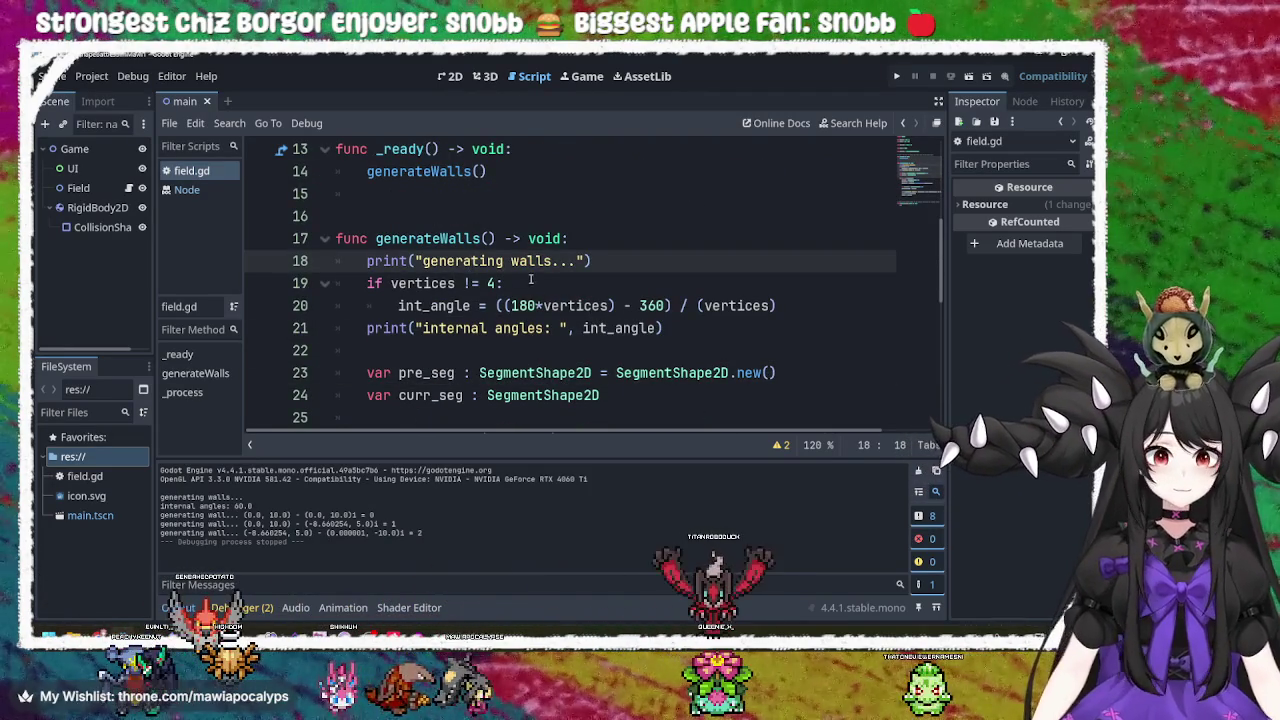
pyautogui.click(588, 261)
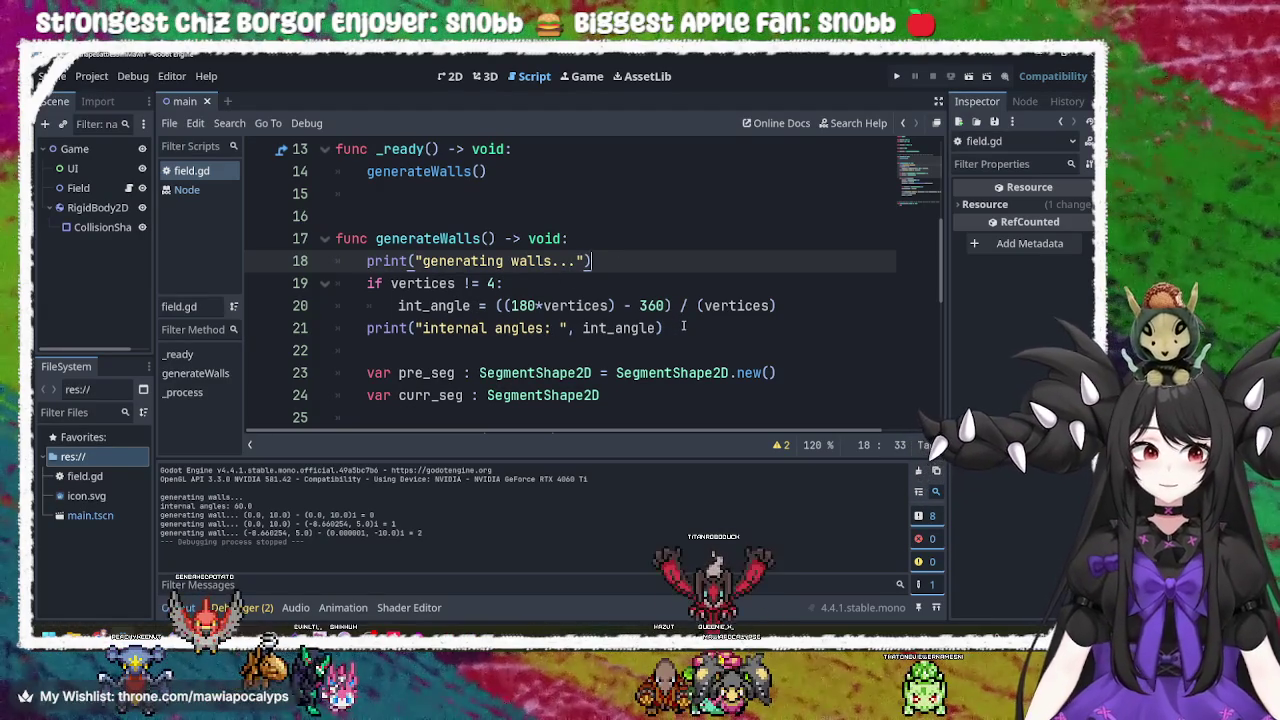
pyautogui.click(416, 283)
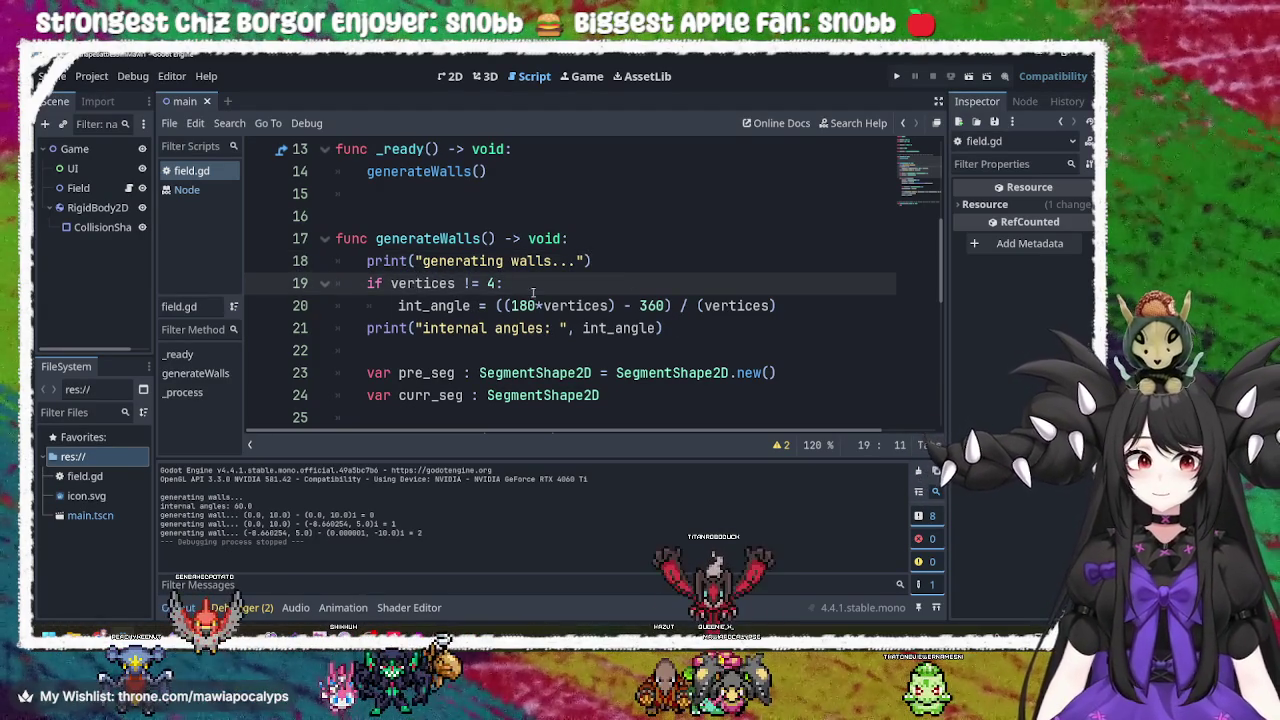
pyautogui.click(650, 272)
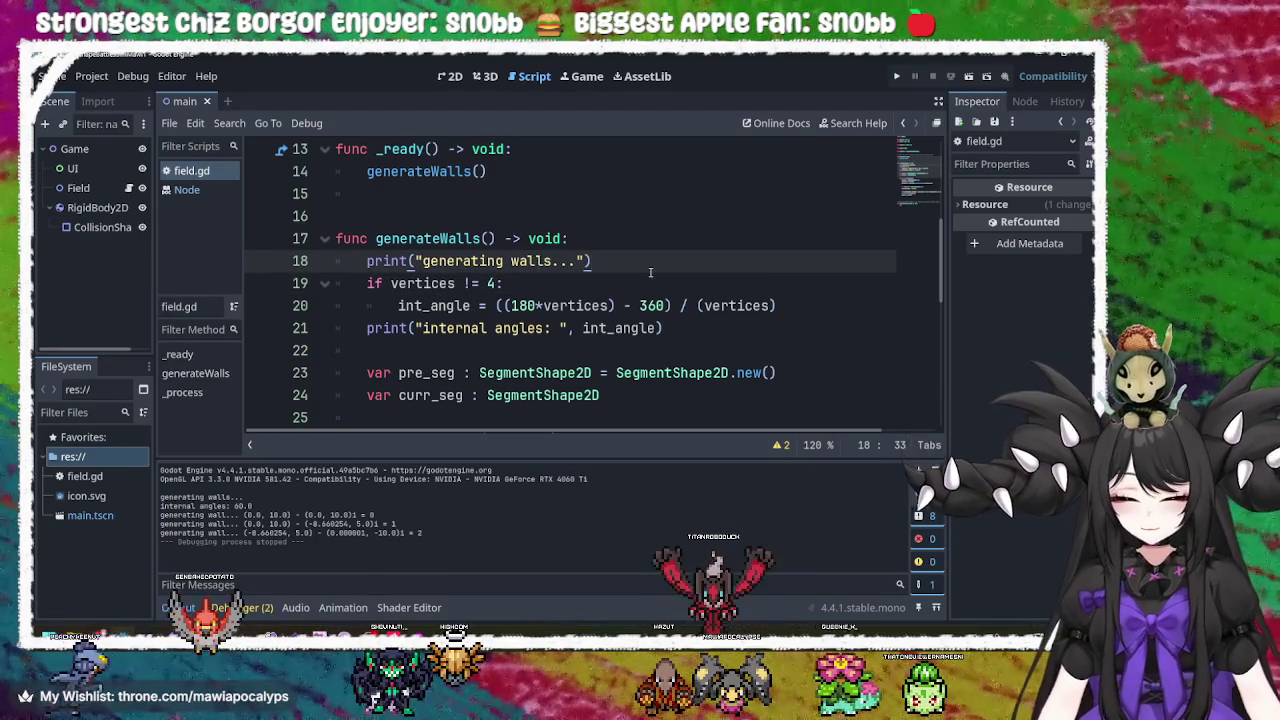
pyautogui.click(712, 333)
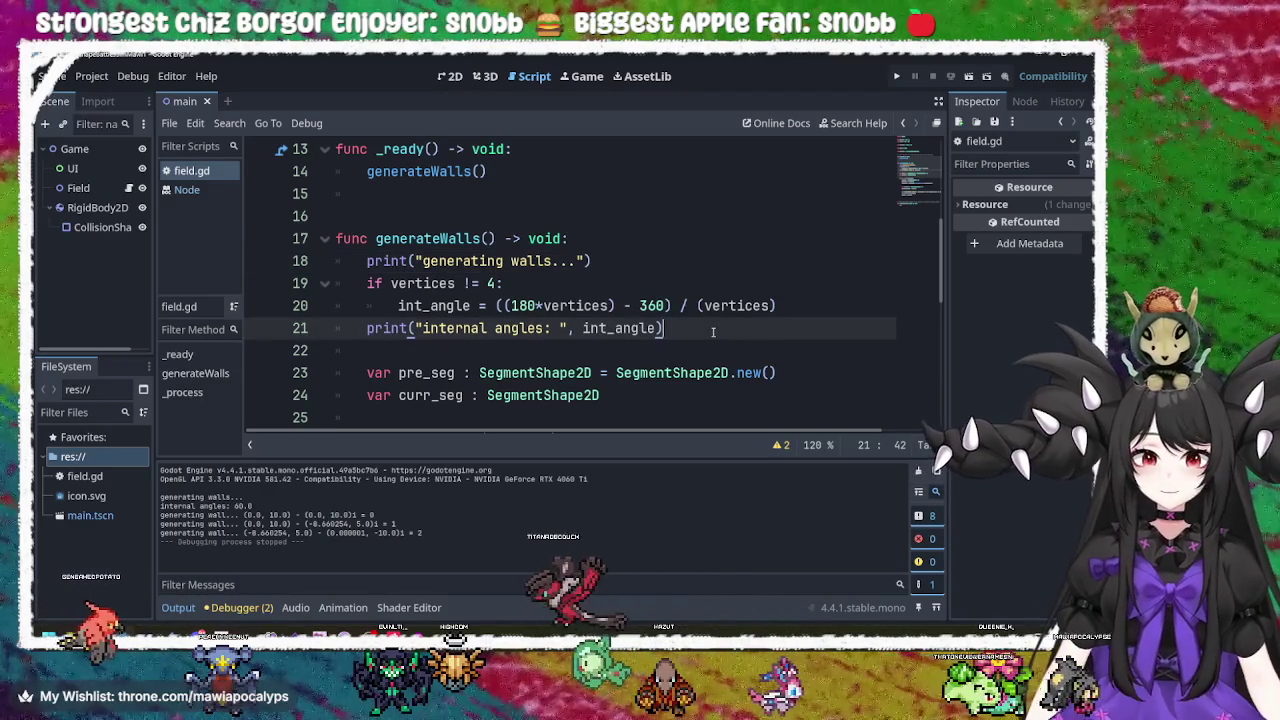
pyautogui.press('Return')
pyautogui.press('Return')
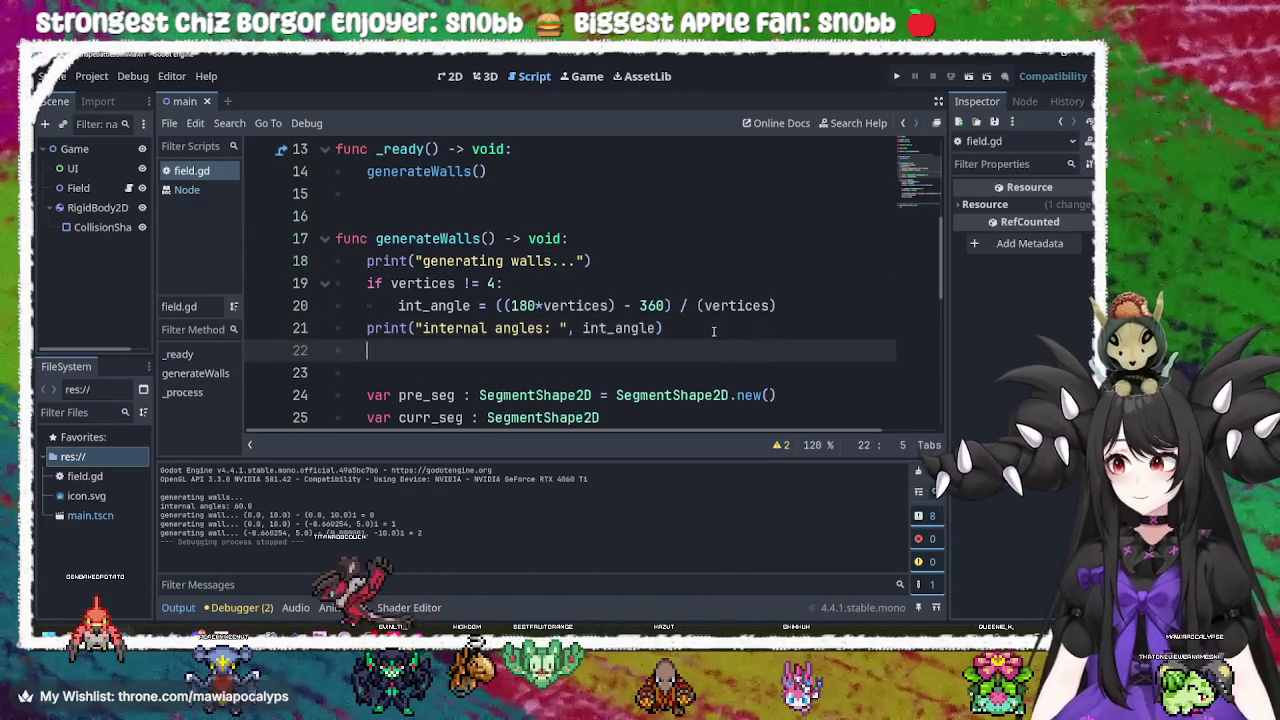
# Change line 10 to declare 'var walls_arr : Array[Vector2]' instead of a CollisionShape2D array.
pyautogui.scroll(4, 684, 326)
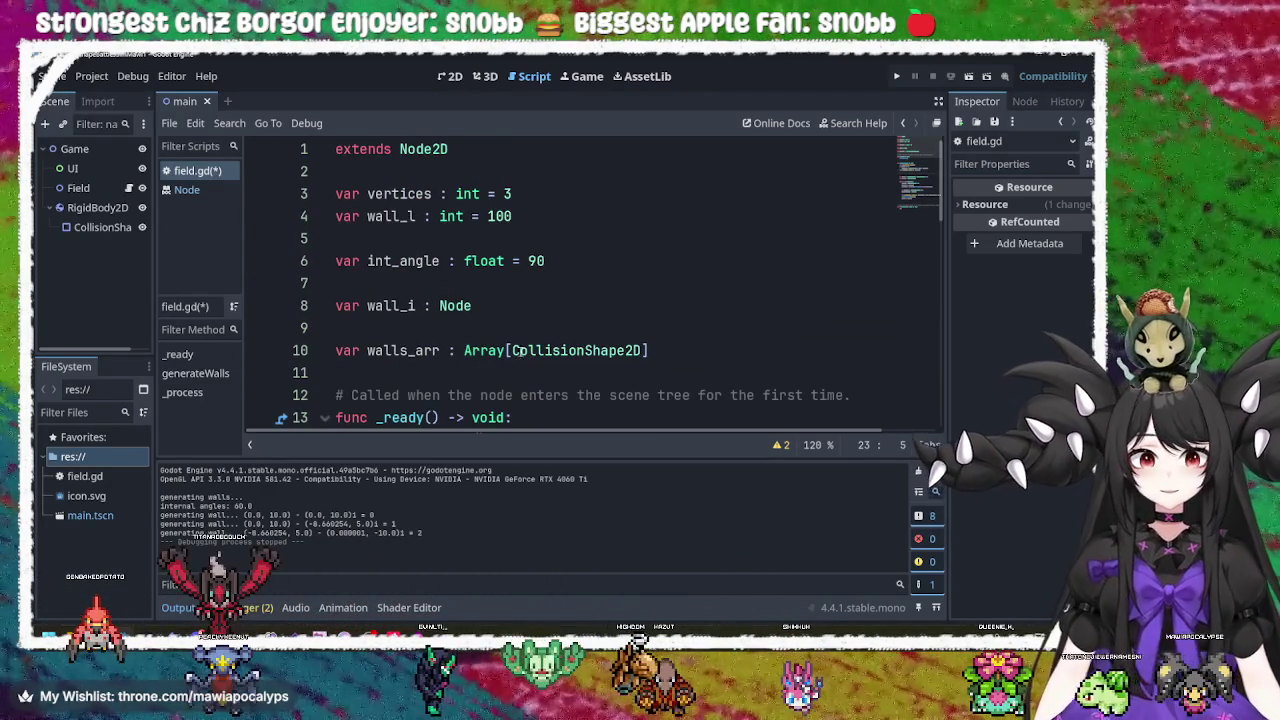
pyautogui.click(480, 350)
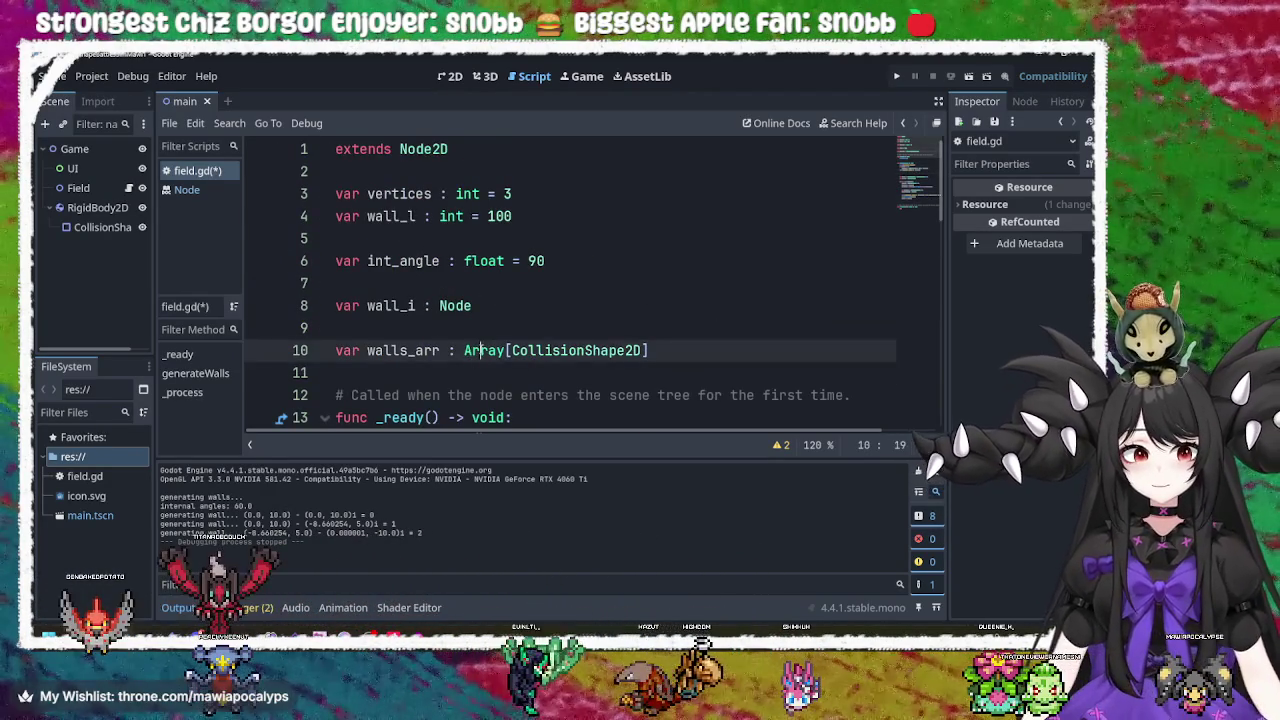
pyautogui.doubleClick(428, 352)
pyautogui.scroll(-2, 527, 265)
pyautogui.doubleClick(486, 217)
pyautogui.click(407, 217)
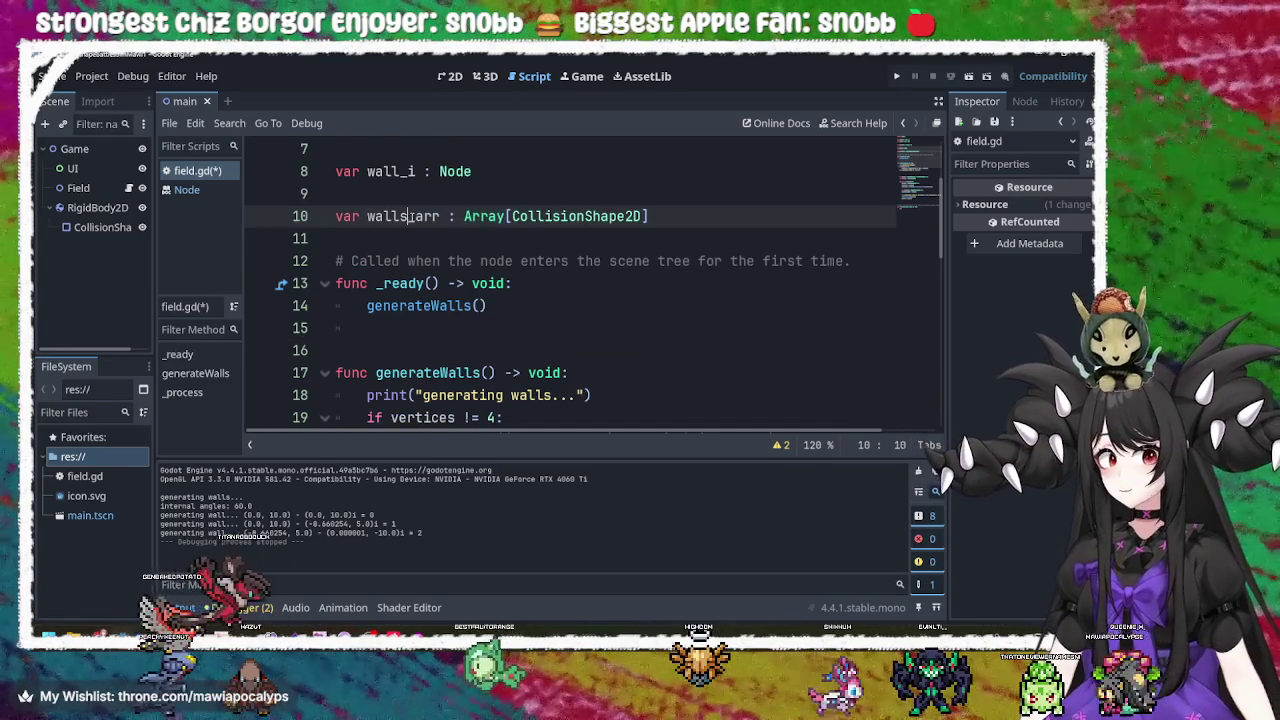
pyautogui.press('BackSpace')
pyautogui.press('BackSpace')
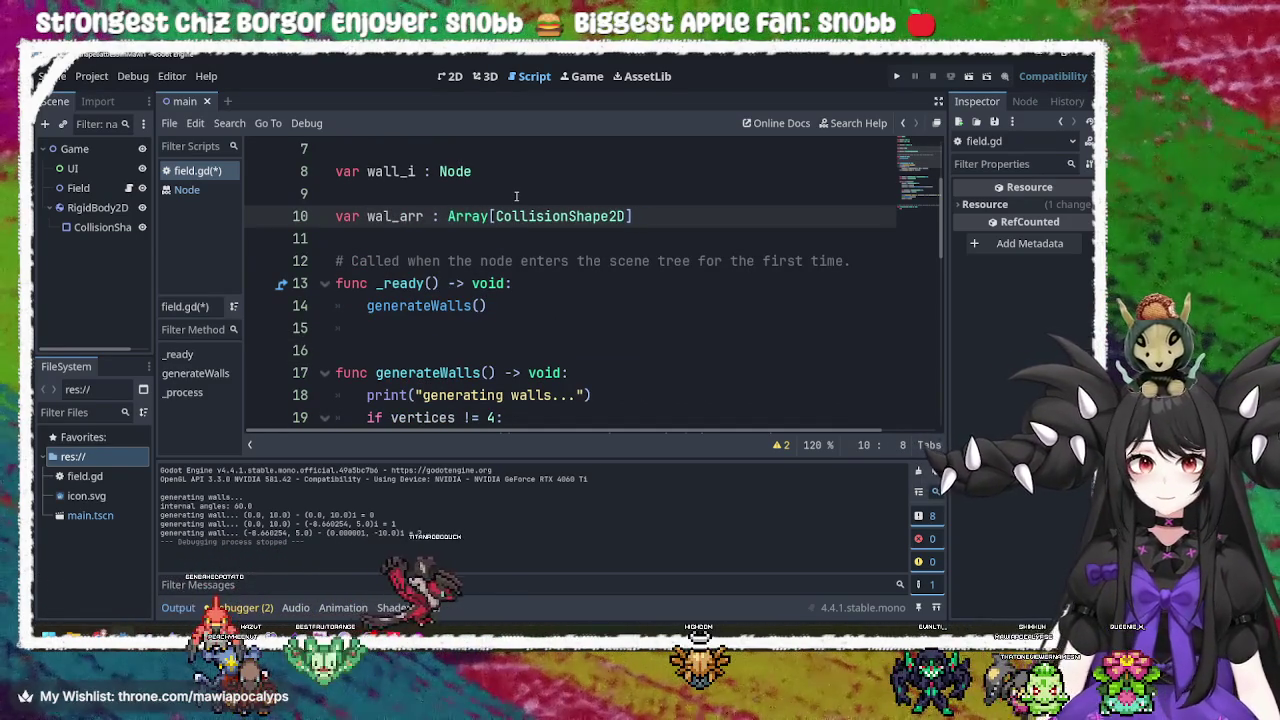
pyautogui.write('ls')
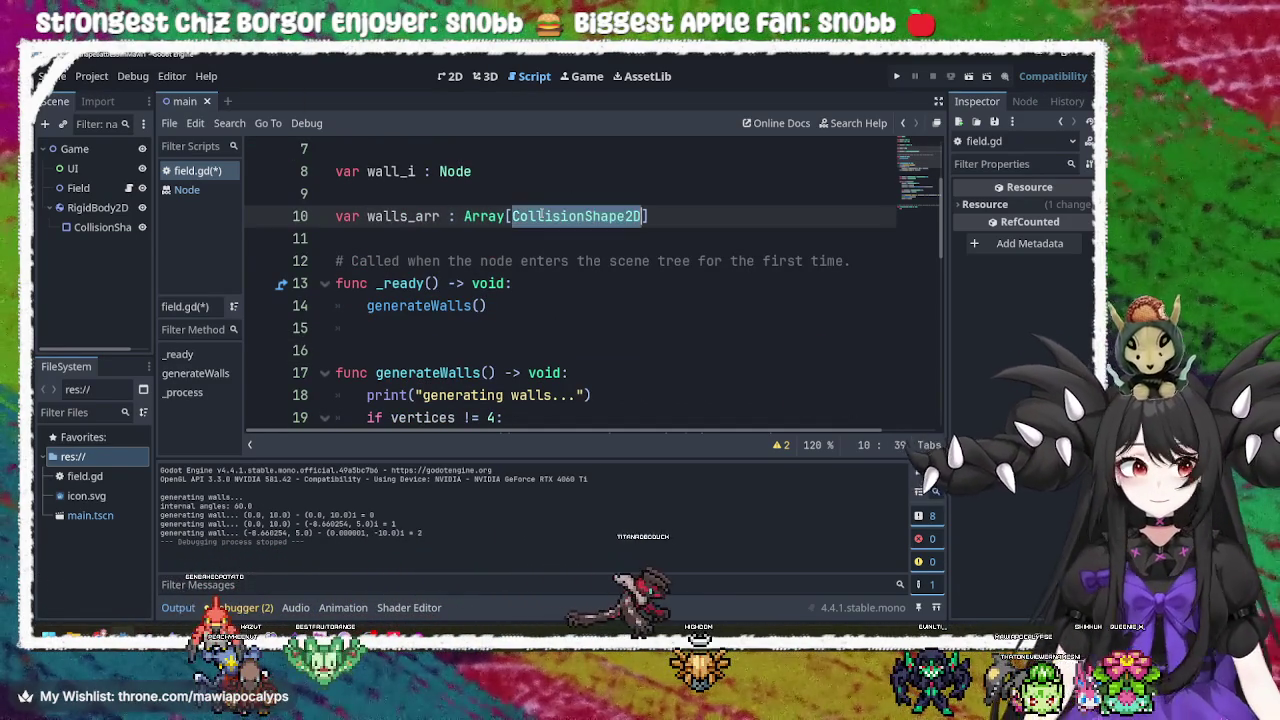
pyautogui.doubleClick(540, 216)
pyautogui.press('BackSpace')
pyautogui.write('Se')
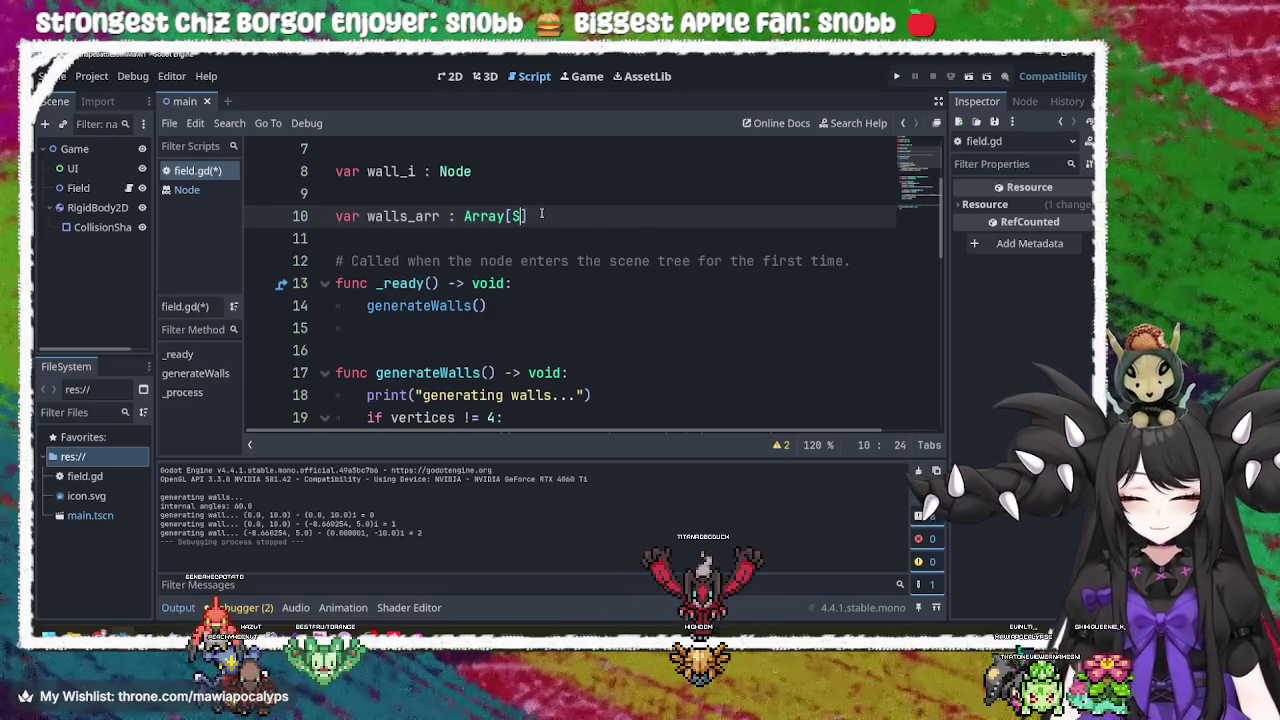
pyautogui.write('g')
pyautogui.press('BackSpace')
pyautogui.press('BackSpace')
pyautogui.press('BackSpace')
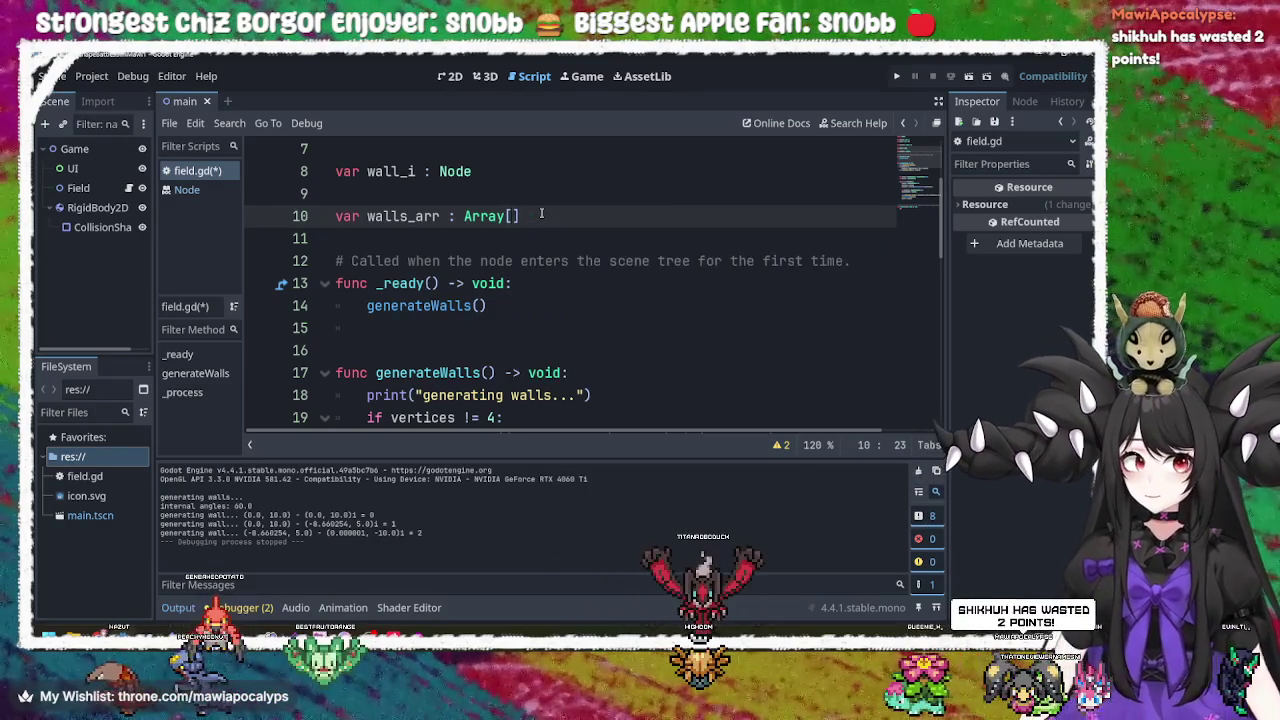
pyautogui.write('Vector')
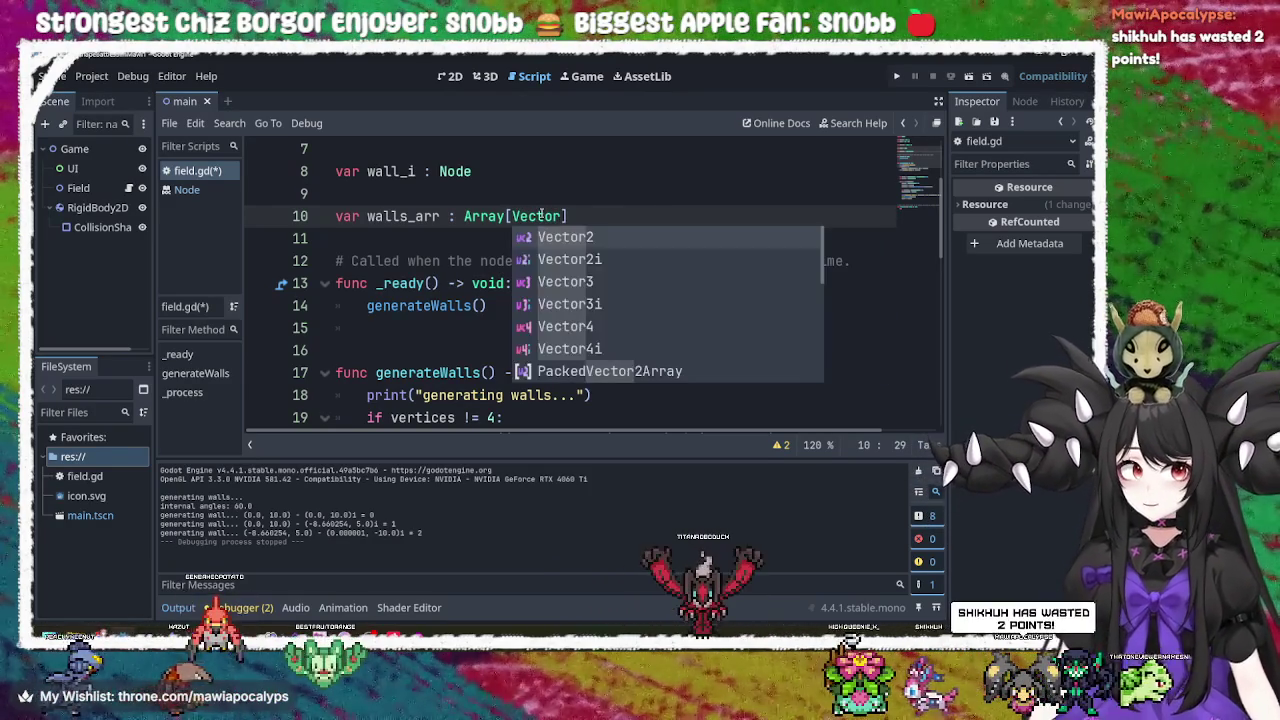
pyautogui.write('2D')
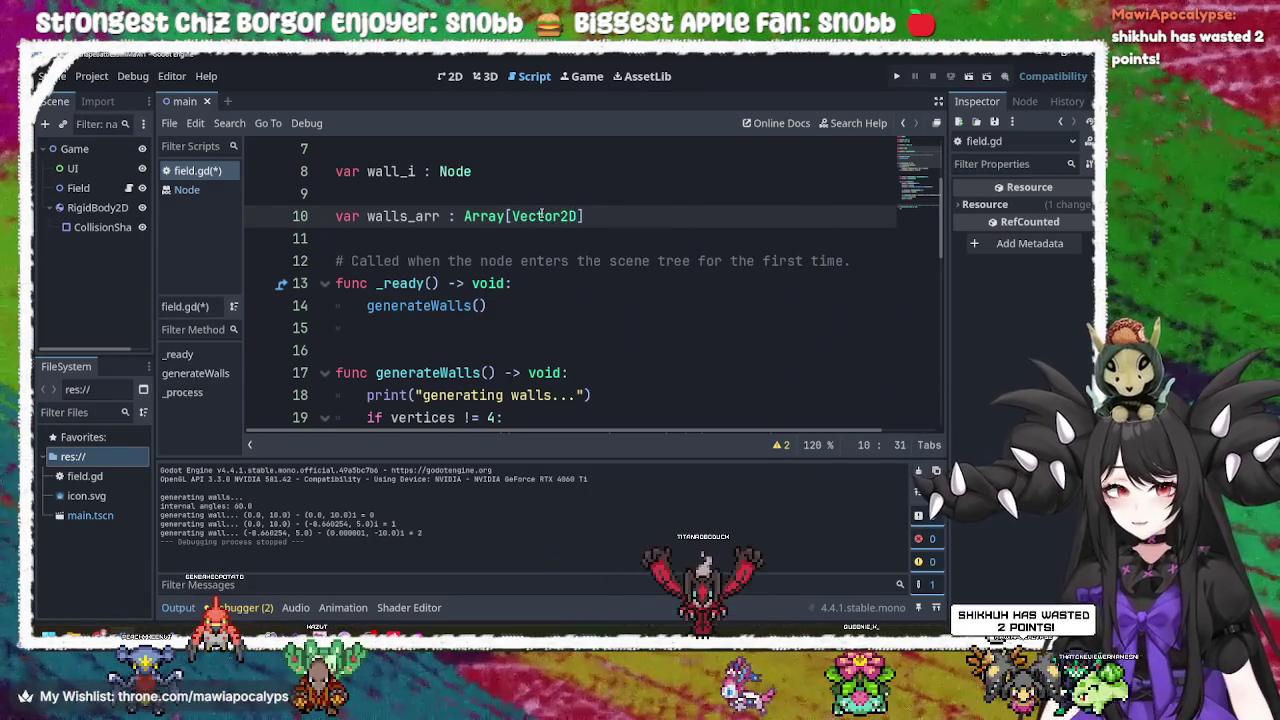
pyautogui.press('BackSpace')
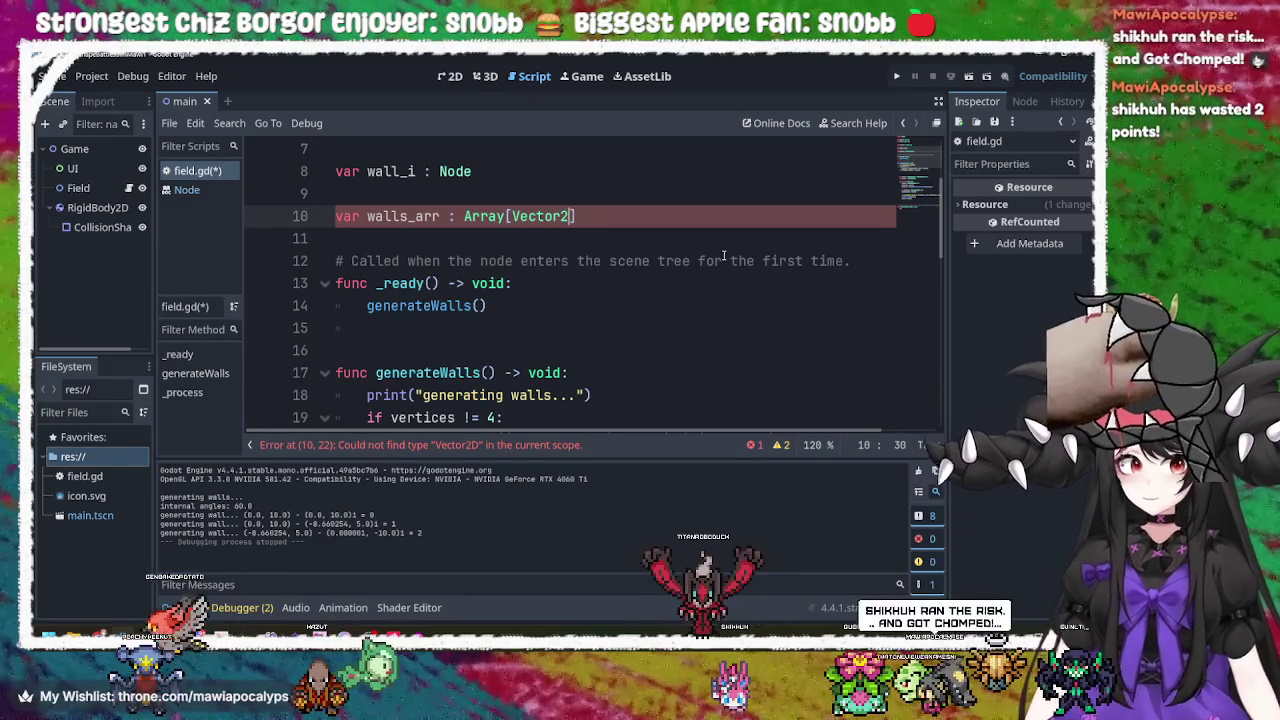
# Trace the generateWalls() call in _ready to its definition on line 17.
pyautogui.click(565, 279)
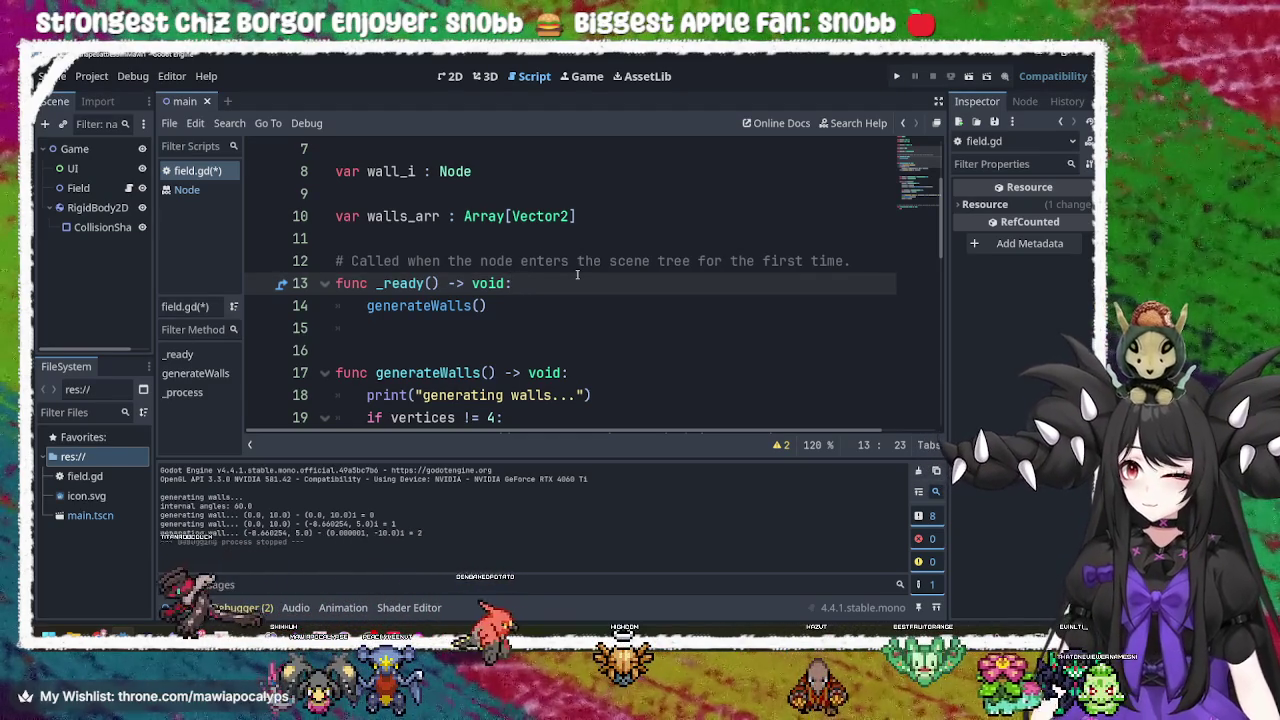
pyautogui.click(585, 302)
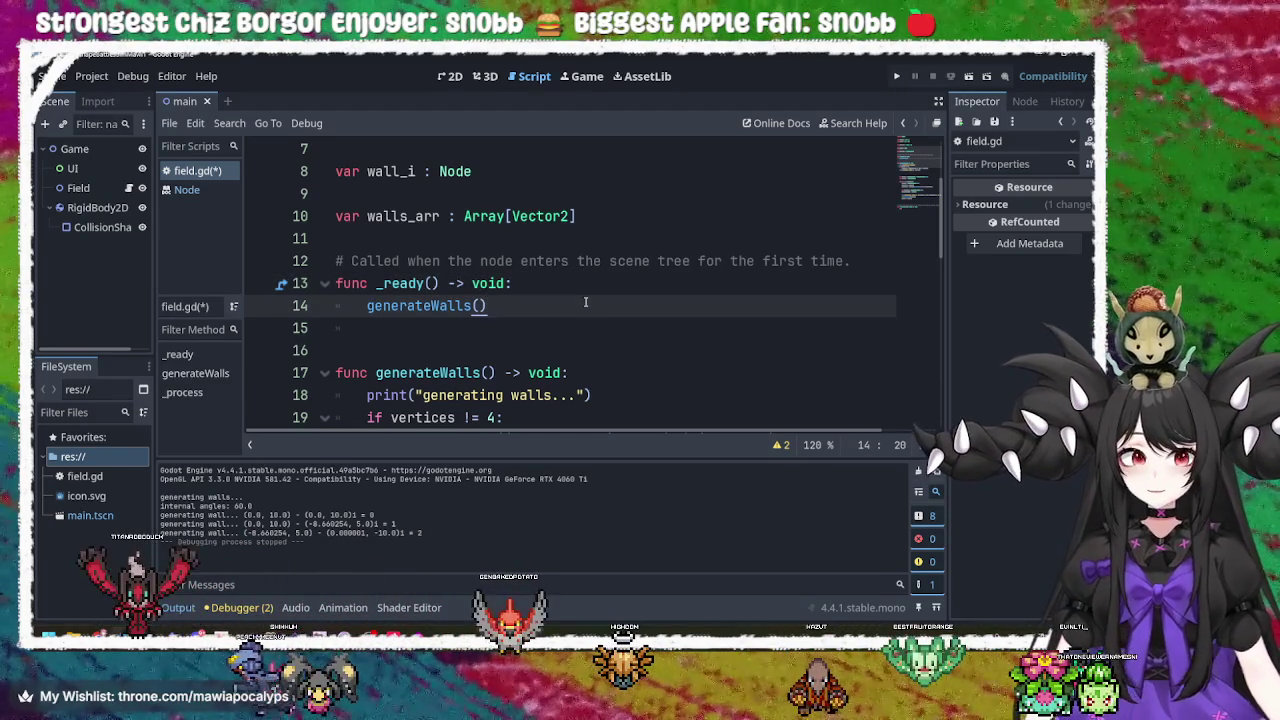
pyautogui.scroll(-1, 590, 305)
pyautogui.click(595, 307)
pyautogui.click(525, 236)
pyautogui.click(539, 216)
pyautogui.scroll(3, 560, 249)
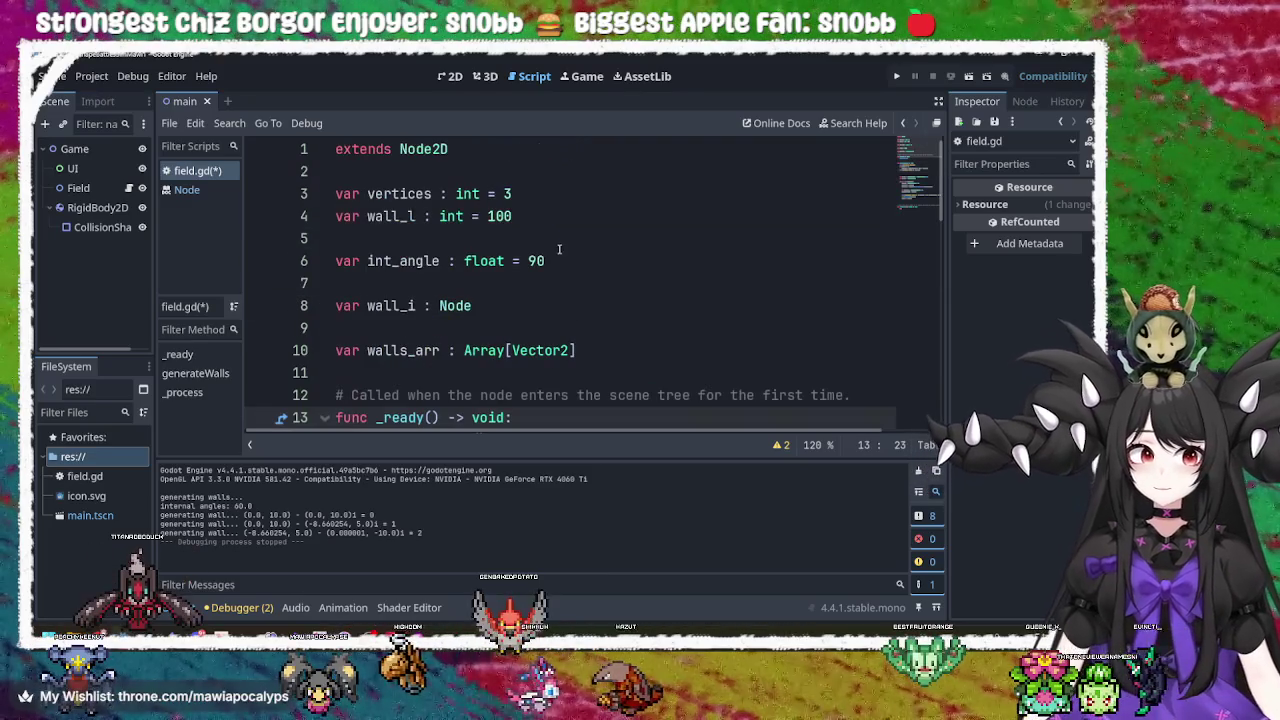
# Re-check the walls_arr declaration and the opening lines of generateWalls.
pyautogui.doubleClick(485, 350)
pyautogui.doubleClick(413, 350)
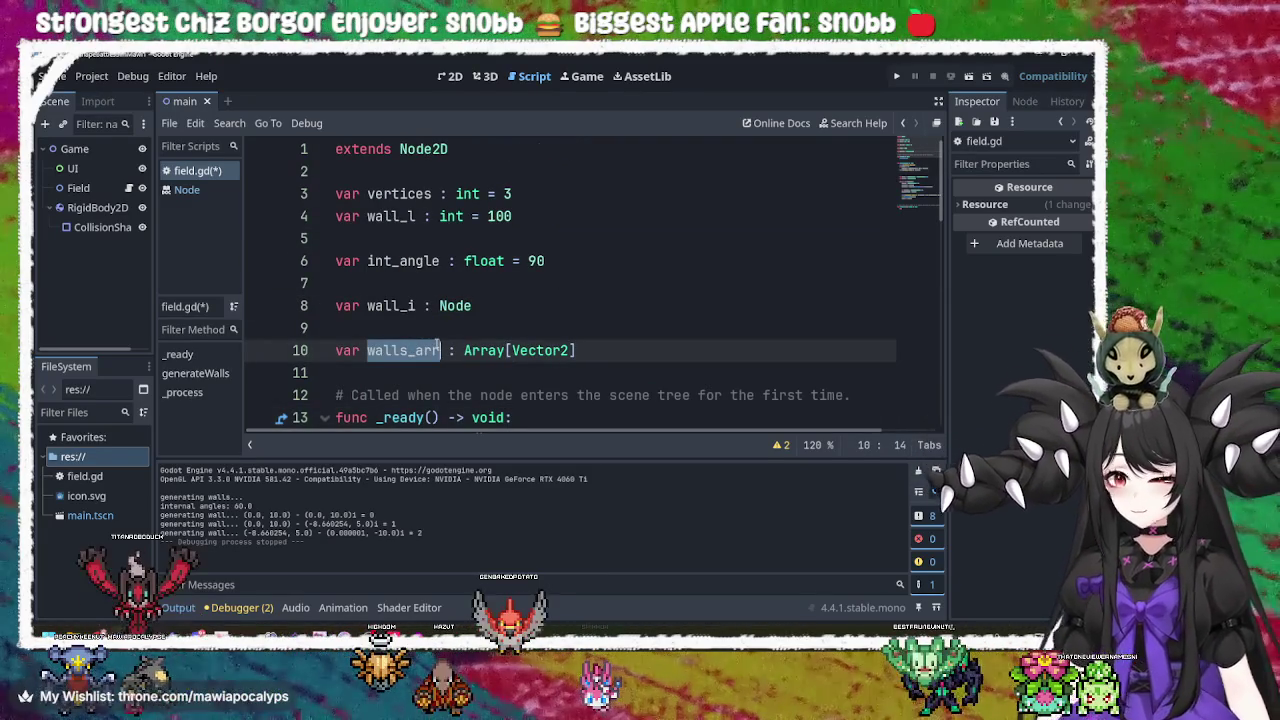
pyautogui.click(447, 350)
pyautogui.doubleClick(420, 350)
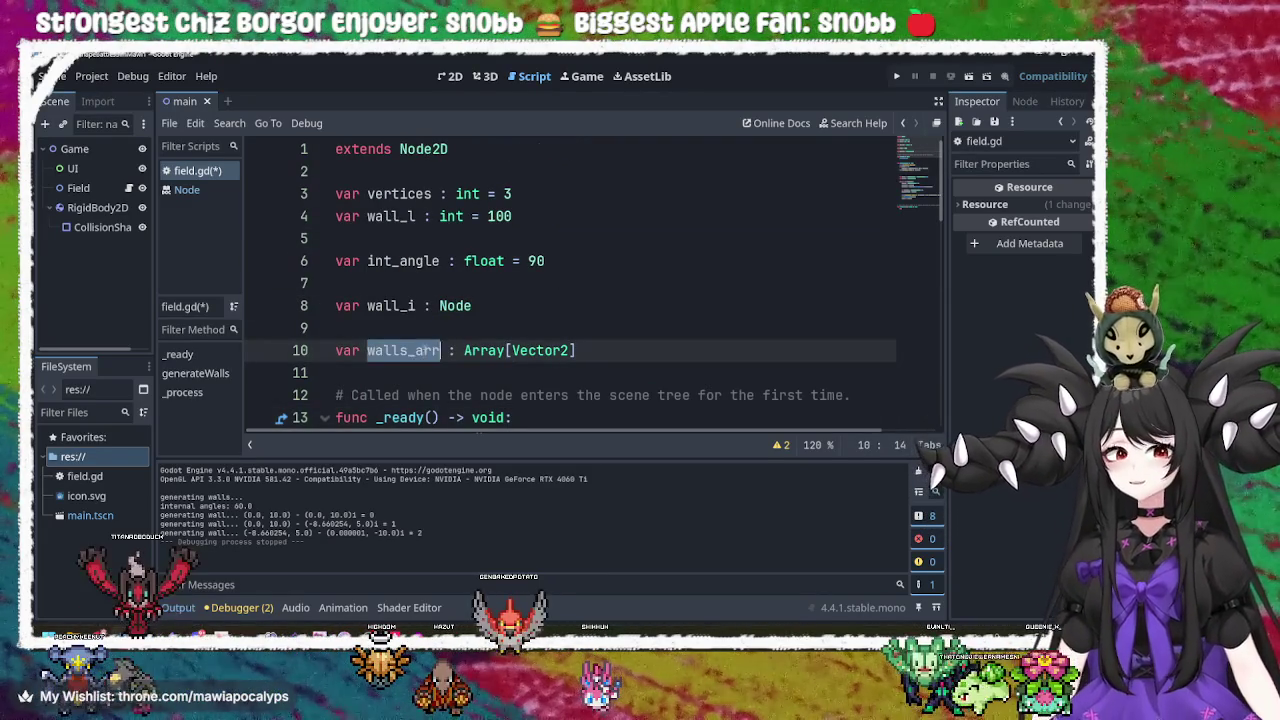
pyautogui.scroll(-3, 440, 345)
pyautogui.click(440, 350)
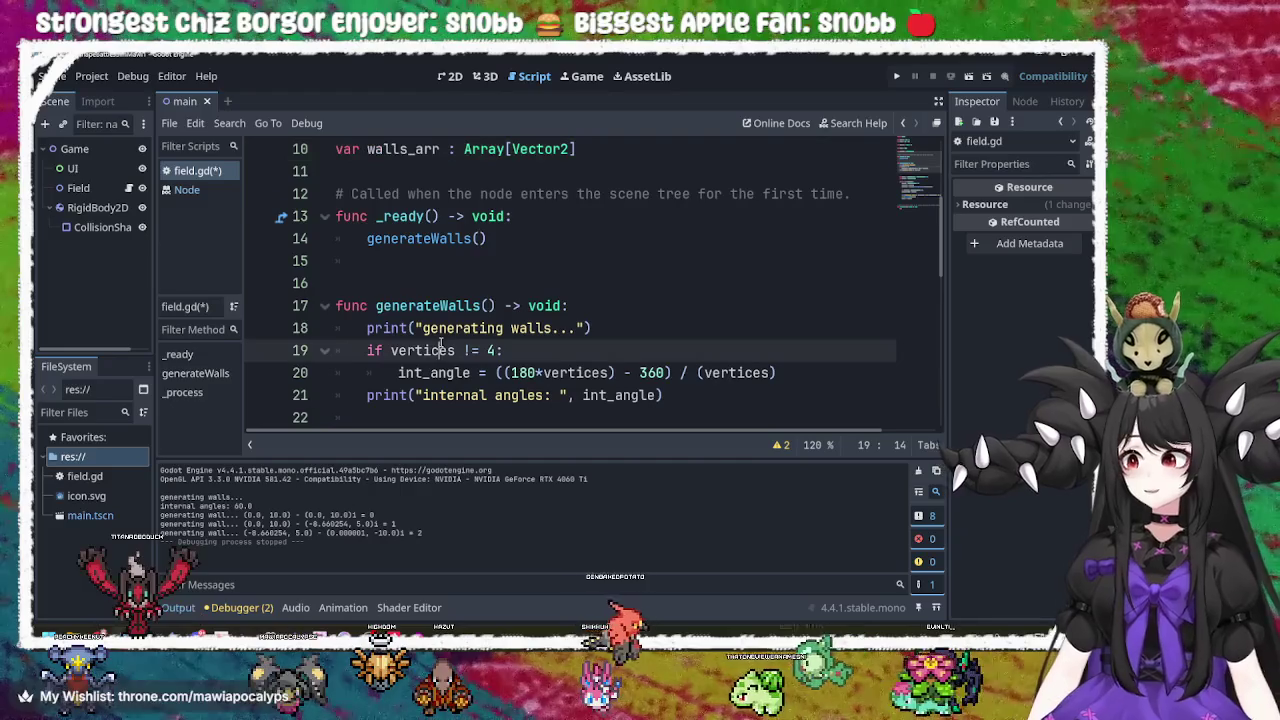
pyautogui.doubleClick(417, 305)
pyautogui.doubleClick(404, 328)
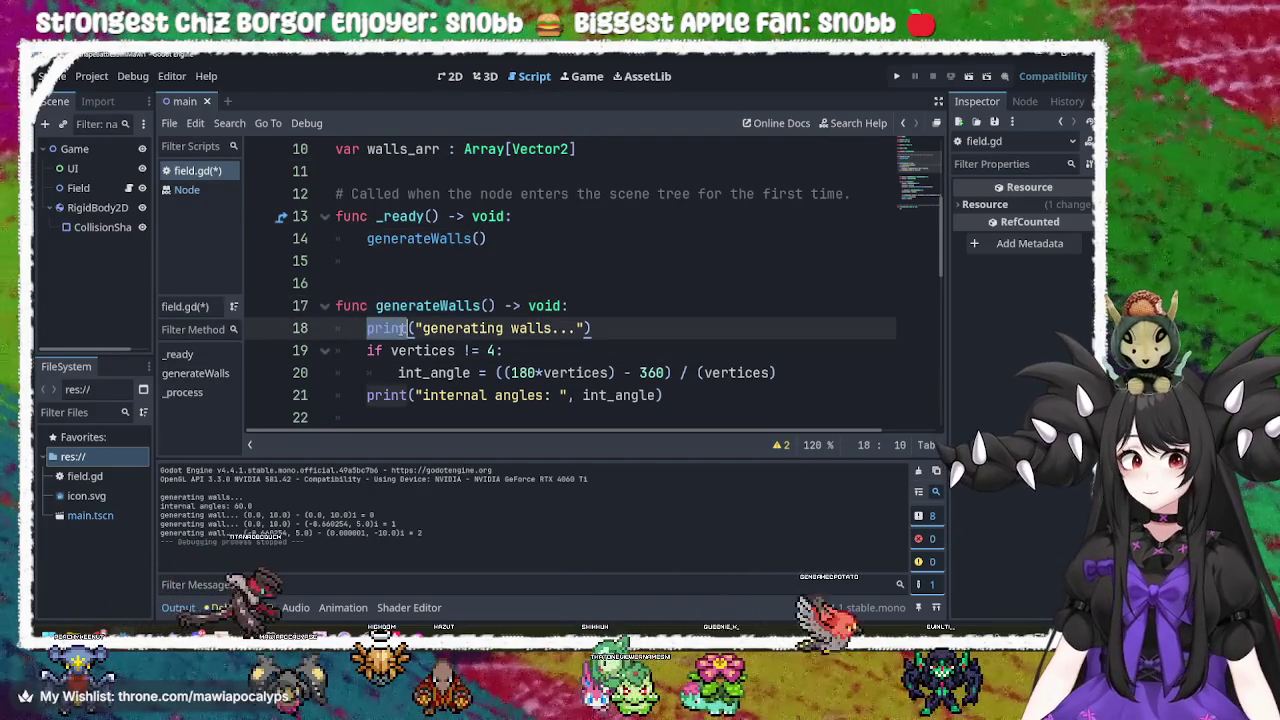
pyautogui.click(428, 328)
pyautogui.scroll(-2, 462, 332)
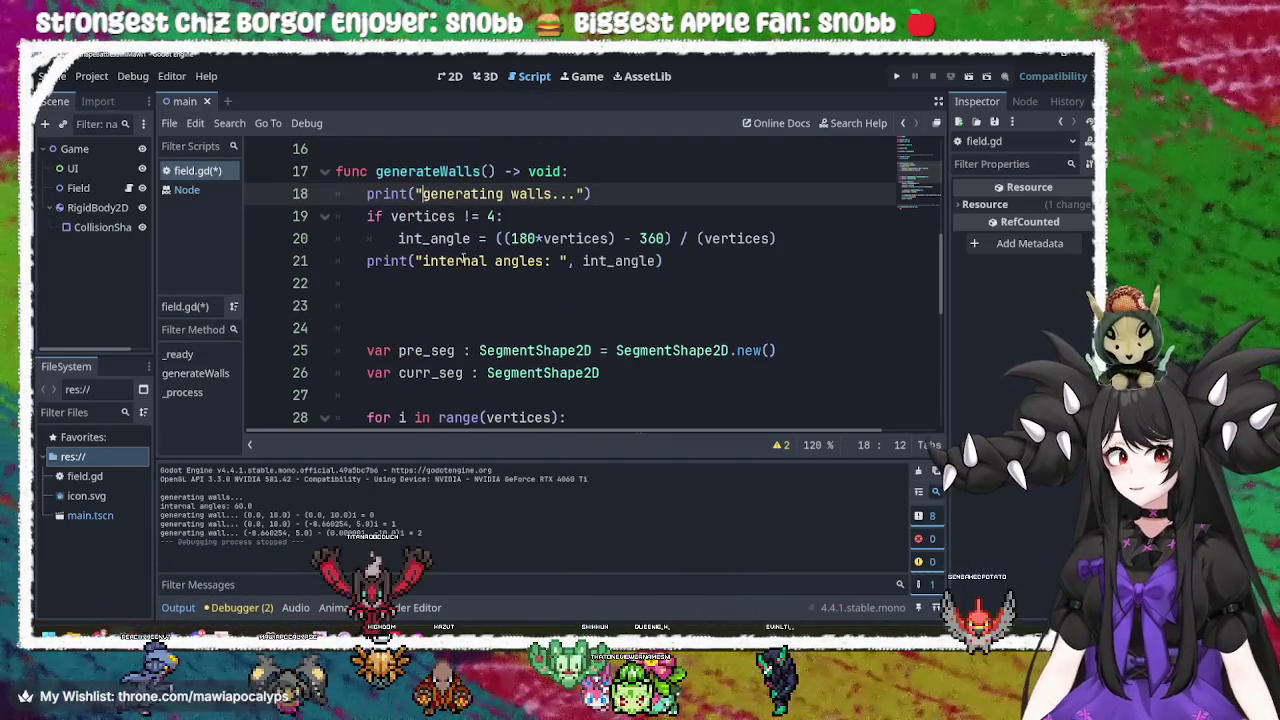
pyautogui.doubleClick(440, 215)
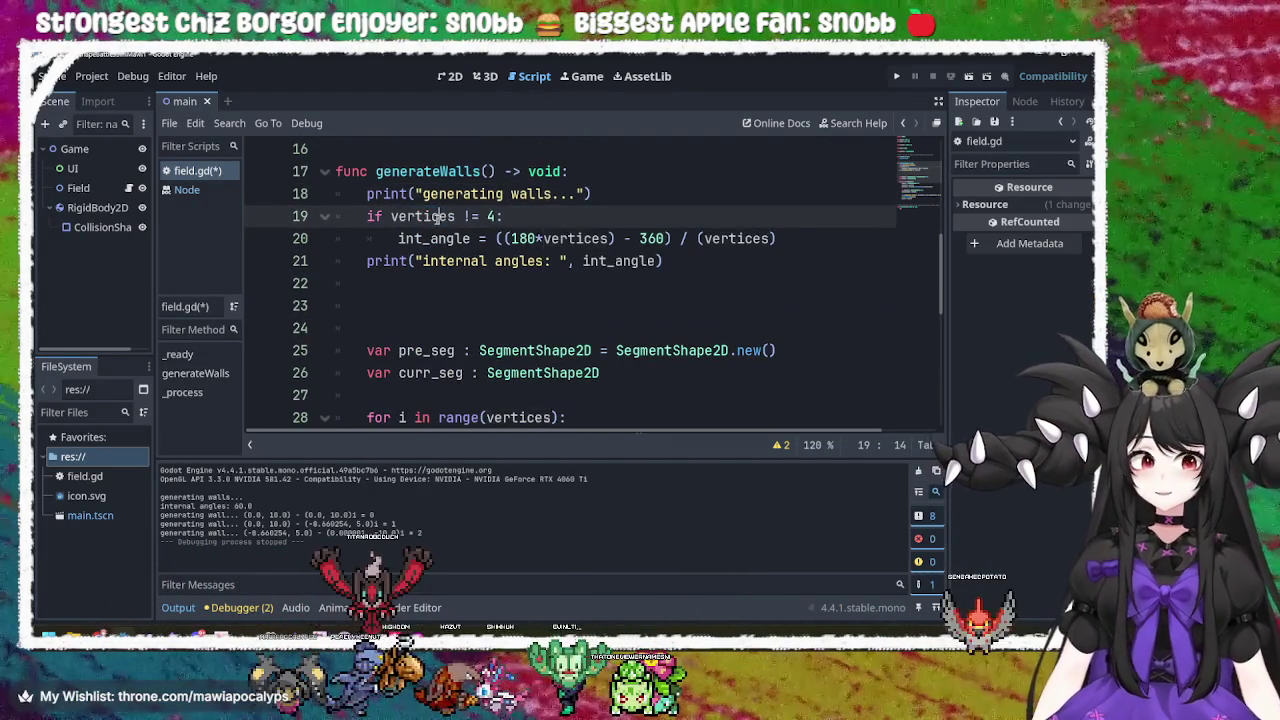
# Delete the blank lines after line 21 and the blank line 38 after the loop.
pyautogui.click(446, 288)
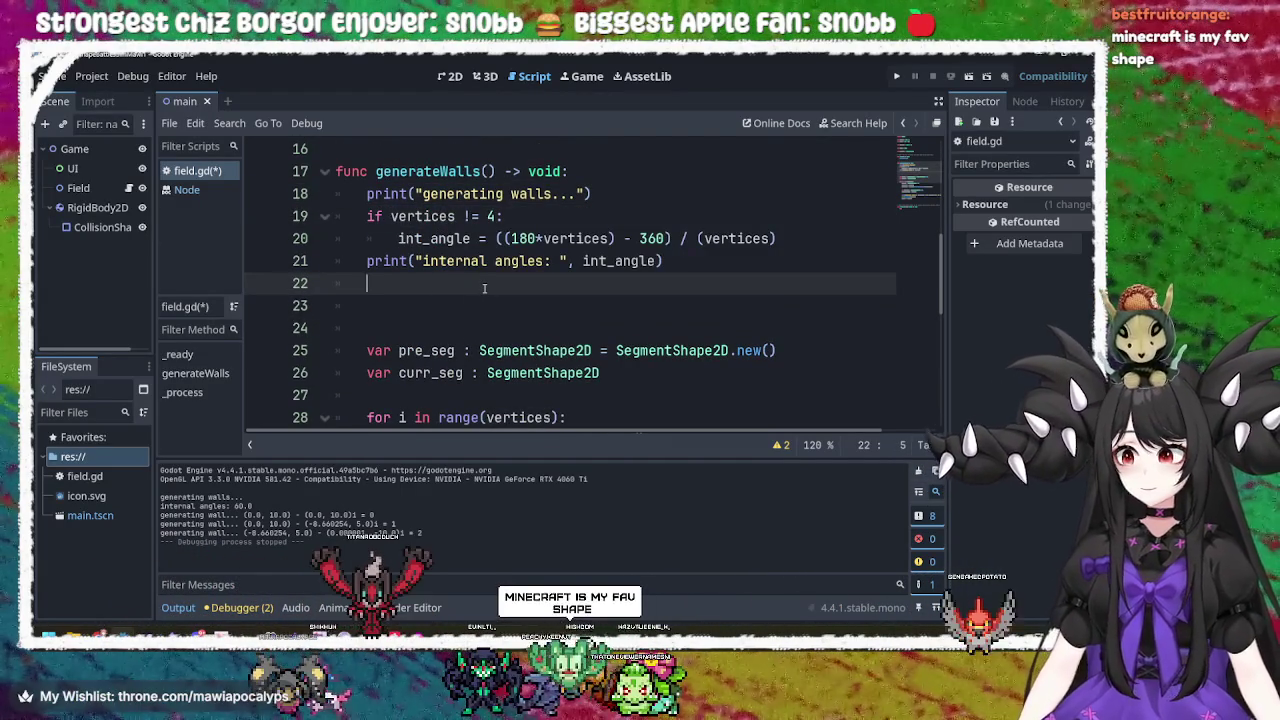
pyautogui.press('BackSpace')
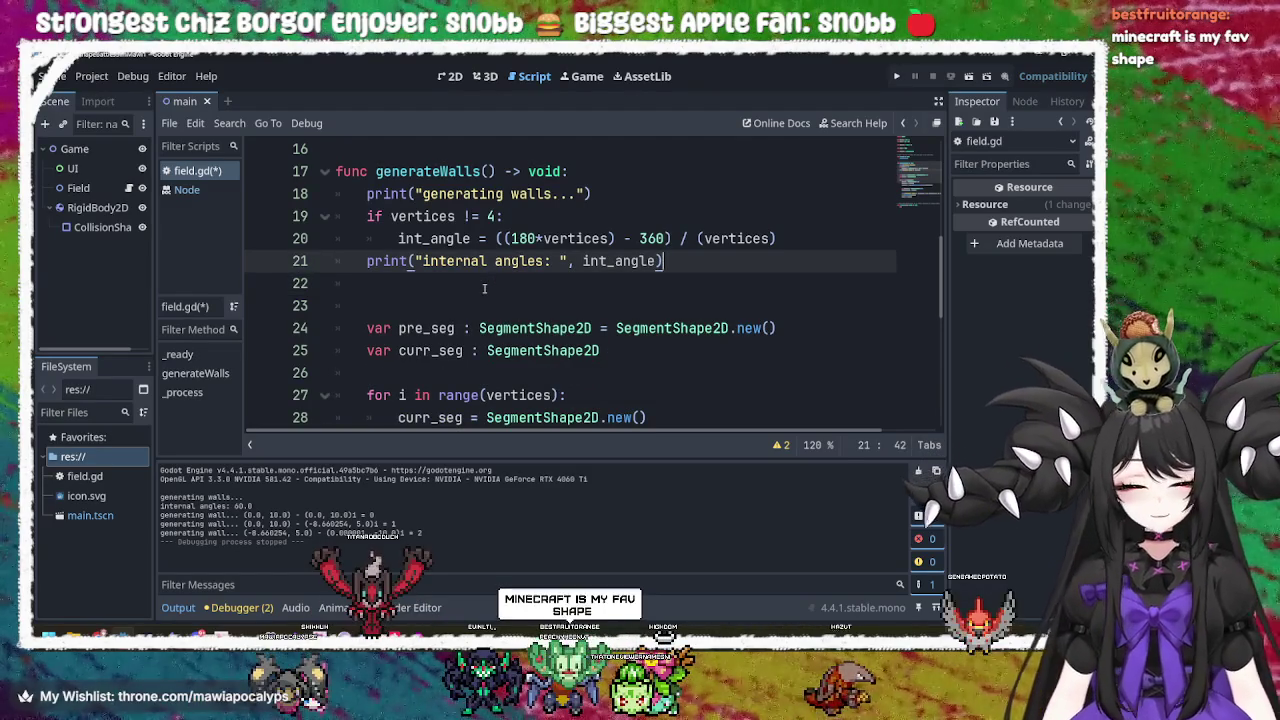
pyautogui.press('Delete')
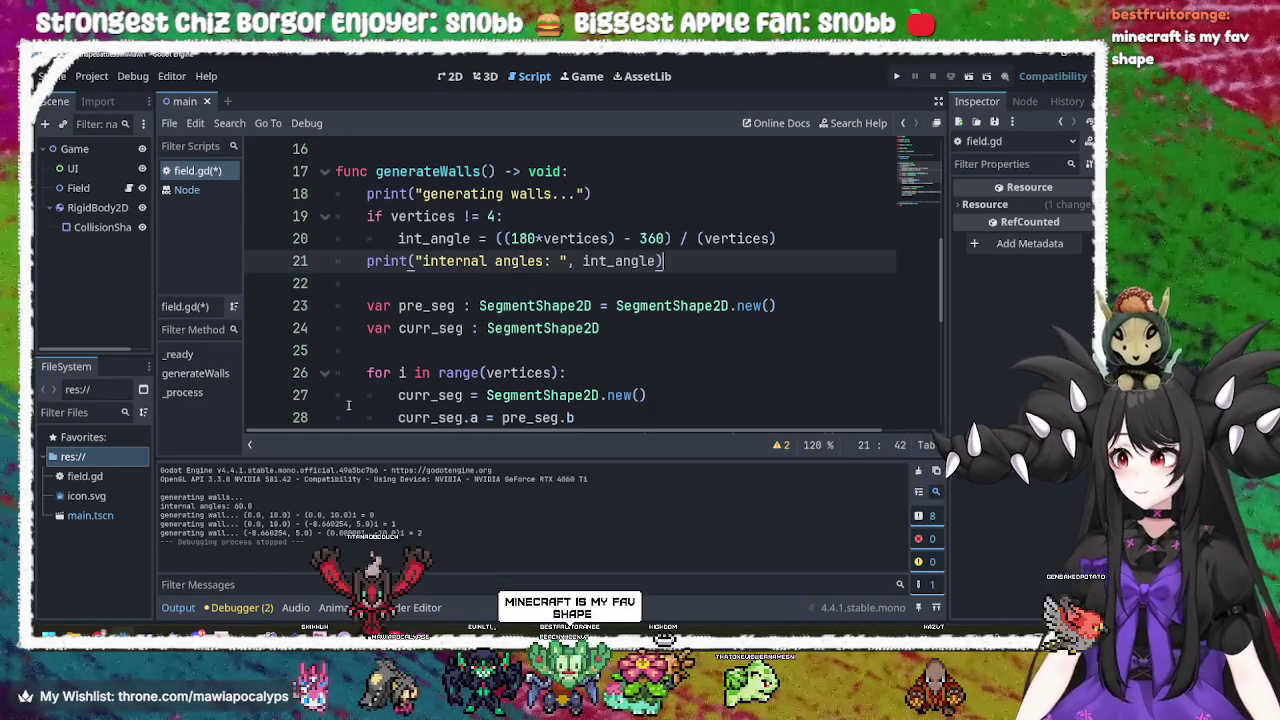
pyautogui.scroll(-4, 348, 404)
pyautogui.click(424, 372)
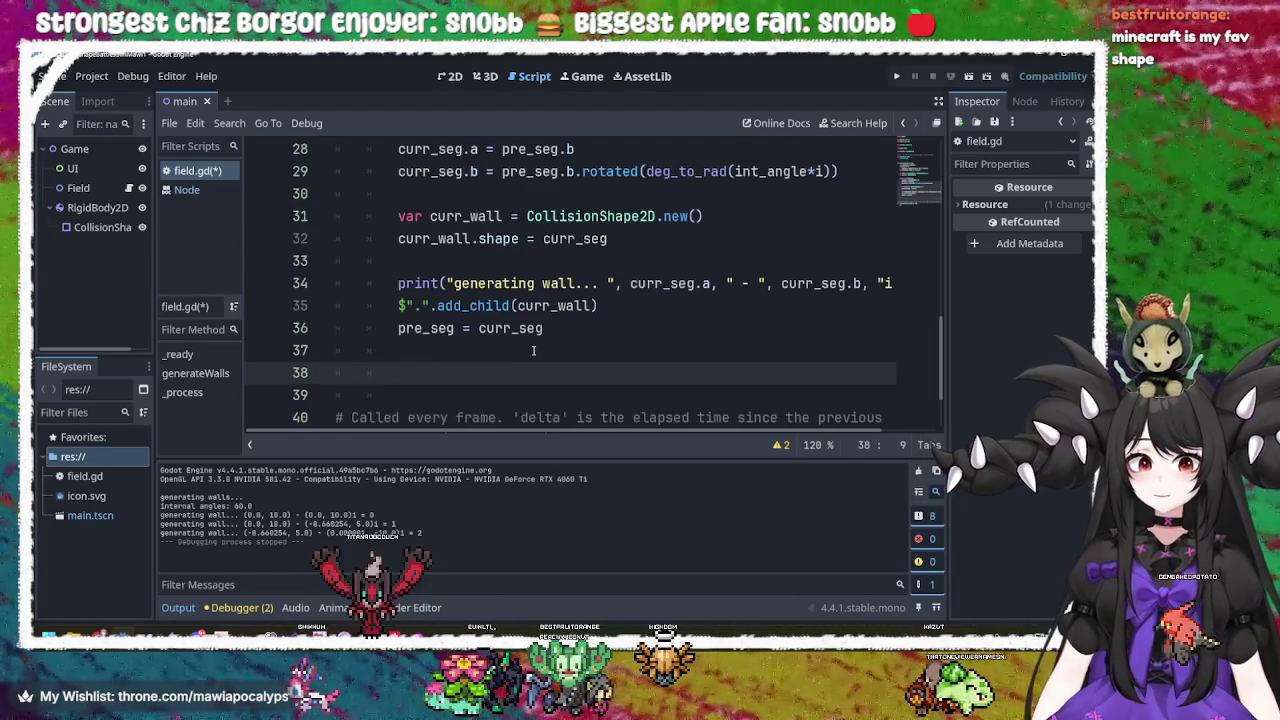
pyautogui.press('BackSpace')
pyautogui.press('BackSpace')
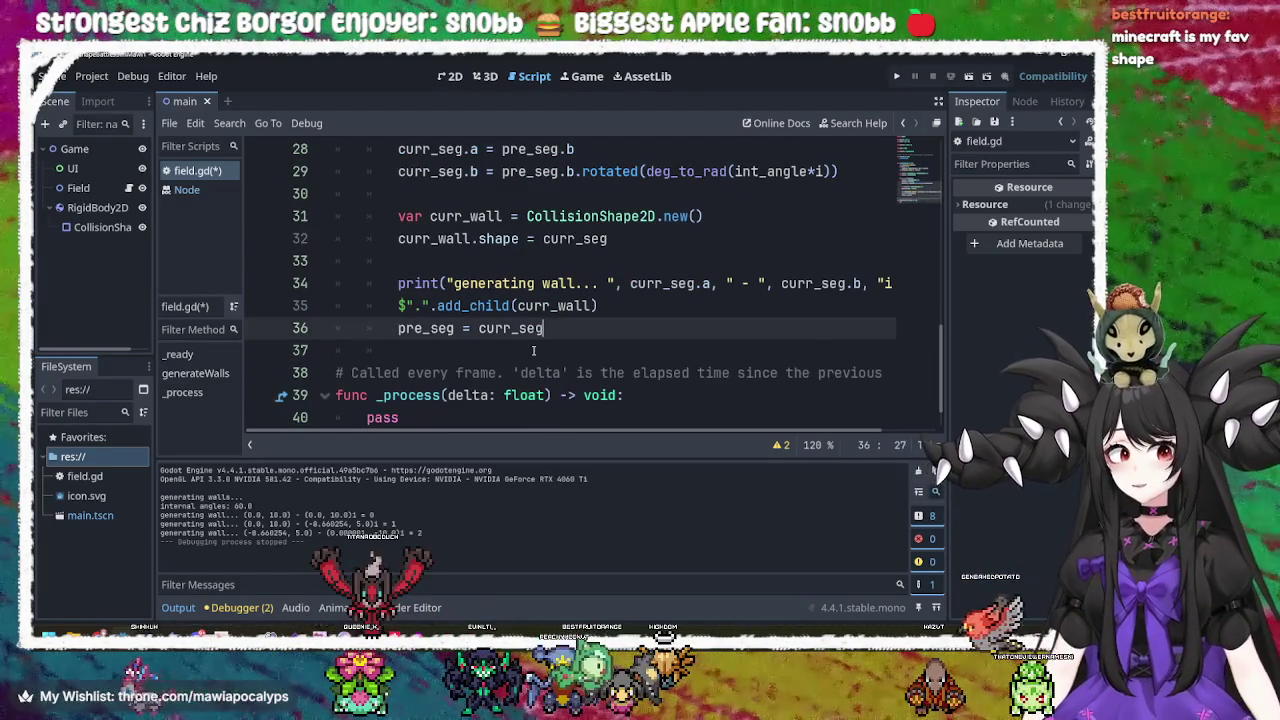
pyautogui.scroll(3, 534, 330)
pyautogui.scroll(1, 534, 322)
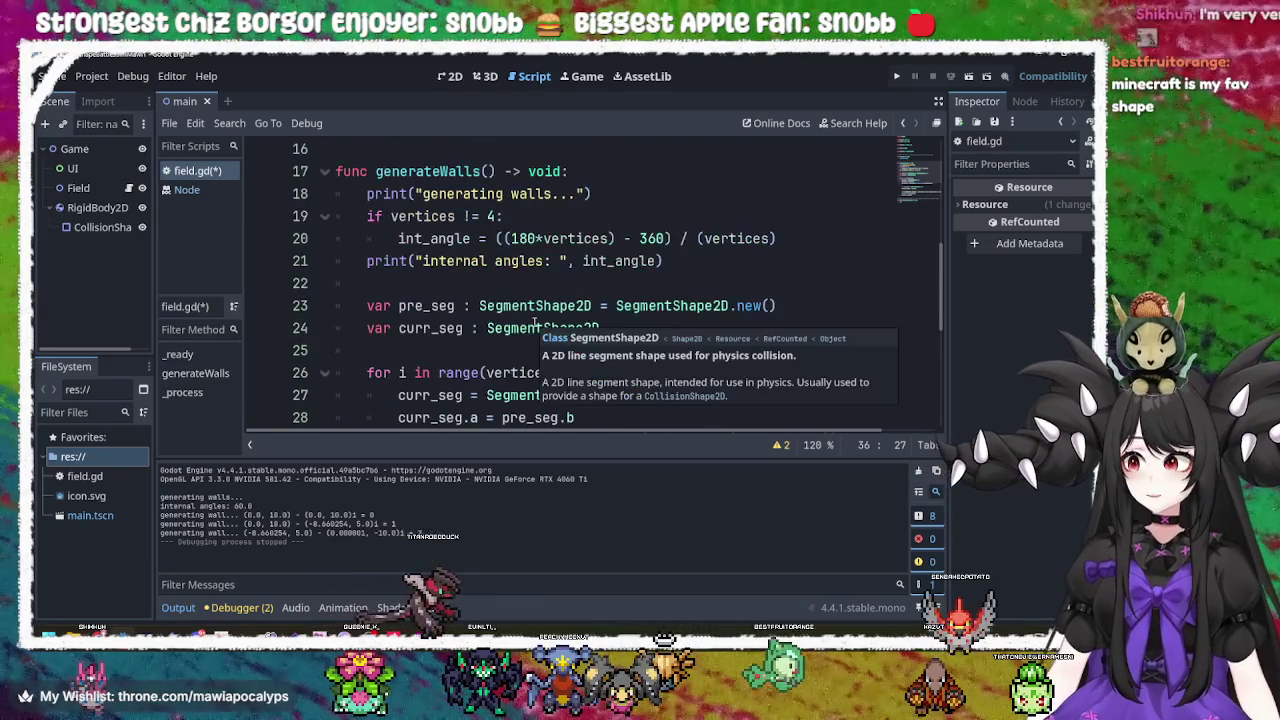
pyautogui.scroll(-2, 534, 322)
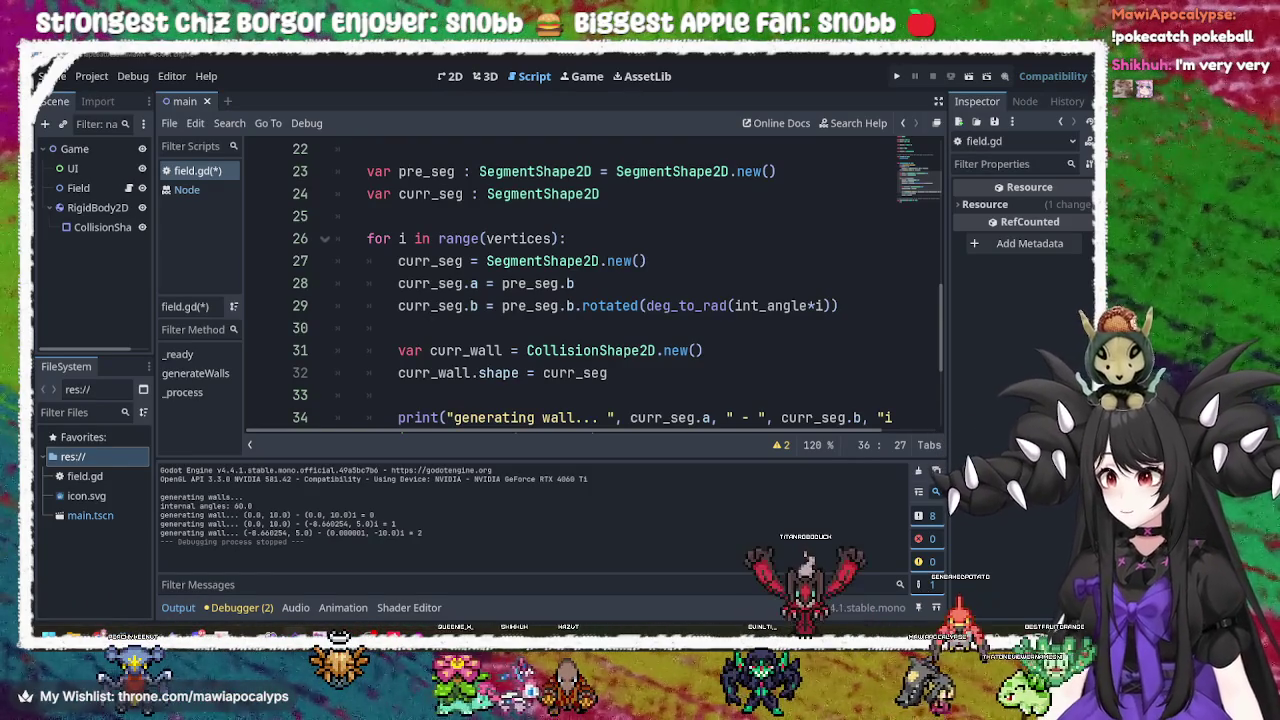
# Look over lines 28–30 of the loop, then switch to Krita and pan to the 4 D note.
pyautogui.click(692, 337)
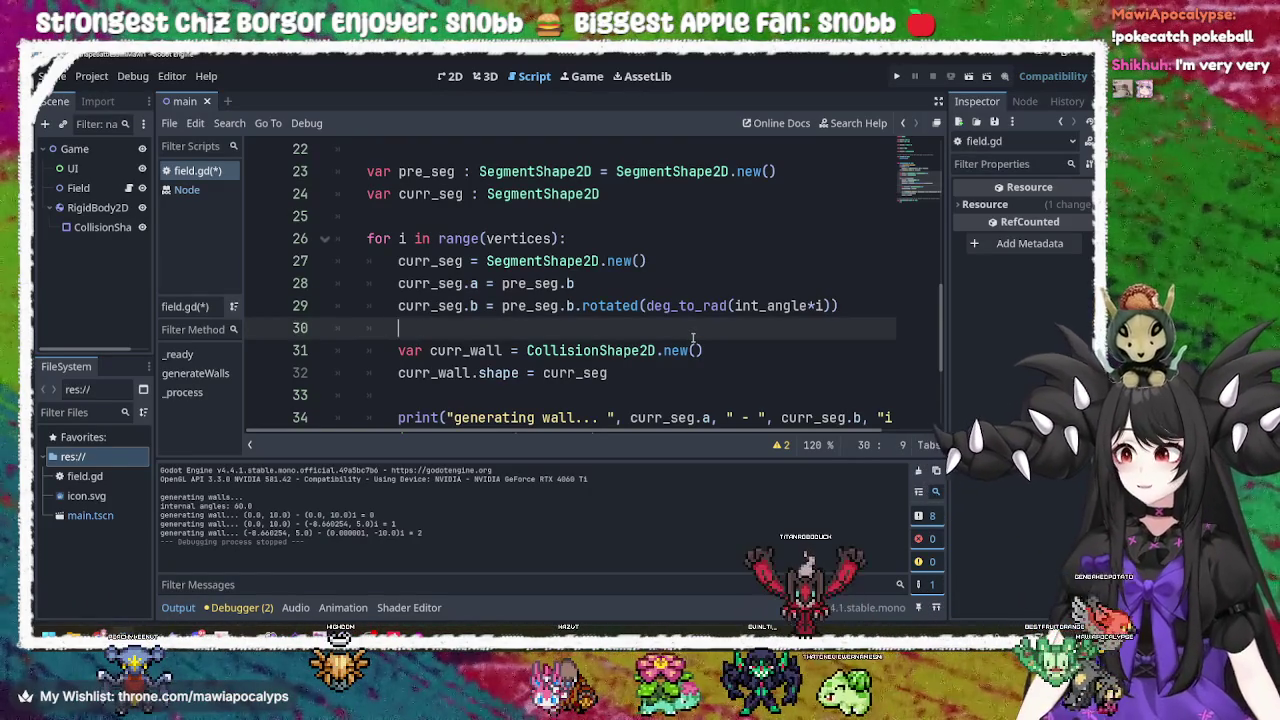
pyautogui.click(676, 306)
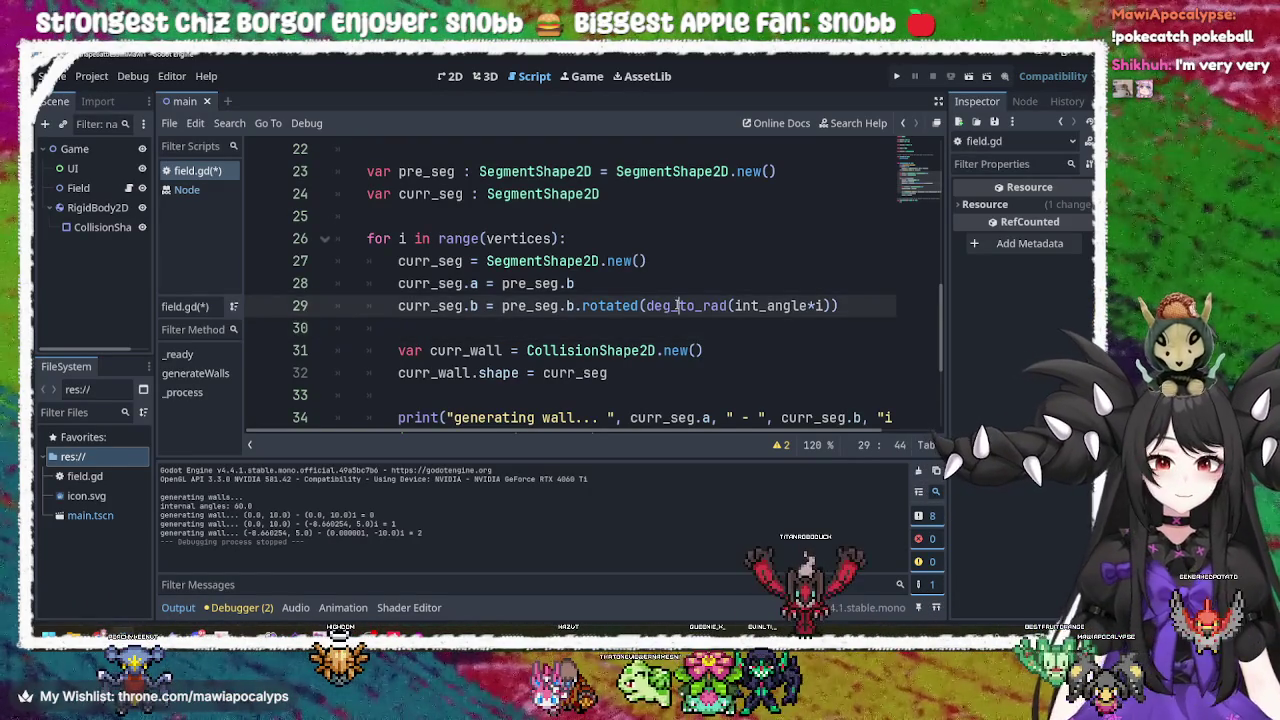
pyautogui.click(615, 289)
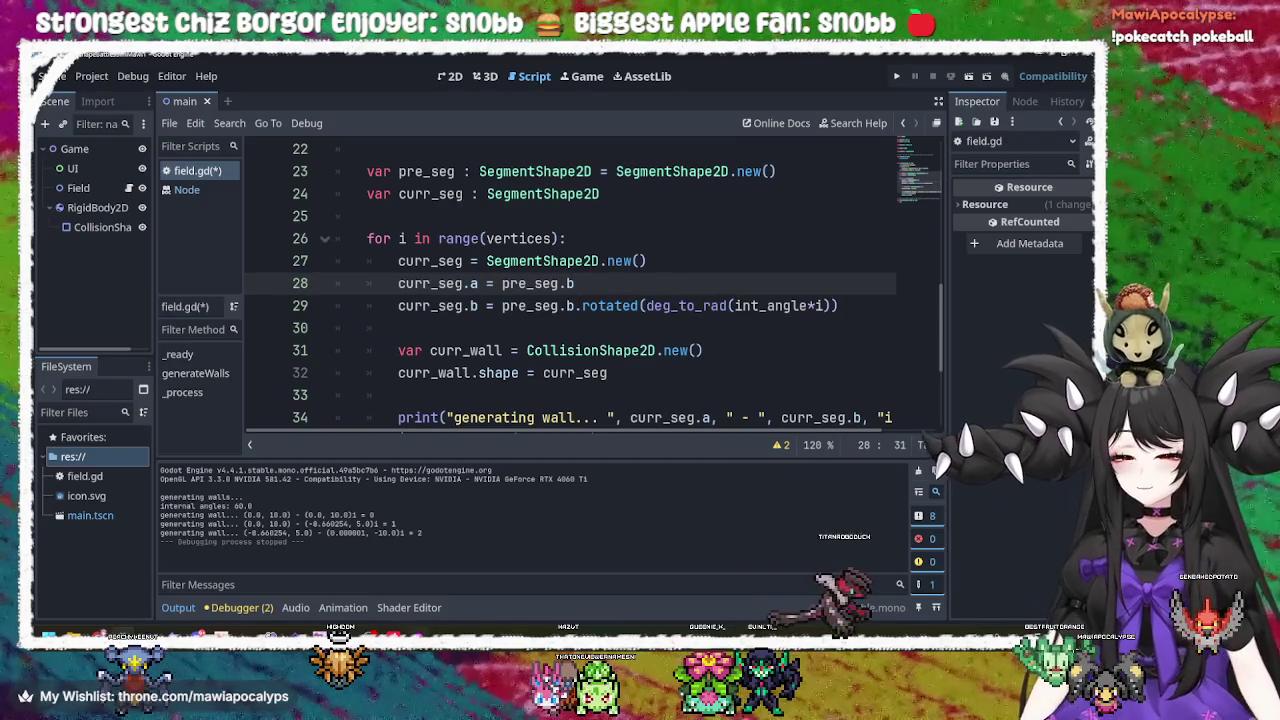
pyautogui.hotkey('alt', 'Tab')
pyautogui.moveTo(488, 441)
pyautogui.mouseDown()
pyautogui.moveTo(663, 329)
pyautogui.moveTo(483, 346)
pyautogui.moveTo(543, 420)
pyautogui.moveTo(446, 484)
pyautogui.mouseUp()
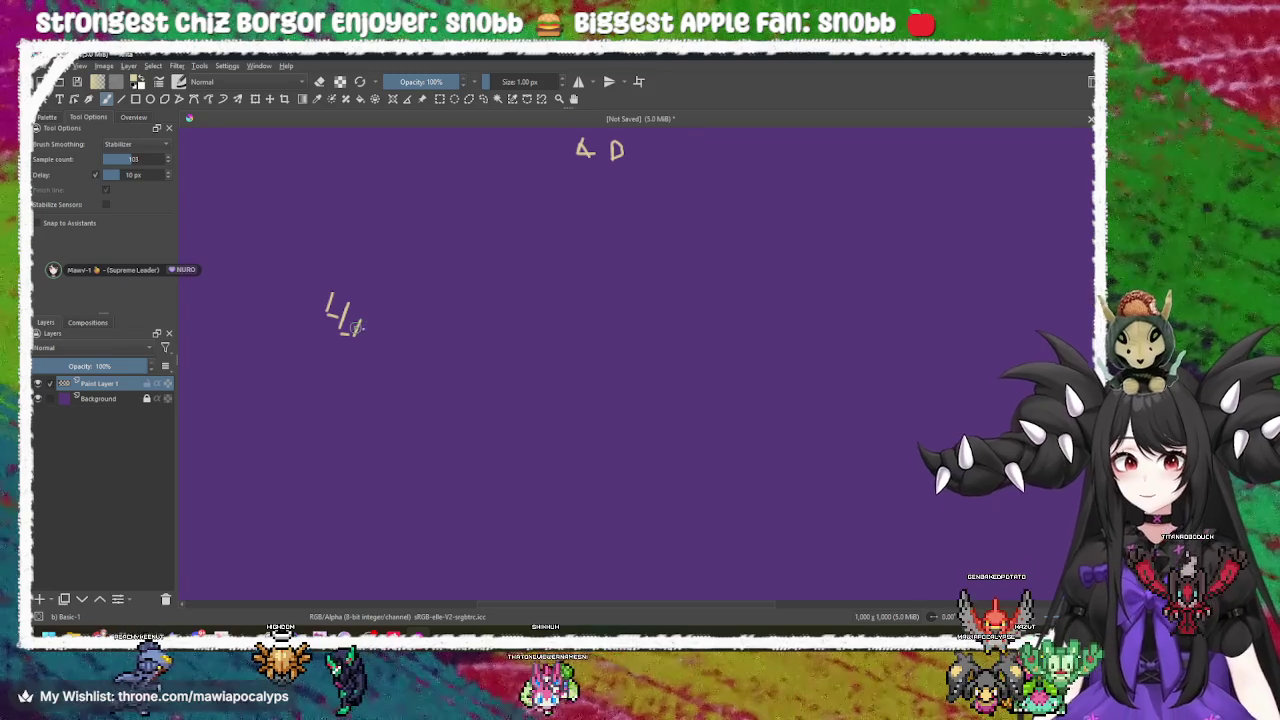
# Sketch rough cube strokes below the 4 D note, then undo them with Ctrl+Z.
pyautogui.moveTo(399, 359); pyautogui.dragTo(431, 366)
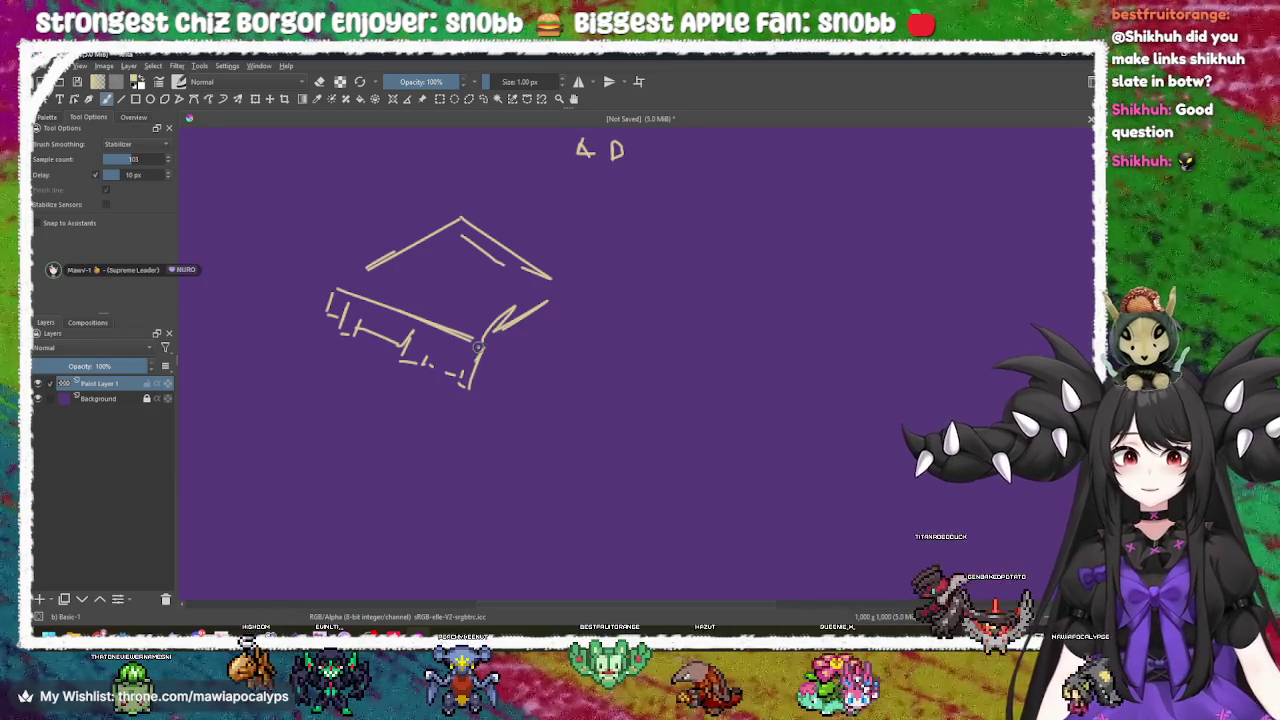
pyautogui.moveTo(484, 350)
pyautogui.mouseDown()
pyautogui.moveTo(486, 400)
pyautogui.moveTo(521, 357)
pyautogui.moveTo(530, 398)
pyautogui.moveTo(583, 346)
pyautogui.moveTo(576, 310)
pyautogui.mouseUp()
pyautogui.moveTo(329, 316)
pyautogui.mouseDown()
pyautogui.moveTo(325, 480)
pyautogui.moveTo(418, 527)
pyautogui.mouseUp()
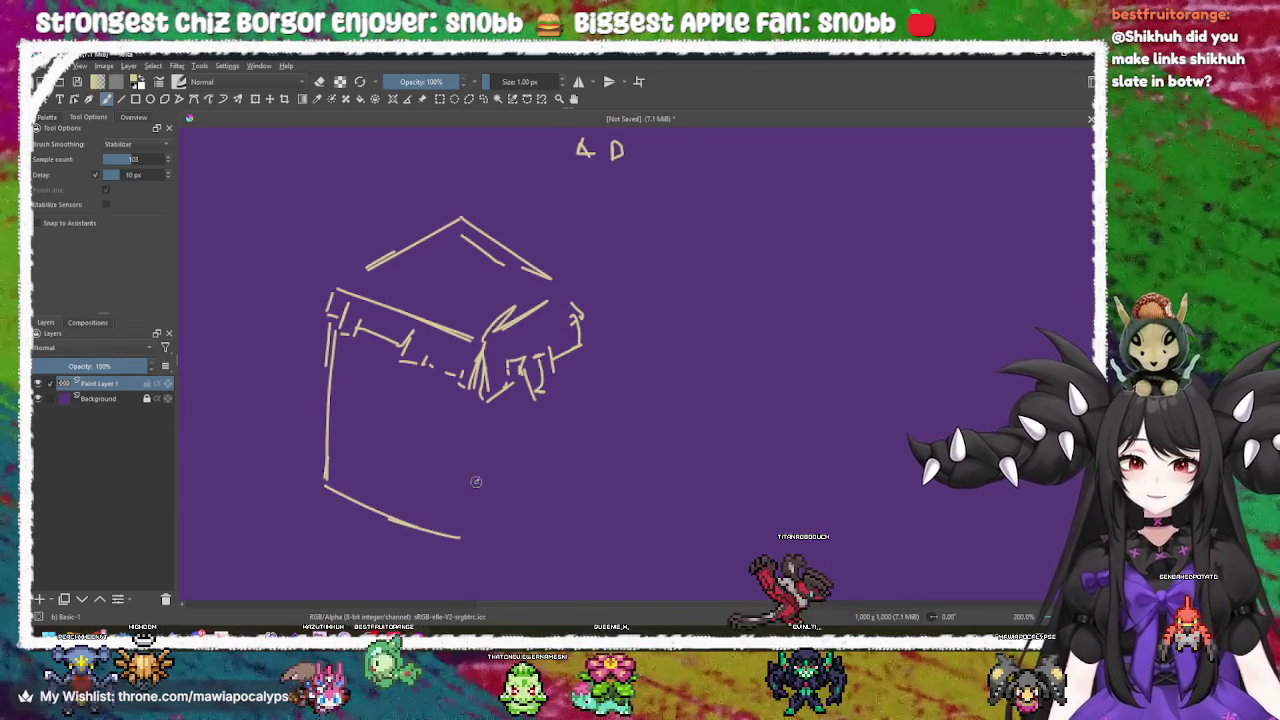
pyautogui.moveTo(491, 402)
pyautogui.mouseDown()
pyautogui.moveTo(497, 550)
pyautogui.moveTo(583, 510)
pyautogui.mouseUp()
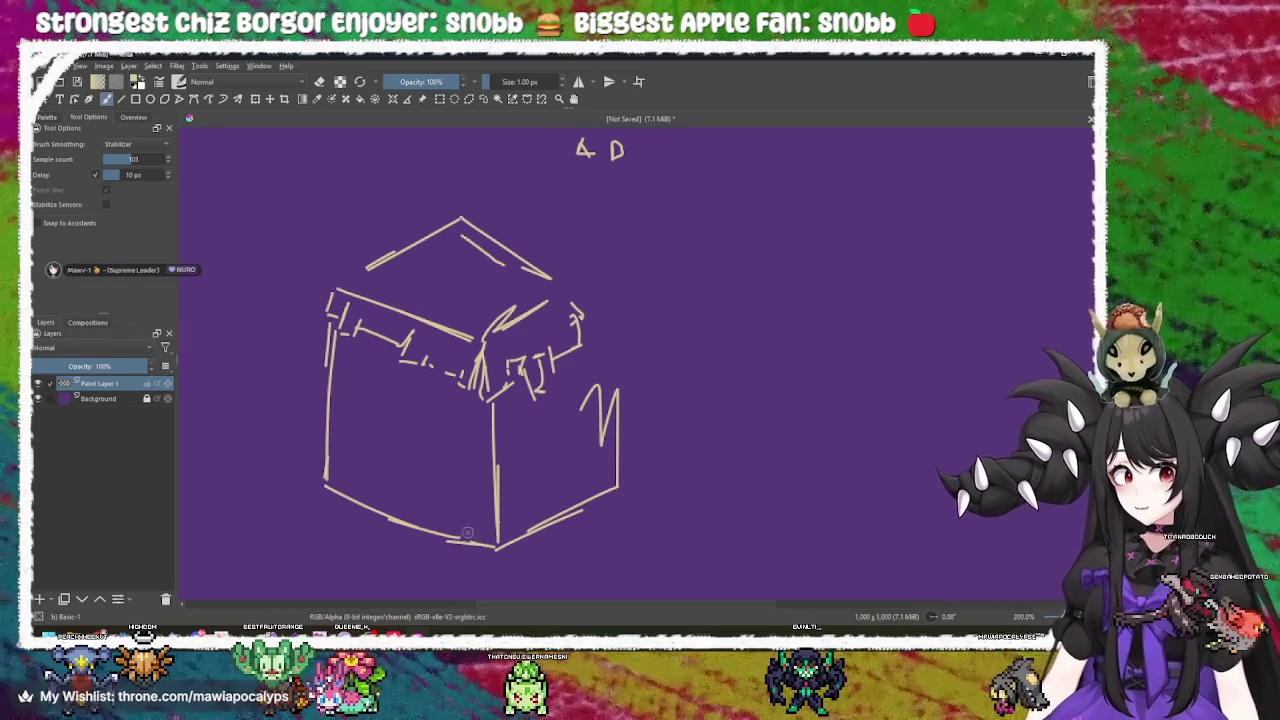
pyautogui.moveTo(583, 335); pyautogui.dragTo(613, 348)
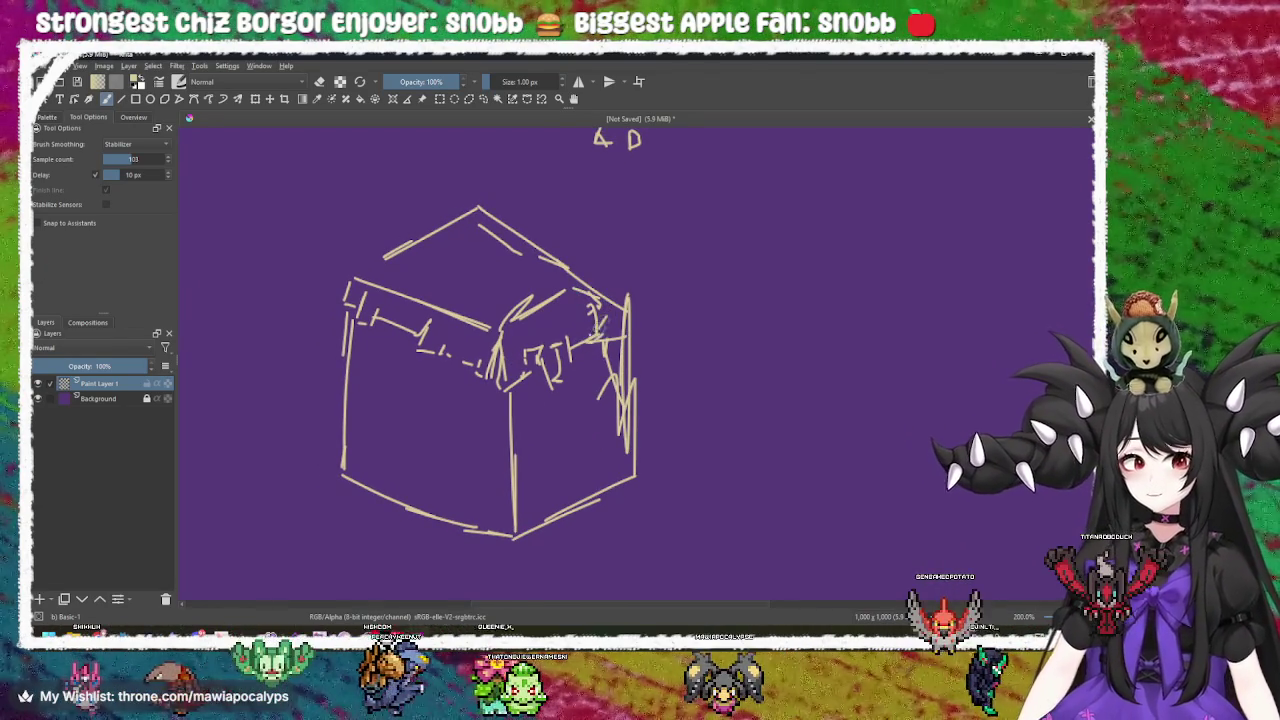
pyautogui.moveTo(533, 372)
pyautogui.mouseDown()
pyautogui.moveTo(578, 372)
pyautogui.moveTo(555, 412)
pyautogui.mouseUp()
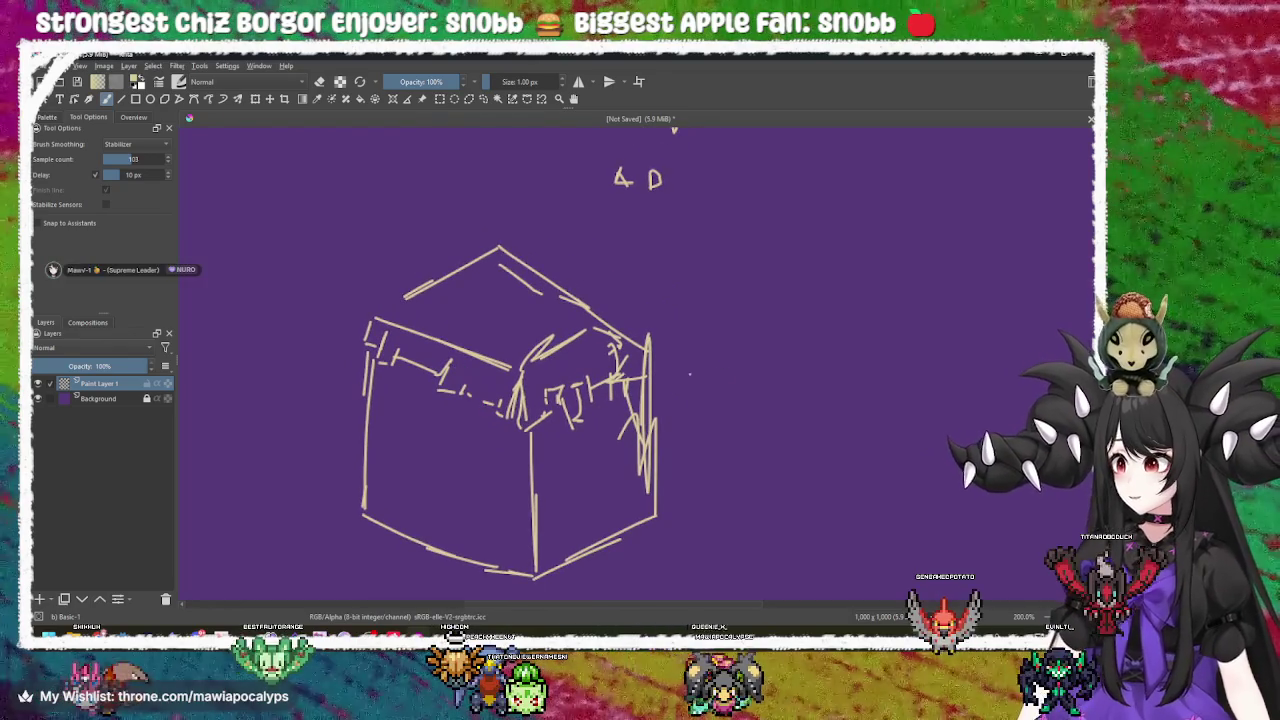
pyautogui.hotkey('ctrl', 'z')
pyautogui.hotkey('ctrl', 'z')
pyautogui.hotkey('ctrl', 'z')
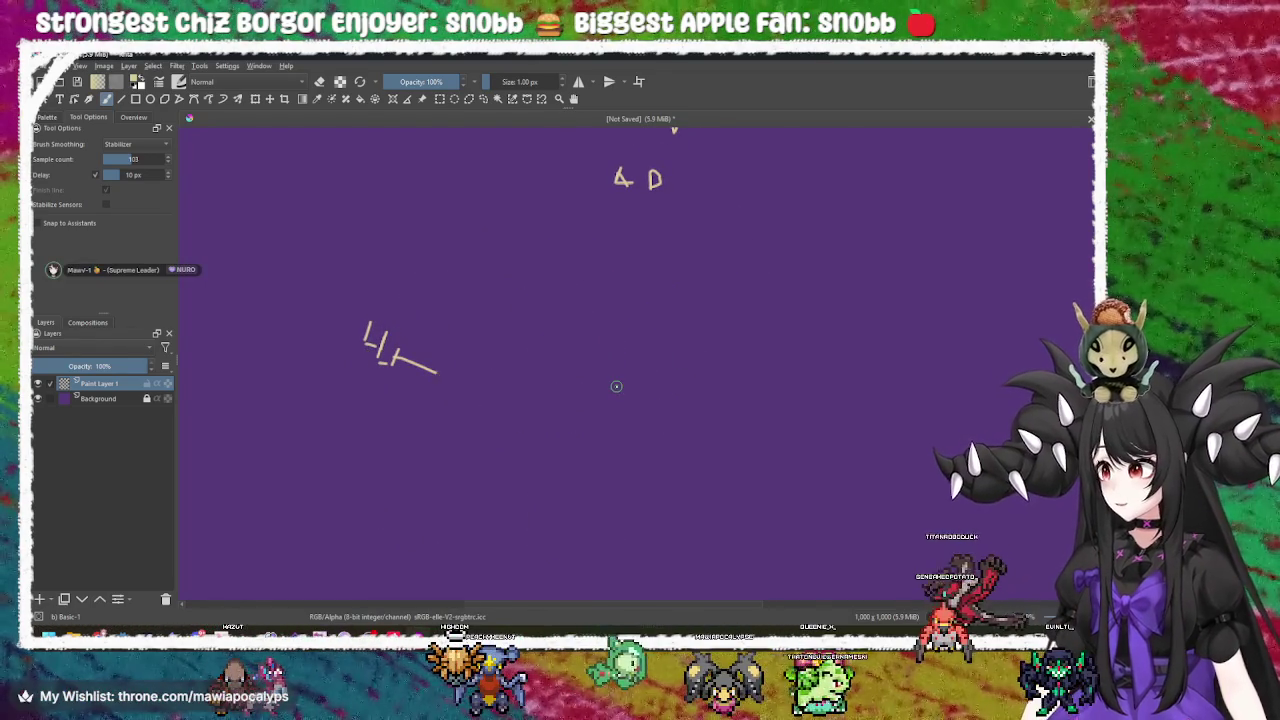
pyautogui.hotkey('ctrl', 'z')
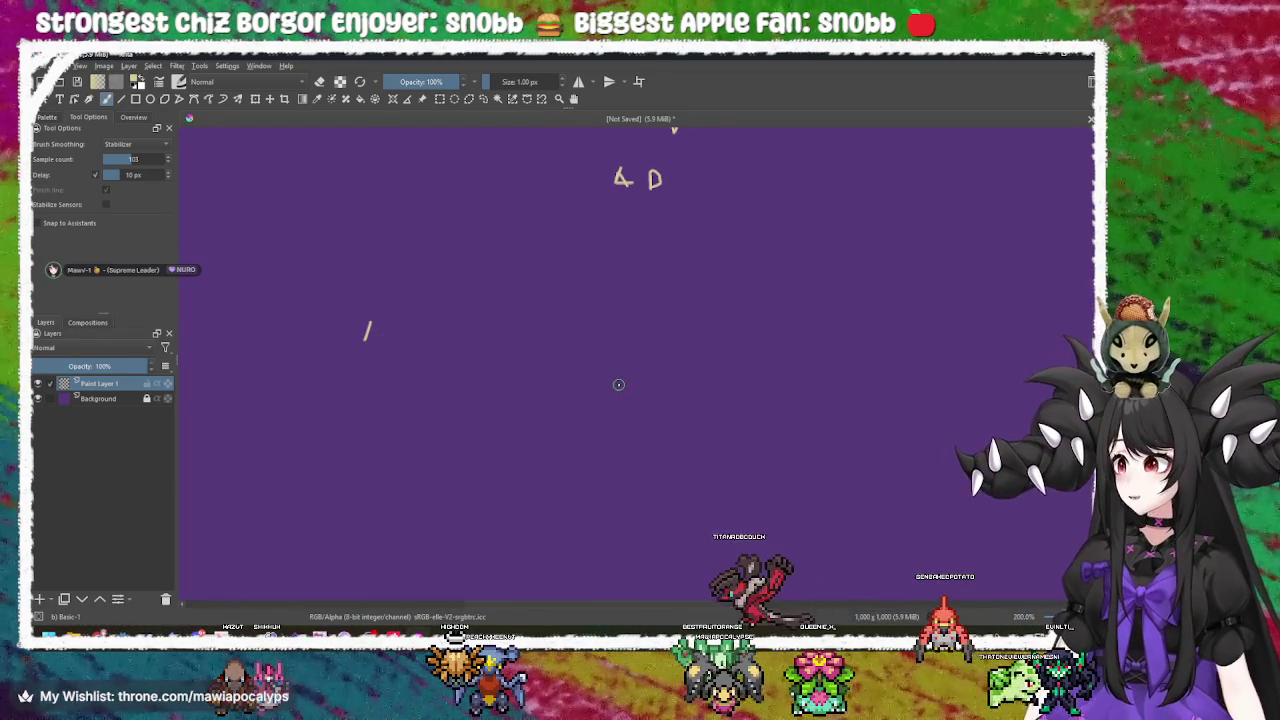
# Scribble looping lines across the empty canvas, remove them, and cancel a straight-line attempt.
pyautogui.scroll(-3, 757, 340)
pyautogui.scroll(3, 726, 313)
pyautogui.scroll(5, 726, 313)
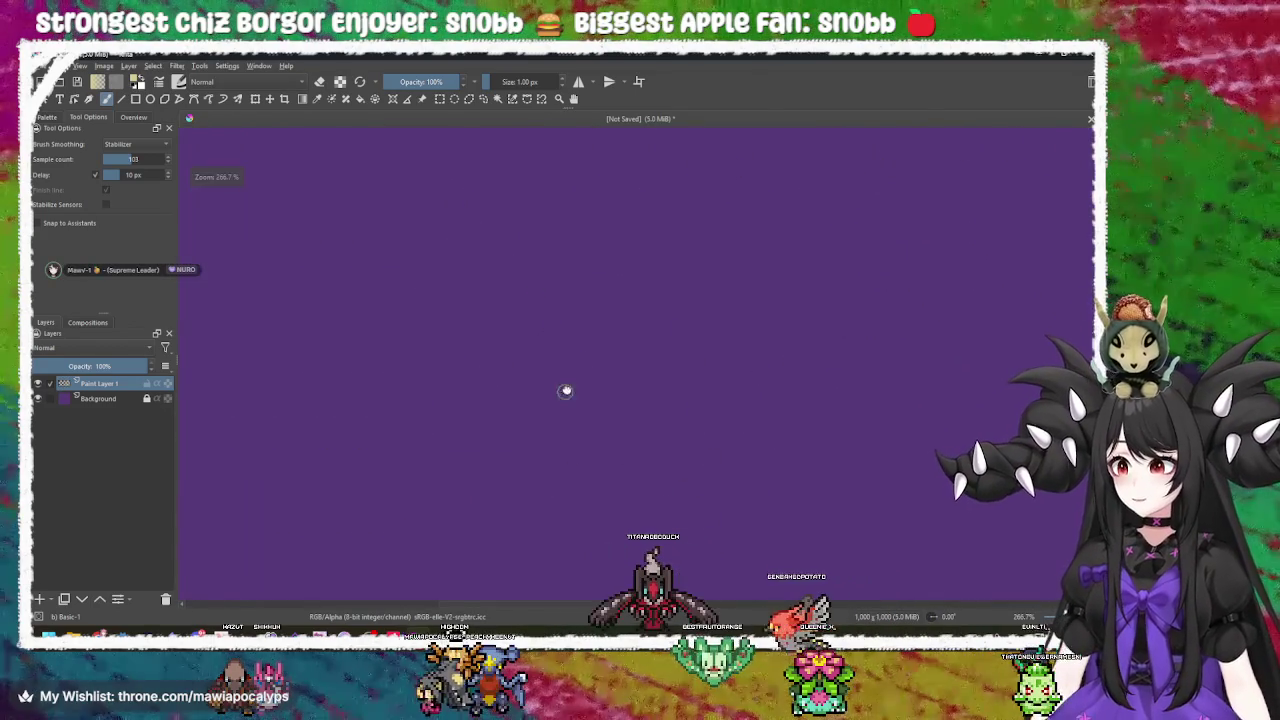
pyautogui.moveTo(315, 375)
pyautogui.mouseDown()
pyautogui.moveTo(390, 340)
pyautogui.moveTo(660, 380)
pyautogui.moveTo(940, 272)
pyautogui.moveTo(757, 414)
pyautogui.mouseUp()
pyautogui.moveTo(661, 483)
pyautogui.mouseDown()
pyautogui.moveTo(560, 440)
pyautogui.moveTo(280, 375)
pyautogui.moveTo(576, 219)
pyautogui.moveTo(760, 230)
pyautogui.moveTo(935, 270)
pyautogui.moveTo(960, 400)
pyautogui.moveTo(486, 514)
pyautogui.moveTo(370, 500)
pyautogui.moveTo(300, 440)
pyautogui.moveTo(420, 240)
pyautogui.moveTo(722, 327)
pyautogui.moveTo(600, 360)
pyautogui.moveTo(720, 460)
pyautogui.moveTo(500, 540)
pyautogui.moveTo(204, 458)
pyautogui.moveTo(310, 400)
pyautogui.moveTo(560, 310)
pyautogui.moveTo(700, 280)
pyautogui.moveTo(595, 541)
pyautogui.mouseUp()
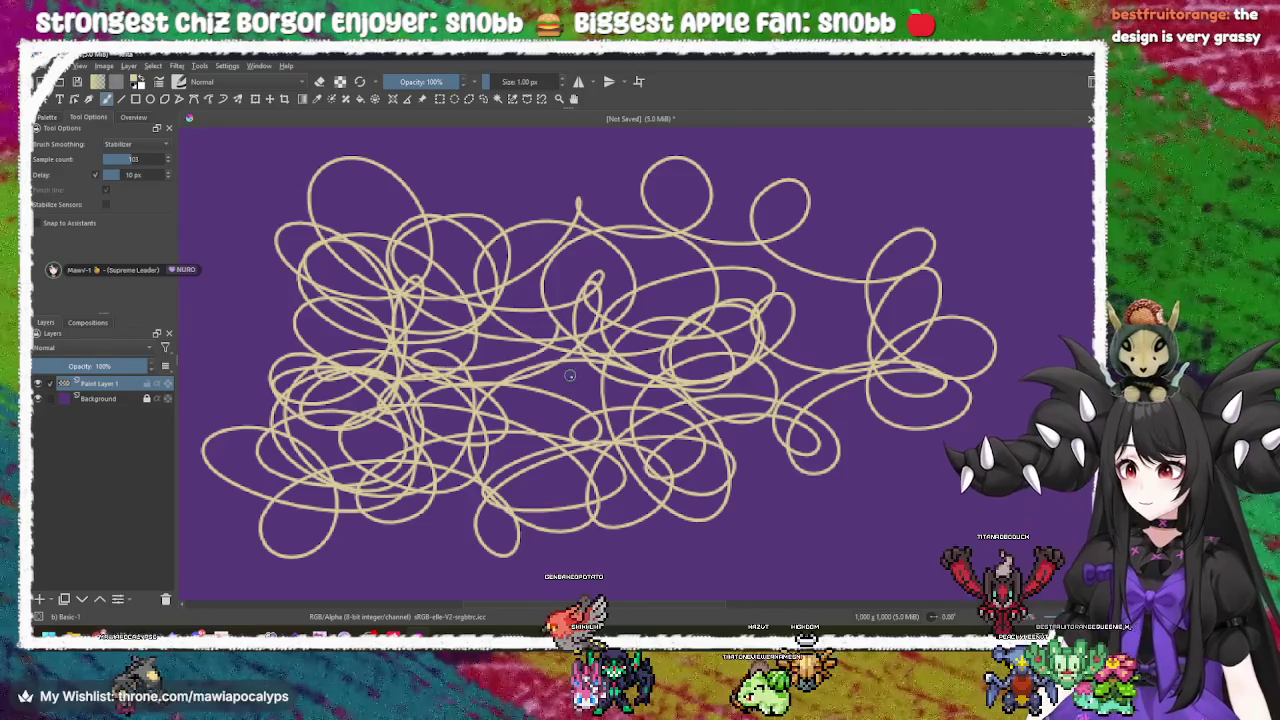
pyautogui.press('Delete')
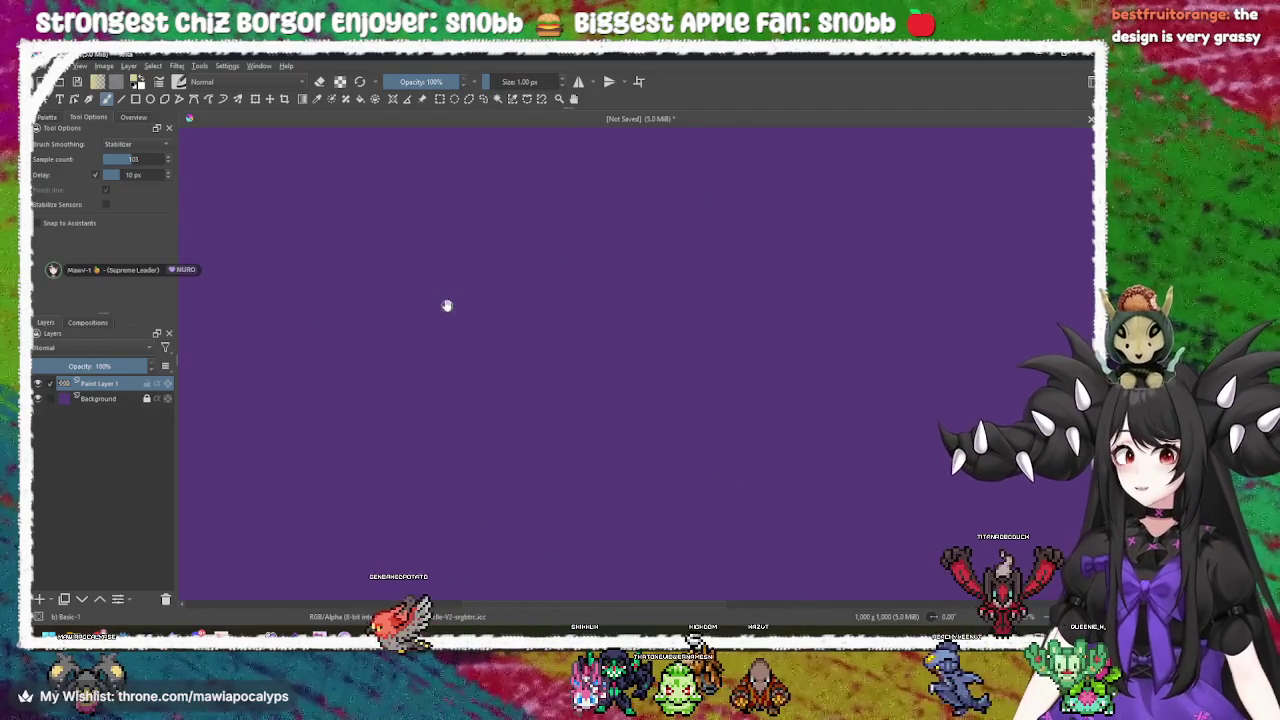
pyautogui.click(461, 300)
pyautogui.moveTo(379, 218)
pyautogui.mouseDown()
pyautogui.moveTo(523, 357)
pyautogui.moveTo(500, 334)
pyautogui.mouseUp()
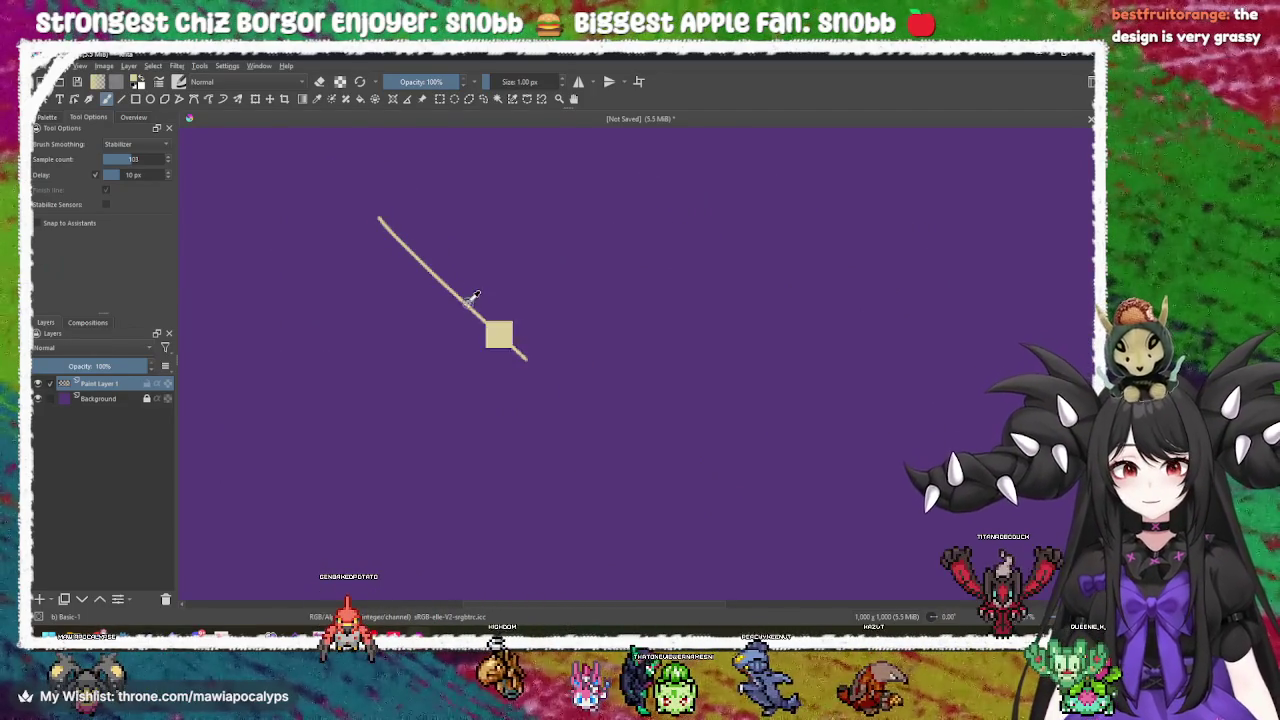
pyautogui.press('Escape')
# Draw a cube's top, left, right and bottom edges with the brush.
pyautogui.moveTo(409, 237)
pyautogui.mouseDown()
pyautogui.moveTo(591, 300)
pyautogui.moveTo(716, 227)
pyautogui.mouseUp()
pyautogui.moveTo(408, 238)
pyautogui.mouseDown()
pyautogui.moveTo(507, 181)
pyautogui.moveTo(674, 209)
pyautogui.mouseUp()
pyautogui.moveTo(398, 228)
pyautogui.mouseDown()
pyautogui.moveTo(393, 411)
pyautogui.moveTo(566, 503)
pyautogui.mouseUp()
pyautogui.moveTo(587, 288); pyautogui.dragTo(595, 525)
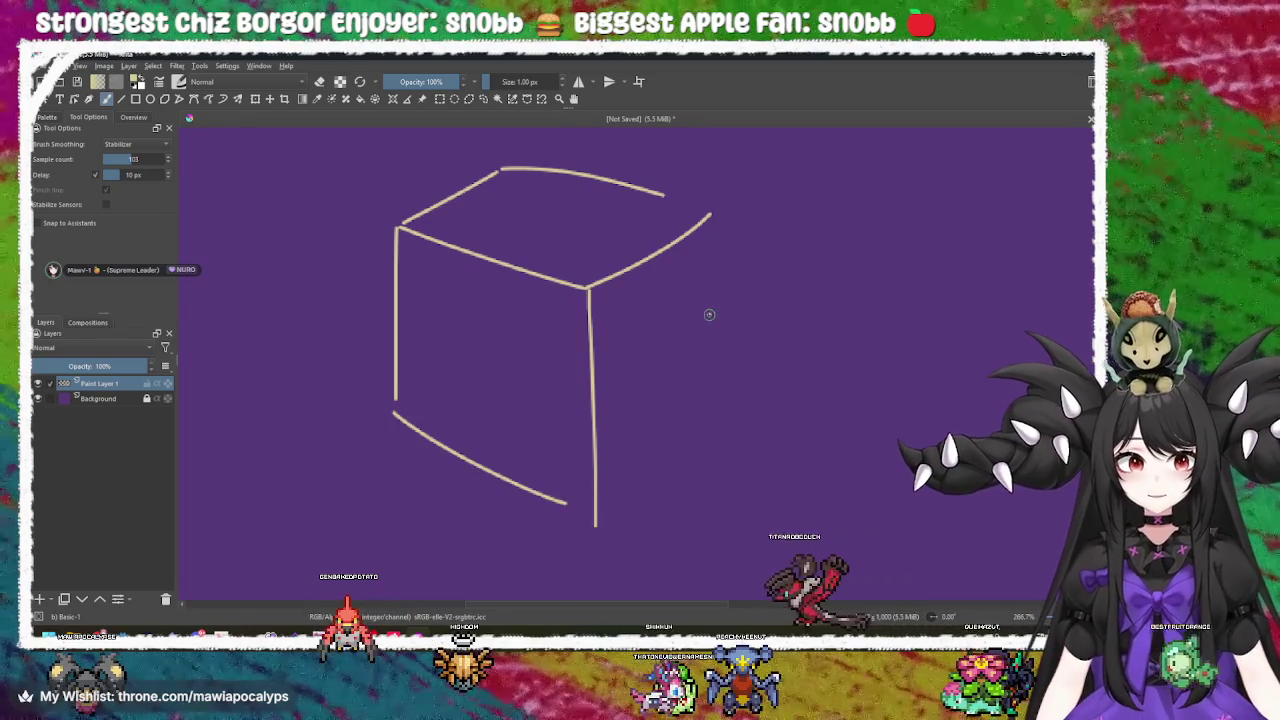
pyautogui.moveTo(717, 222)
pyautogui.mouseDown()
pyautogui.moveTo(723, 435)
pyautogui.moveTo(603, 528)
pyautogui.mouseUp()
pyautogui.scroll(1, 480, 414)
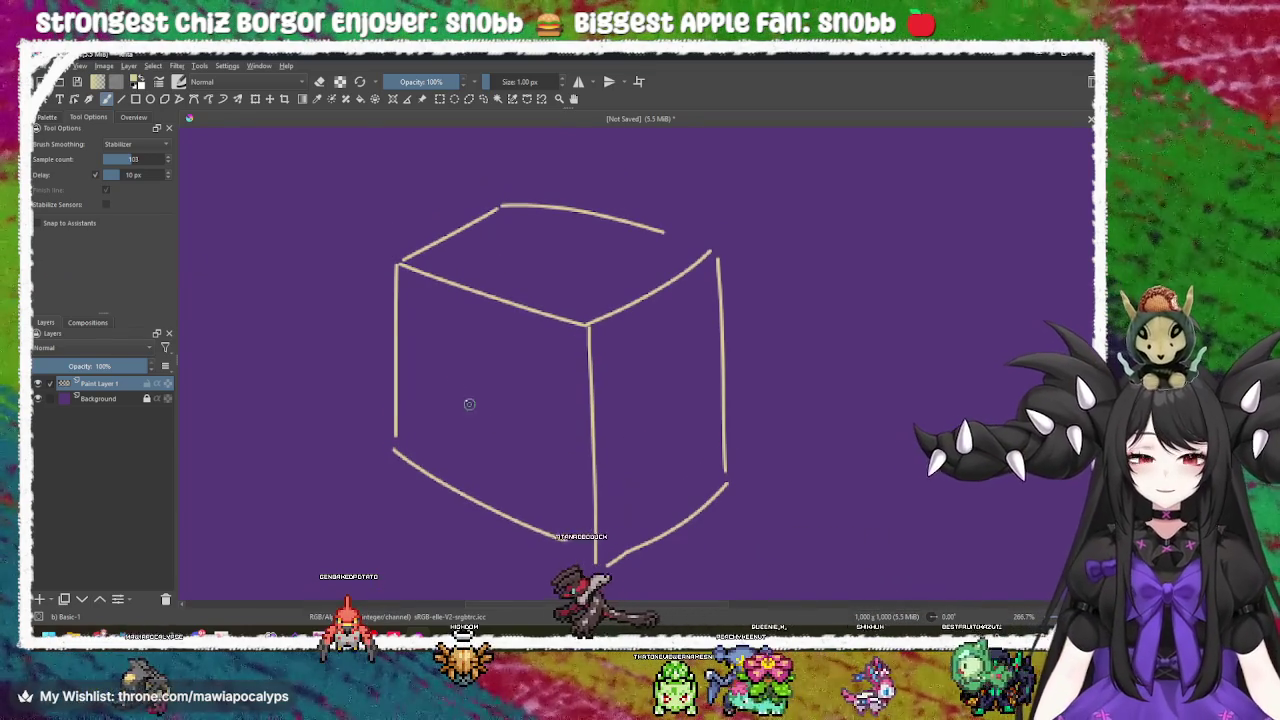
# Add a jagged band across the cube, plus eyes and a smile on its right face.
pyautogui.moveTo(407, 318)
pyautogui.mouseDown()
pyautogui.moveTo(443, 345)
pyautogui.moveTo(580, 374)
pyautogui.moveTo(558, 376)
pyautogui.moveTo(568, 354)
pyautogui.moveTo(593, 375)
pyautogui.moveTo(640, 338)
pyautogui.mouseUp()
pyautogui.hscroll(1, 580, 374)
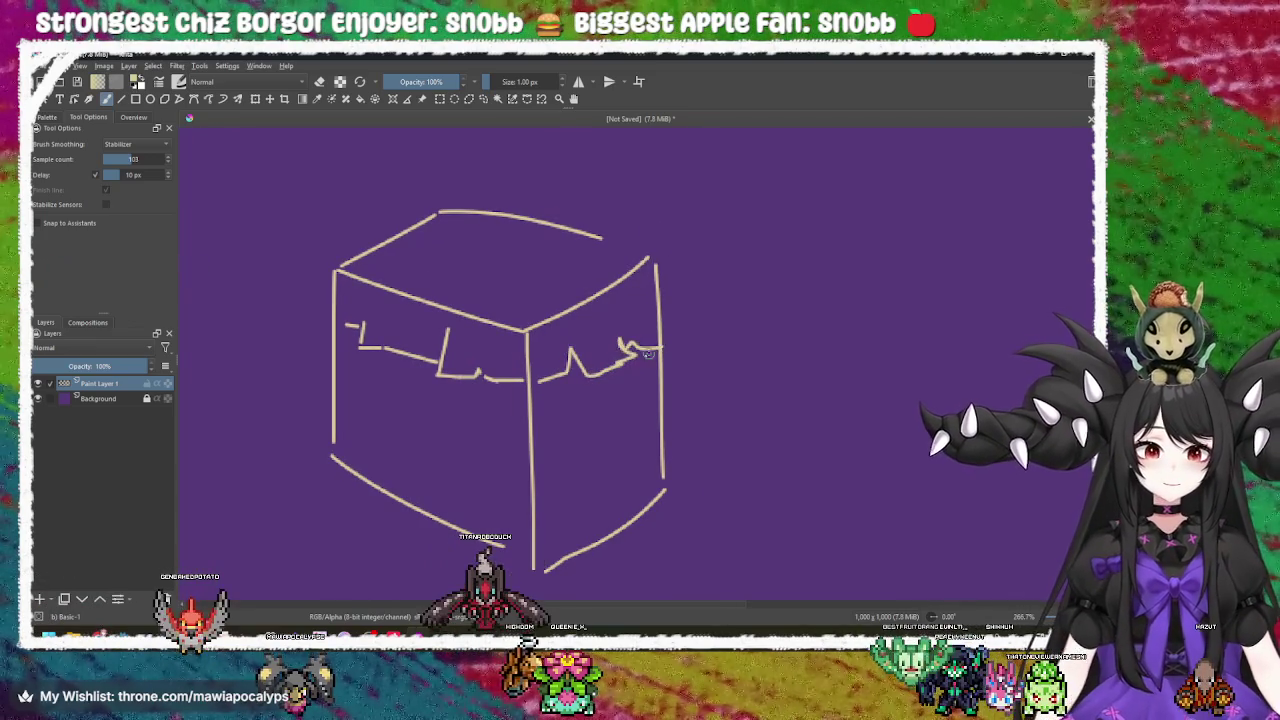
pyautogui.scroll(-1, 642, 336)
pyautogui.scroll(-1, 642, 336)
pyautogui.moveTo(538, 380); pyautogui.dragTo(641, 354)
pyautogui.scroll(-1, 632, 380)
pyautogui.moveTo(578, 410); pyautogui.dragTo(632, 381)
pyautogui.scroll(-2, 520, 392)
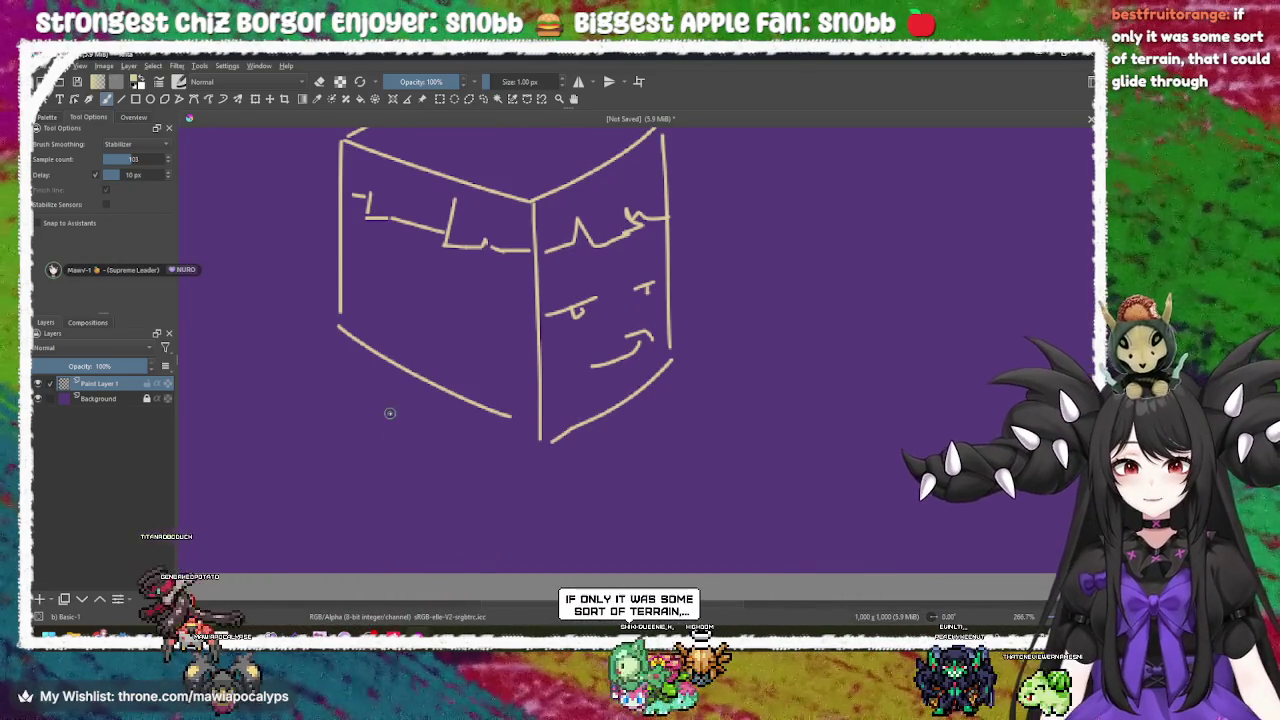
# Draw shoulder curves and two torso side lines beneath the cube head.
pyautogui.moveTo(385, 380); pyautogui.dragTo(287, 452)
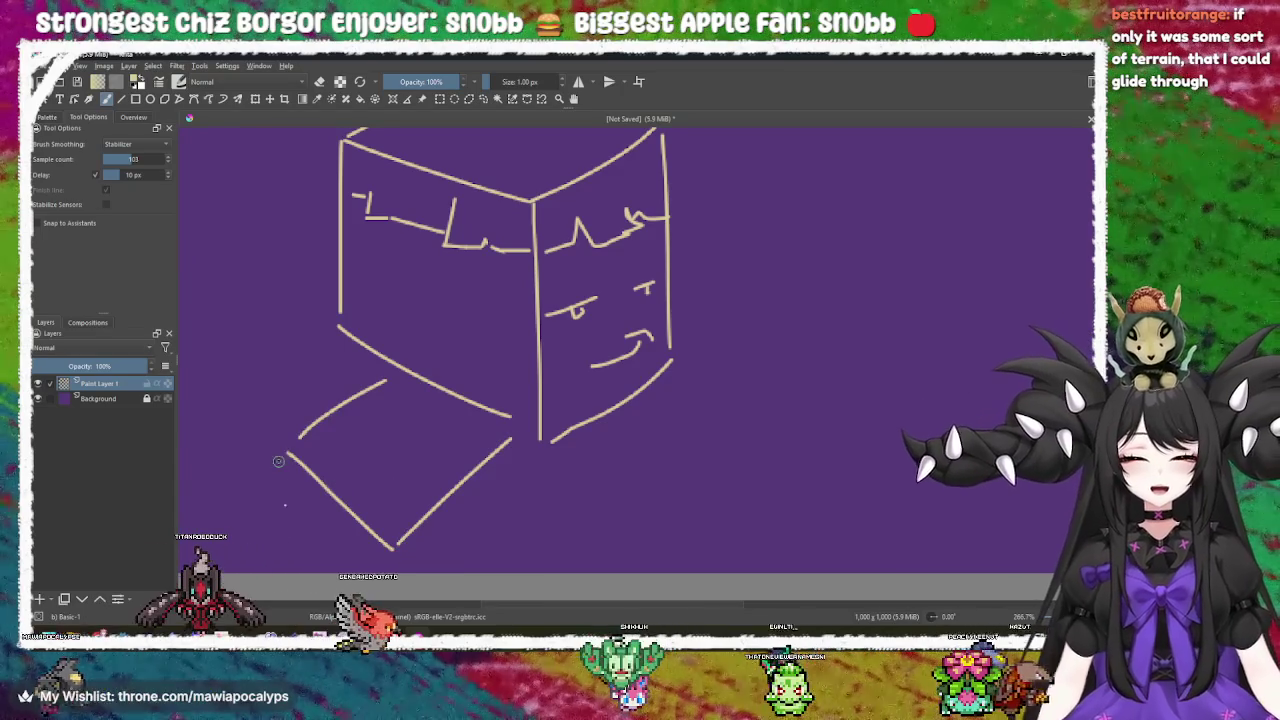
pyautogui.scroll(3, 400, 400)
pyautogui.hscroll(-3, 450, 380)
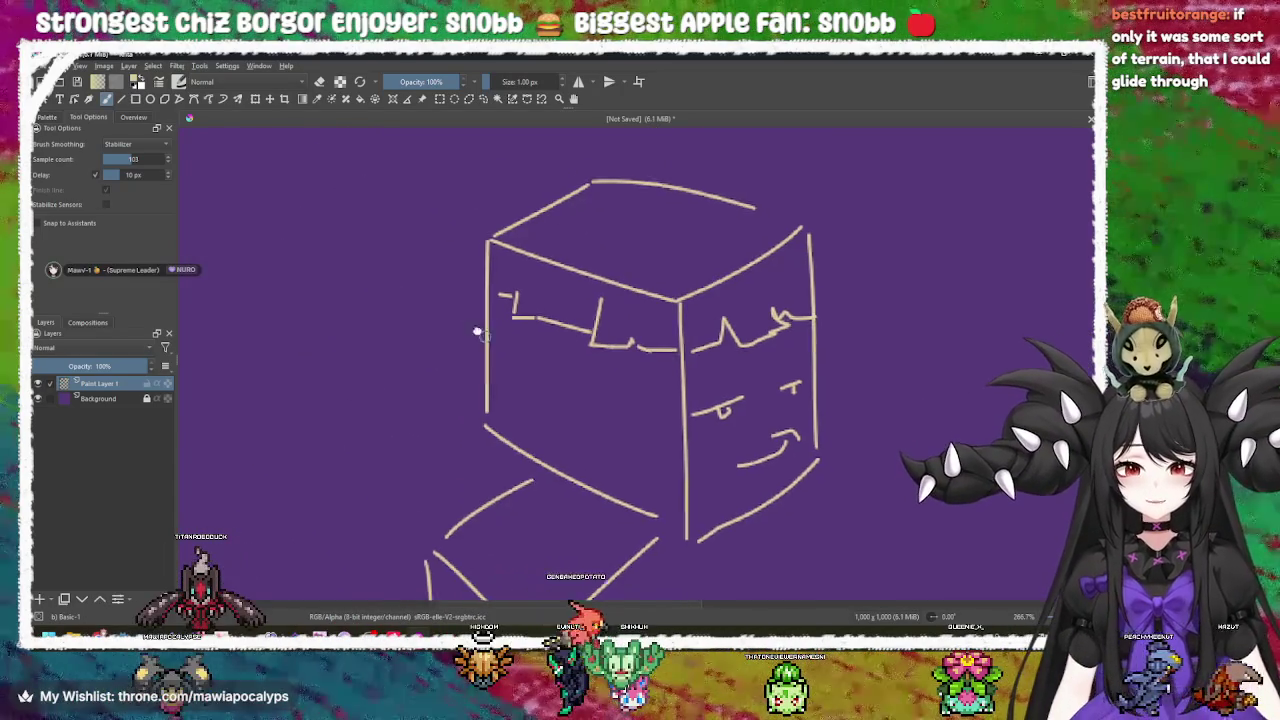
pyautogui.scroll(-1, 495, 335)
pyautogui.hscroll(1, 500, 325)
pyautogui.scroll(-1, 510, 350)
pyautogui.hscroll(1, 510, 350)
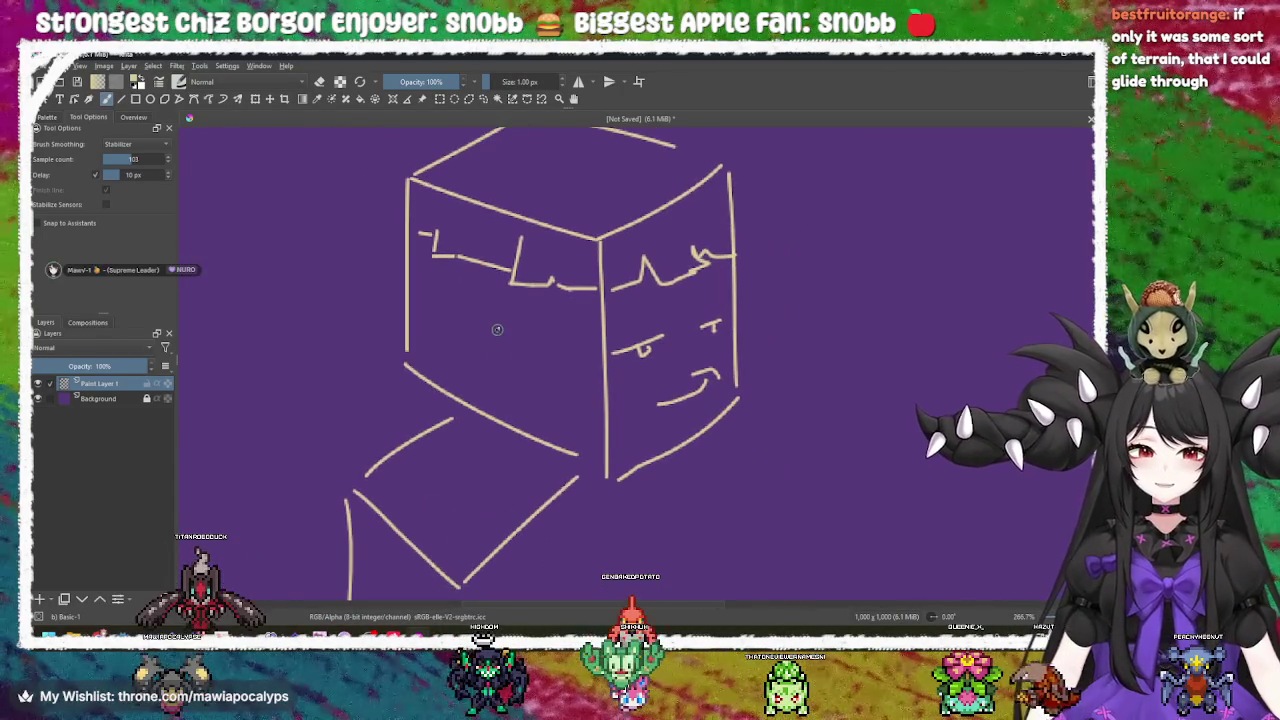
pyautogui.scroll(-2, 550, 380)
pyautogui.hscroll(3, 550, 380)
pyautogui.moveTo(434, 443); pyautogui.dragTo(445, 545)
pyautogui.moveTo(611, 367); pyautogui.dragTo(628, 545)
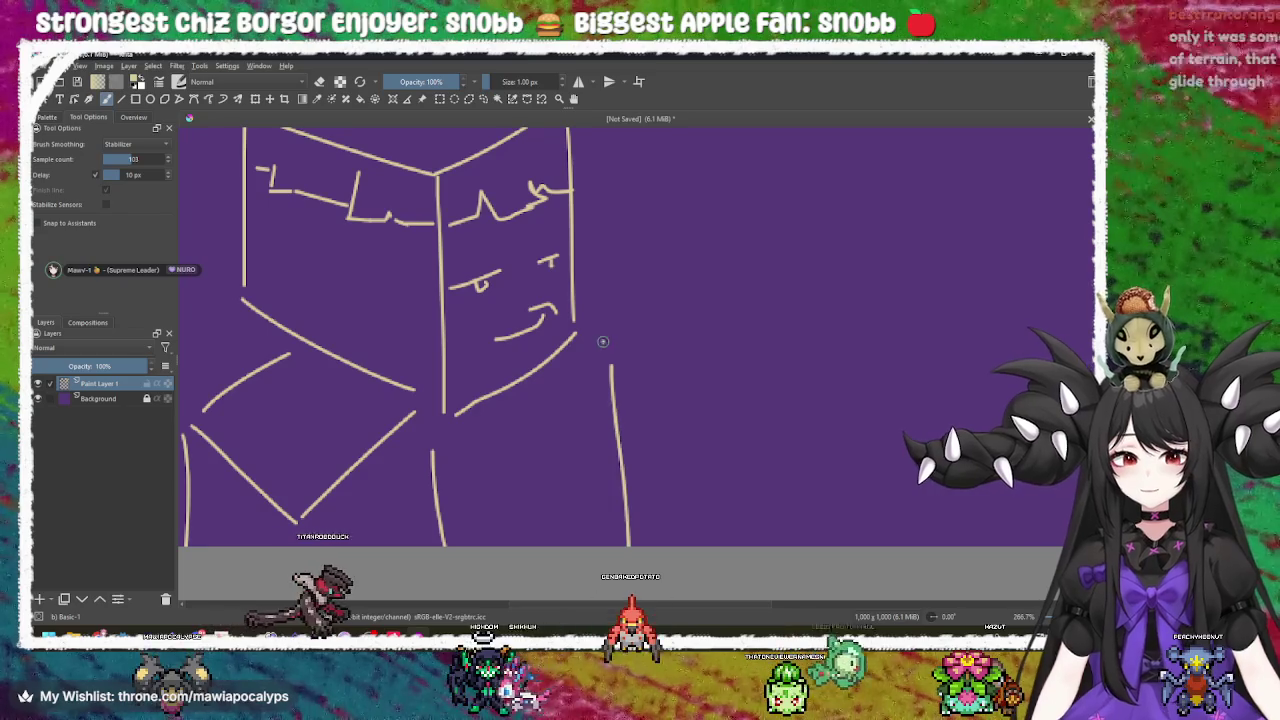
pyautogui.moveTo(593, 264)
pyautogui.mouseDown()
pyautogui.moveTo(648, 277)
pyautogui.moveTo(614, 299)
pyautogui.mouseUp()
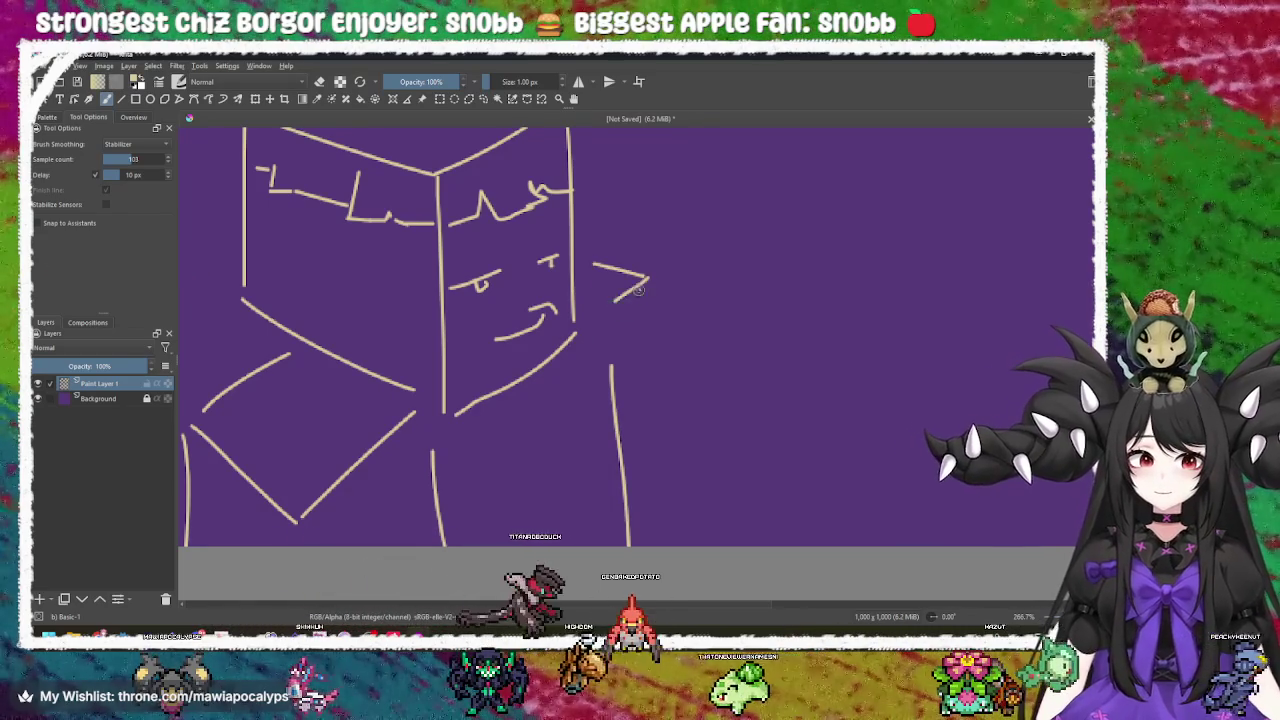
# Zoom and pan the canvas off the sketch, then return to field.gd in Godot.
pyautogui.press('-')
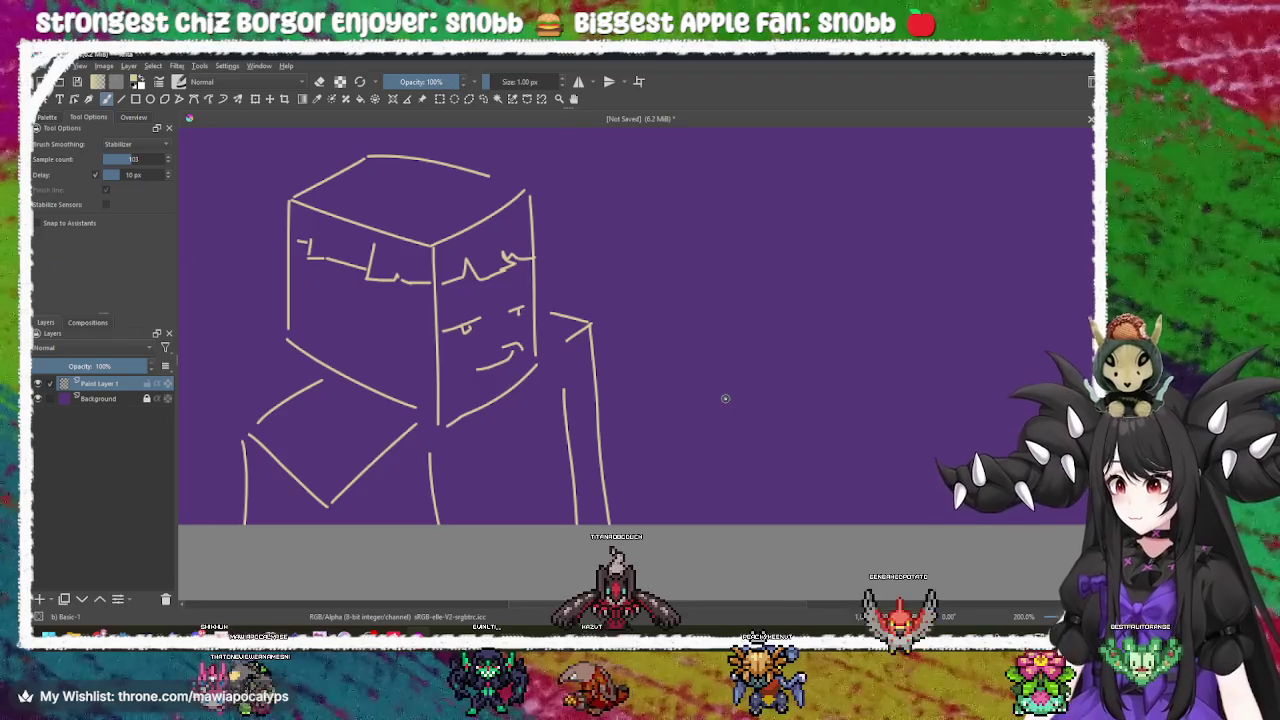
pyautogui.moveTo(725, 398); pyautogui.dragTo(660, 397)
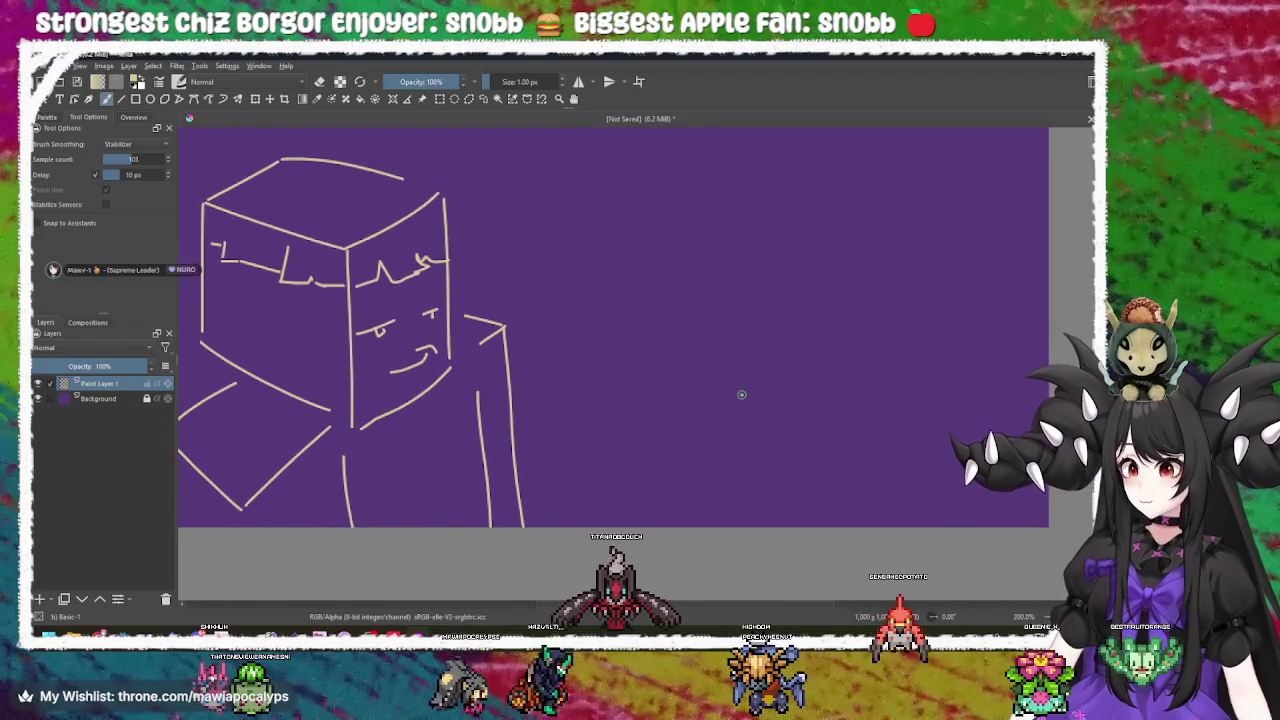
pyautogui.press('+')
pyautogui.press('+')
pyautogui.moveTo(737, 400)
pyautogui.mouseDown()
pyautogui.moveTo(651, 400)
pyautogui.moveTo(646, 386)
pyautogui.mouseUp()
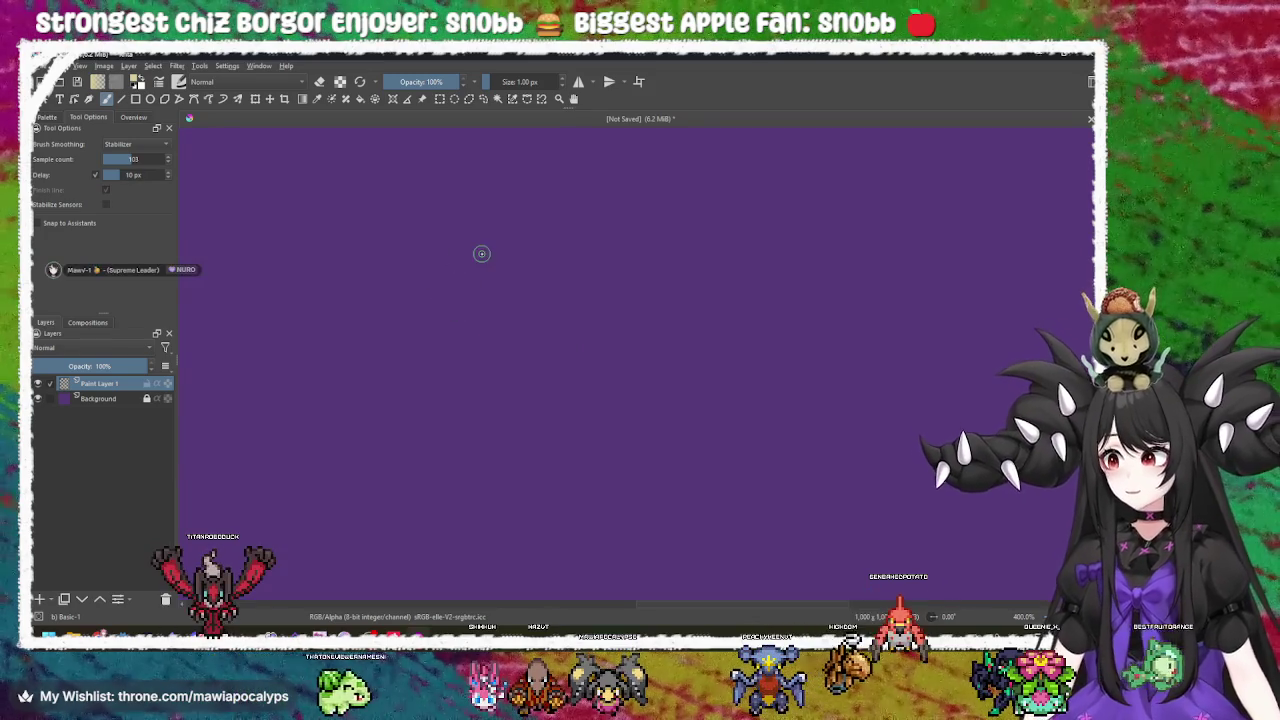
pyautogui.hotkey('alt', 'Tab')
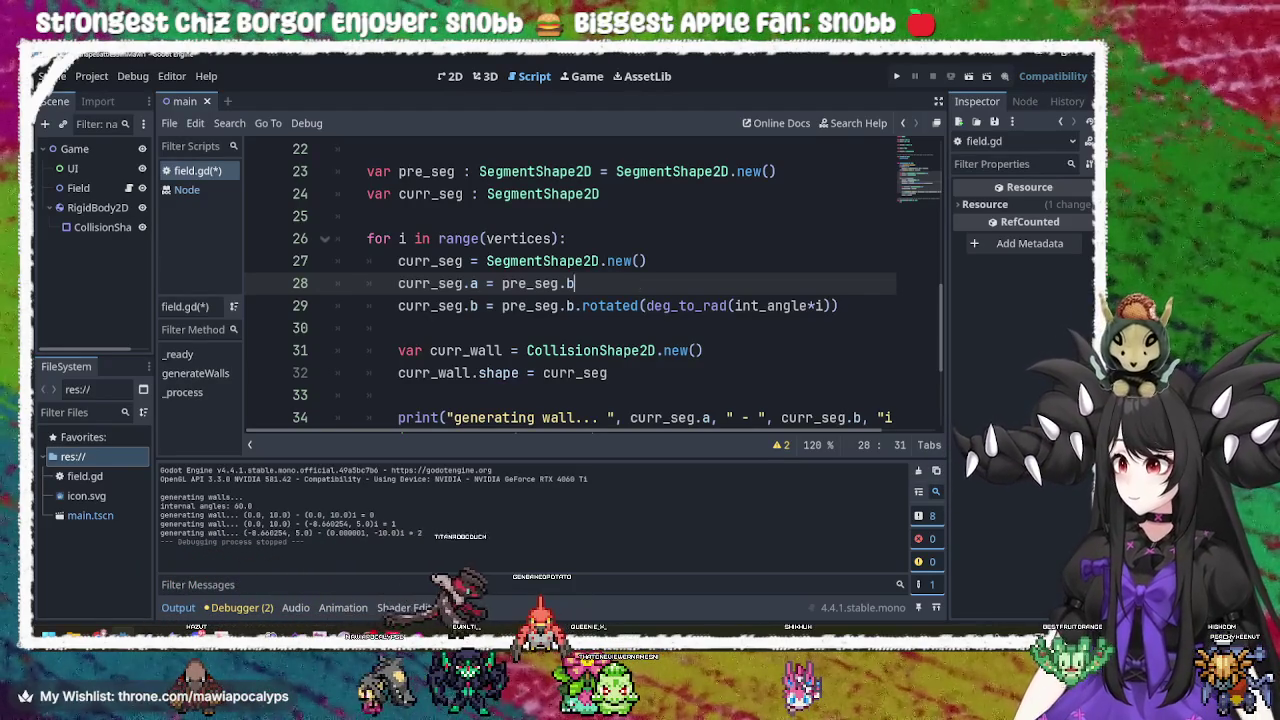
pyautogui.click(652, 306)
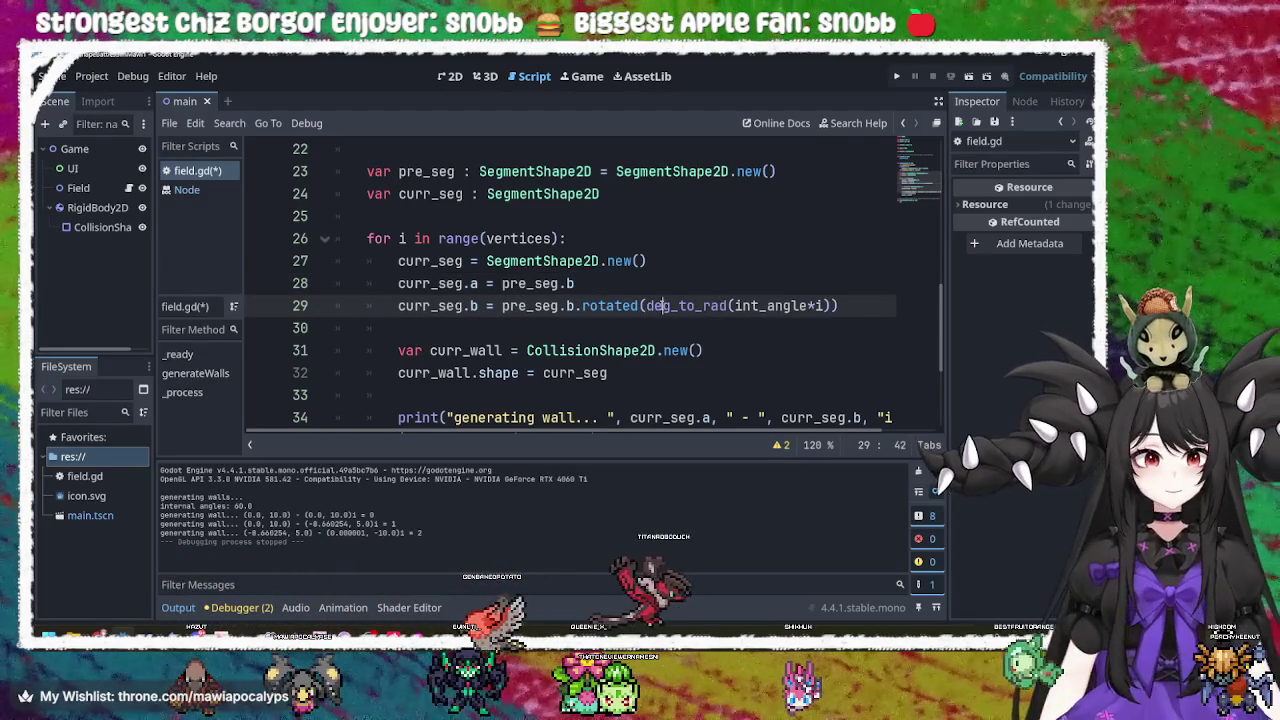
pyautogui.doubleClick(661, 306)
pyautogui.click(563, 285)
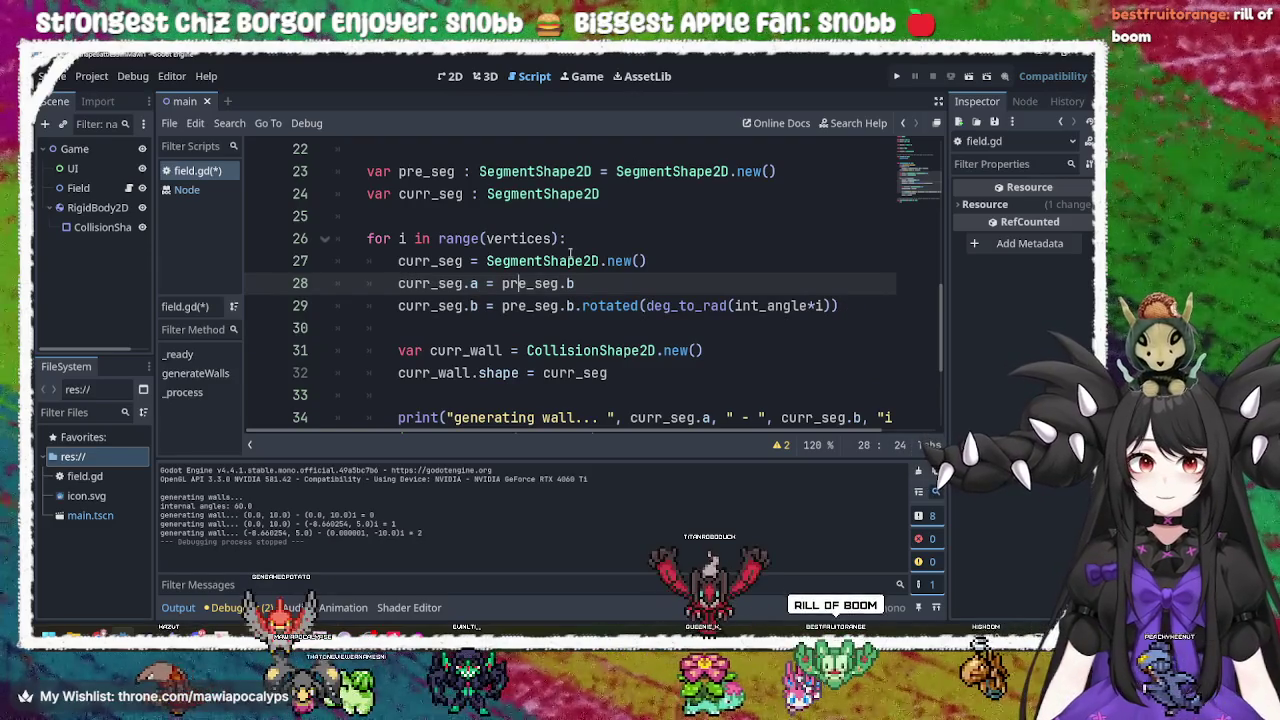
pyautogui.click(441, 244)
pyautogui.moveTo(840, 307)
pyautogui.mouseDown()
pyautogui.moveTo(591, 280)
pyautogui.moveTo(420, 239)
pyautogui.moveTo(395, 261)
pyautogui.mouseUp()
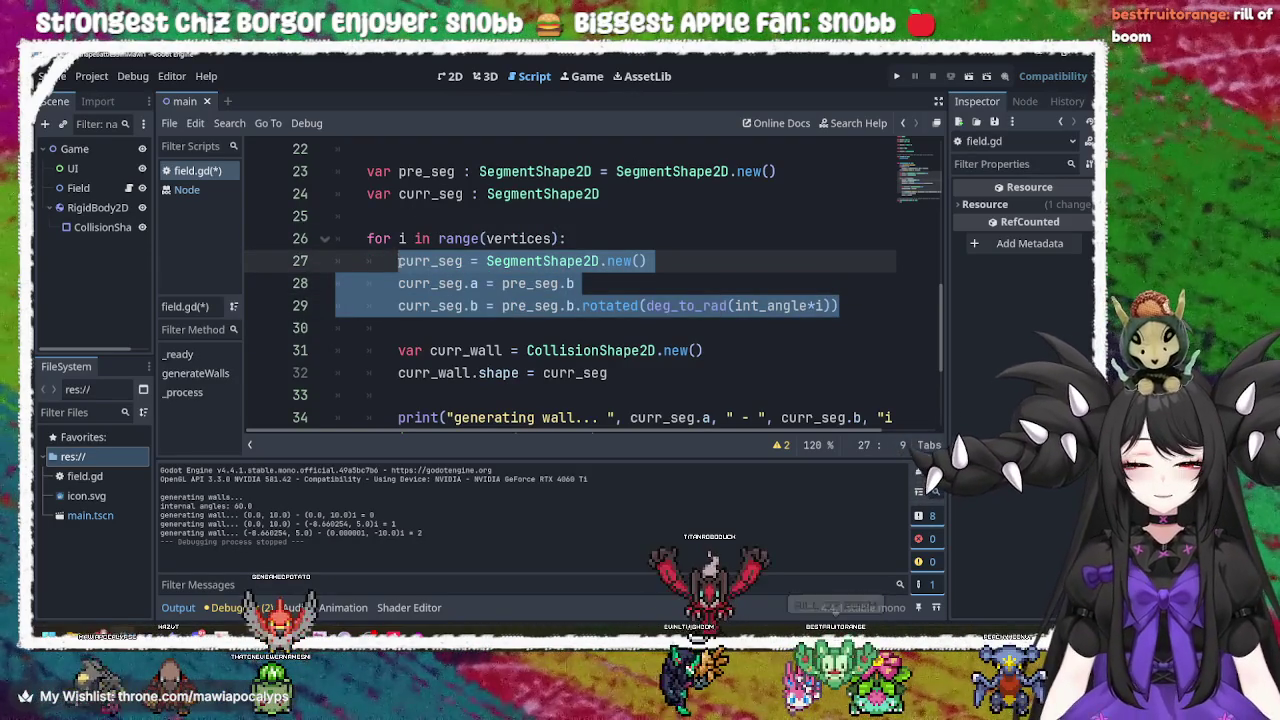
pyautogui.click(596, 325)
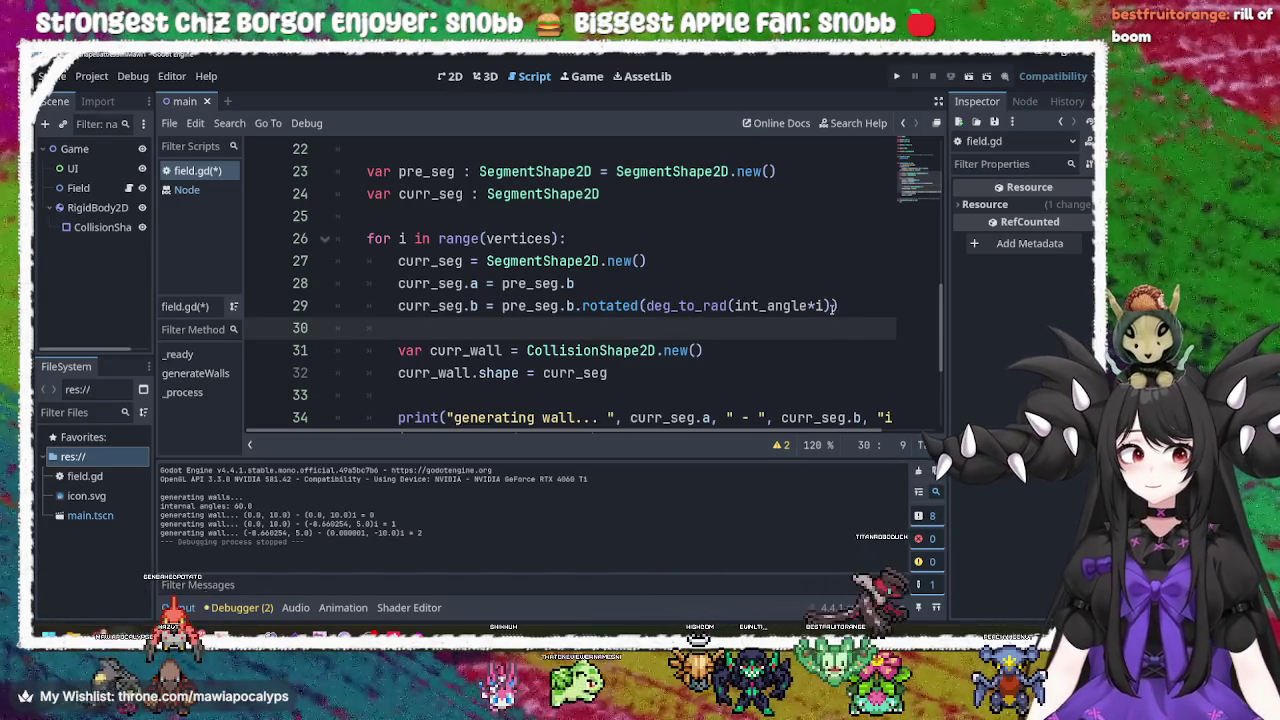
pyautogui.scroll(7, 590, 325)
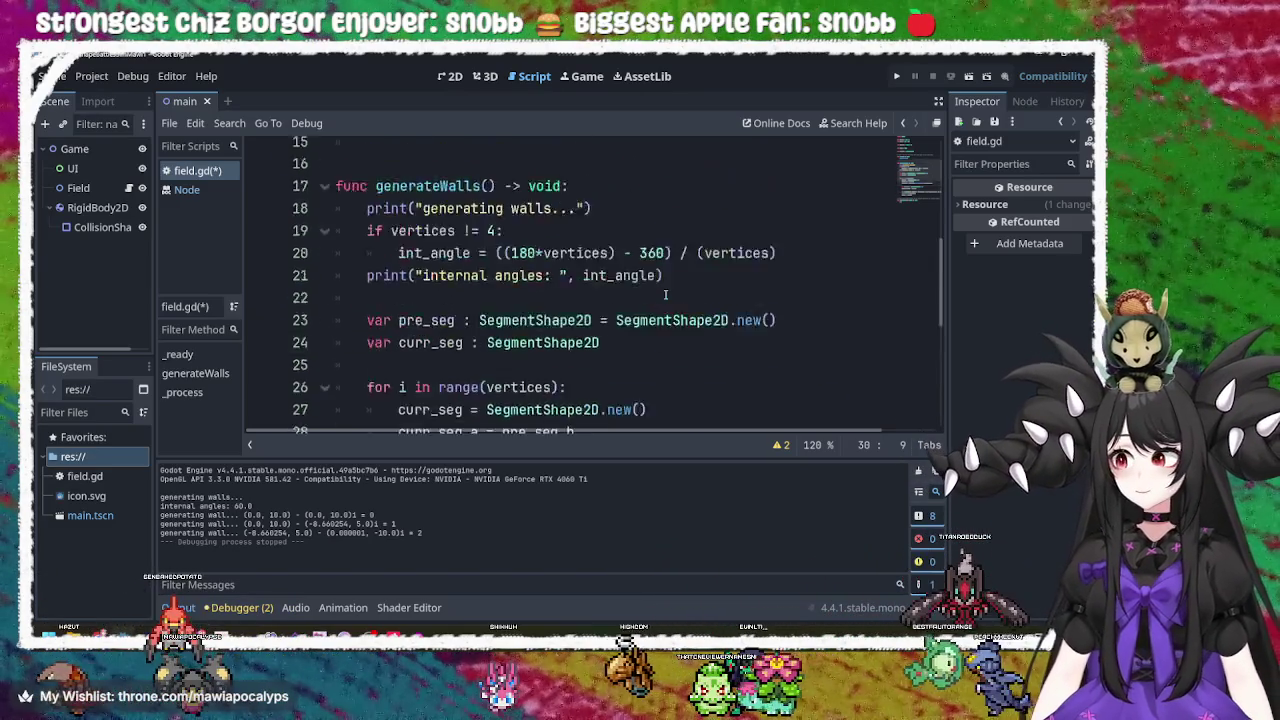
# Select walls_arr and look over the generateWalls loop code.
pyautogui.doubleClick(410, 350)
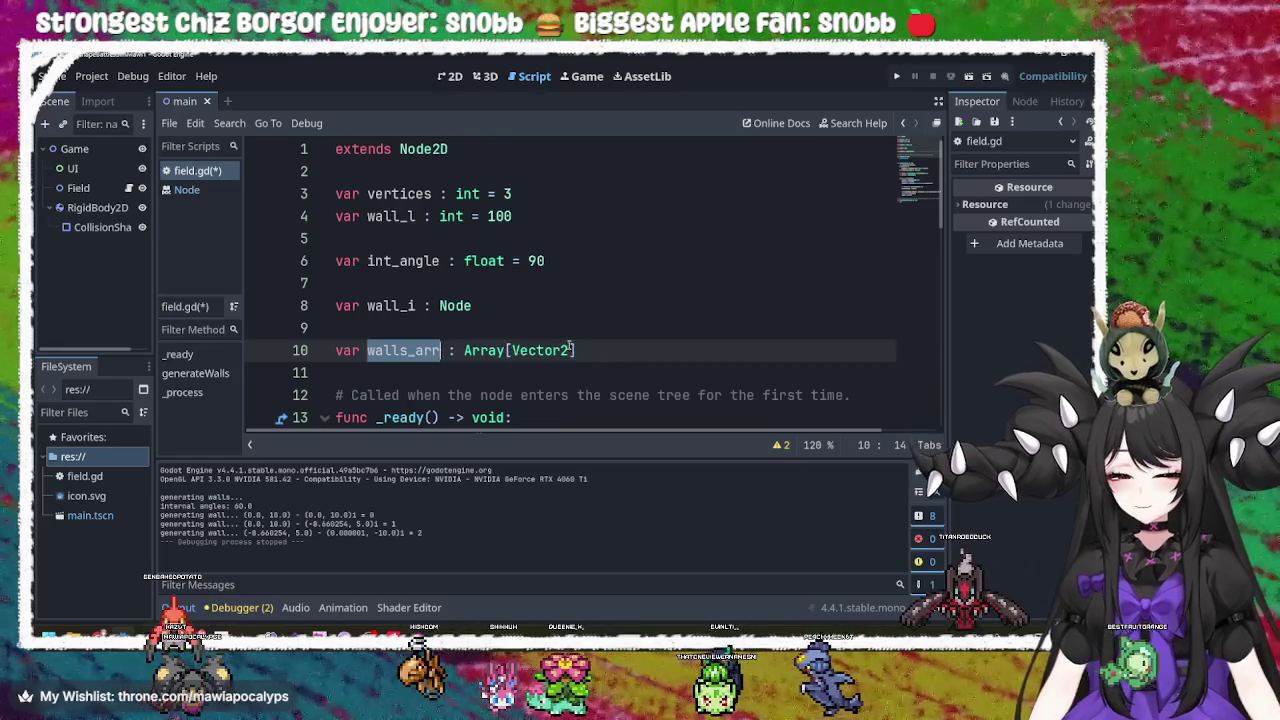
pyautogui.scroll(-6, 572, 350)
pyautogui.scroll(-1, 572, 350)
pyautogui.moveTo(845, 306)
pyautogui.mouseDown()
pyautogui.moveTo(708, 305)
pyautogui.moveTo(705, 243)
pyautogui.mouseUp()
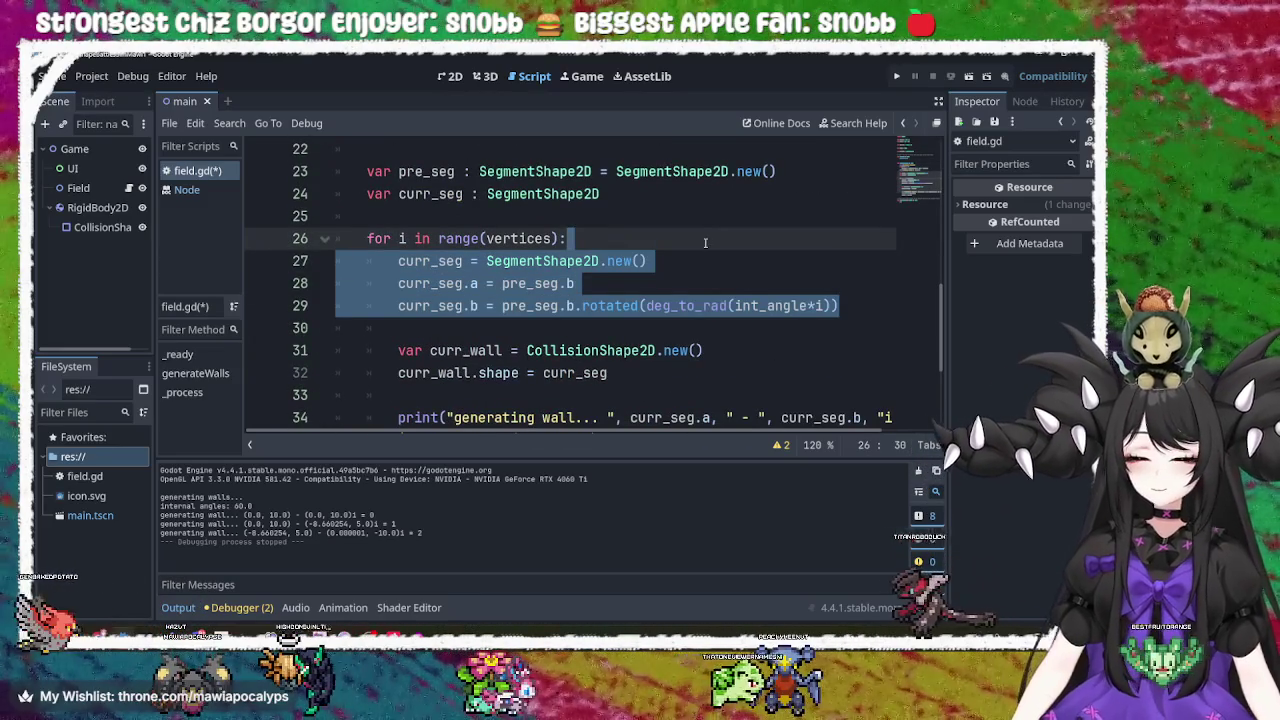
pyautogui.click(671, 352)
pyautogui.scroll(-3, 671, 352)
pyautogui.scroll(2, 671, 352)
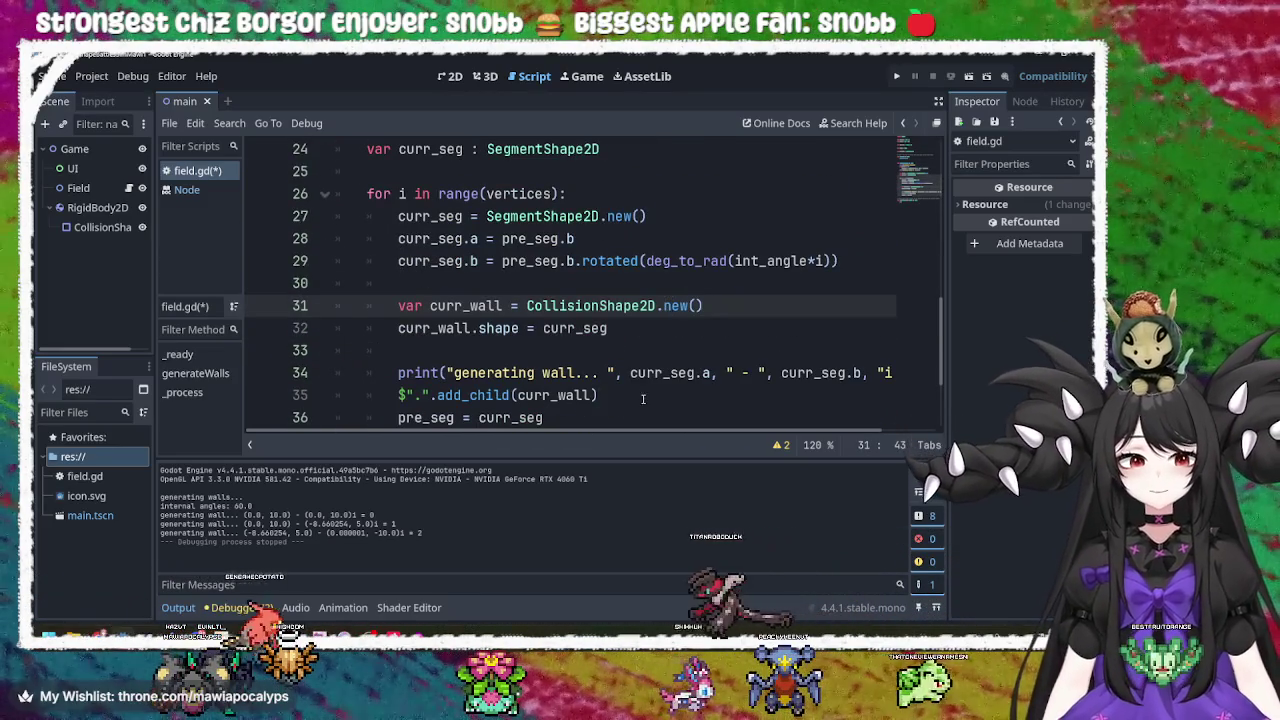
pyautogui.scroll(-3, 641, 372)
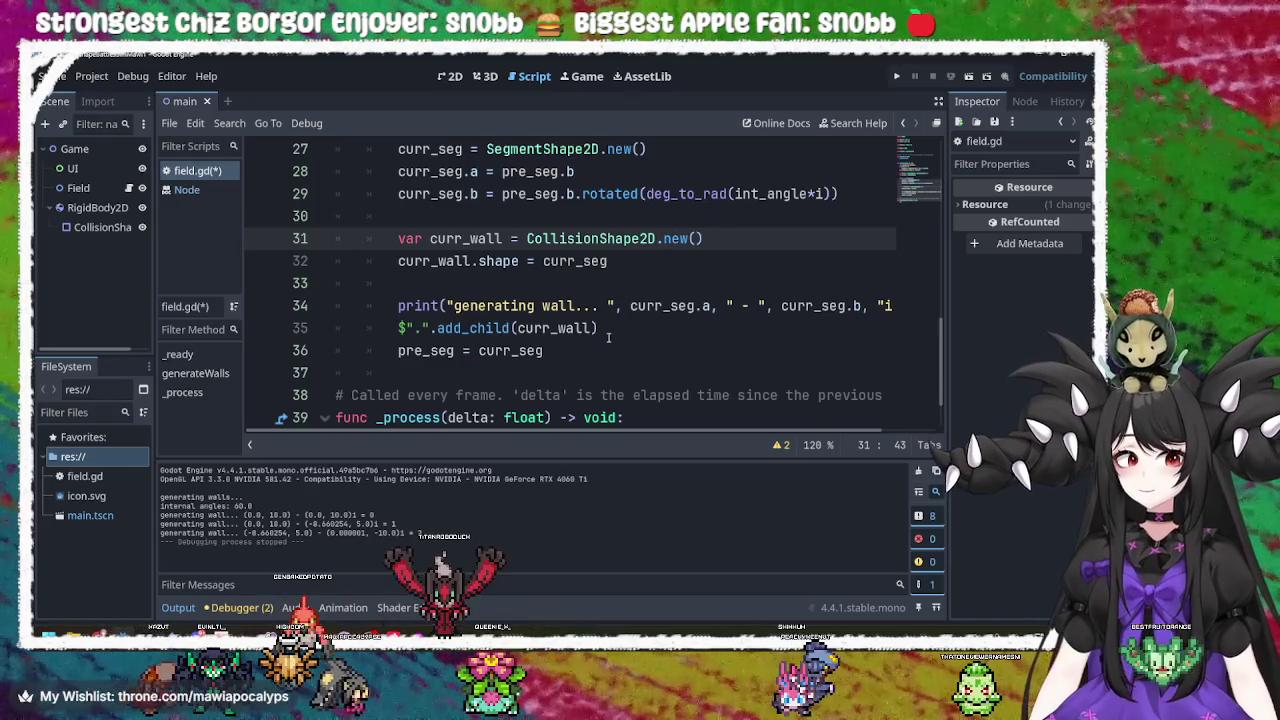
pyautogui.scroll(3, 555, 349)
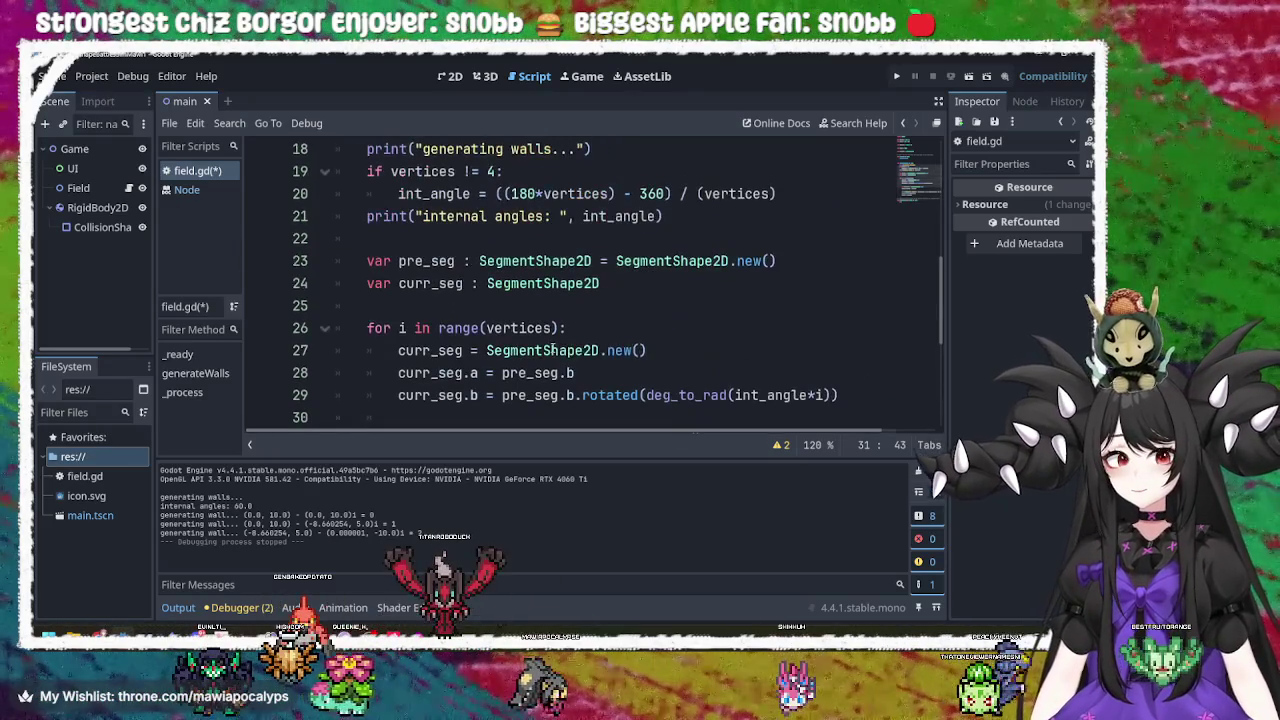
pyautogui.scroll(-3, 568, 333)
# Insert a blank line at the start of the loop body on line 27, undoing an accidental overwrite.
pyautogui.moveTo(545, 350)
pyautogui.mouseDown()
pyautogui.moveTo(440, 128)
pyautogui.moveTo(420, 469)
pyautogui.moveTo(398, 308)
pyautogui.mouseUp()
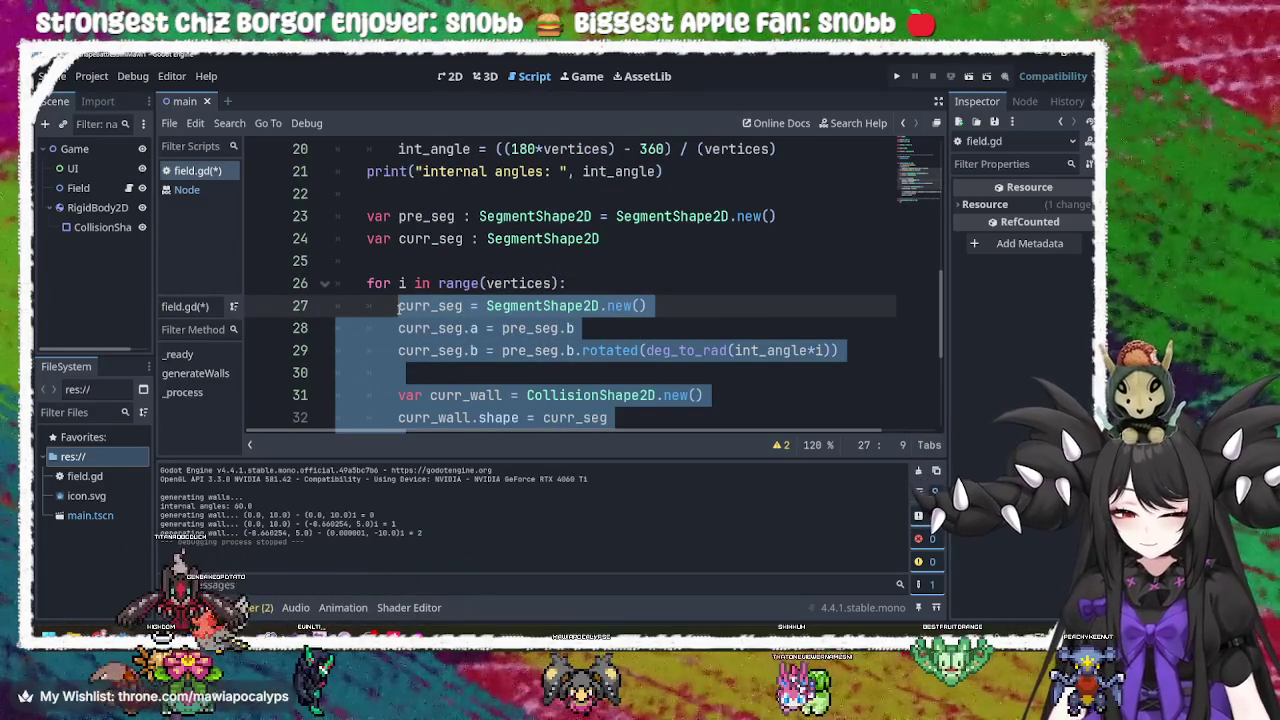
pyautogui.write('f')
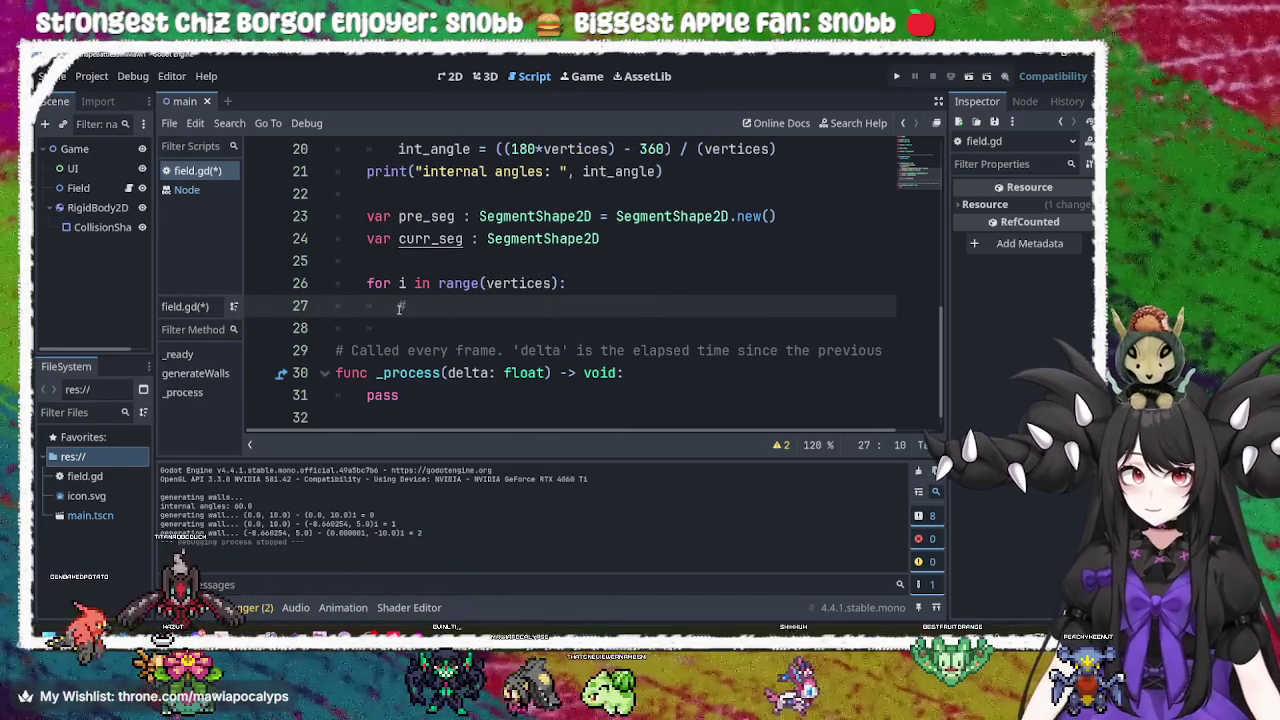
pyautogui.hotkey('ctrl', 'z')
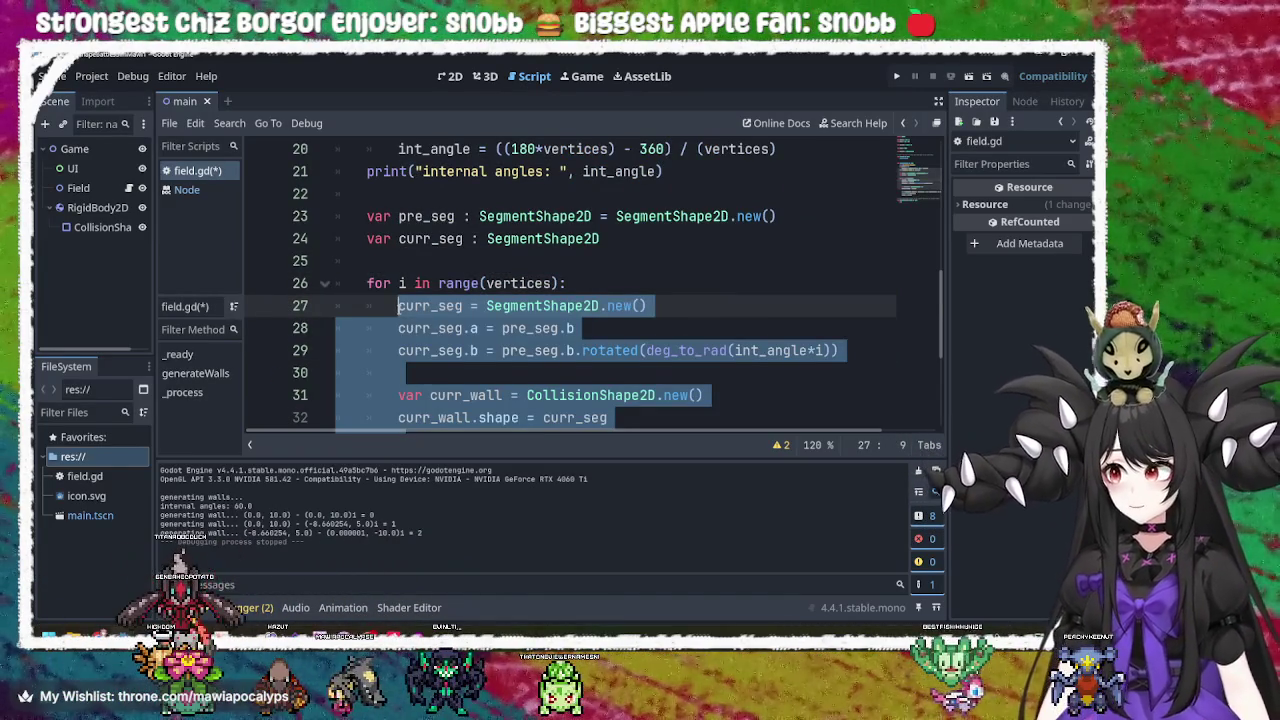
pyautogui.click(399, 306)
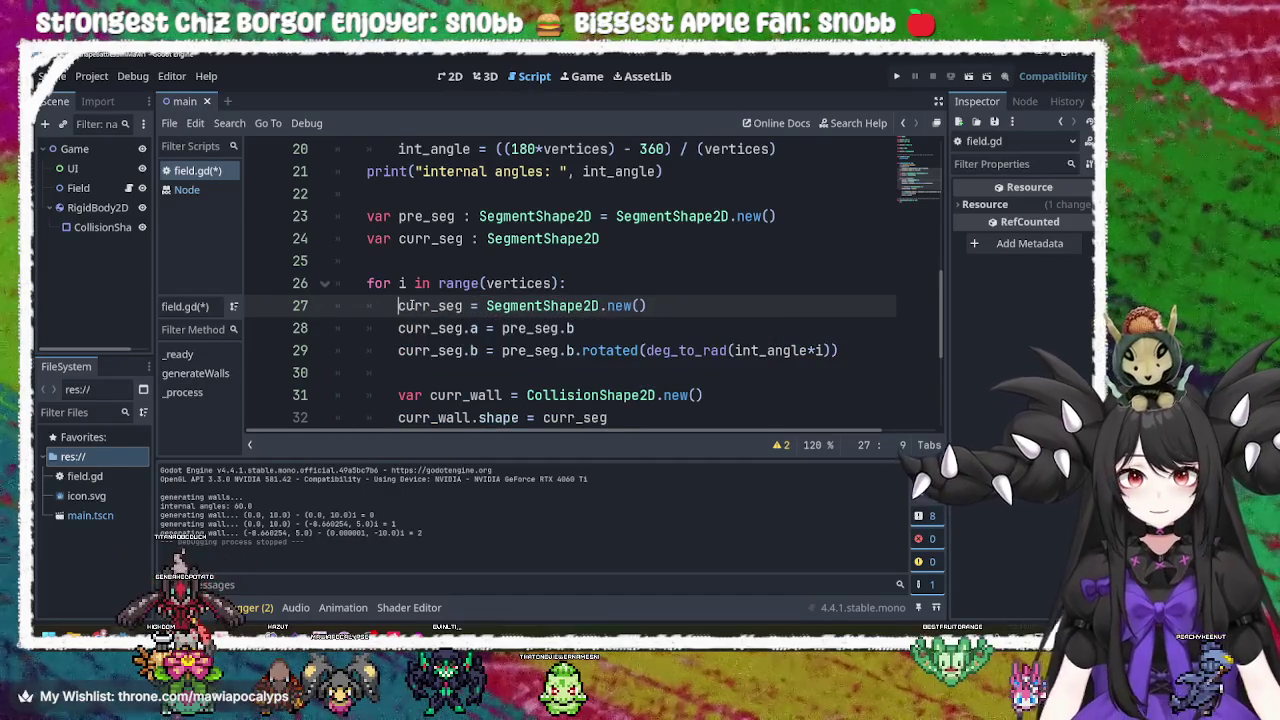
pyautogui.press('Return')
pyautogui.press('Up')
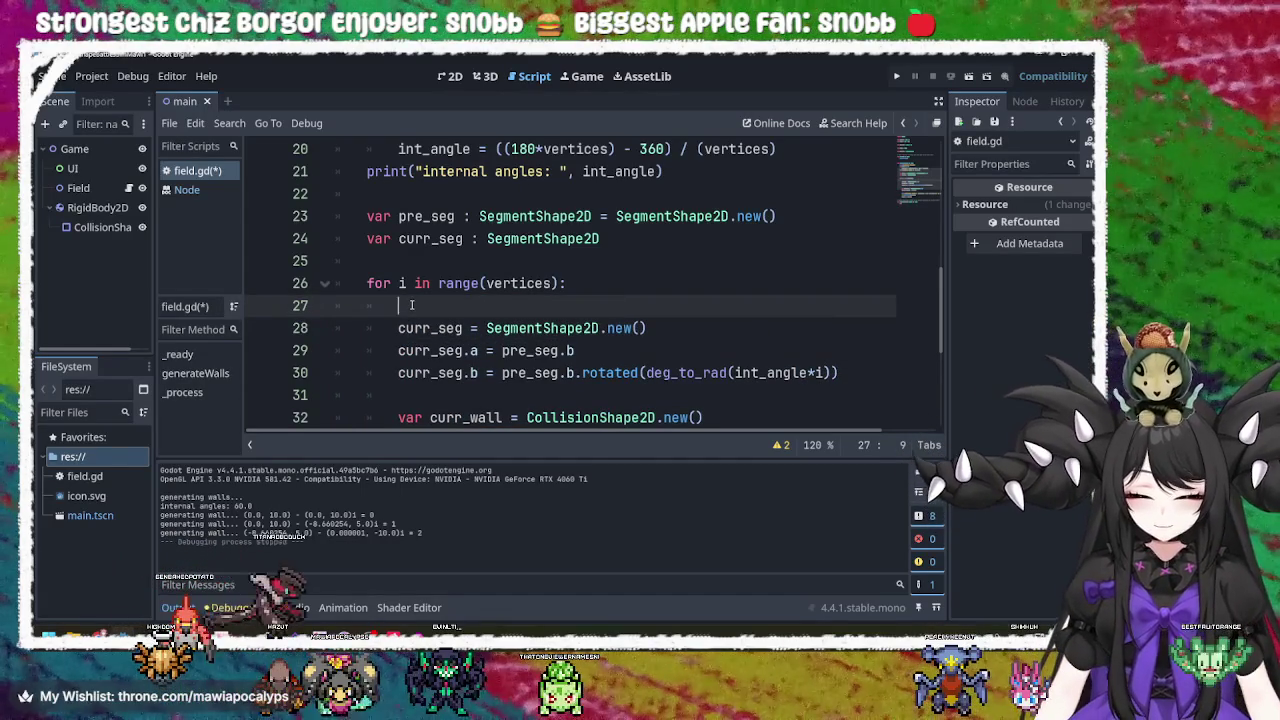
# Try comment characters on line 27 and the curr_seg line, then remove them.
pyautogui.write('/')
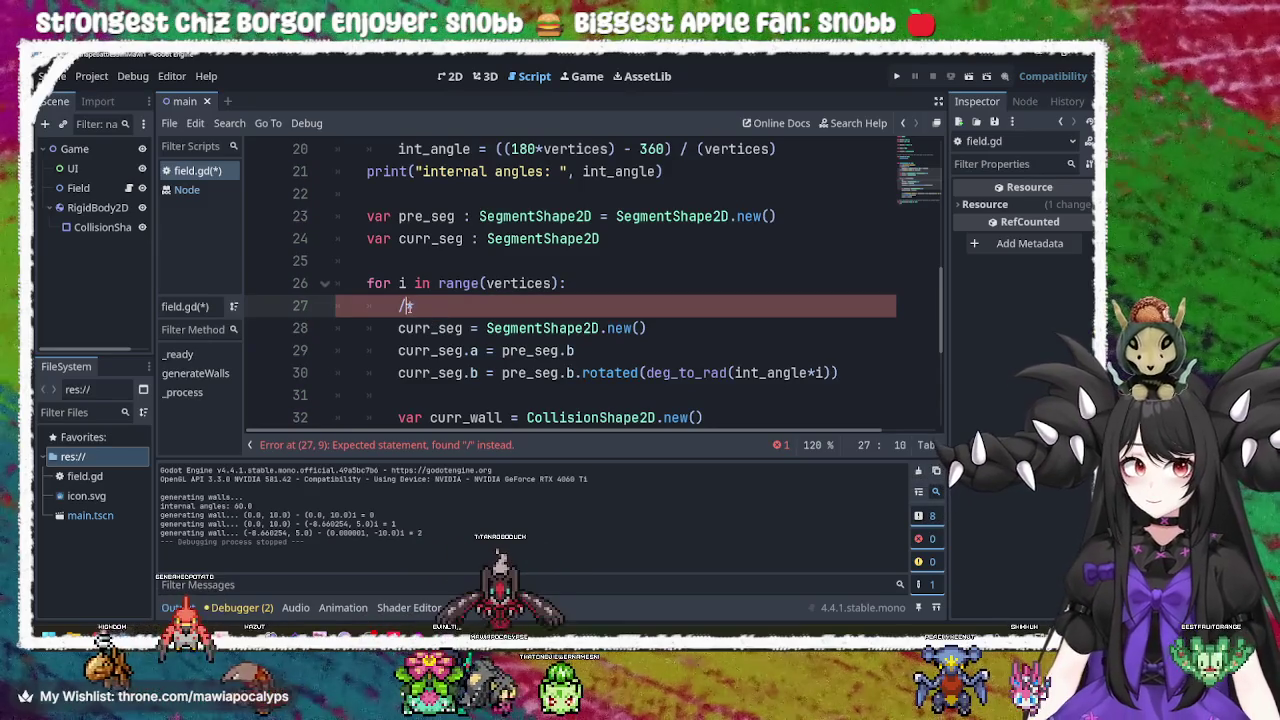
pyautogui.press('Left')
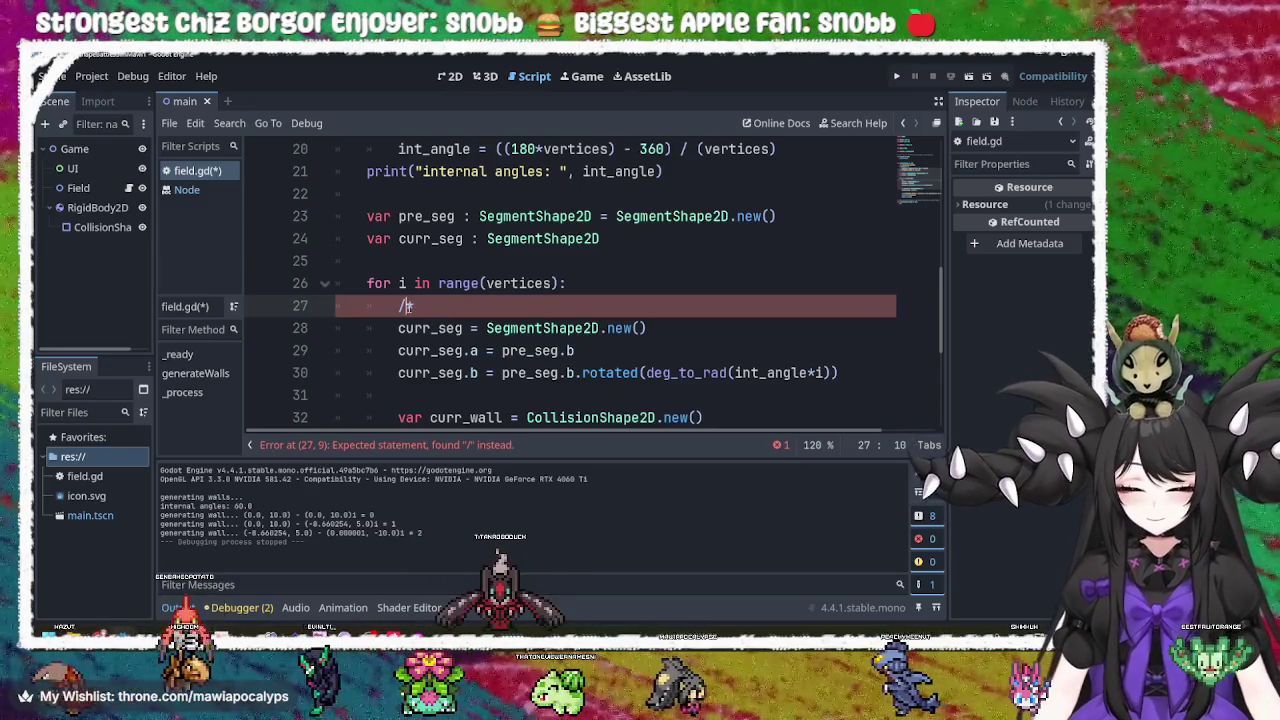
pyautogui.write('/')
pyautogui.press('Right')
pyautogui.press('BackSpace')
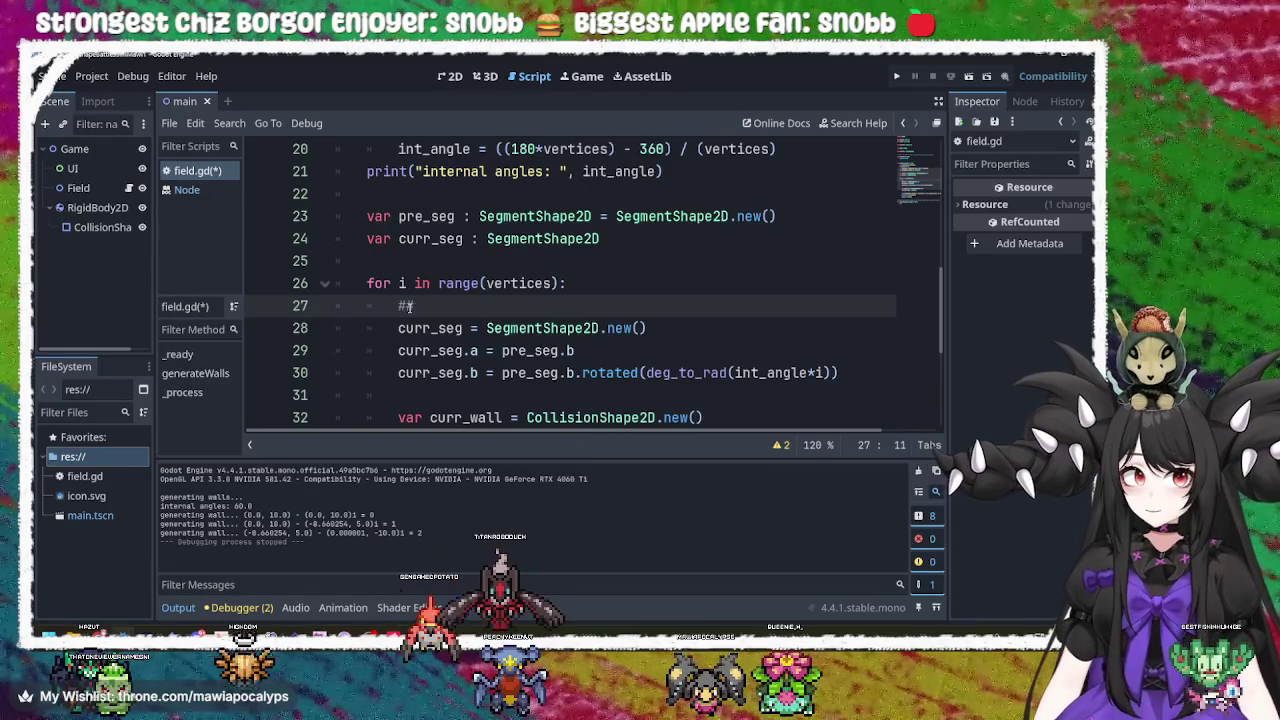
pyautogui.press('Down')
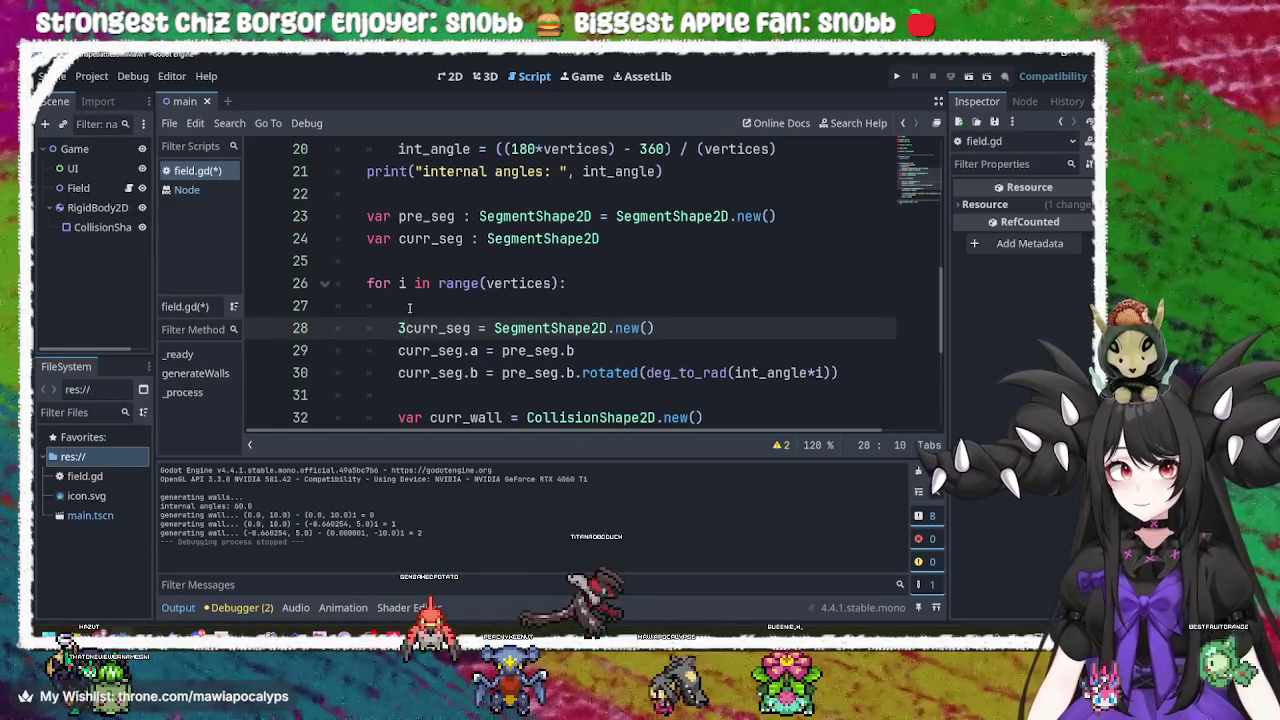
pyautogui.write('#')
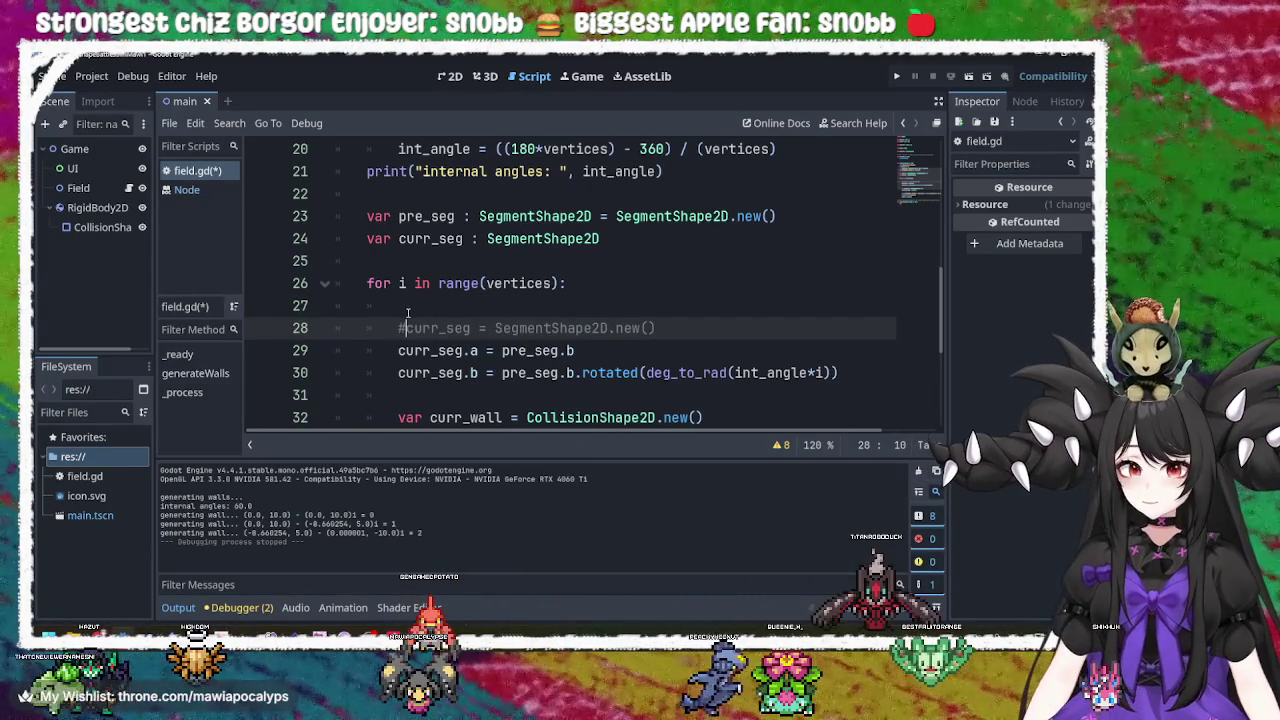
pyautogui.press('BackSpace')
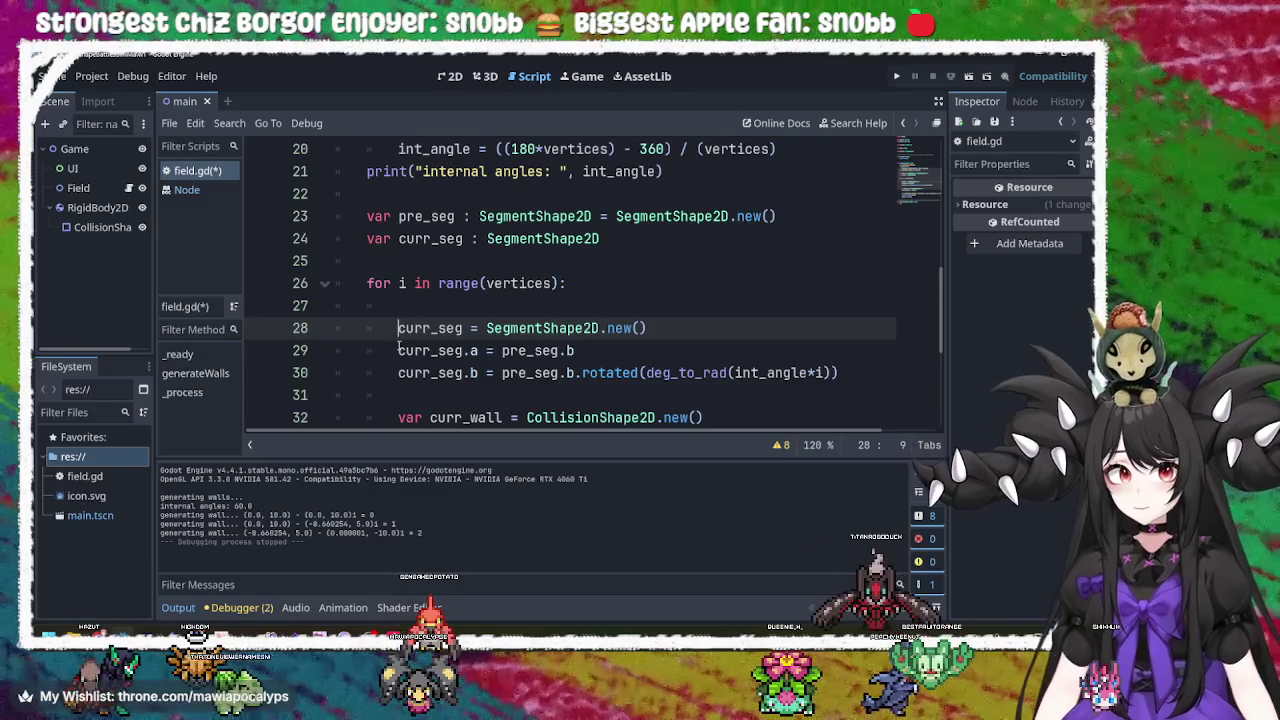
# Select the existing segment and wall code in the loop body.
pyautogui.scroll(-1, 399, 350)
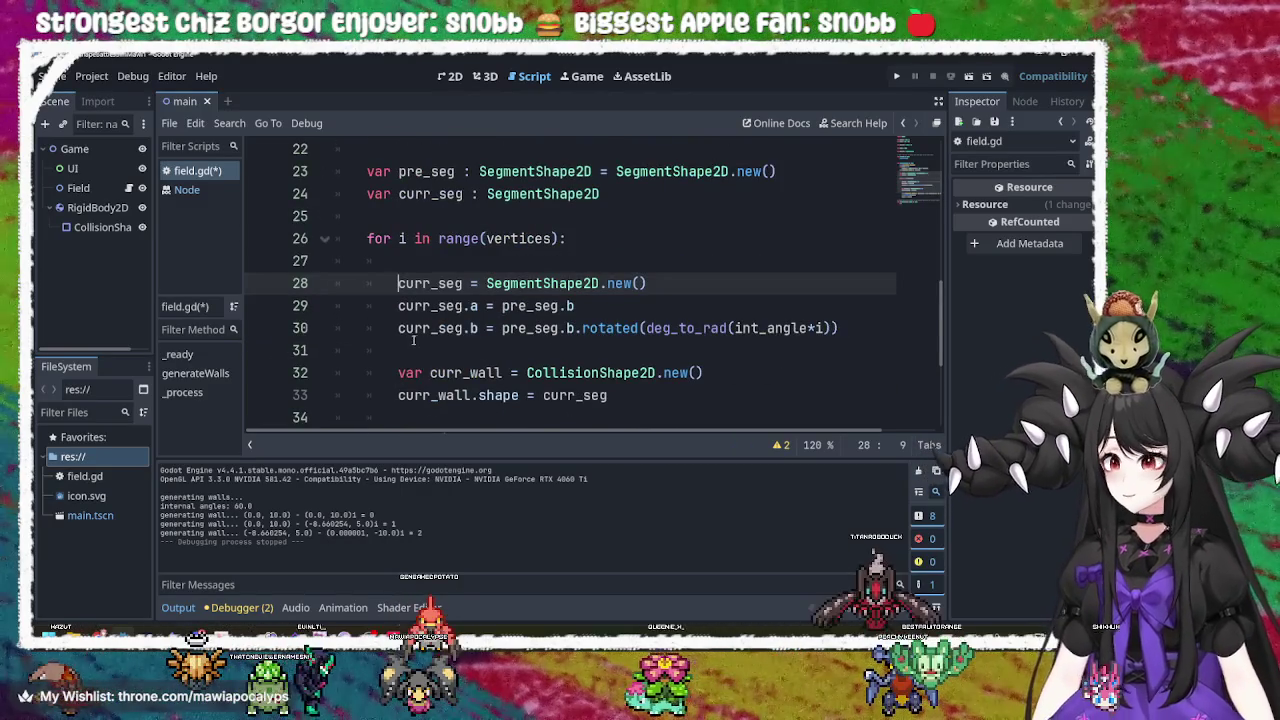
pyautogui.scroll(-2, 413, 340)
pyautogui.moveTo(548, 350)
pyautogui.mouseDown()
pyautogui.moveTo(545, 261)
pyautogui.moveTo(470, 240)
pyautogui.moveTo(490, 306)
pyautogui.moveTo(400, 372)
pyautogui.moveTo(406, 350)
pyautogui.mouseUp()
pyautogui.scroll(-2, 646, 394)
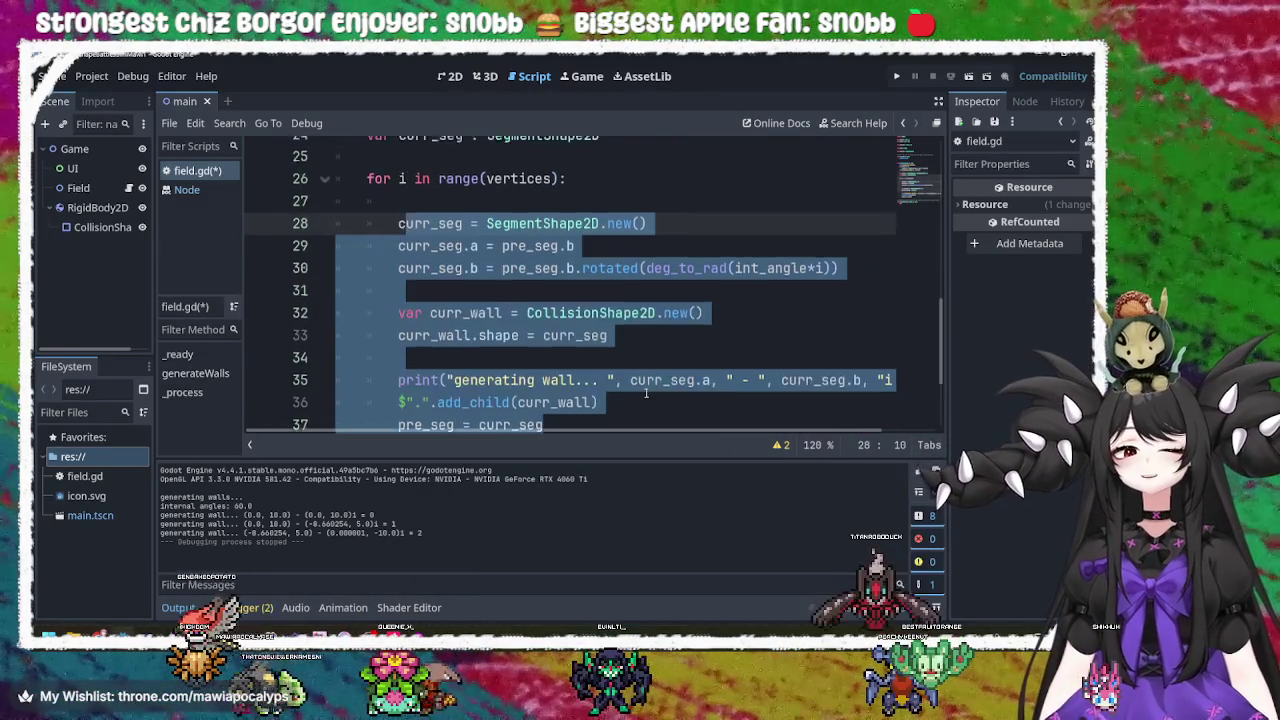
# Delete the loop body code and the pre_seg and curr_seg declarations above the loop.
pyautogui.press('BackSpace')
pyautogui.press('BackSpace')
pyautogui.press('BackSpace')
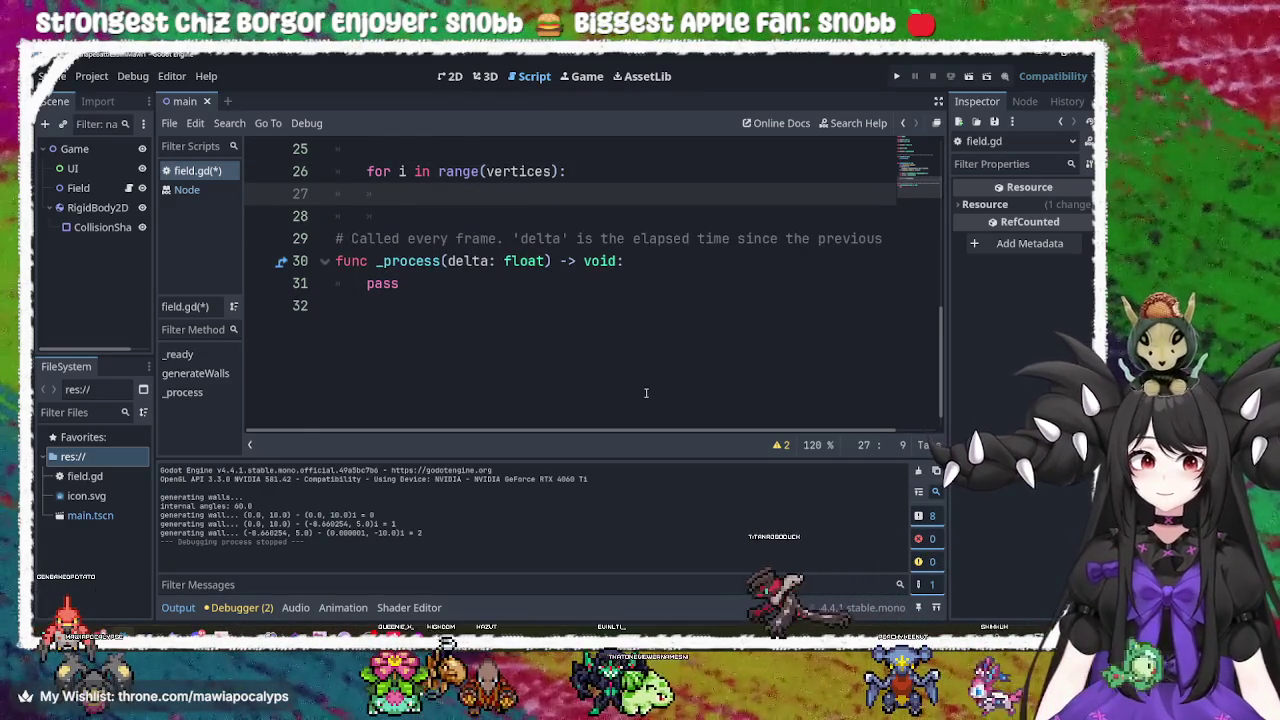
pyautogui.press('Tab')
pyautogui.press('Tab')
pyautogui.scroll(4, 606, 393)
pyautogui.scroll(-1, 606, 393)
pyautogui.click(640, 306)
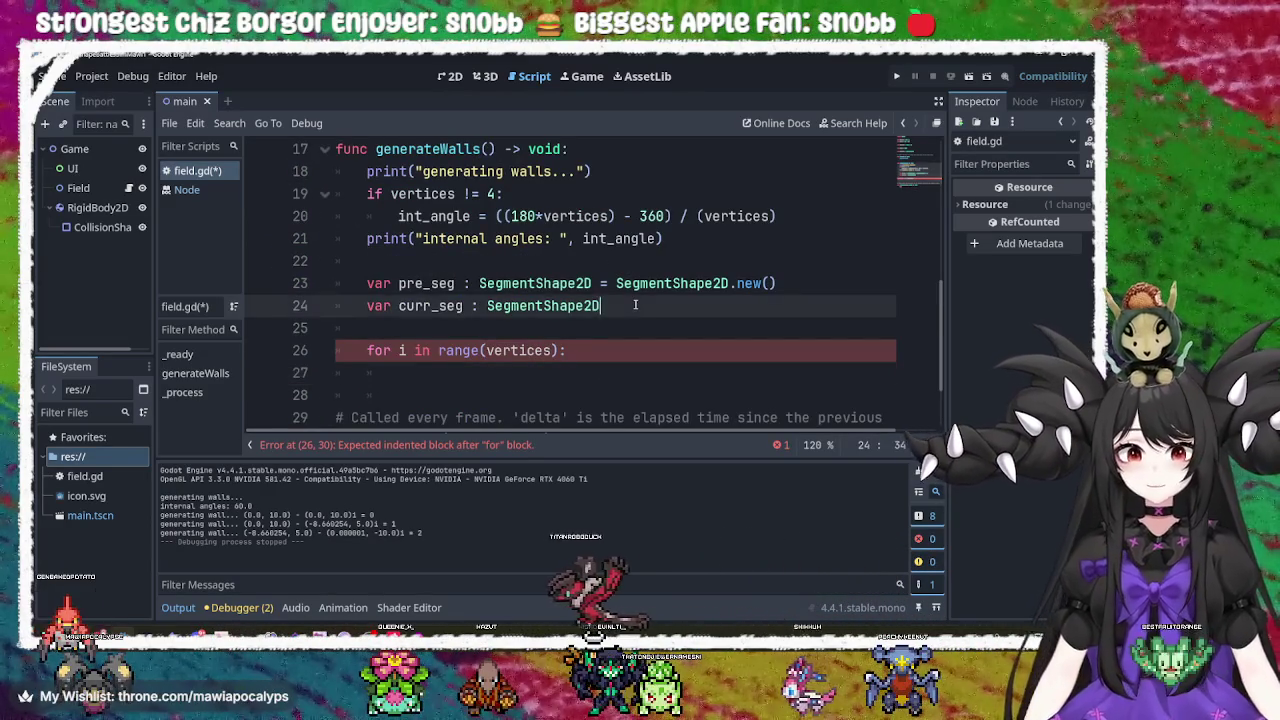
pyautogui.moveTo(681, 306); pyautogui.dragTo(713, 241)
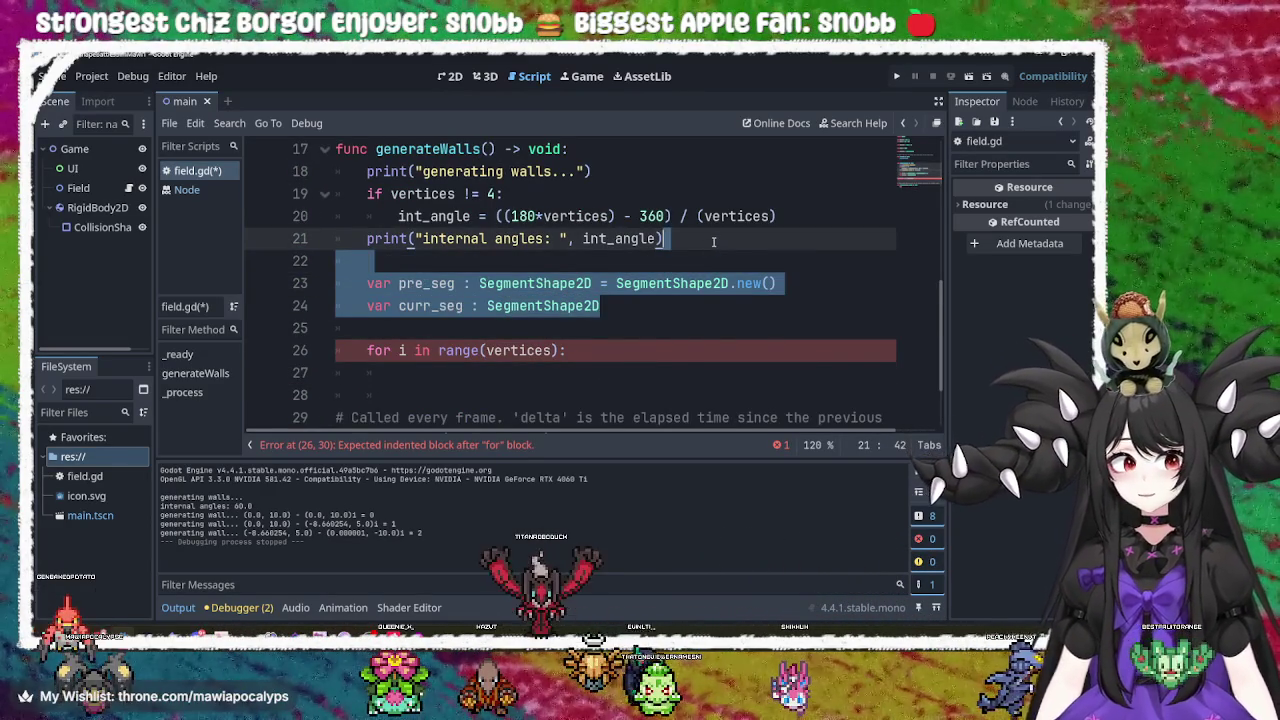
pyautogui.press('BackSpace')
# Check the Win+V clipboard history, then start a 'var' declaration in the empty loop.
pyautogui.click(640, 300)
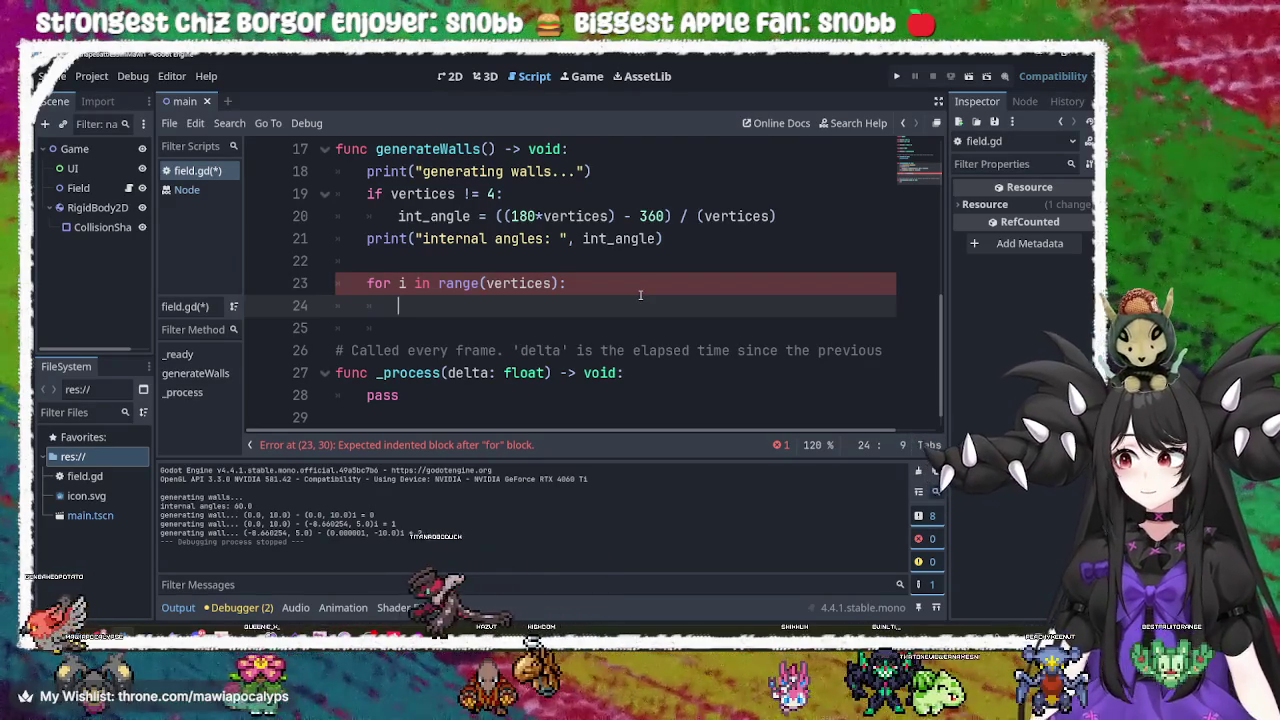
pyautogui.press('super+v')
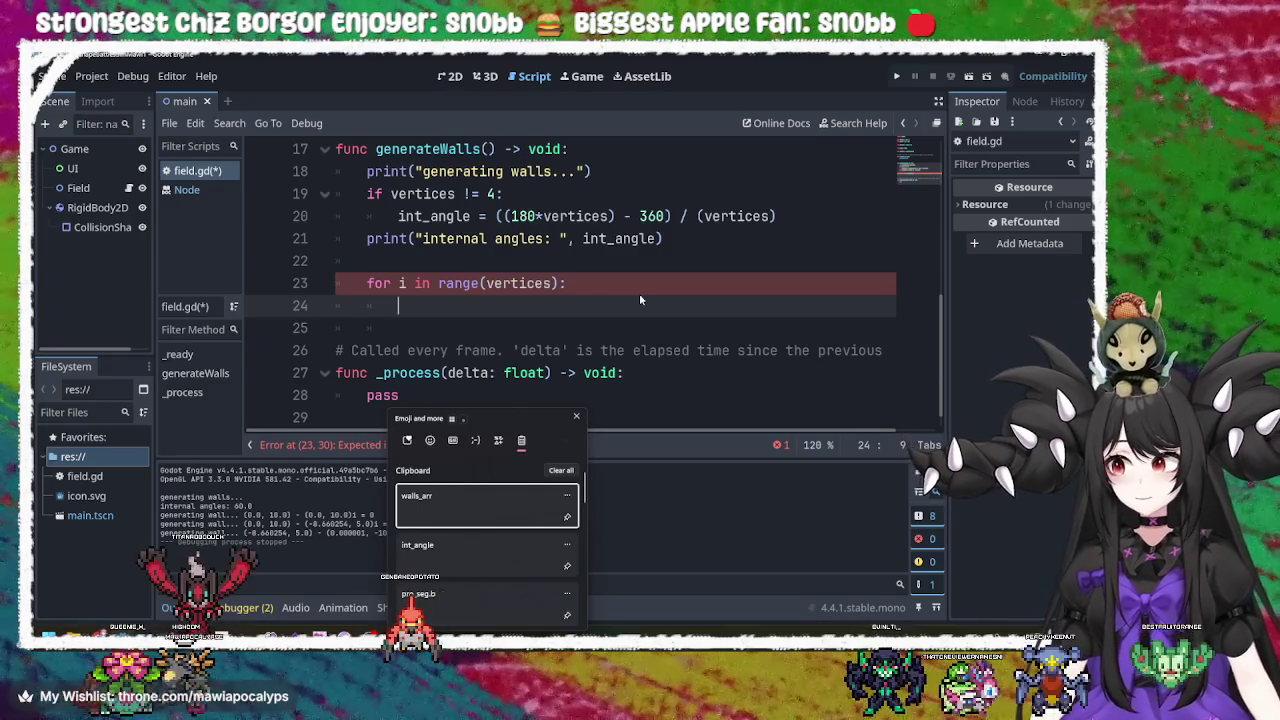
pyautogui.press('Escape')
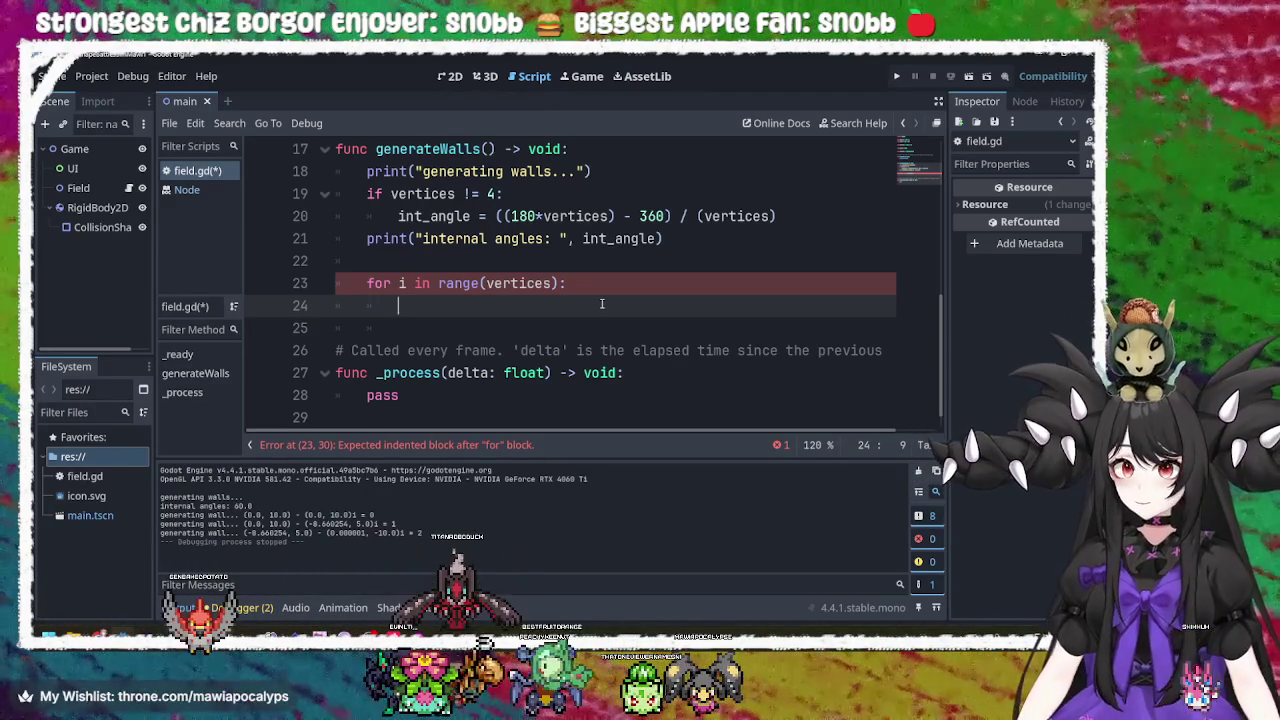
pyautogui.write('var vertice')
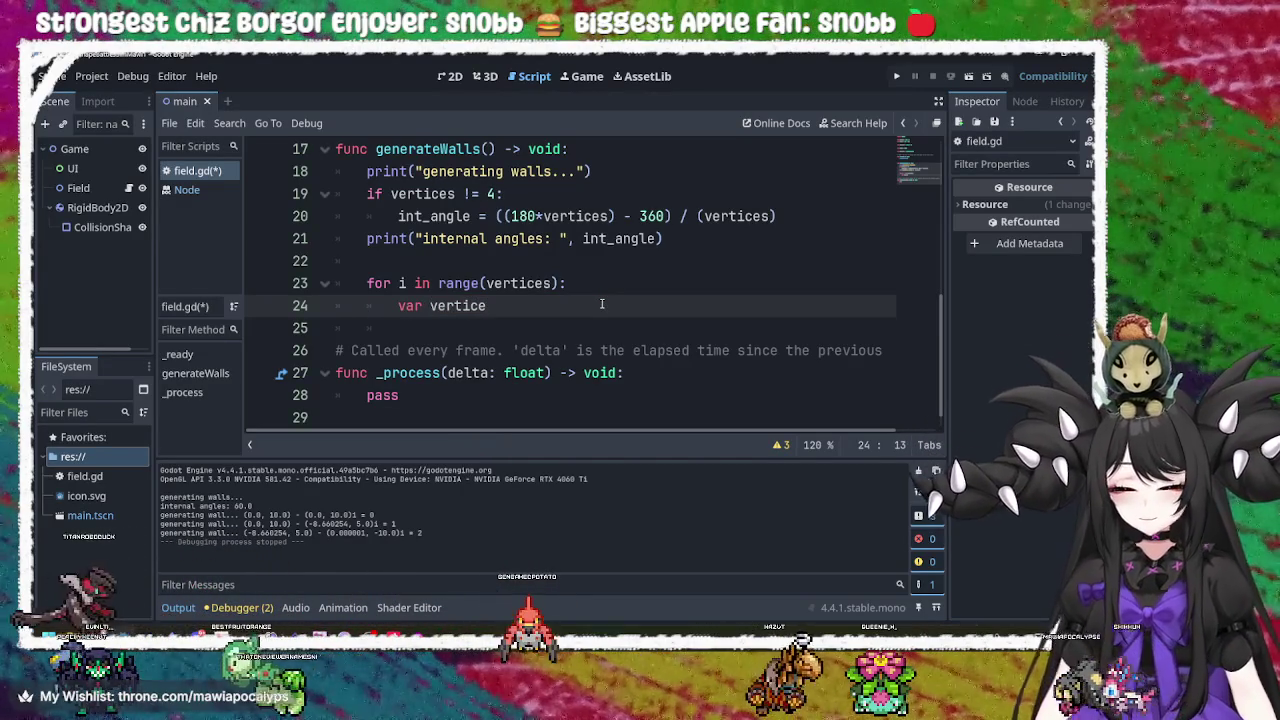
# Type 'var guide_vertice : Vector2' inside the loop and start a new line.
pyautogui.write('new_')
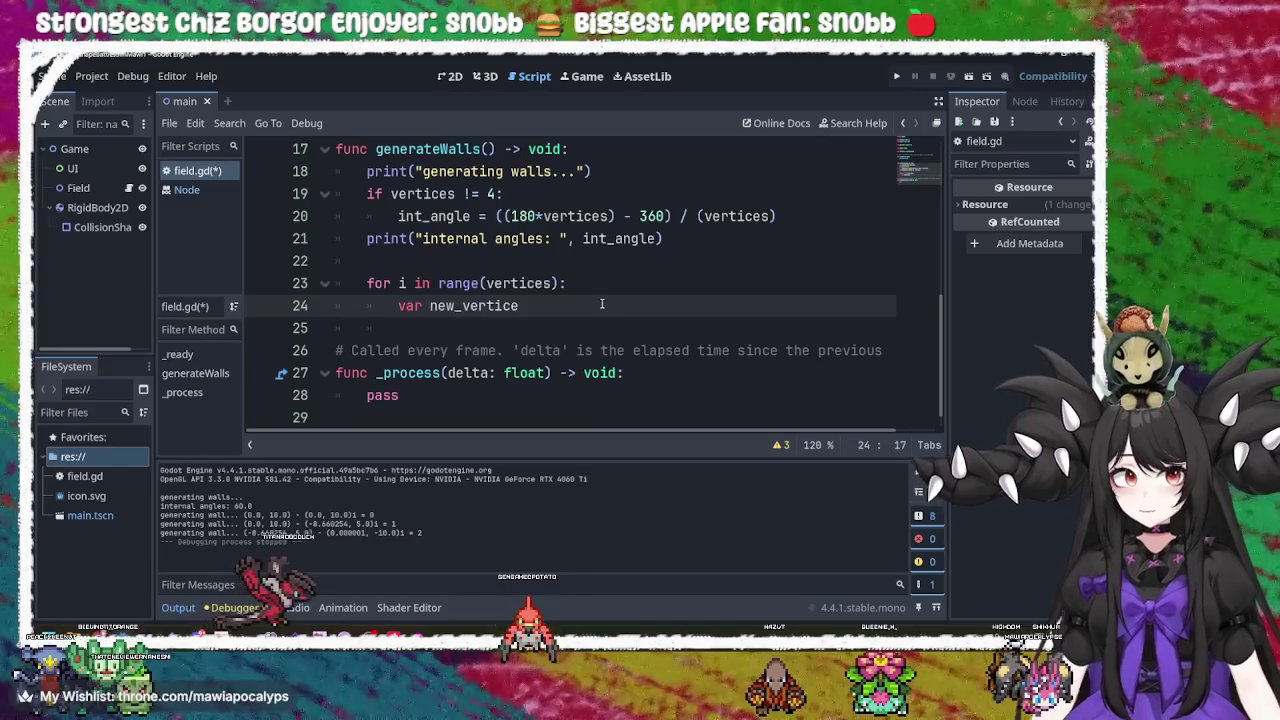
pyautogui.press('BackSpace')
pyautogui.press('BackSpace')
pyautogui.press('BackSpace')
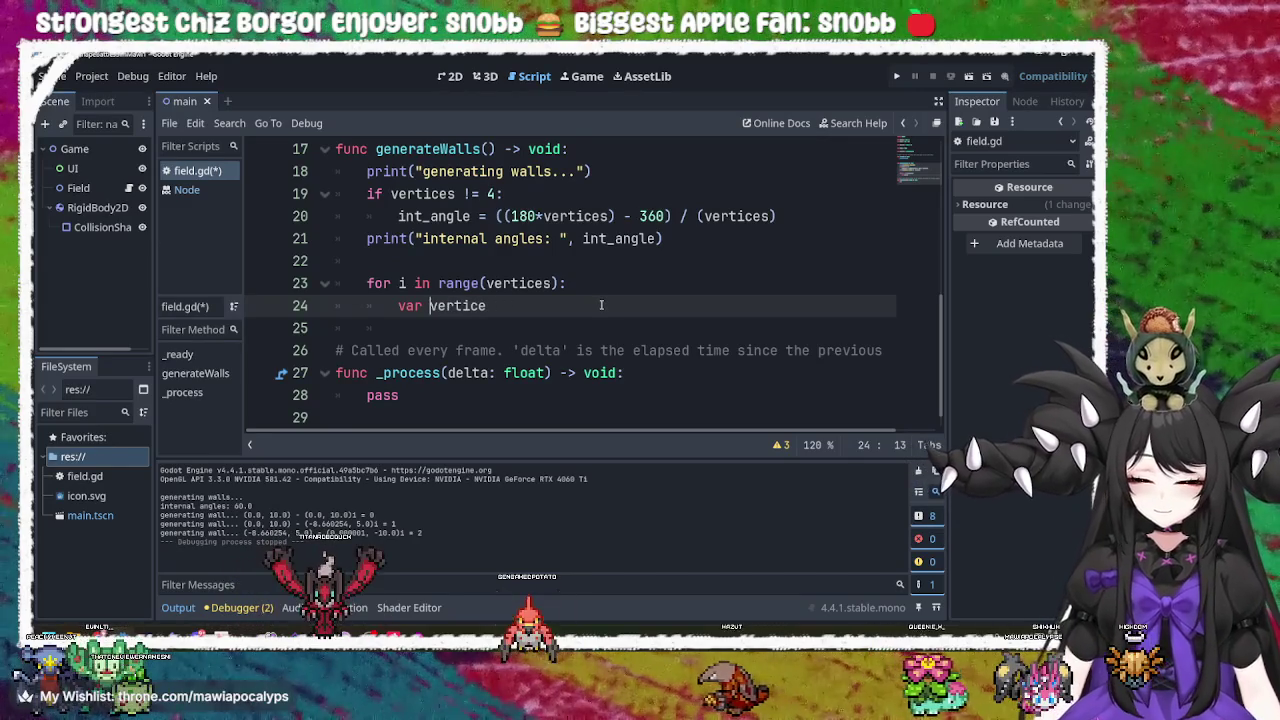
pyautogui.write('guide')
pyautogui.press('Right')
pyautogui.press('Right')
pyautogui.press('Right')
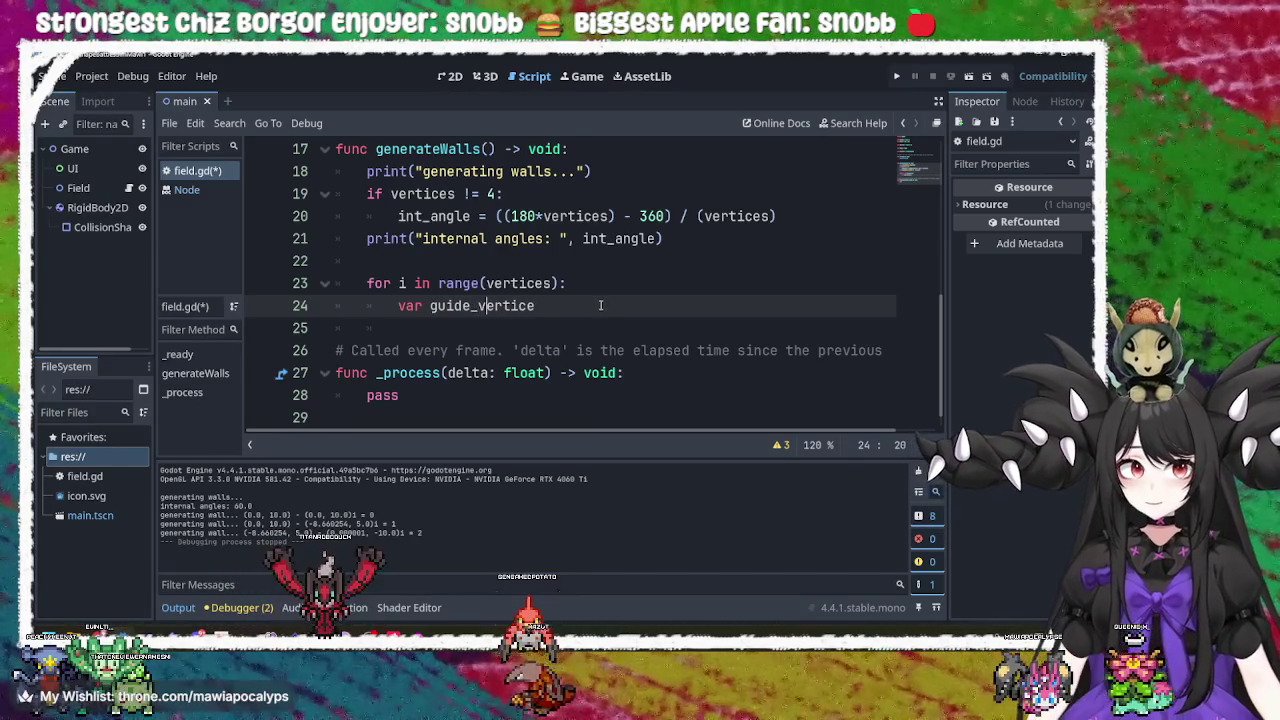
pyautogui.press('Left')
pyautogui.write(': ')
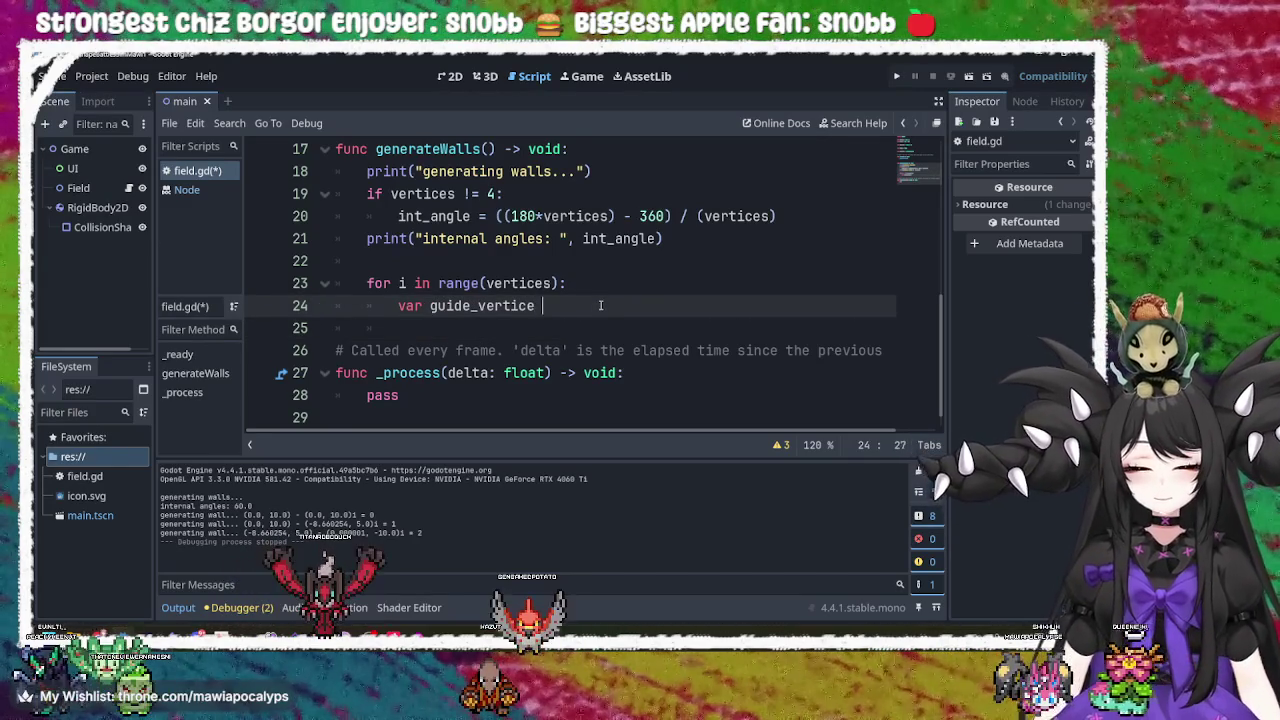
pyautogui.write('V')
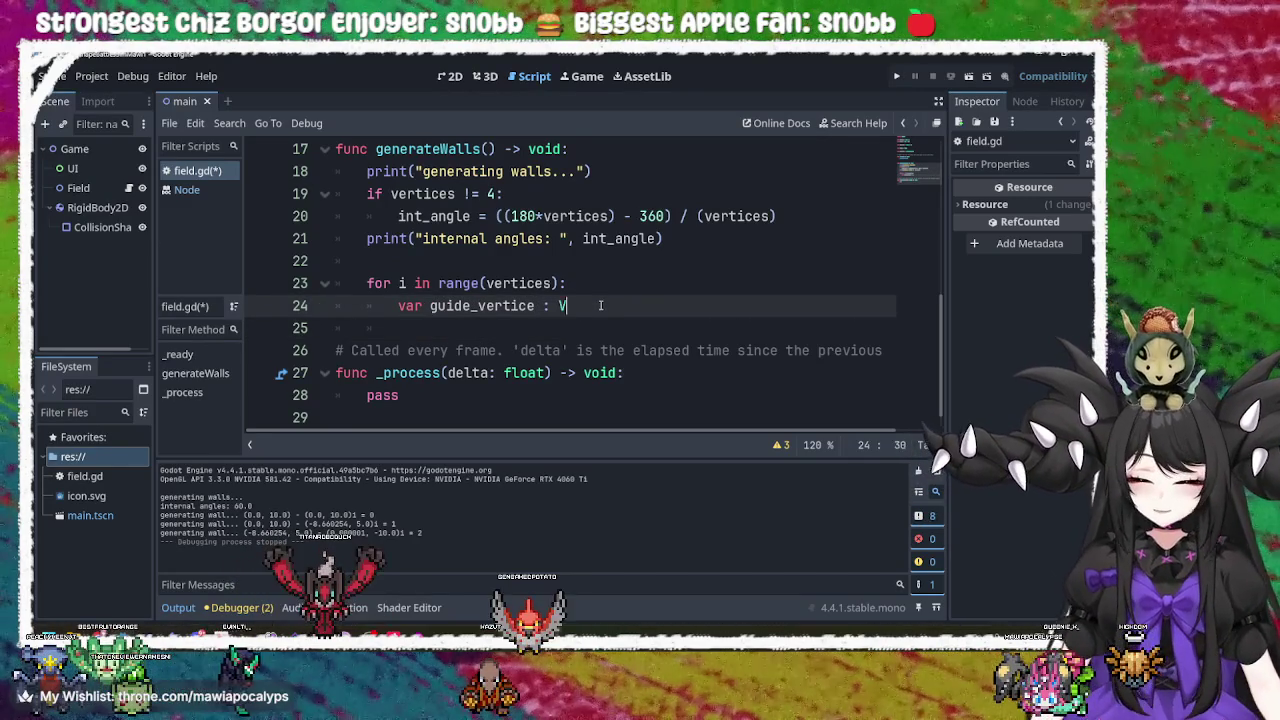
pyautogui.write('ector2')
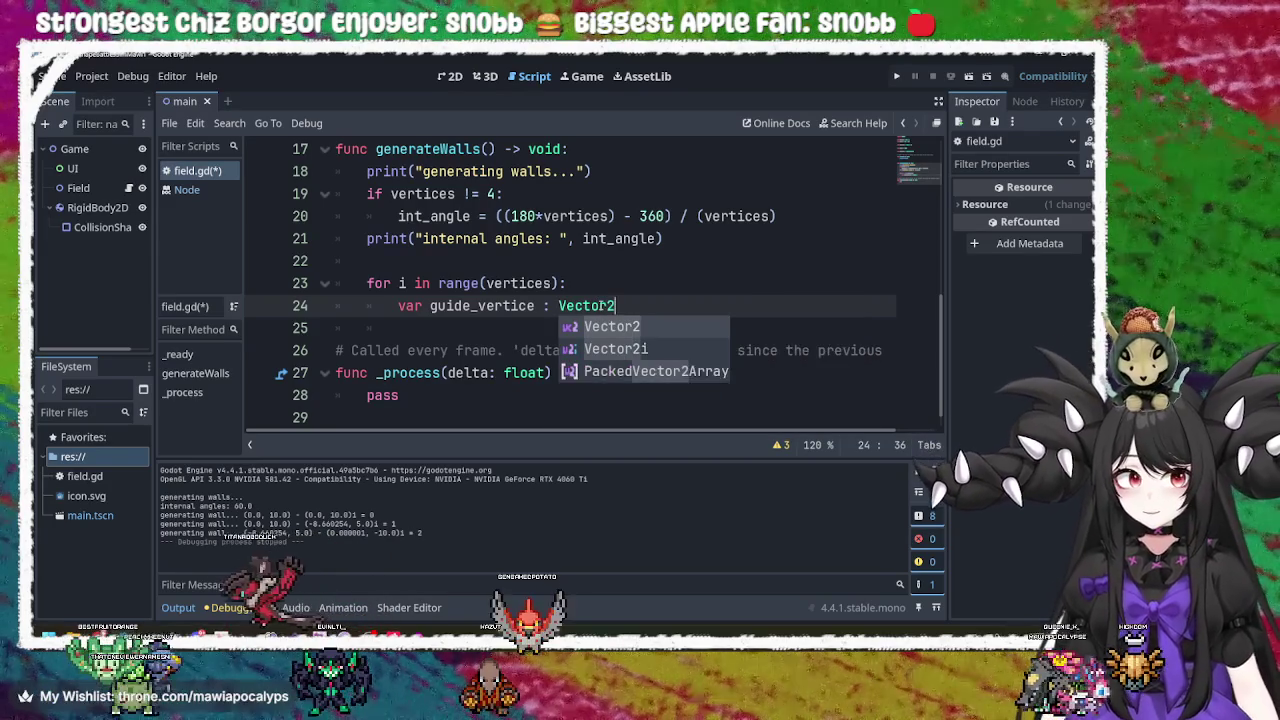
pyautogui.press('Escape')
pyautogui.press('Return')
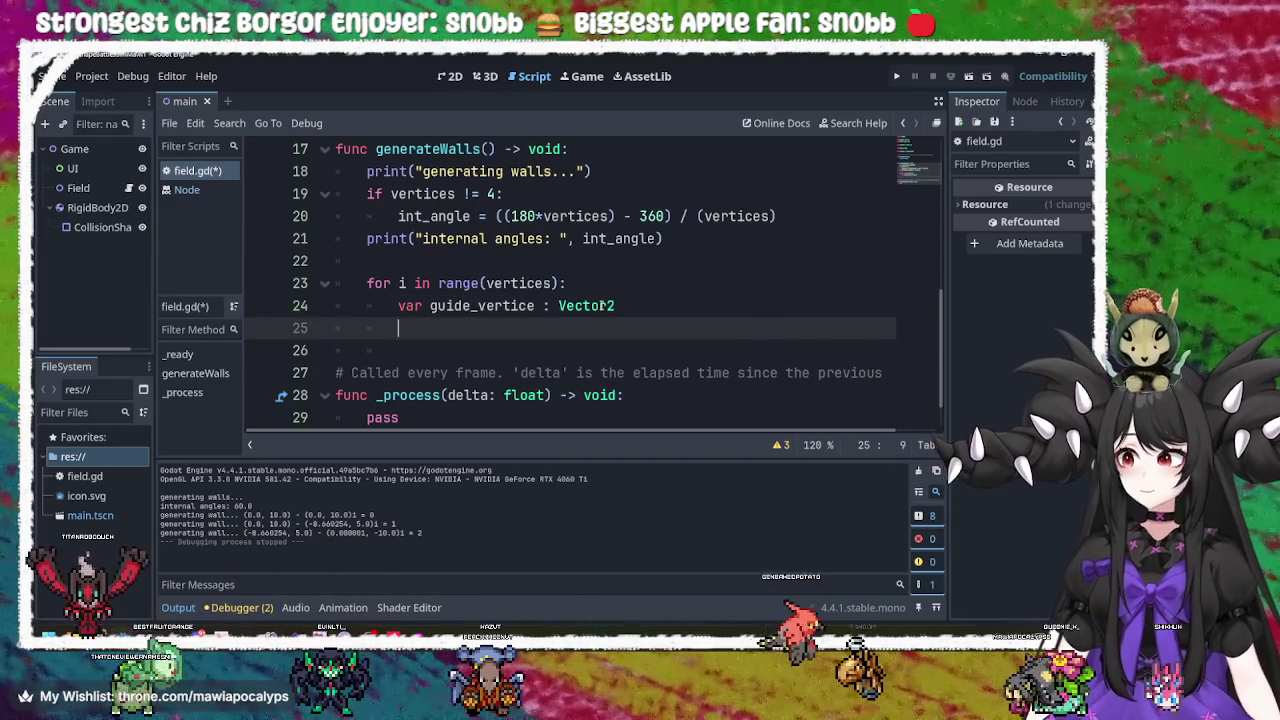
# Cut the guide_vertice declaration back out of the loop.
pyautogui.moveTo(603, 305)
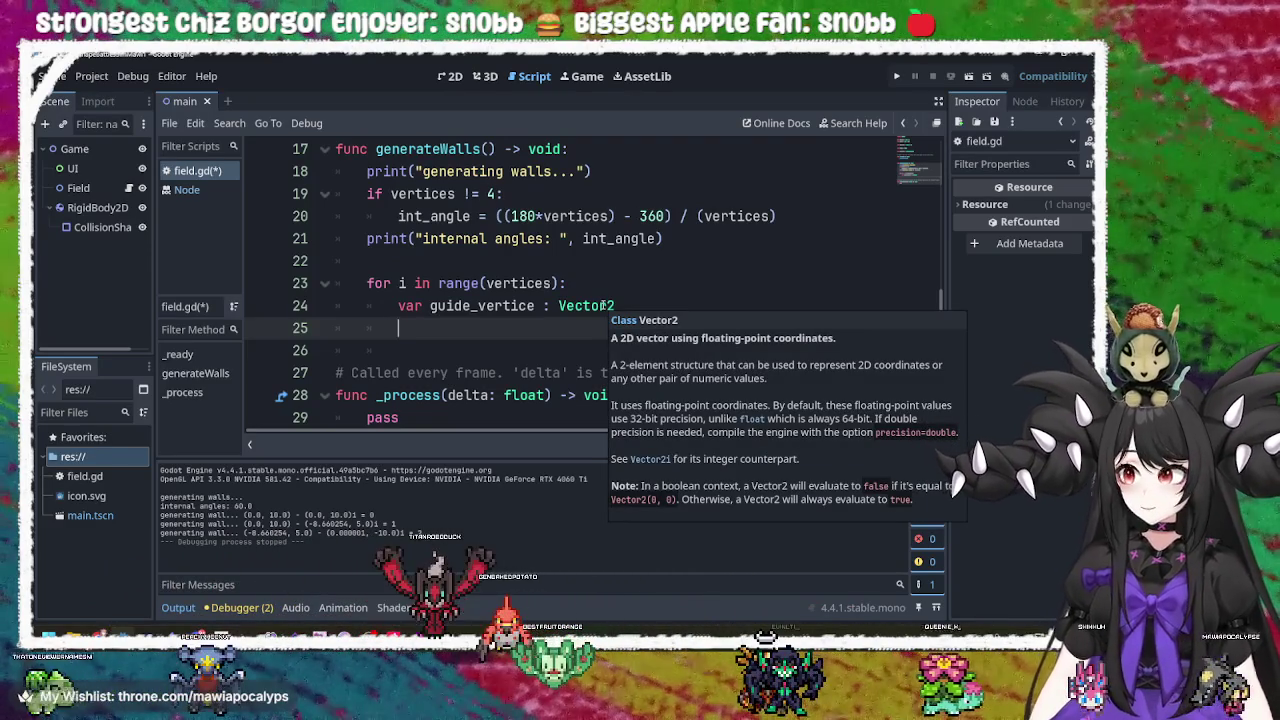
pyautogui.click(632, 307)
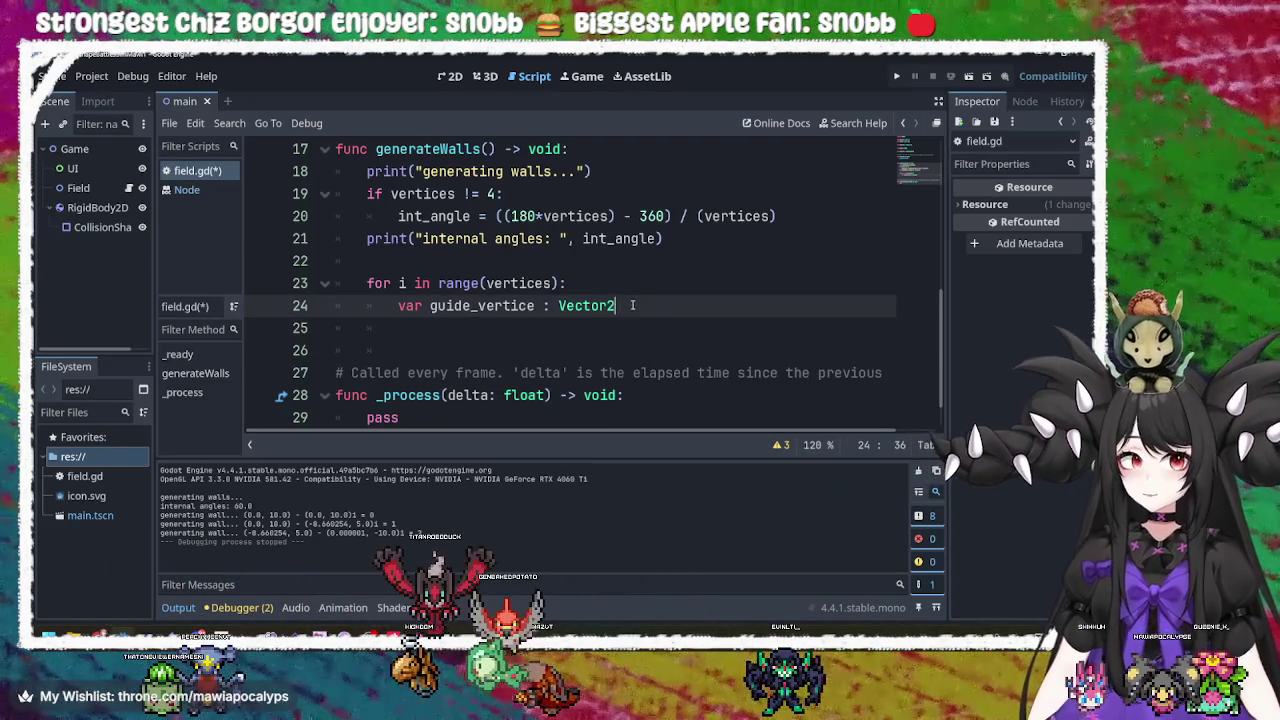
pyautogui.moveTo(632, 306); pyautogui.dragTo(389, 306)
pyautogui.hotkey('ctrl', 'x')
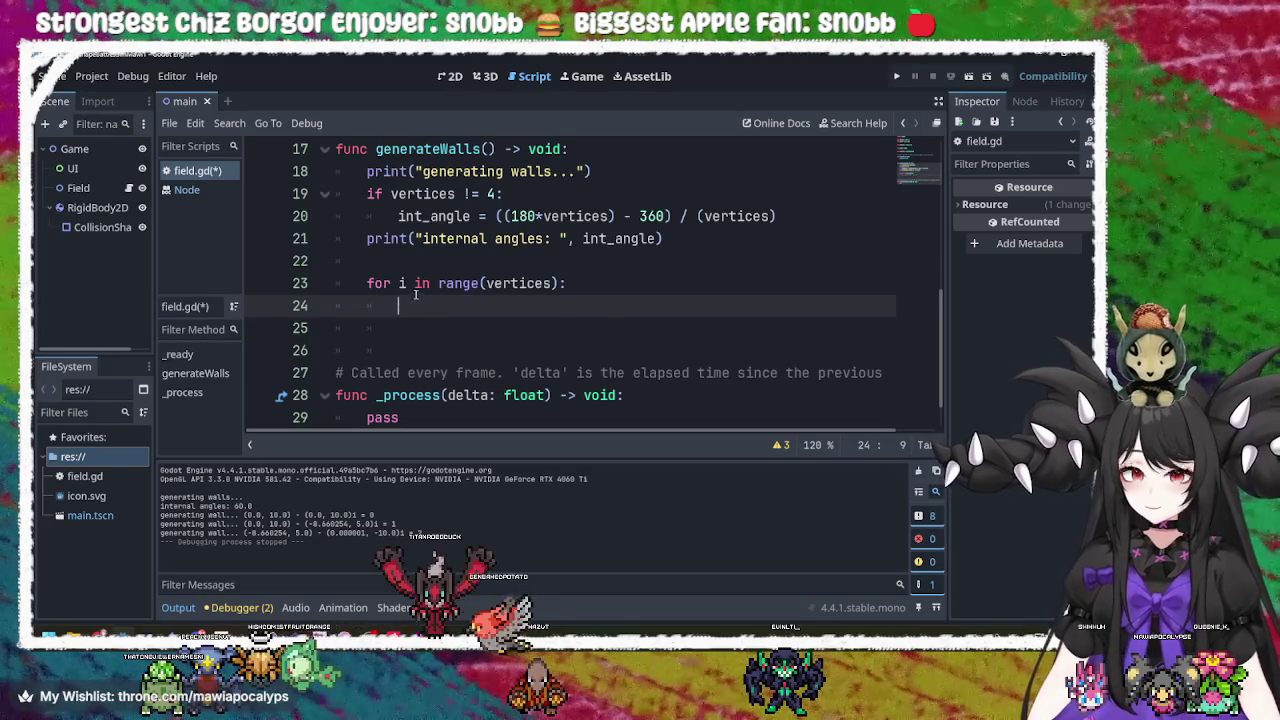
# Paste the guide_vertice declaration above the for loop and tidy the surrounding blank lines.
pyautogui.click(437, 262)
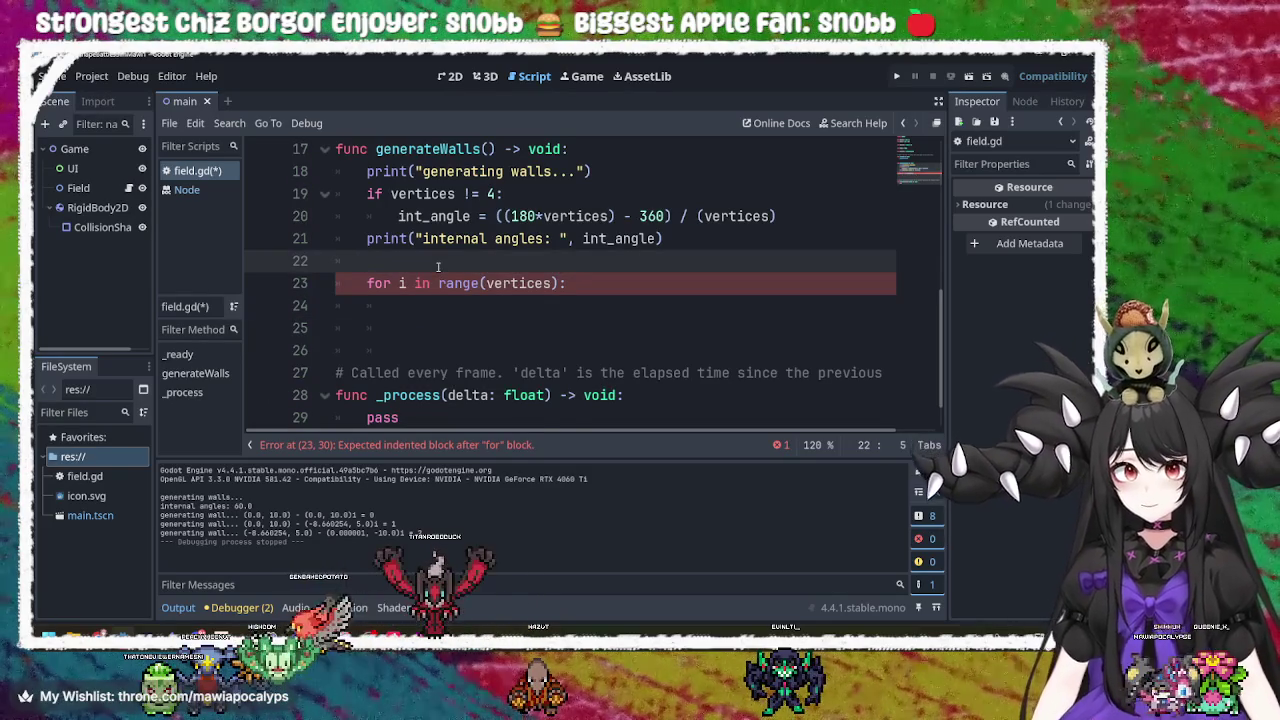
pyautogui.press('Return')
pyautogui.press('Up')
pyautogui.hotkey('ctrl', 'v')
pyautogui.press('Up')
pyautogui.press('End')
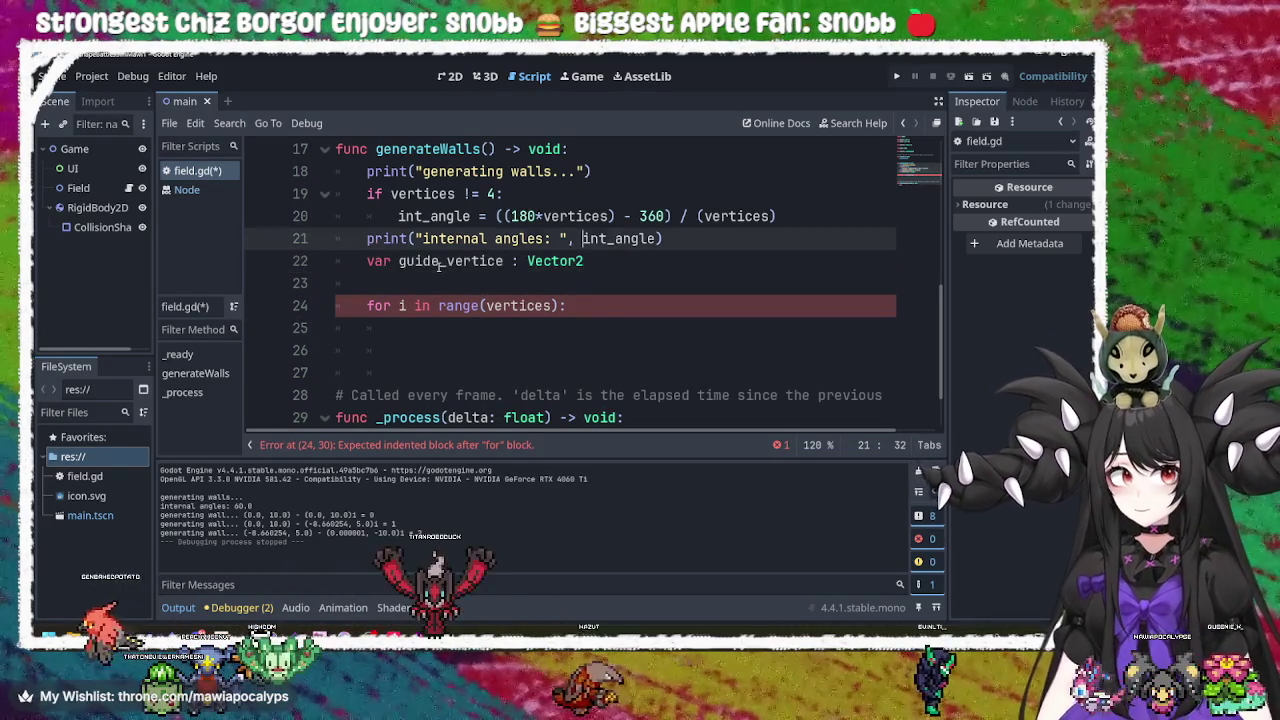
pyautogui.press('Return')
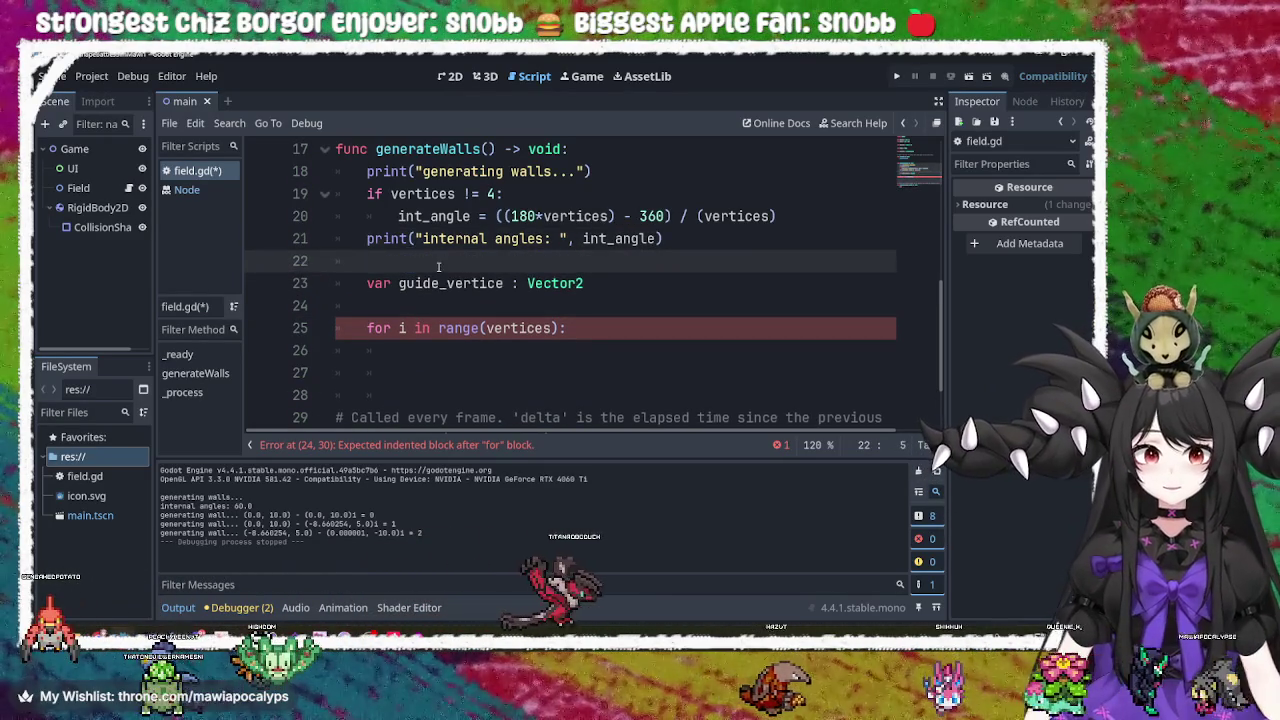
pyautogui.press('Down')
pyautogui.press('Down')
pyautogui.press('BackSpace')
pyautogui.press('Return')
pyautogui.click(438, 268)
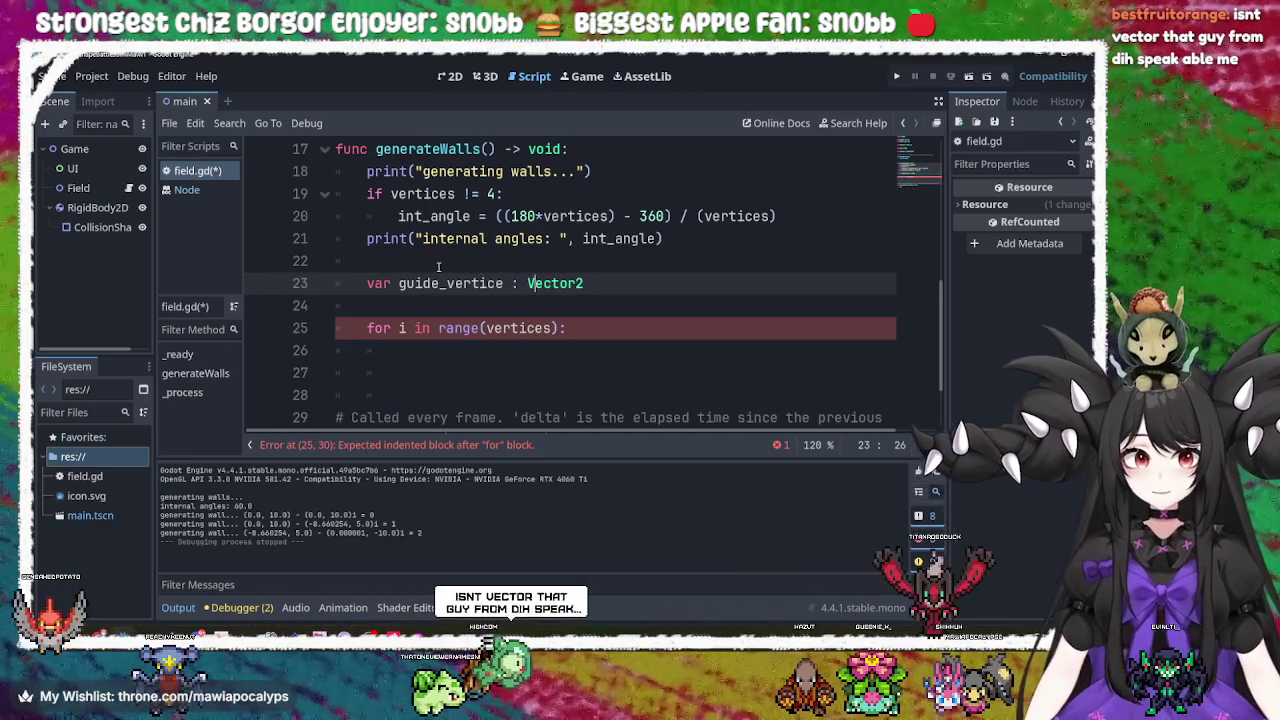
pyautogui.press('Down')
pyautogui.press('Down')
pyautogui.press('Down')
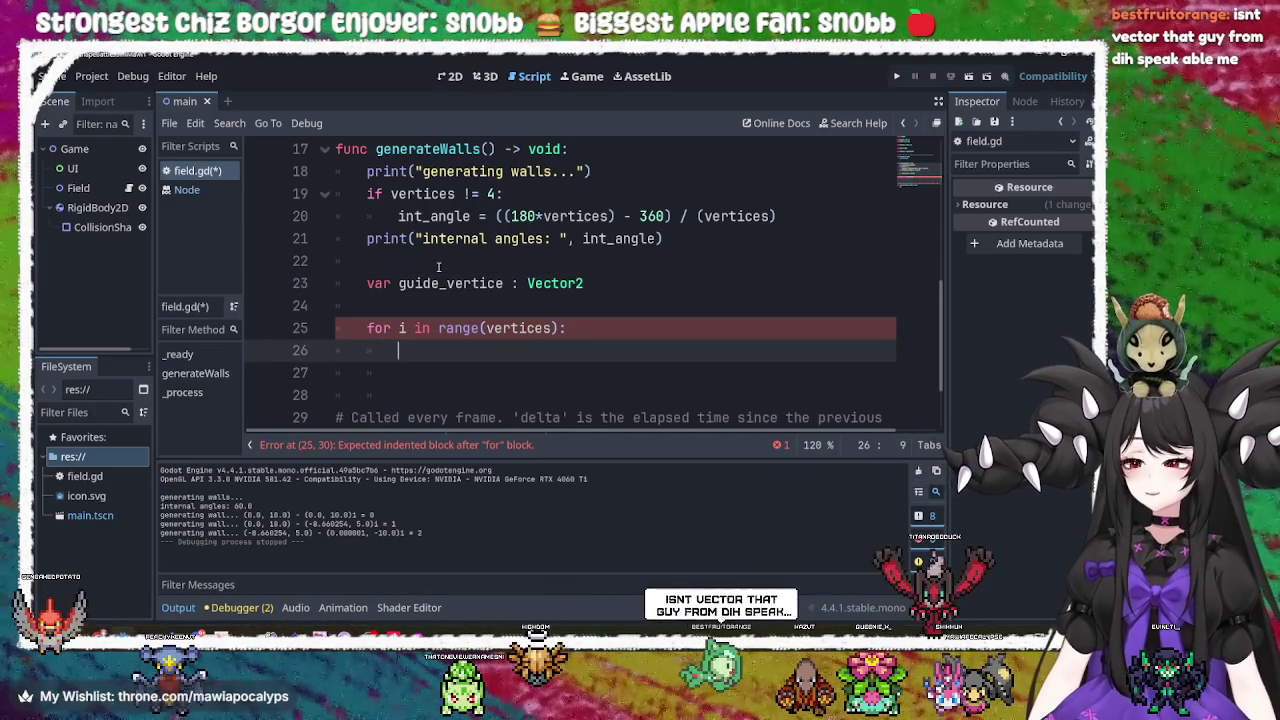
# Give the guide_vertice declaration the initial value Vector2(0, 1).
pyautogui.click(699, 273)
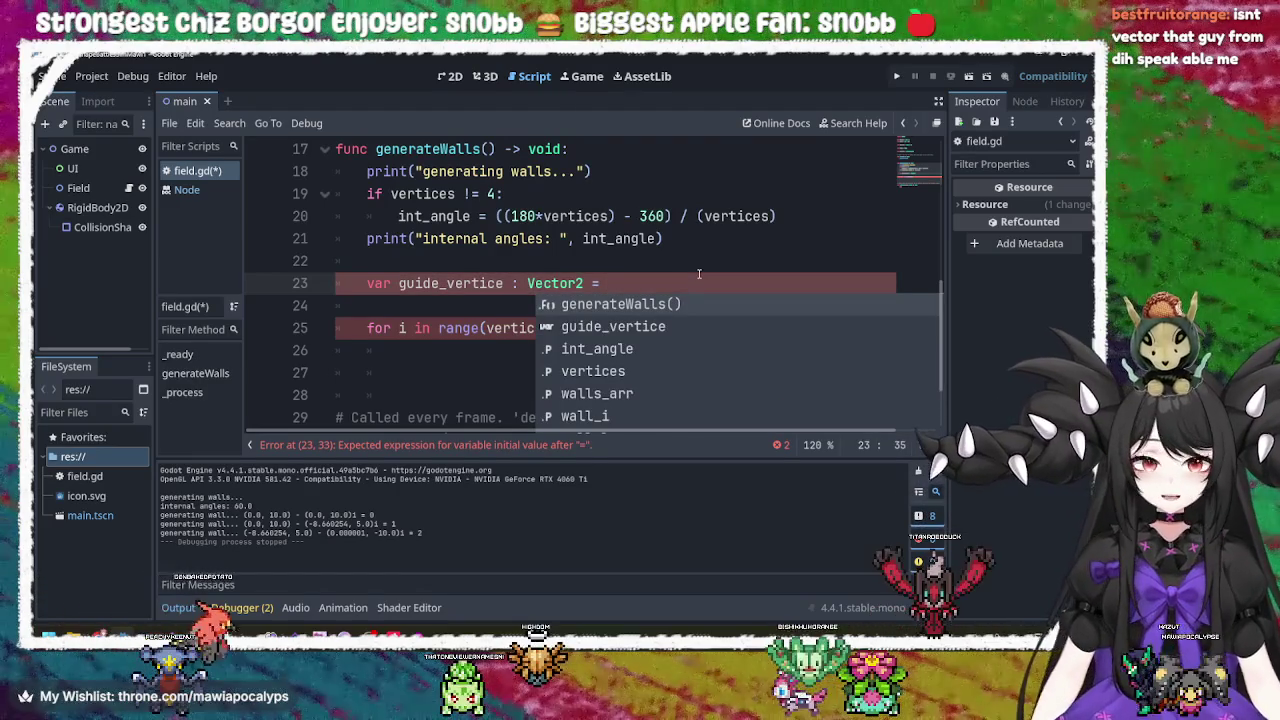
pyautogui.write('Vector2')
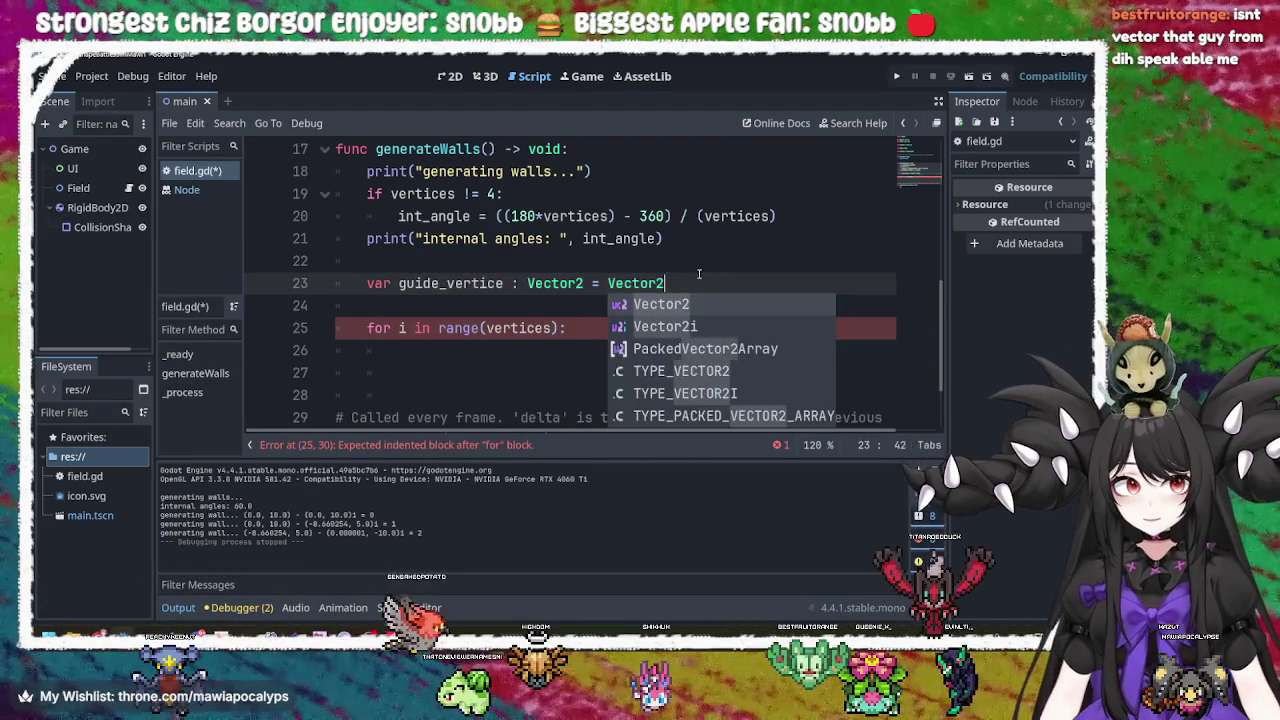
pyautogui.write('(')
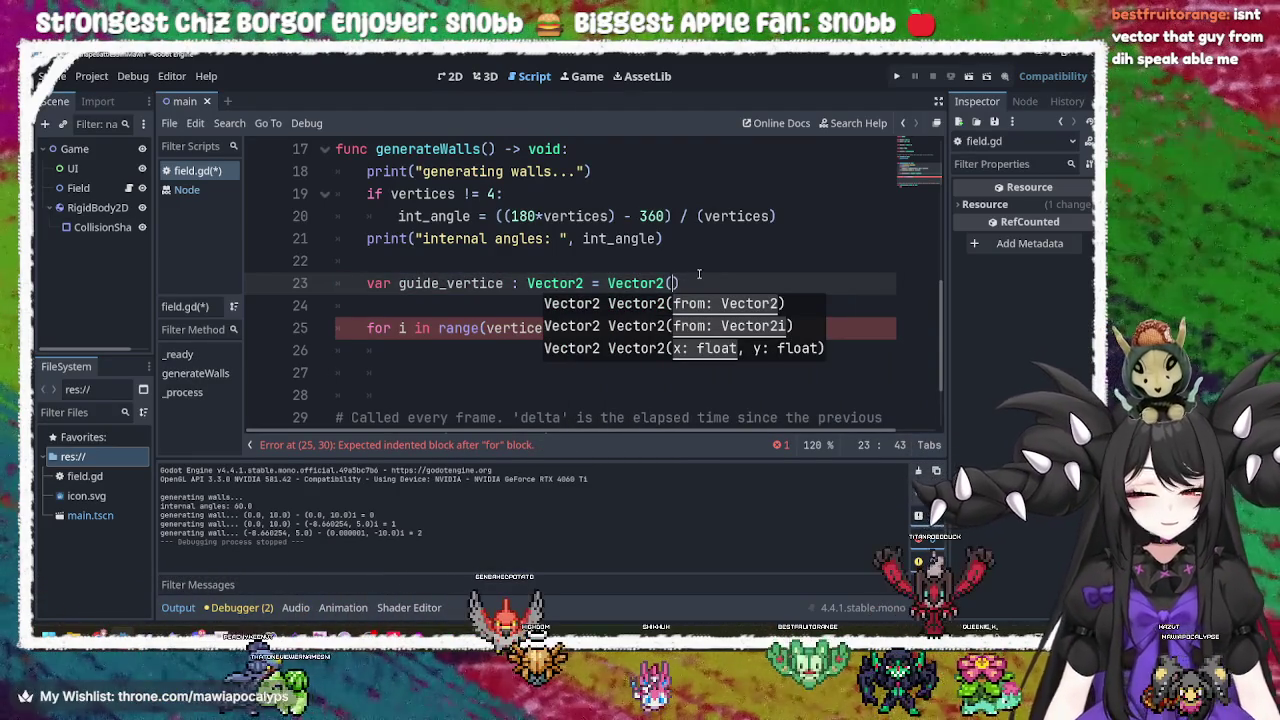
pyautogui.write('0,')
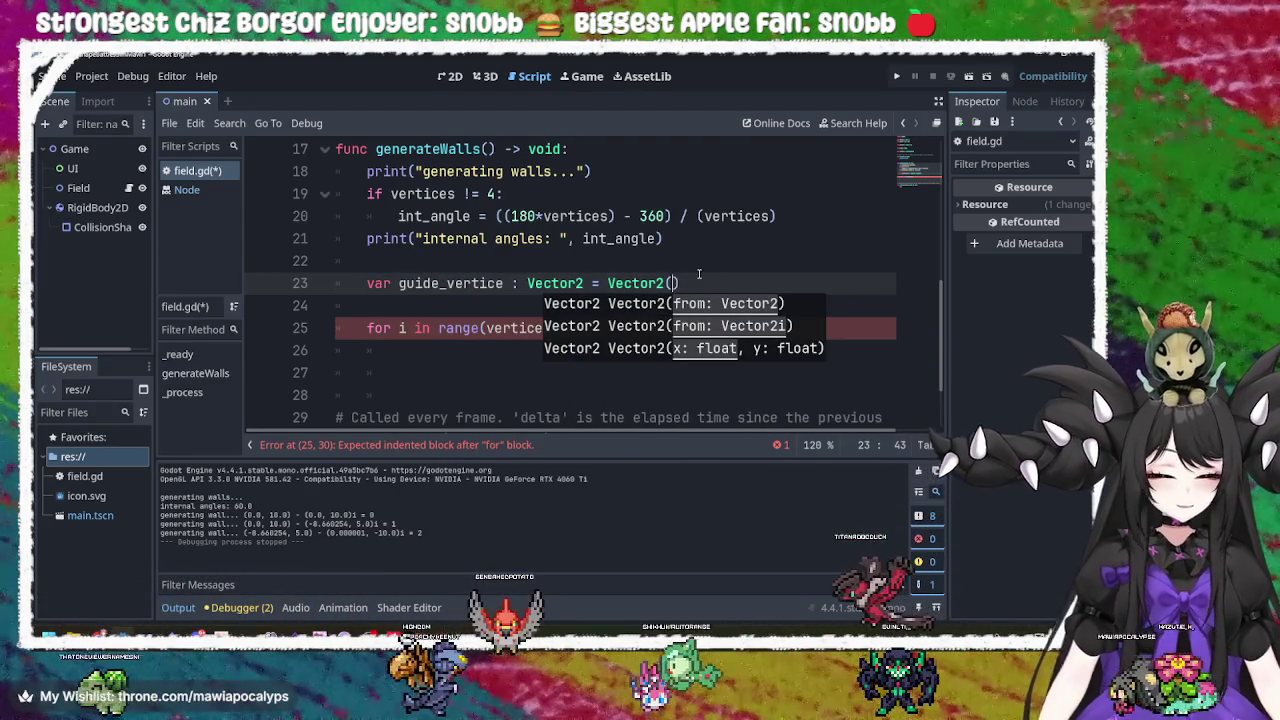
pyautogui.write(' 1)')
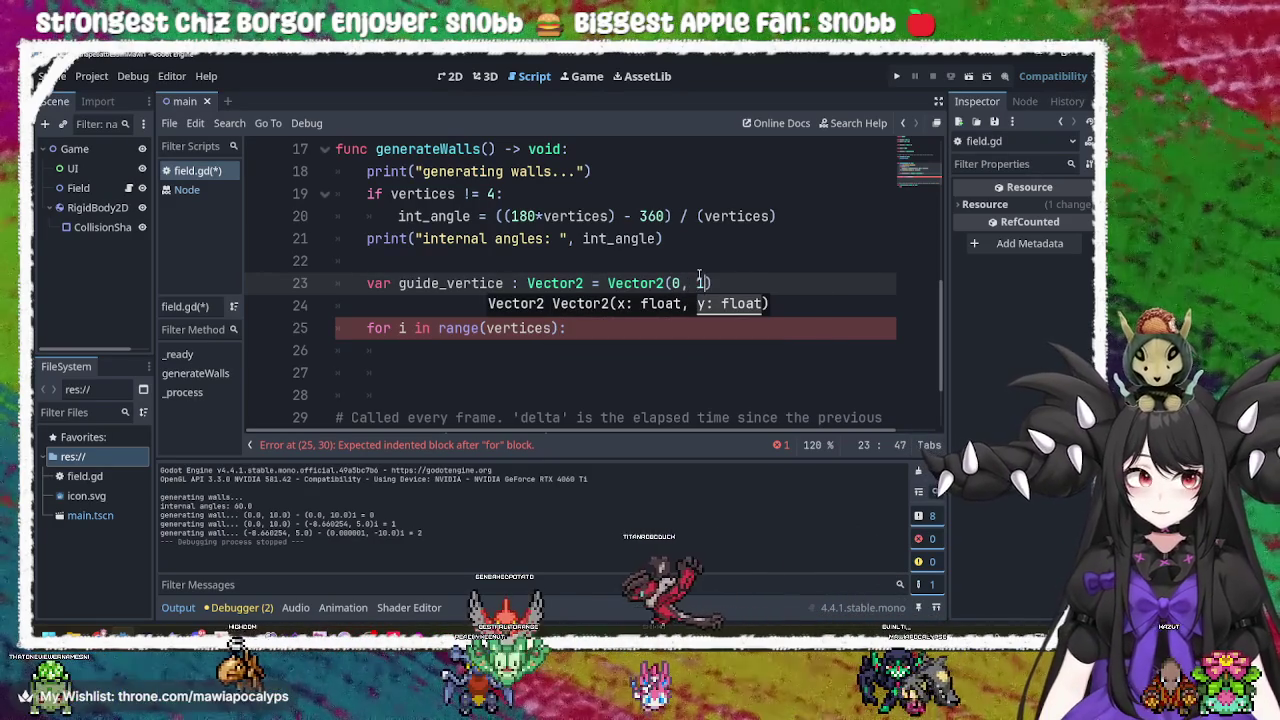
pyautogui.press('Down')
pyautogui.press('Down')
pyautogui.press('Down')
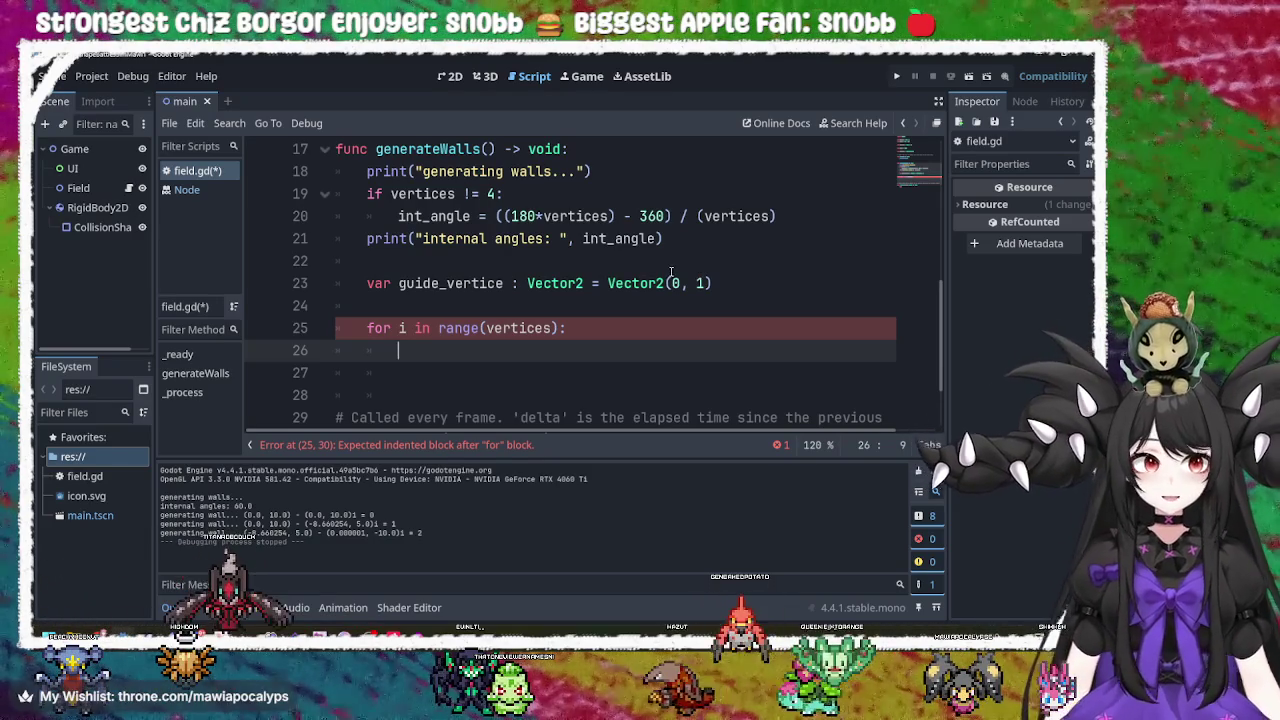
pyautogui.click(710, 283)
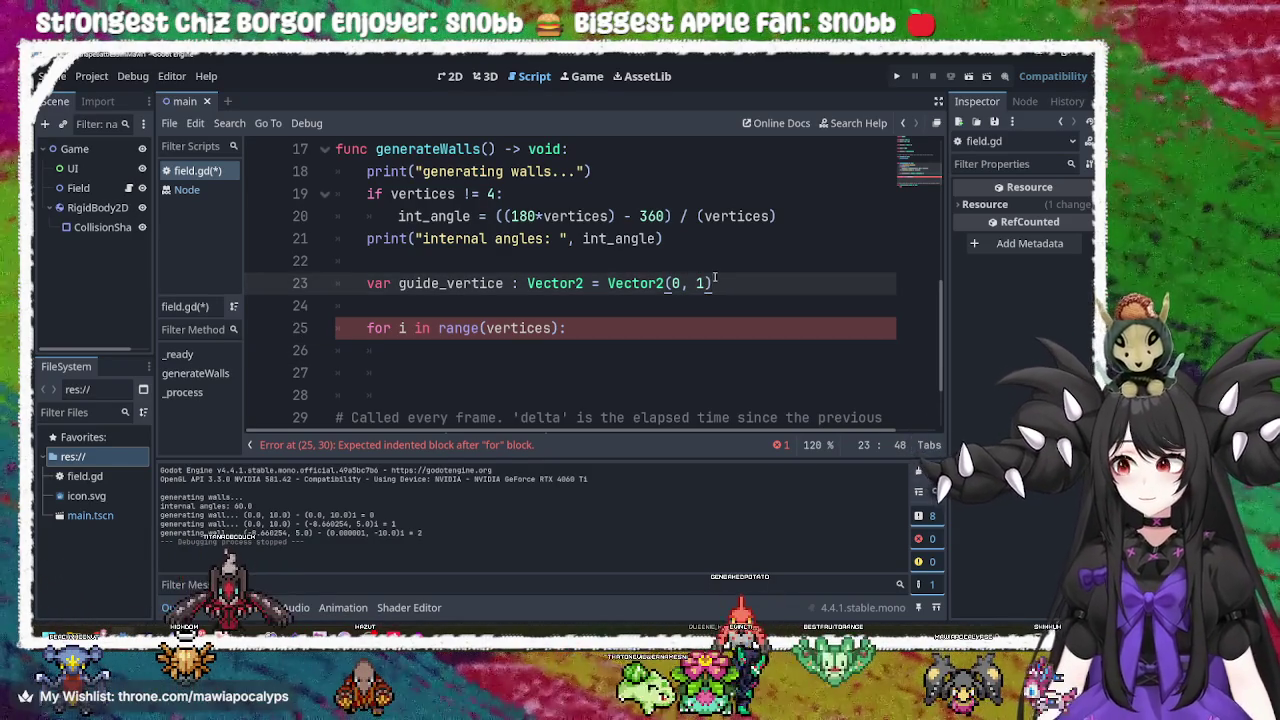
pyautogui.click(401, 328)
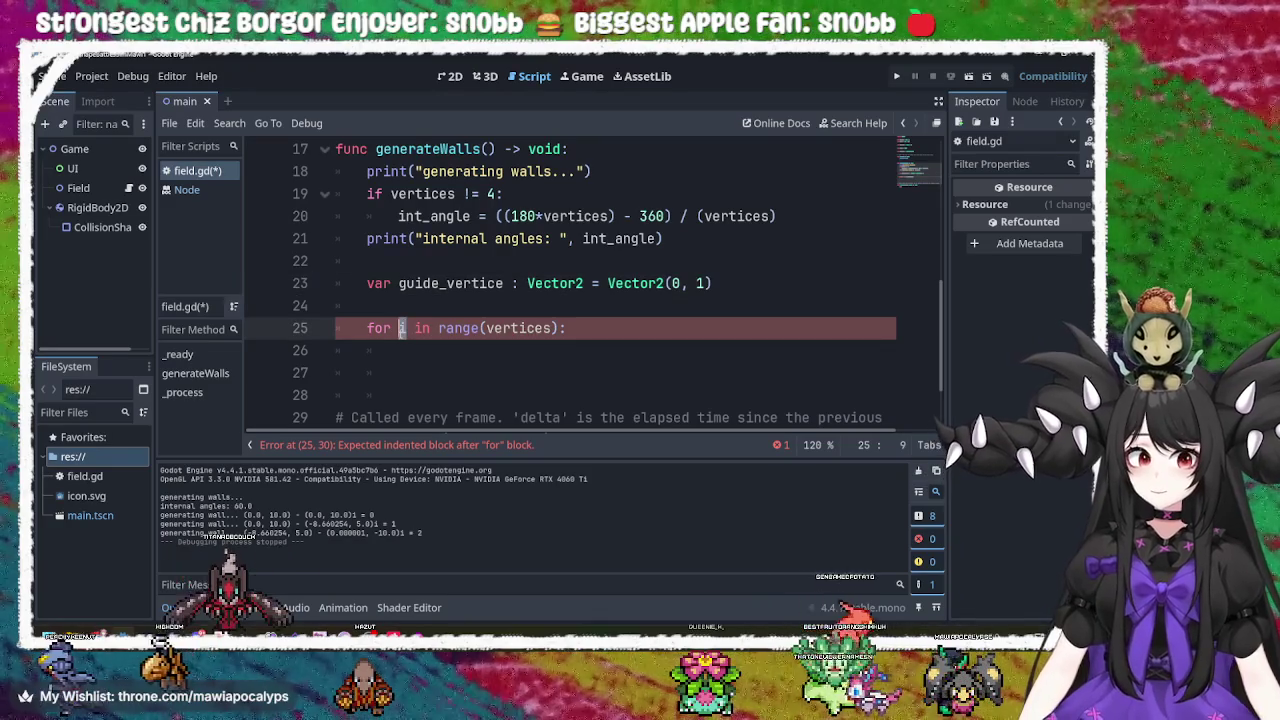
pyautogui.click(722, 284)
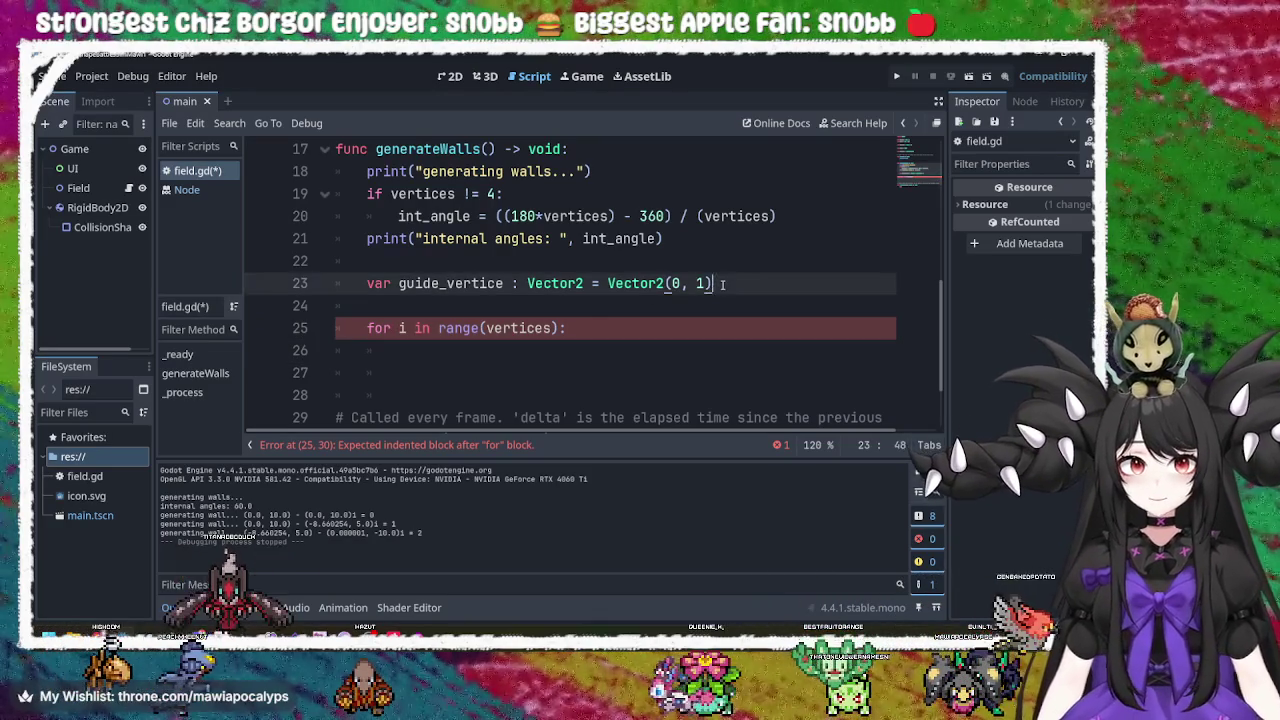
# Write guide_vertice.rotated(int_angle*i) as the first loop line and open a new line.
pyautogui.click(480, 352)
pyautogui.write('guide')
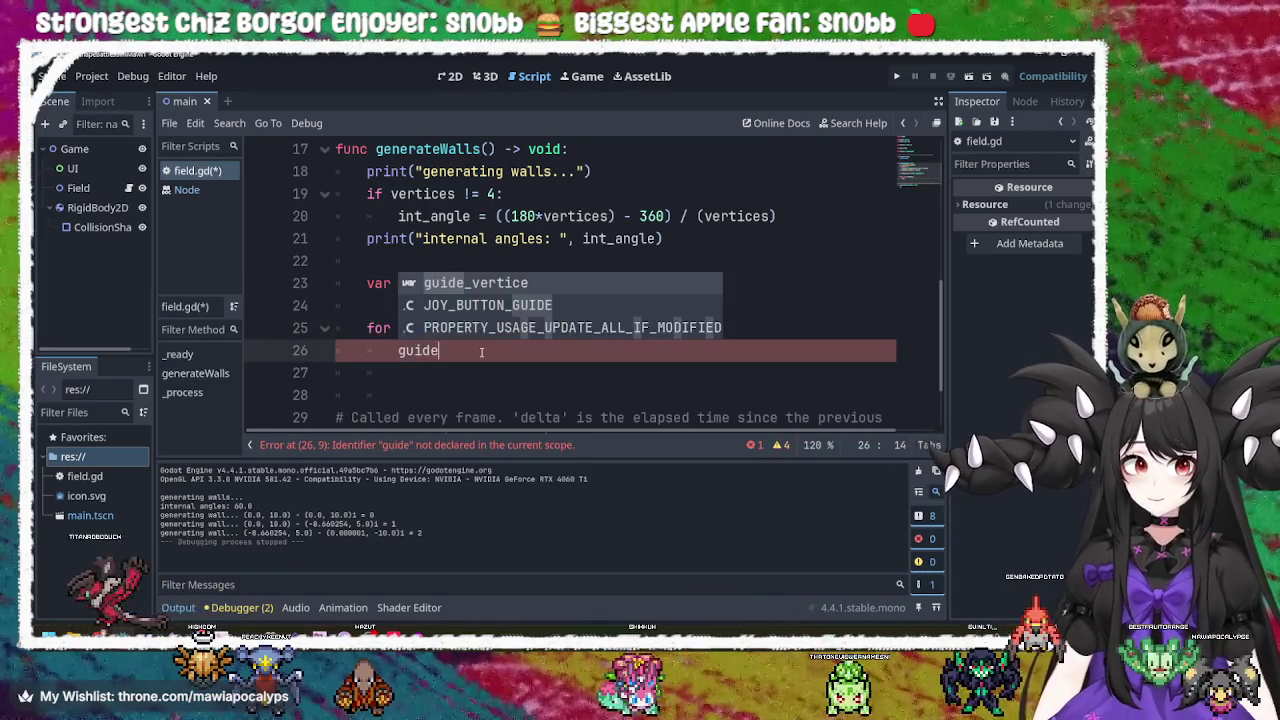
pyautogui.press('Return')
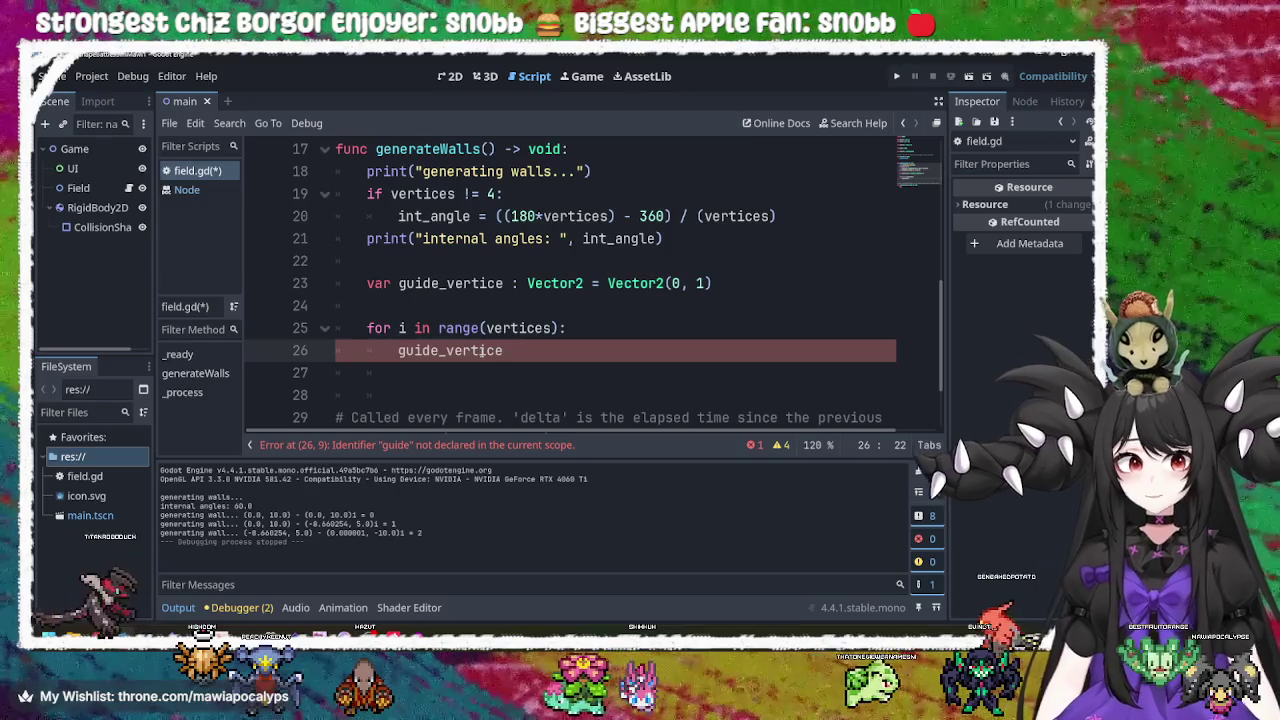
pyautogui.write('.rota')
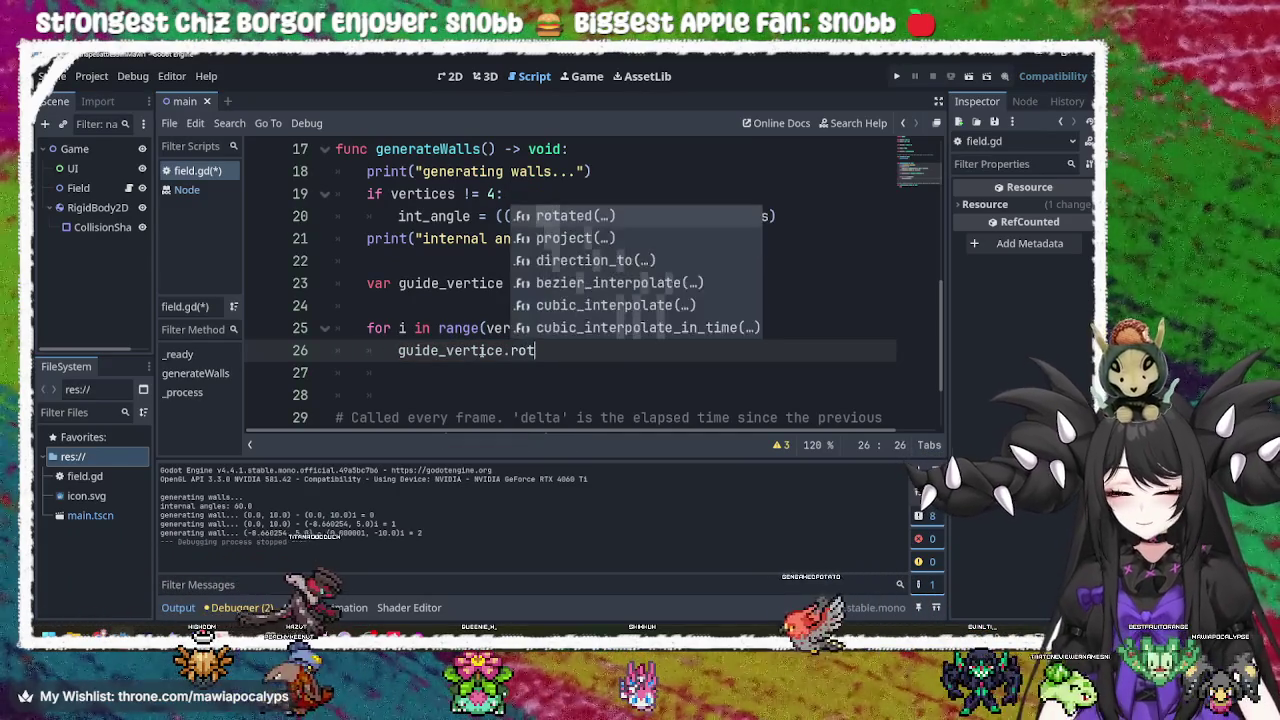
pyautogui.press('Return')
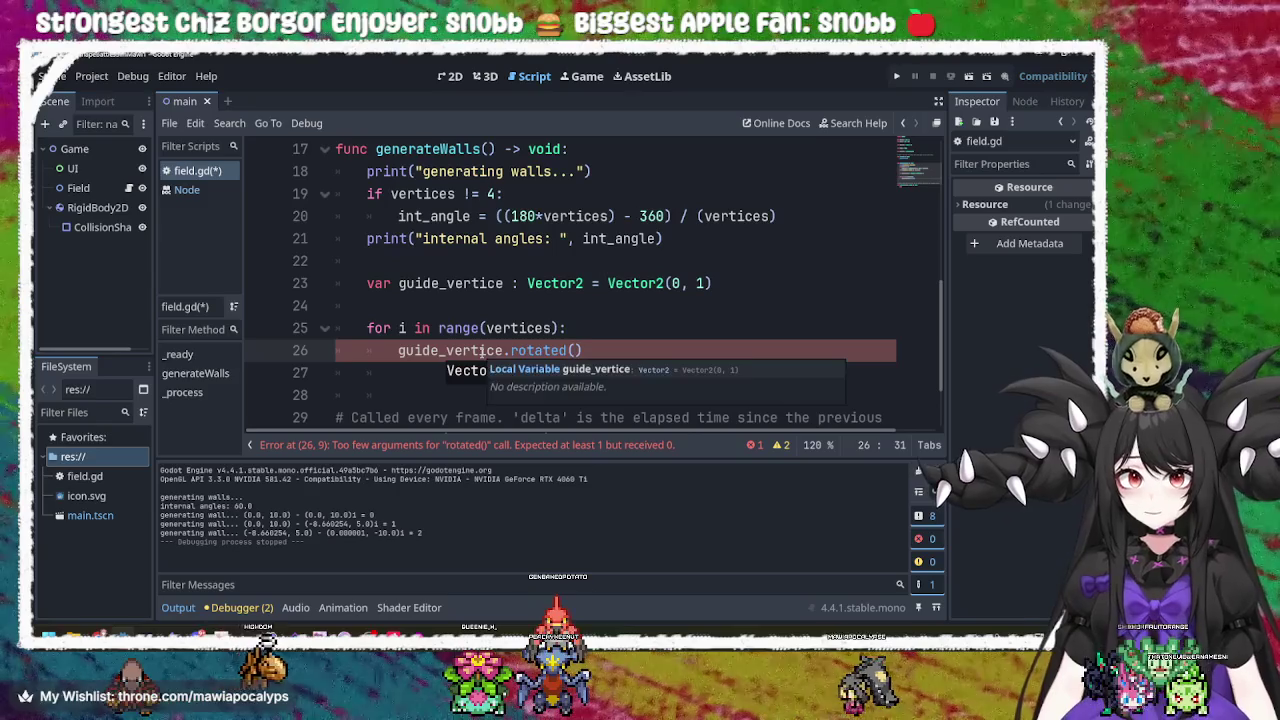
pyautogui.write('int')
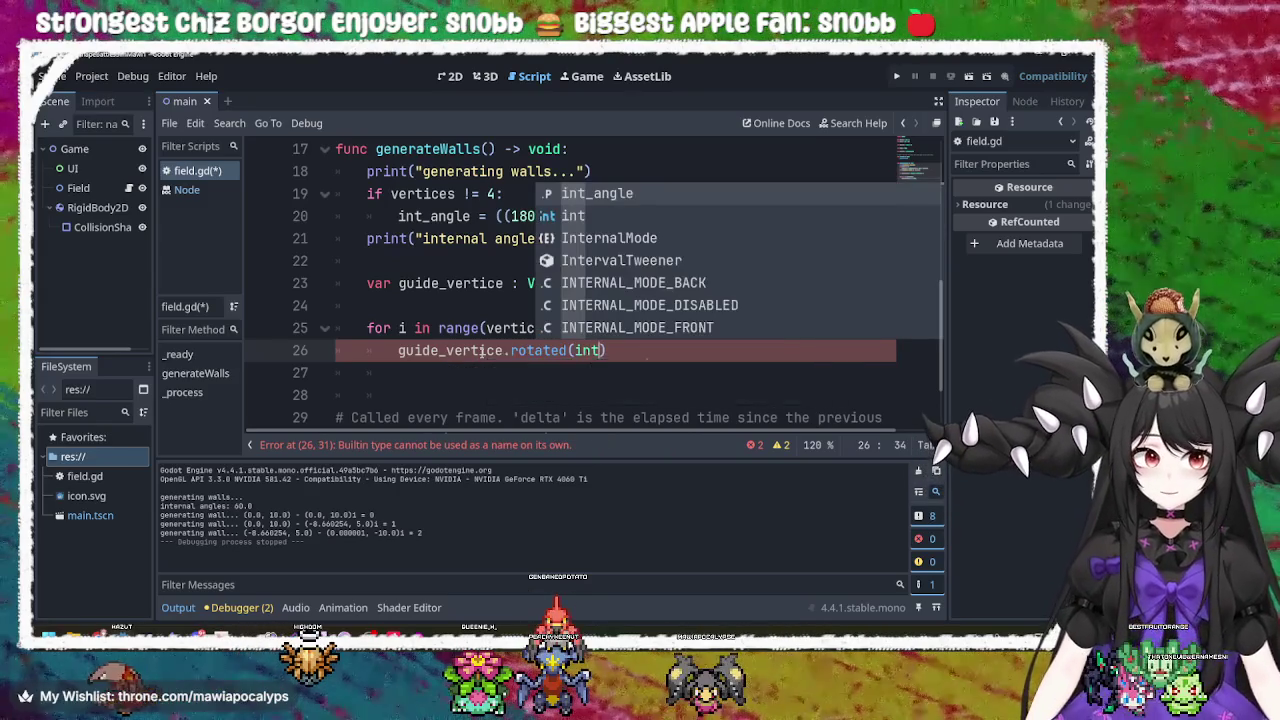
pyautogui.press('Return')
pyautogui.write('*')
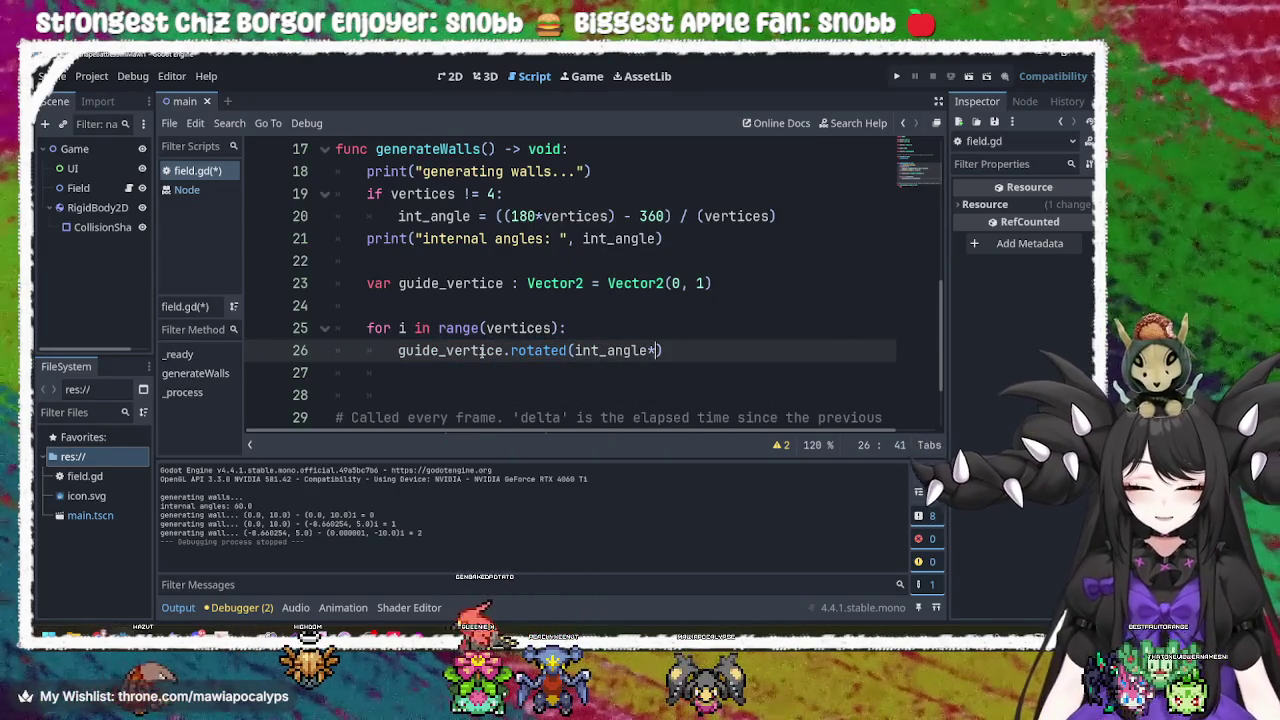
pyautogui.write('i')
pyautogui.press('Escape')
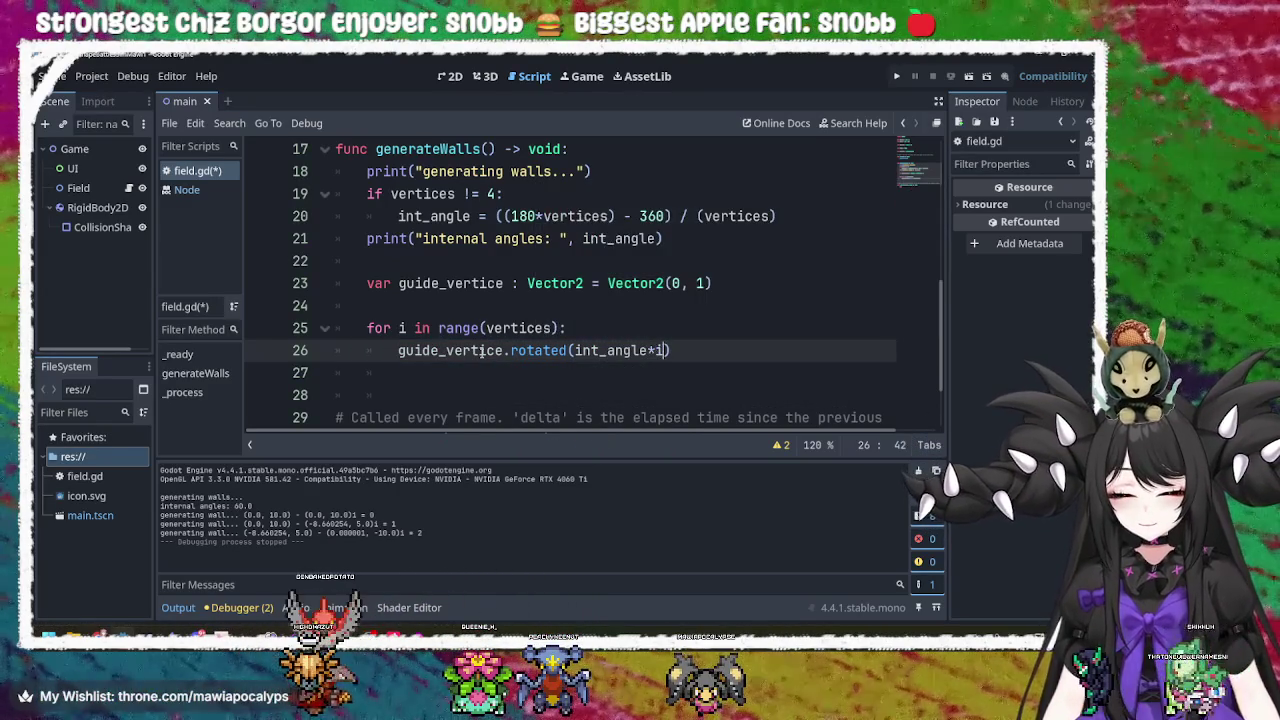
pyautogui.write(')')
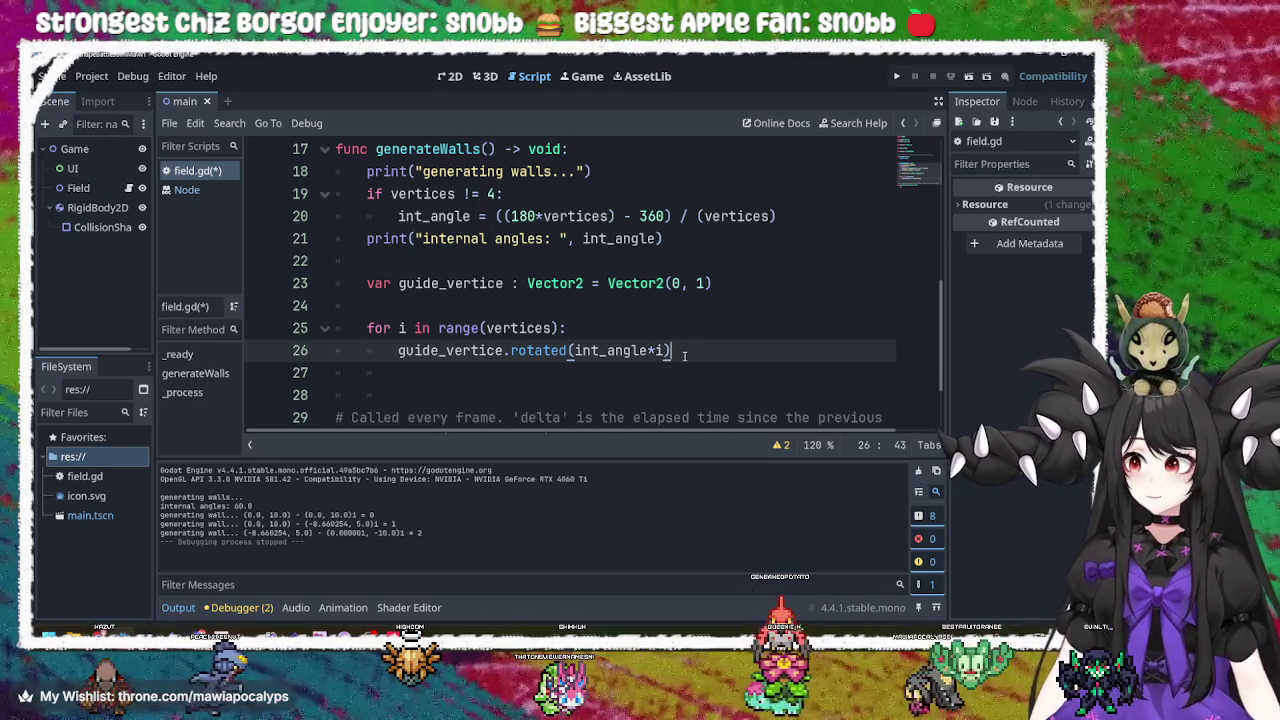
pyautogui.press('Return')
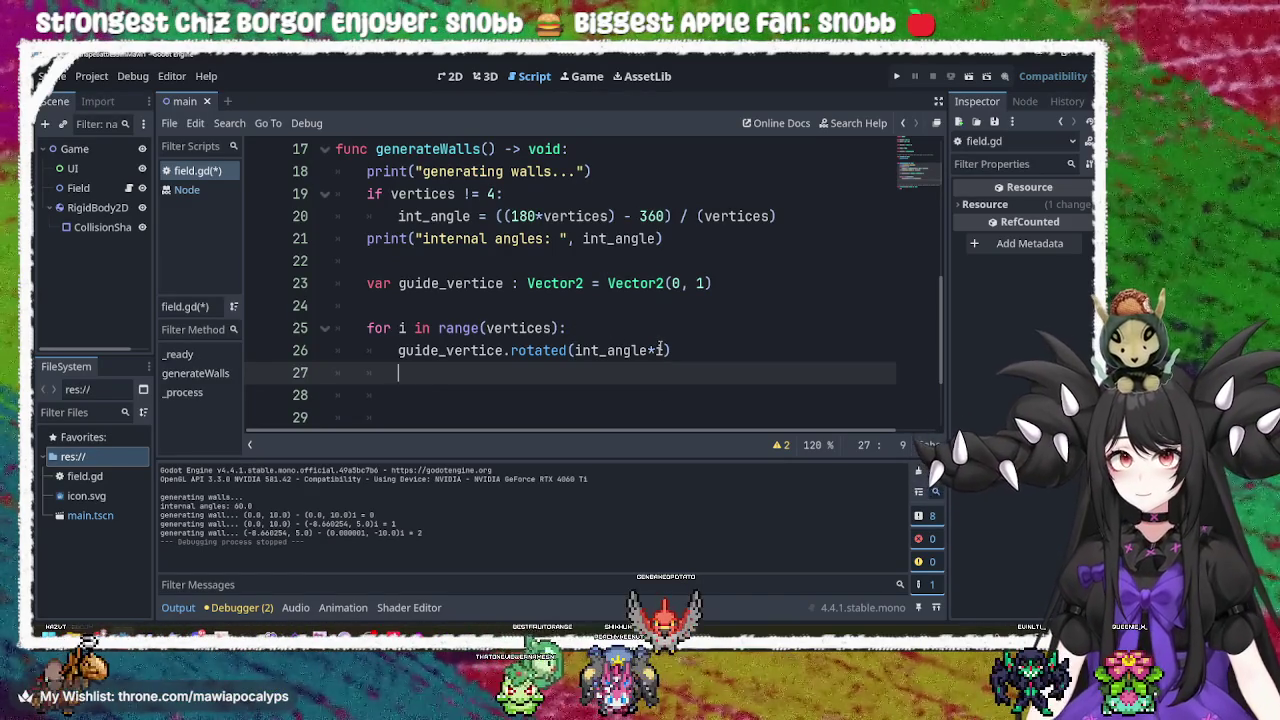
# Replace the rotation argument with deg_to_rad(360/vertices), save field.gd, and select that expression.
pyautogui.moveTo(663, 350); pyautogui.dragTo(574, 350)
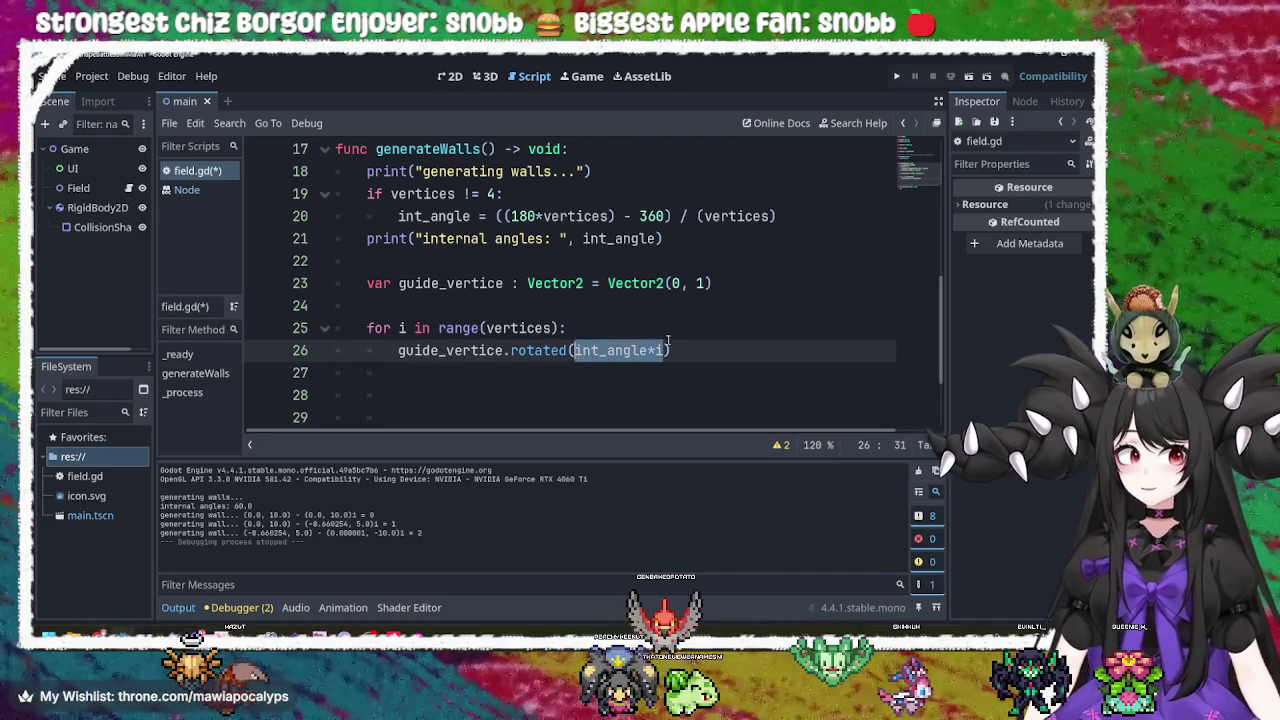
pyautogui.press('BackSpace')
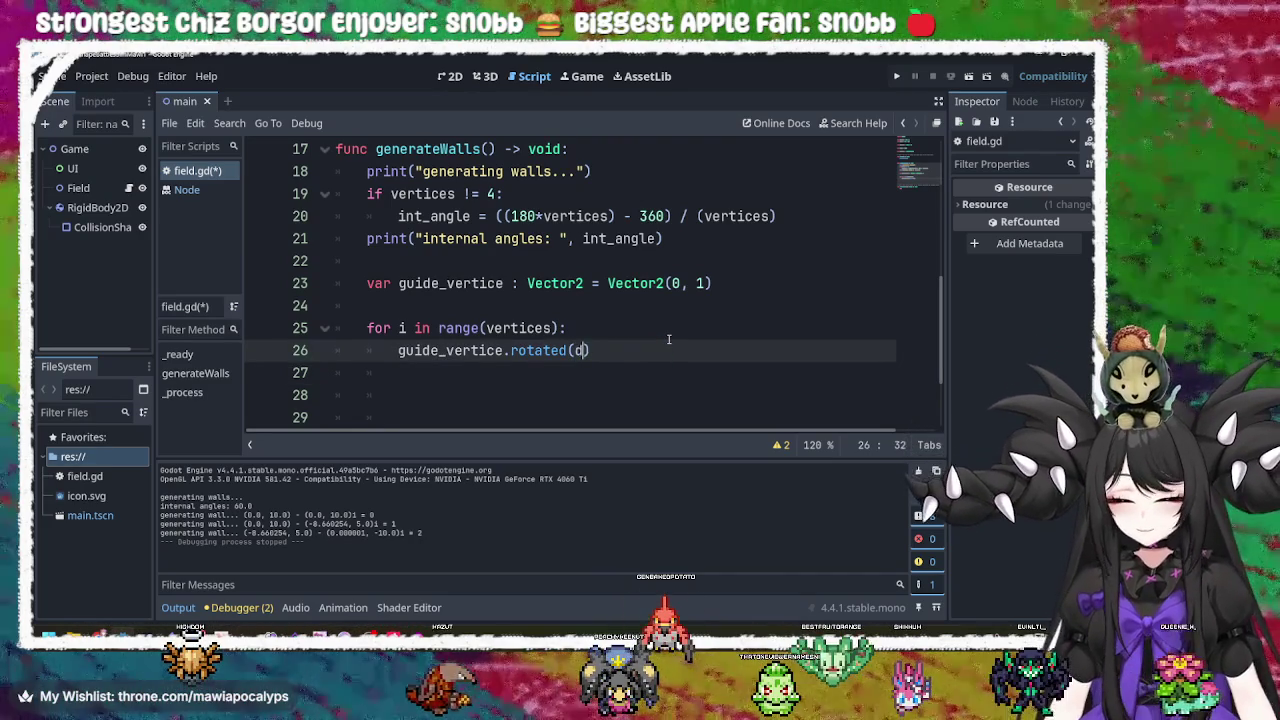
pyautogui.press('Return')
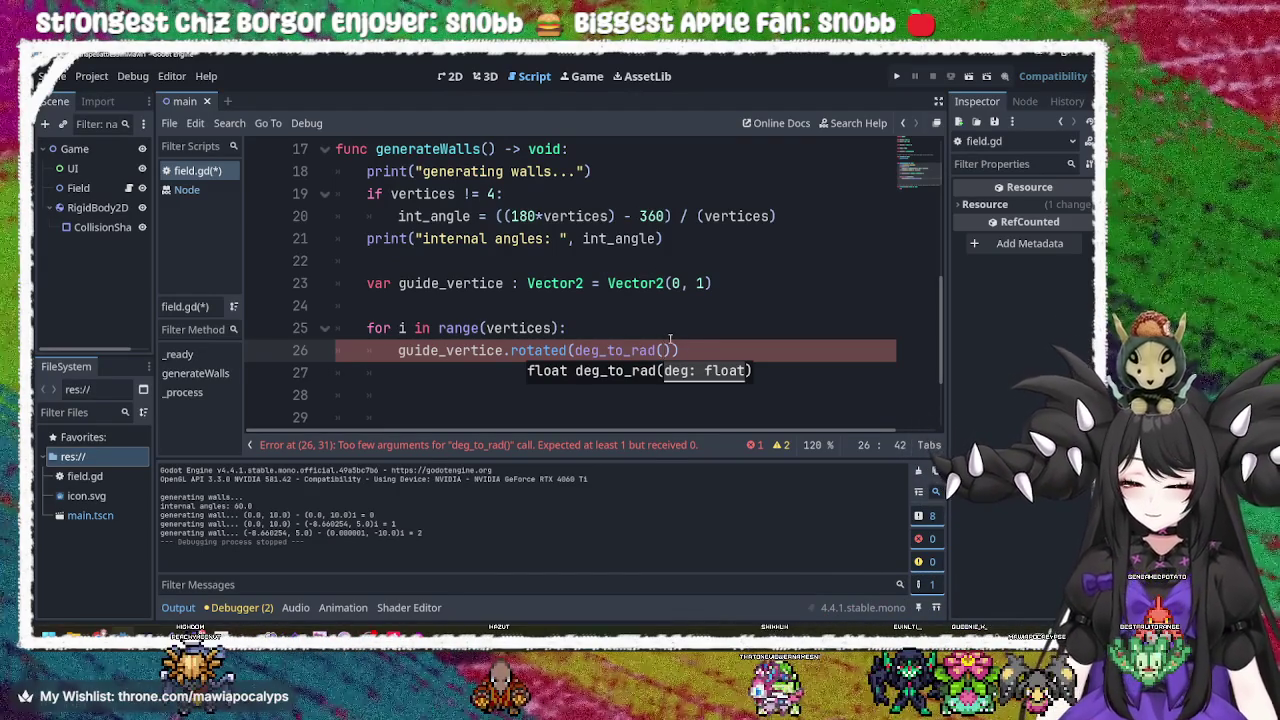
pyautogui.write('360/ve')
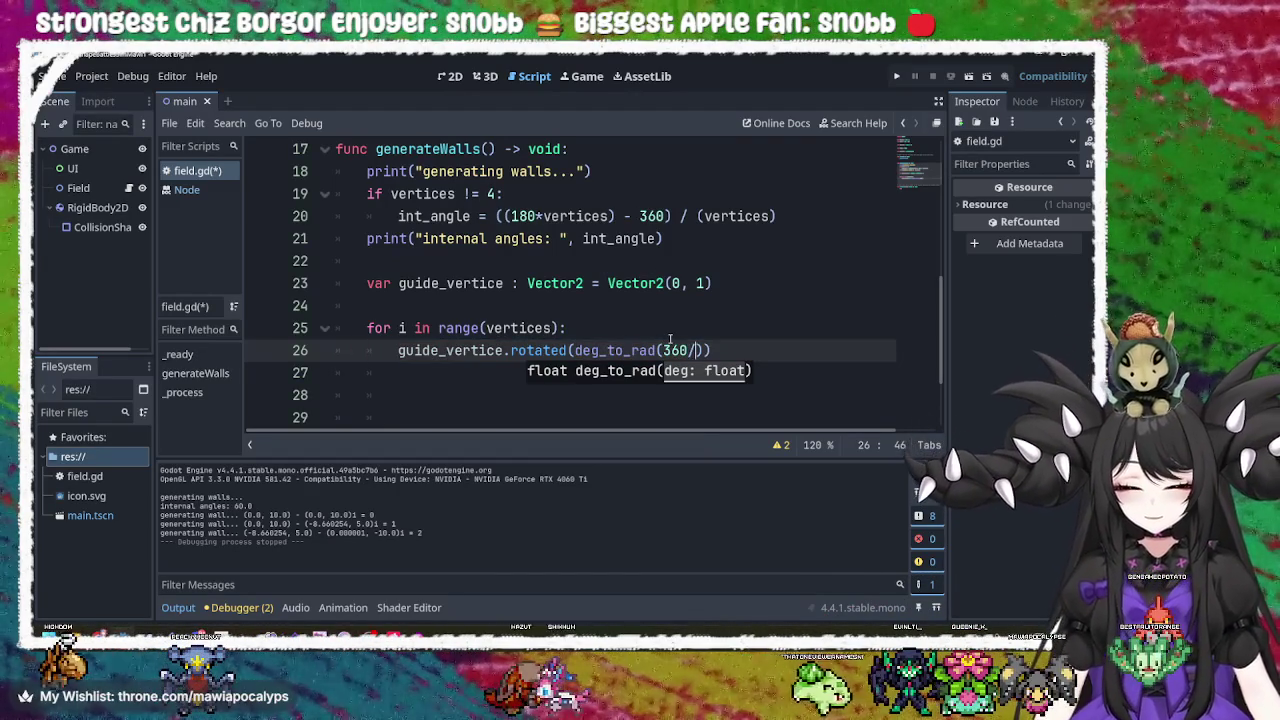
pyautogui.write('rtices')
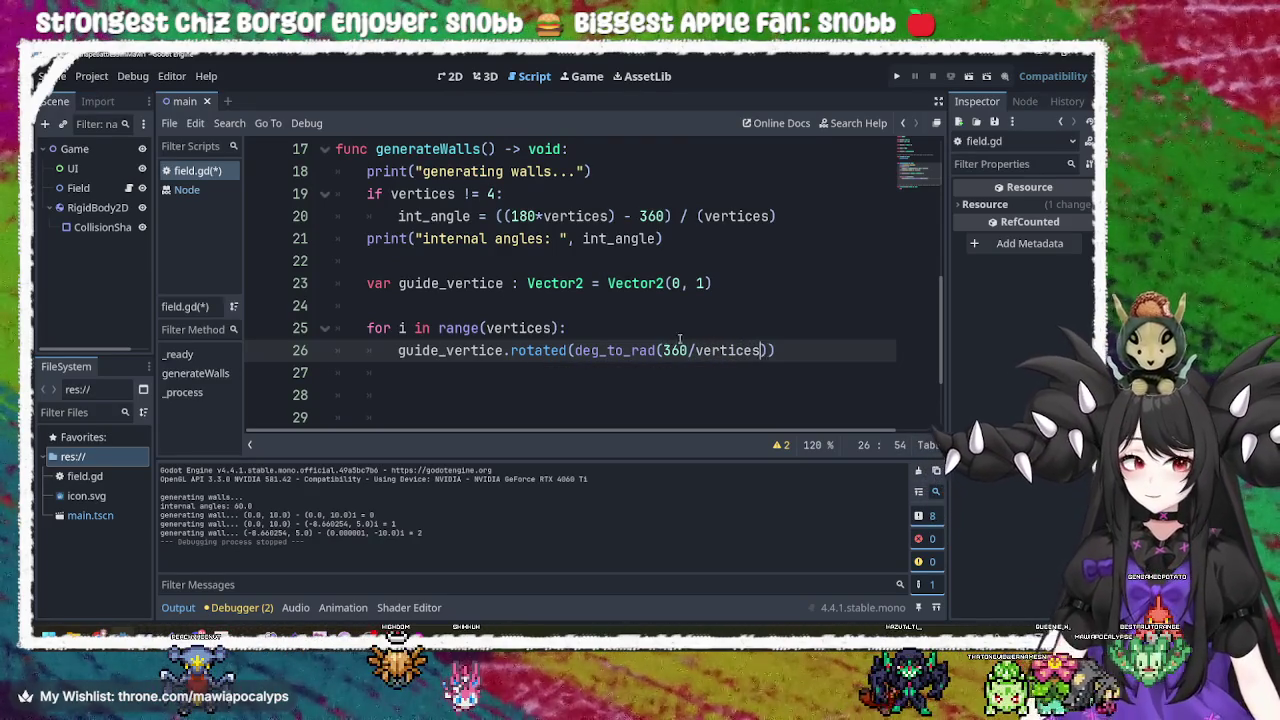
pyautogui.click(803, 345)
pyautogui.hotkey('ctrl', 's')
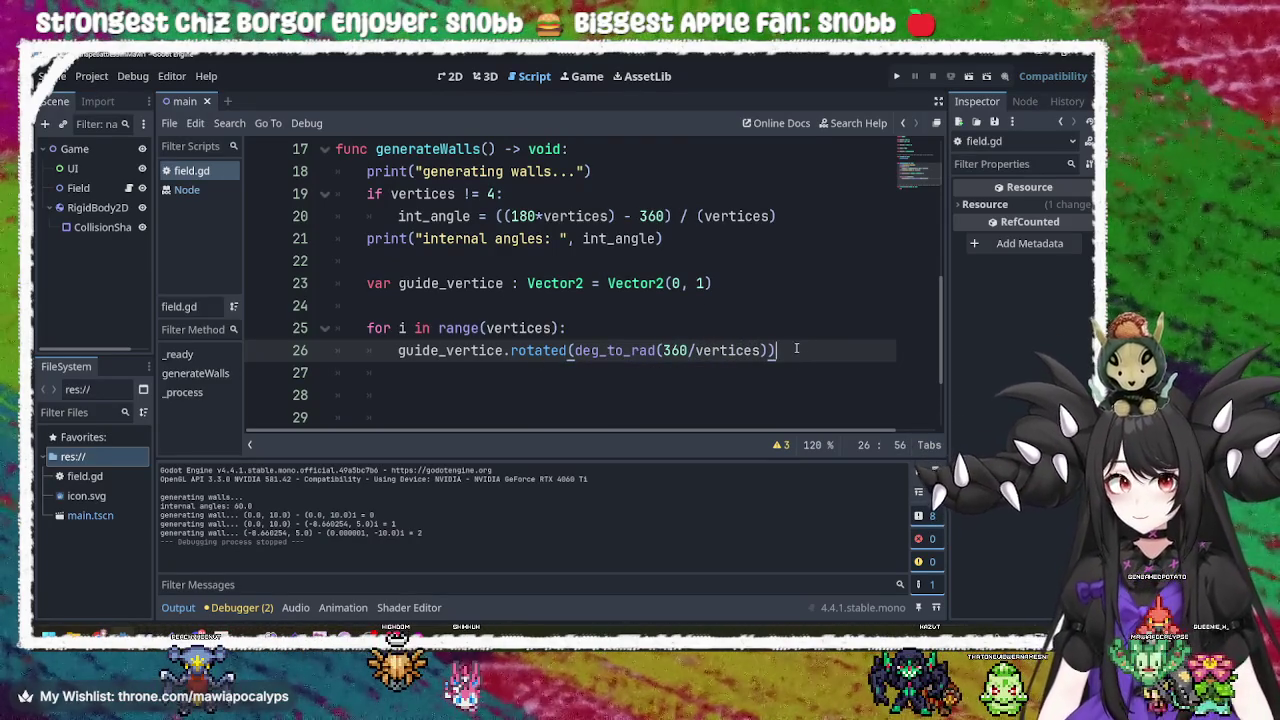
pyautogui.press('Return')
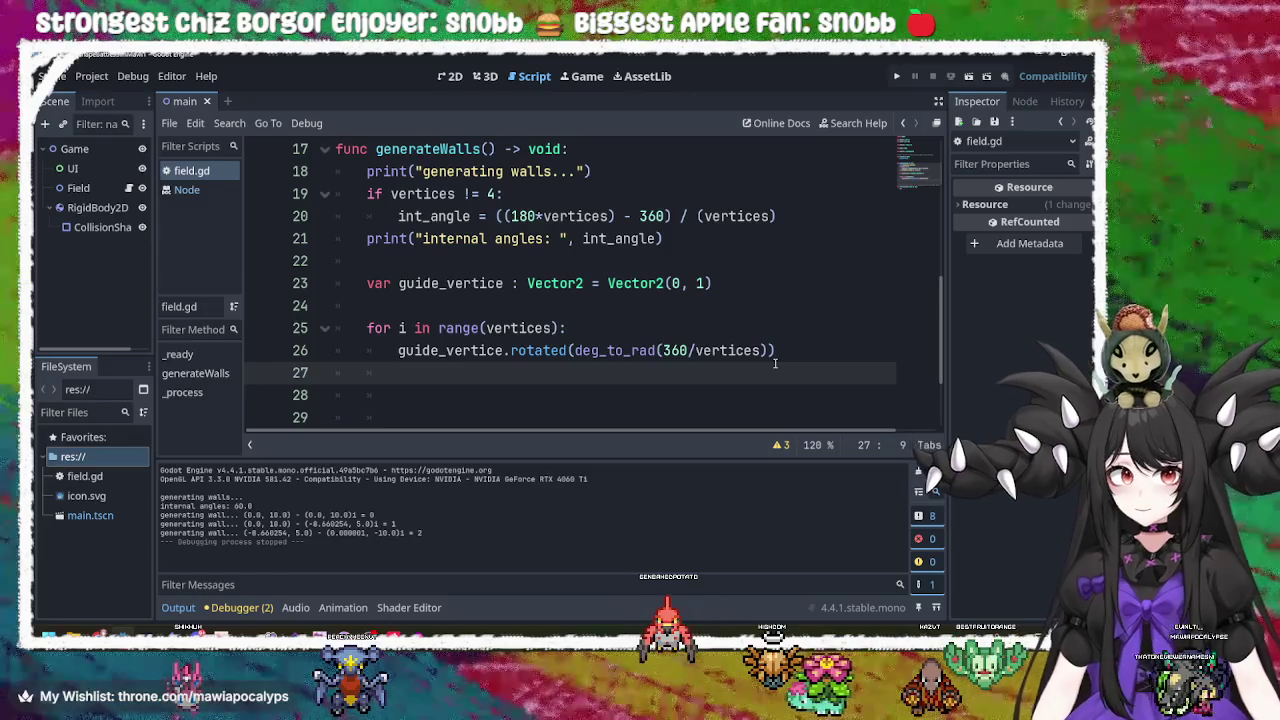
pyautogui.moveTo(763, 350); pyautogui.dragTo(572, 350)
# Clear the rotated() argument and declare 'var guide_angle : float = deg_to_rad(360/vertices)' above the loop.
pyautogui.press('BackSpace')
pyautogui.click(538, 316)
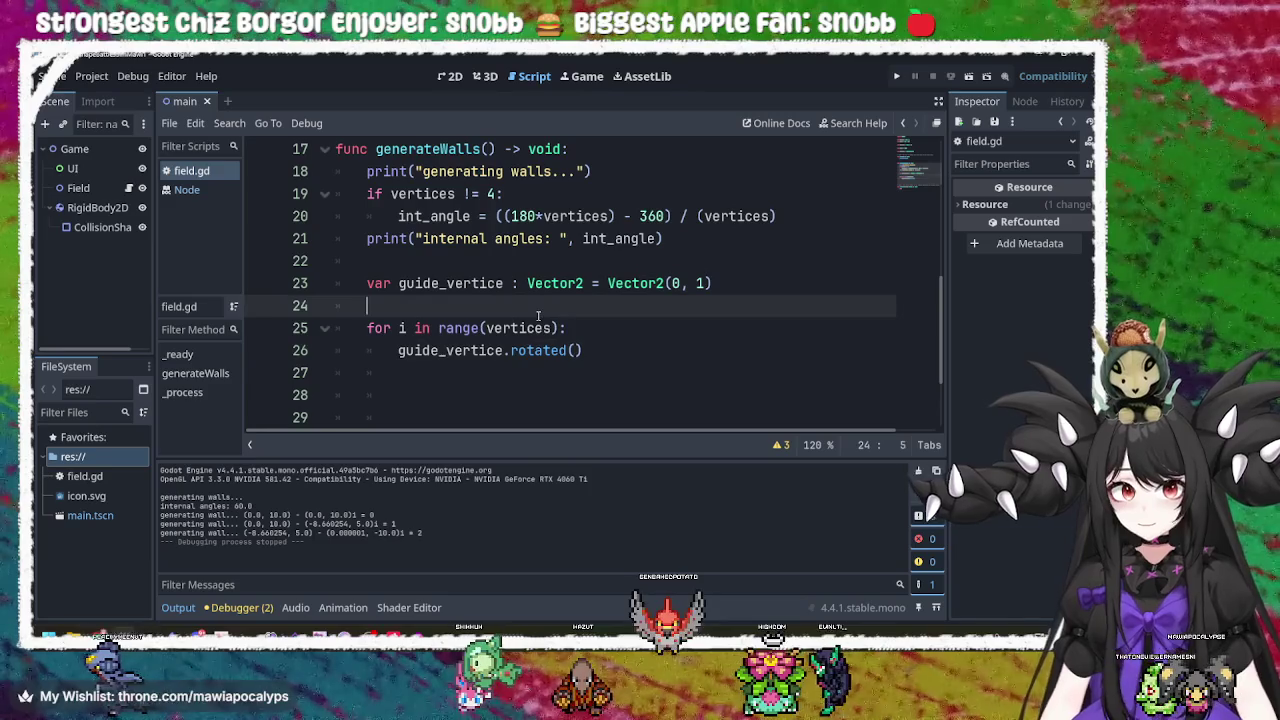
pyautogui.press('Return')
pyautogui.moveTo(540, 289)
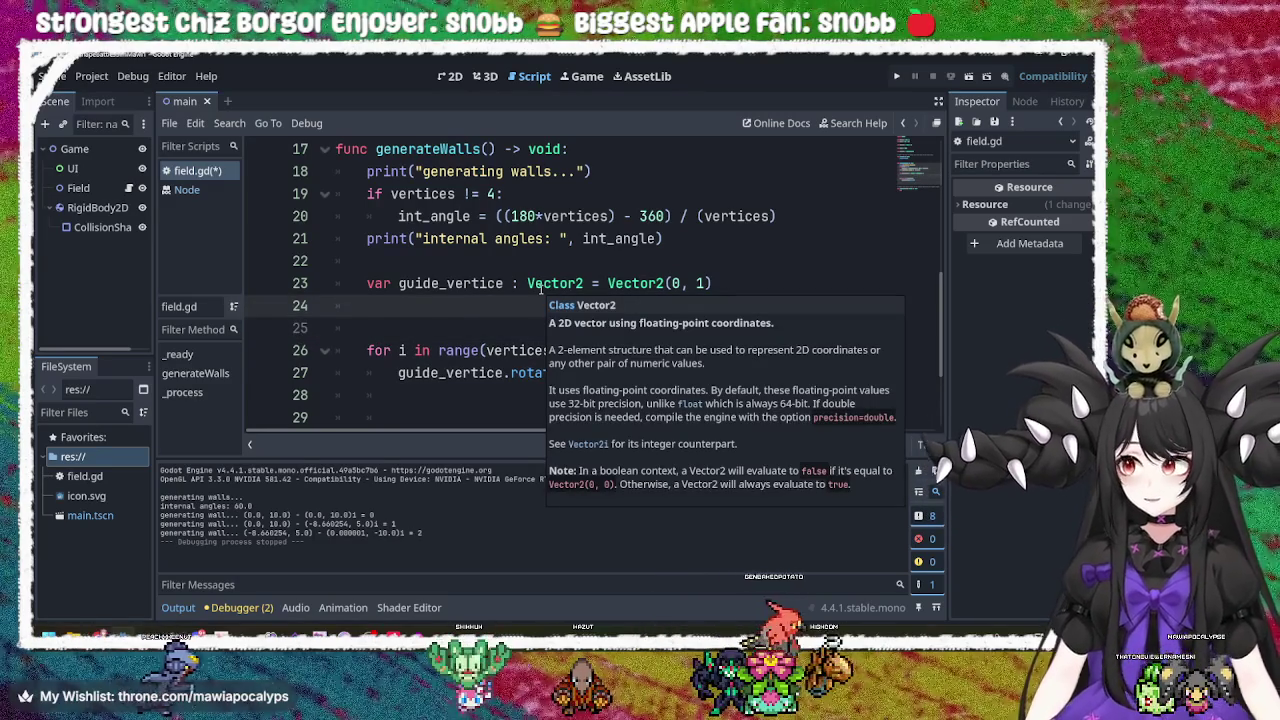
pyautogui.write('var ')
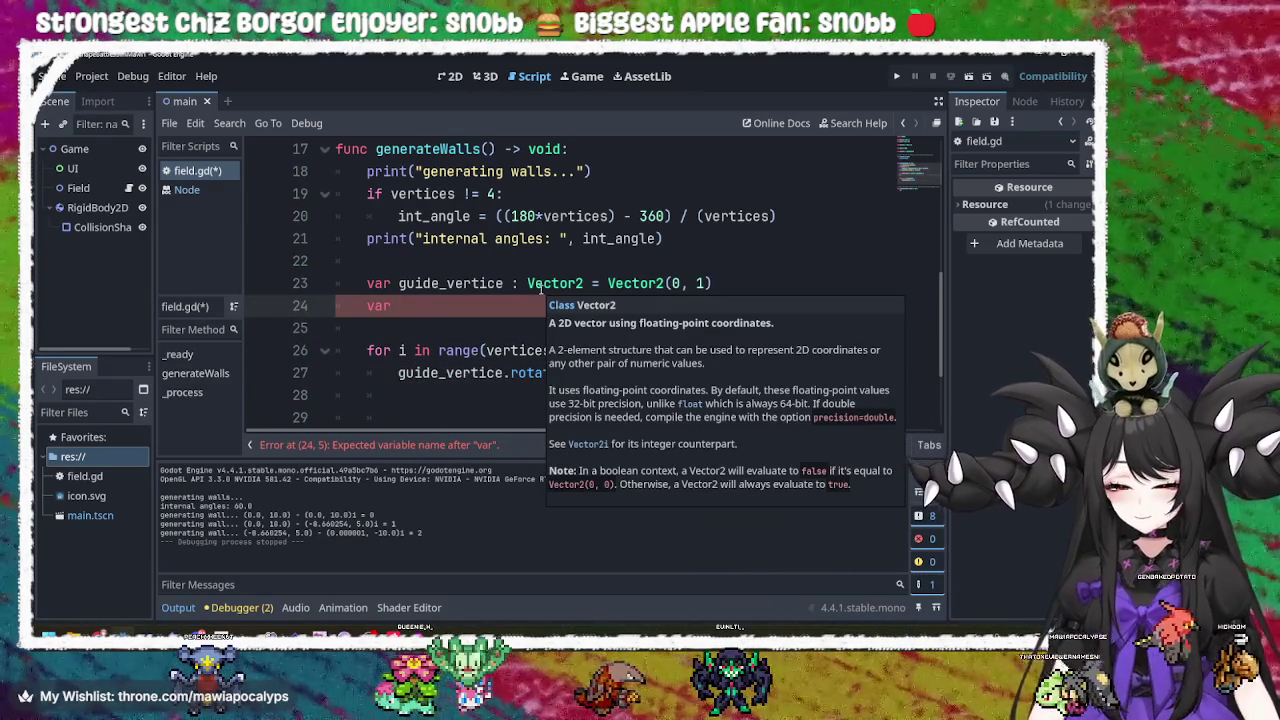
pyautogui.write('rot')
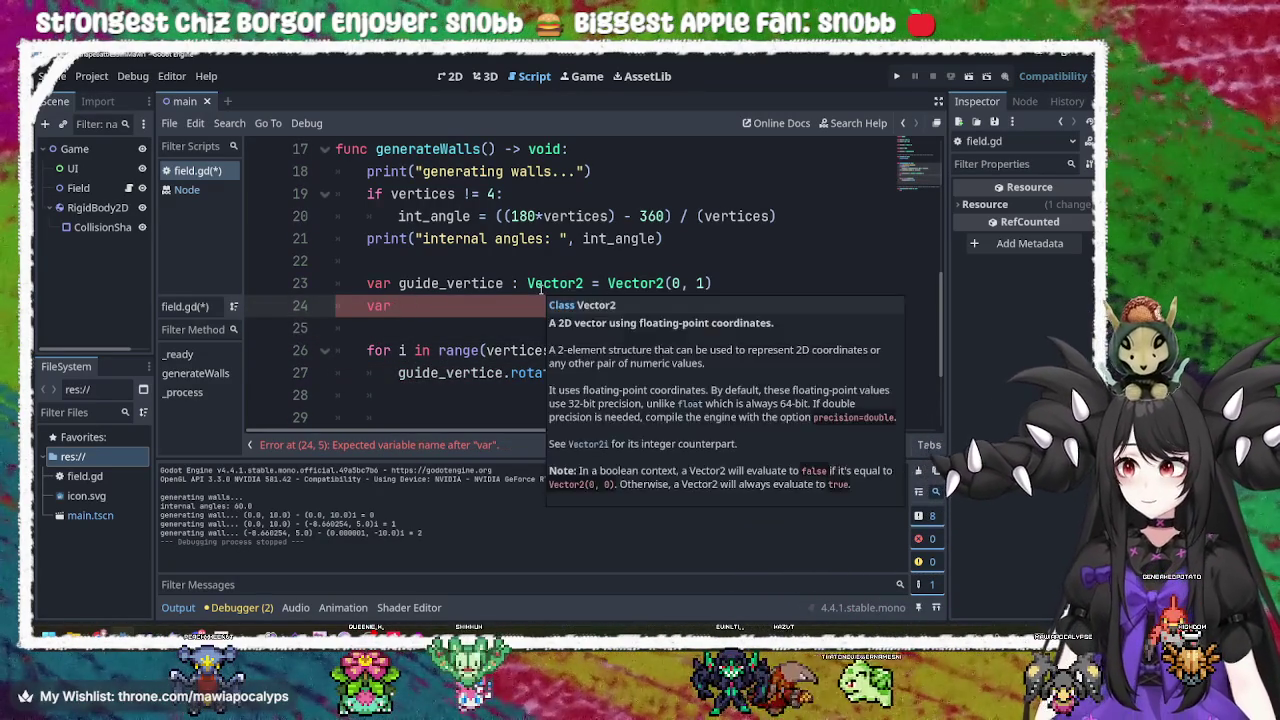
pyautogui.write('atio')
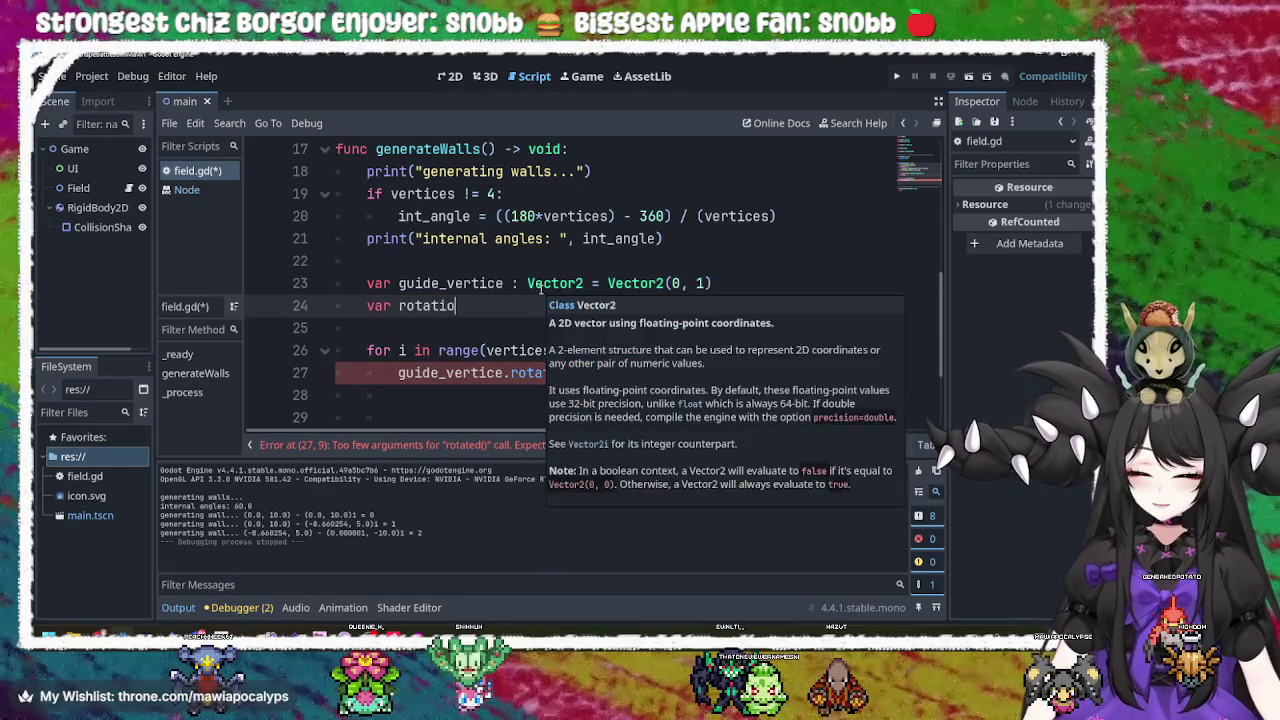
pyautogui.press('BackSpace')
pyautogui.press('BackSpace')
pyautogui.write('guide')
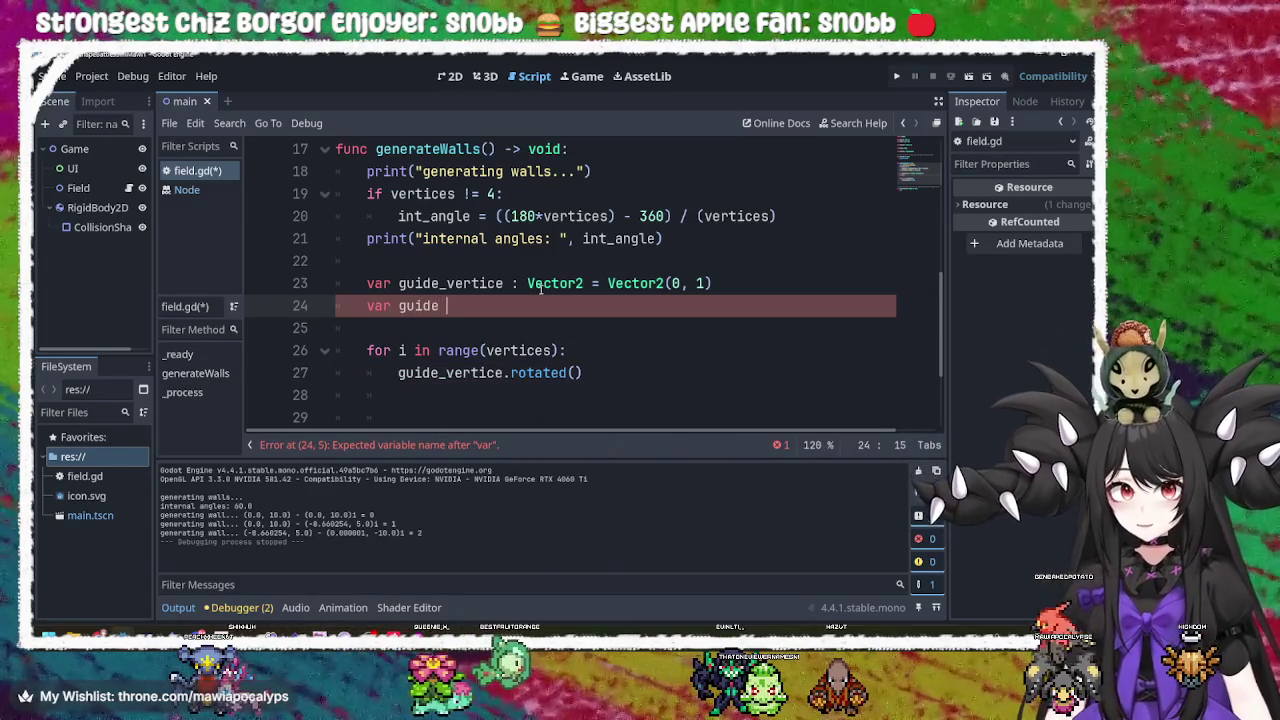
pyautogui.press('BackSpace')
pyautogui.write('_')
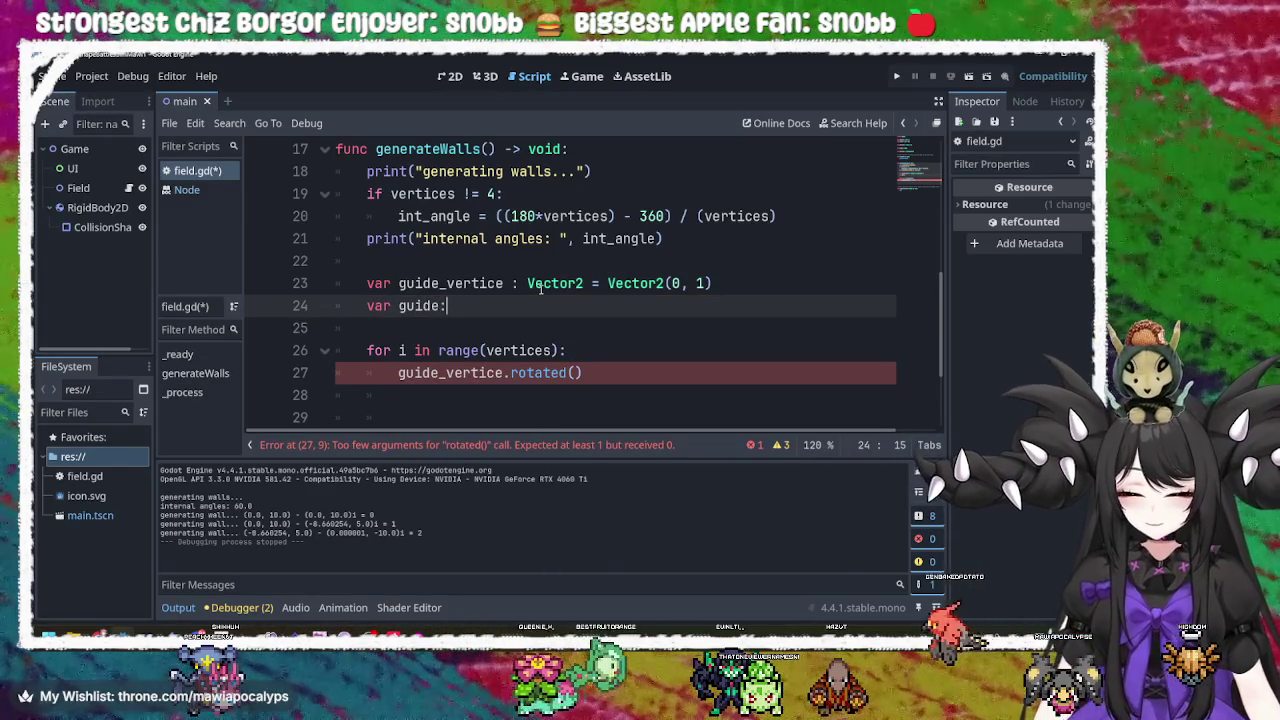
pyautogui.write('an')
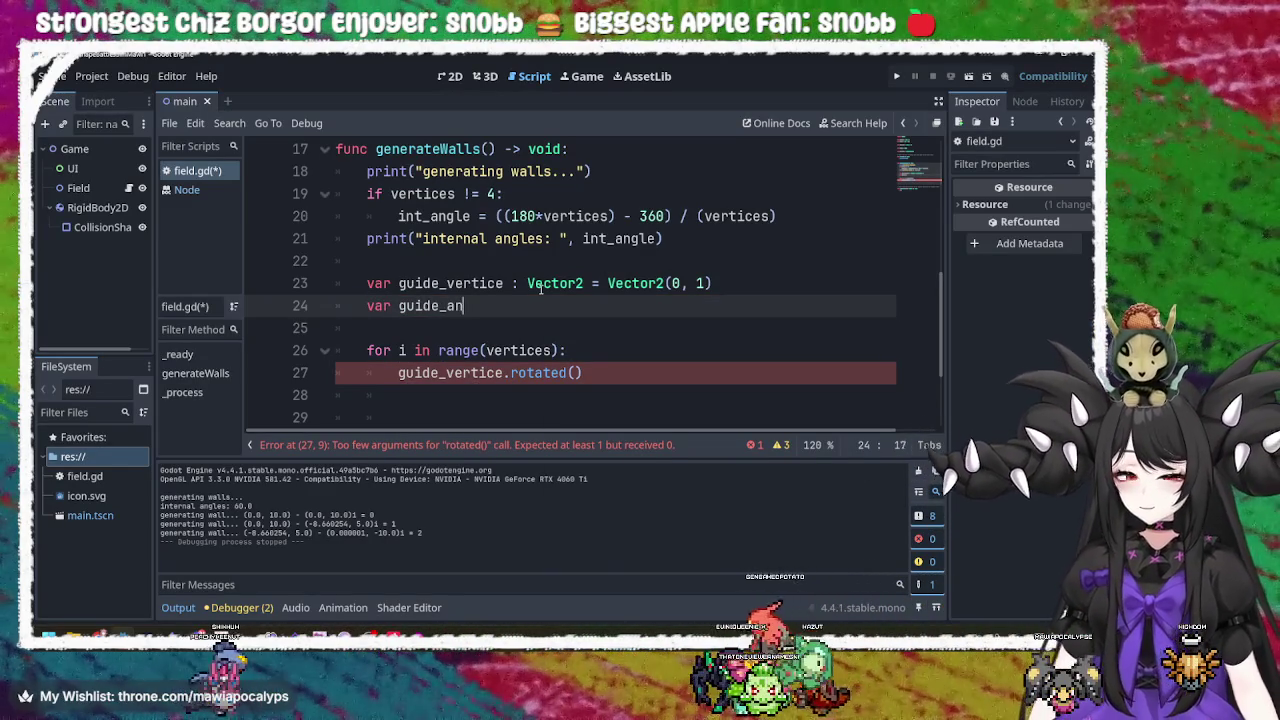
pyautogui.write('gle :')
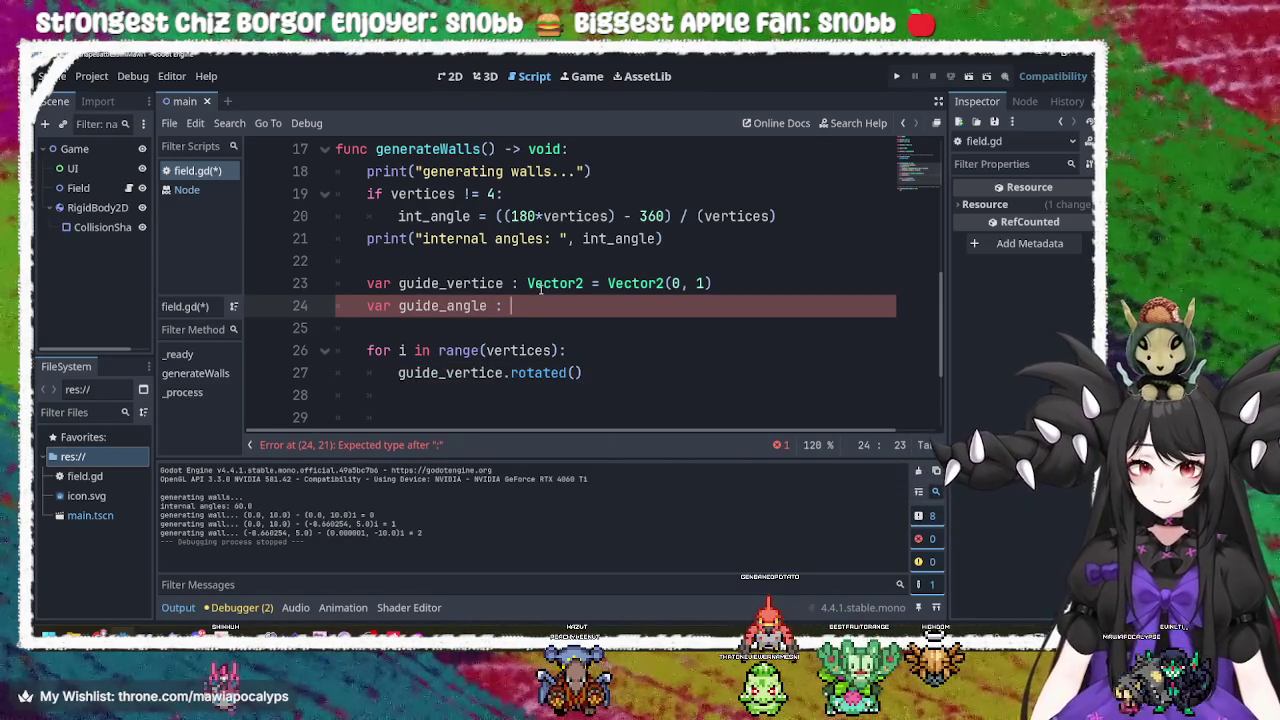
pyautogui.write('float ')
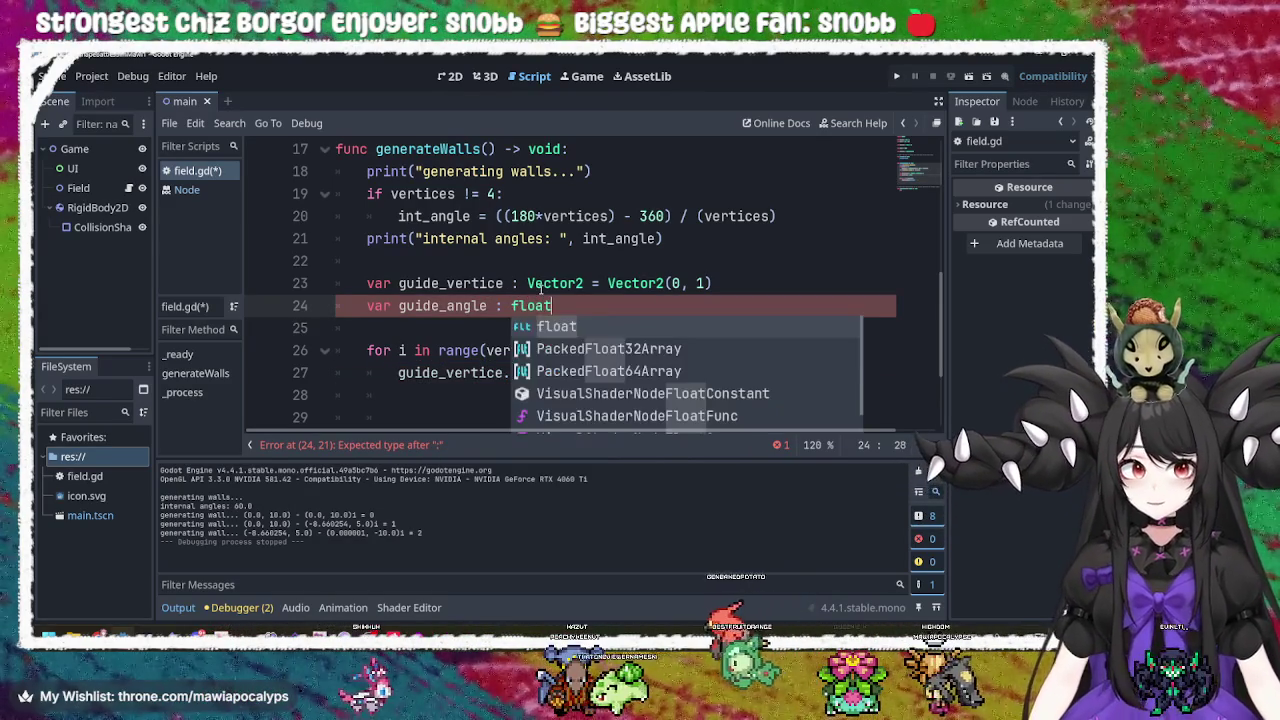
pyautogui.write('= ')
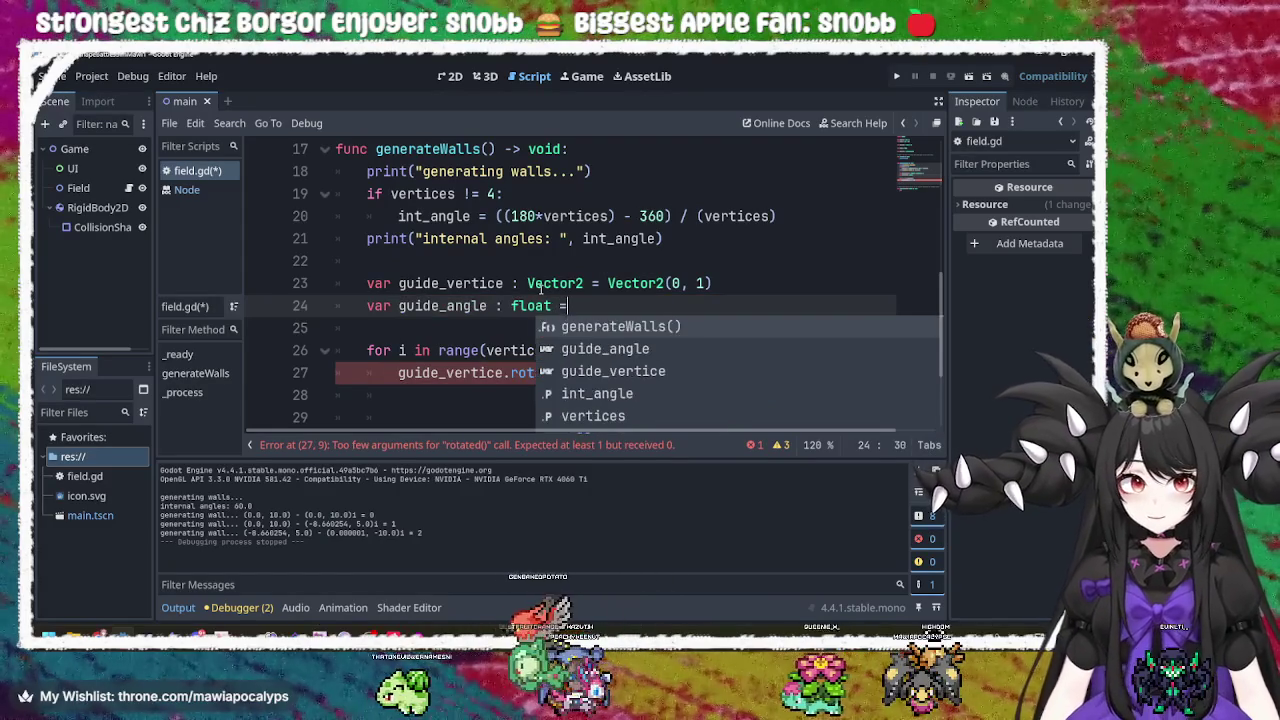
pyautogui.write('deg_to_rad(360/vertices)')
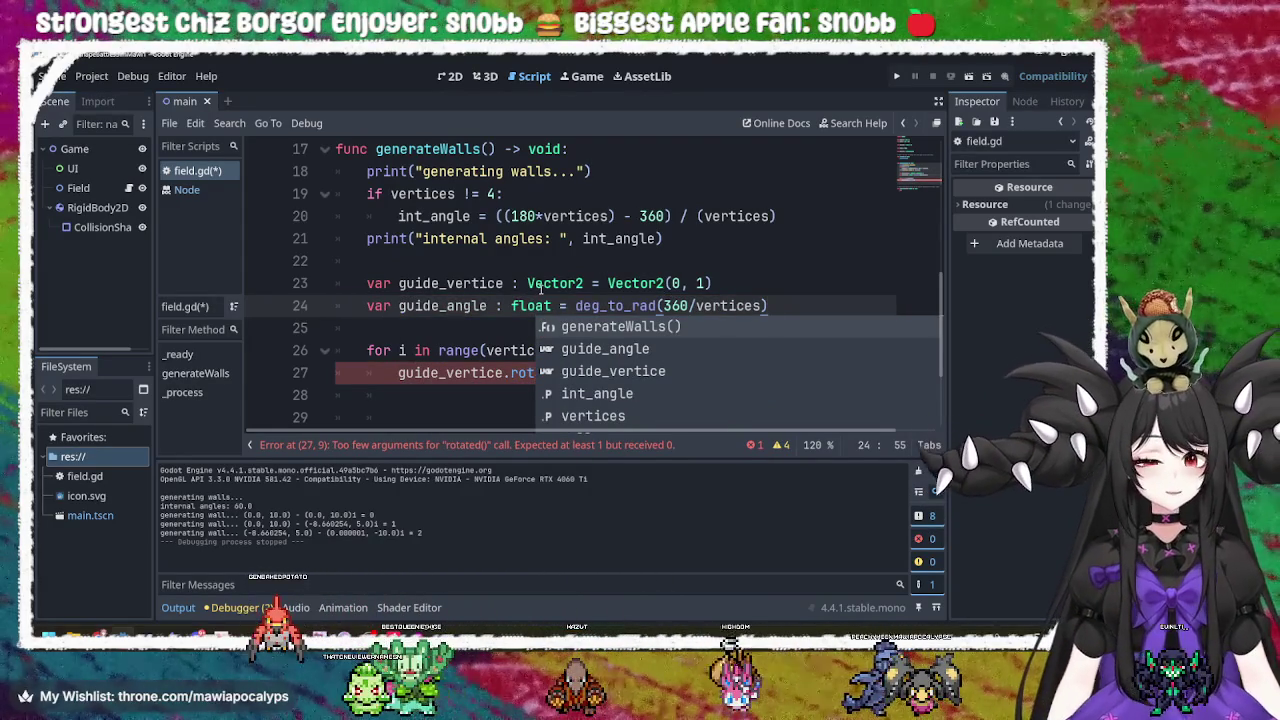
pyautogui.click(626, 303)
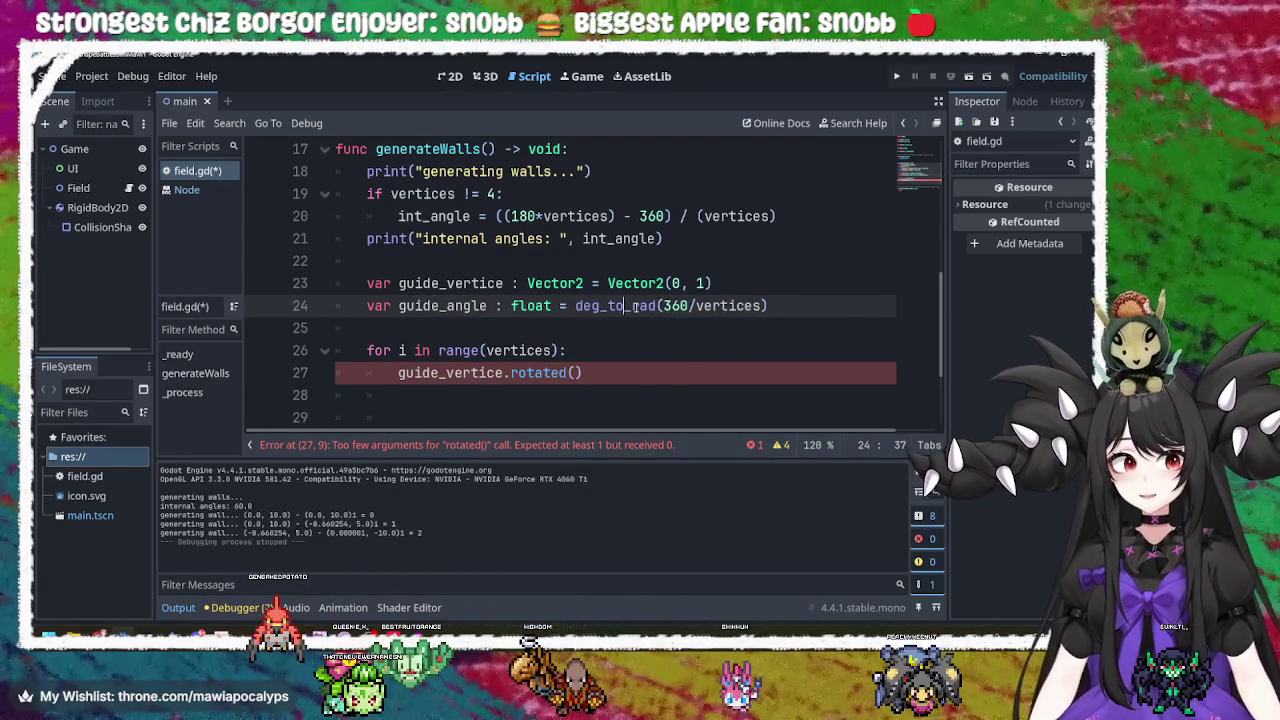
pyautogui.moveTo(630, 305)
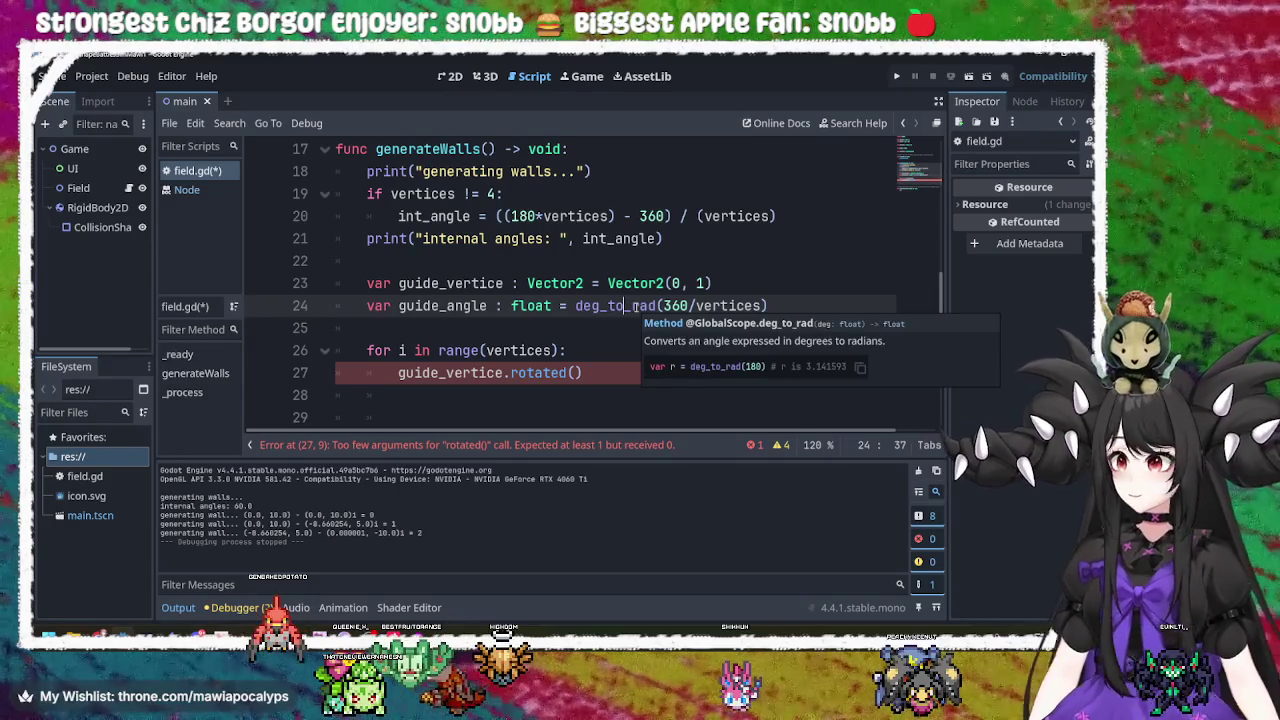
pyautogui.press('Right')
pyautogui.press('Right')
pyautogui.press('Right')
pyautogui.press('Right')
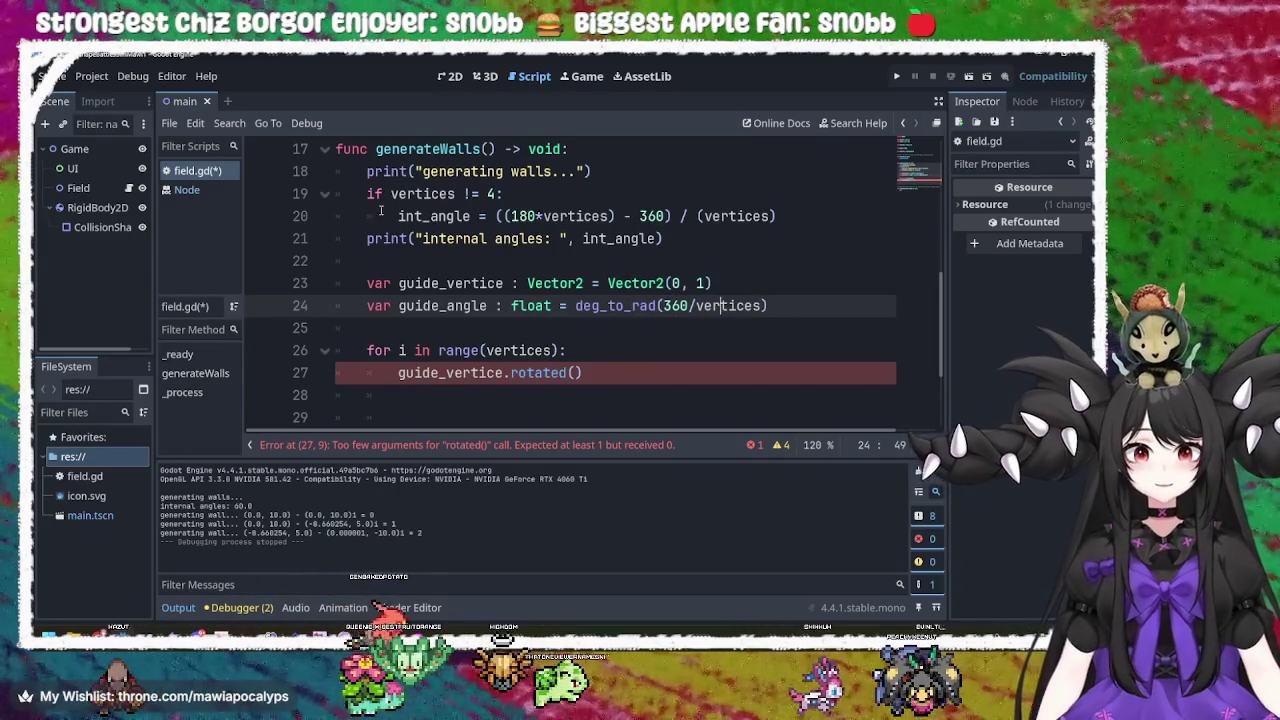
pyautogui.press('Left')
pyautogui.press('Left')
pyautogui.press('Left')
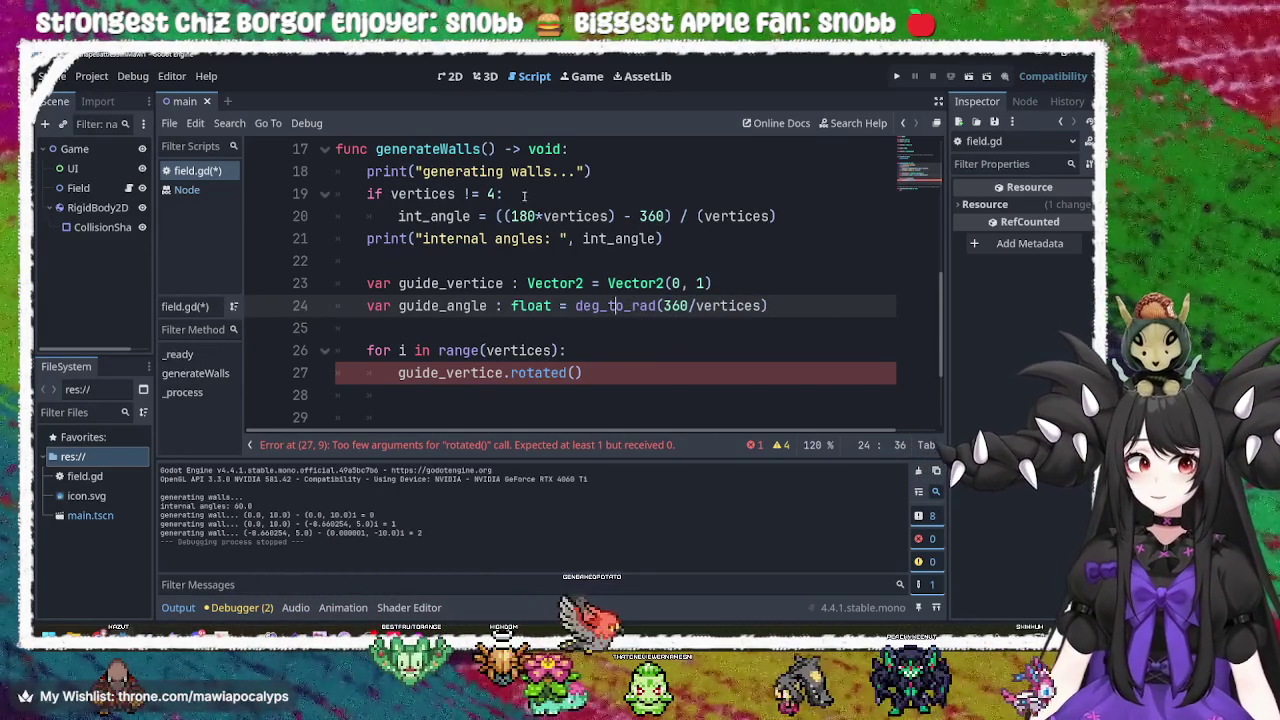
pyautogui.press('End')
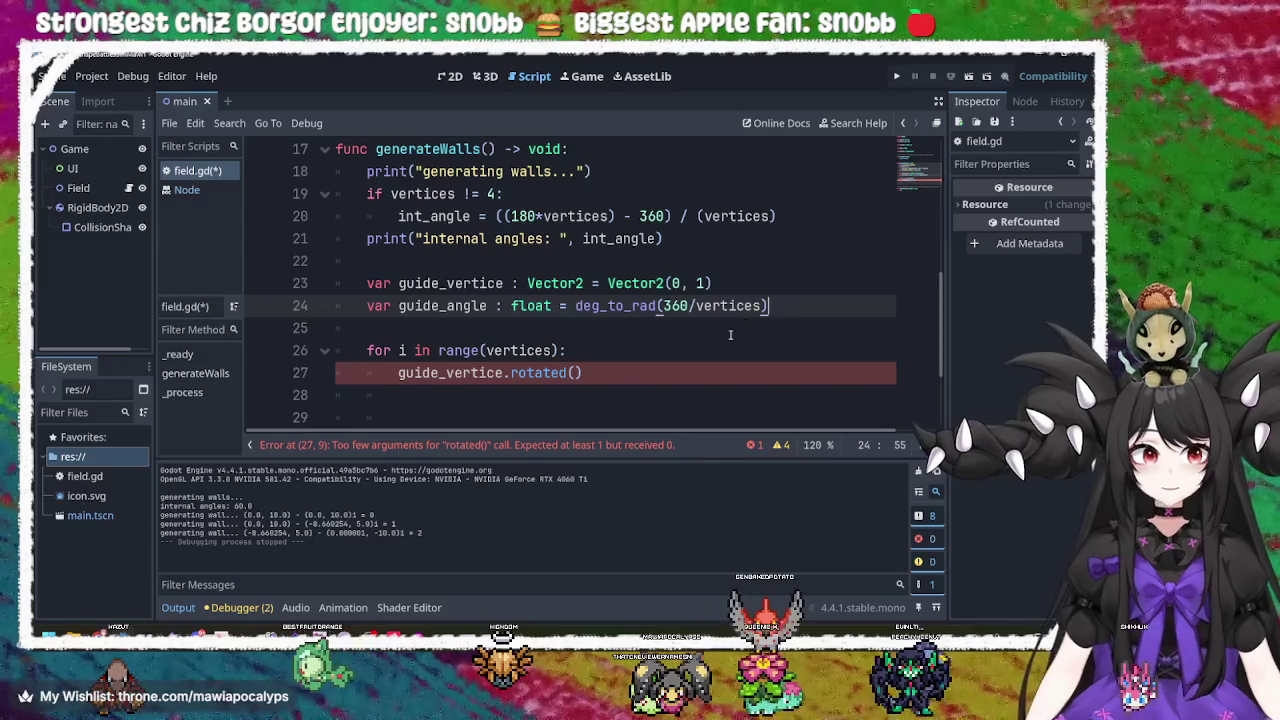
# Set the rotated() argument to guide_angle*i and start a new loop line.
pyautogui.click(581, 366)
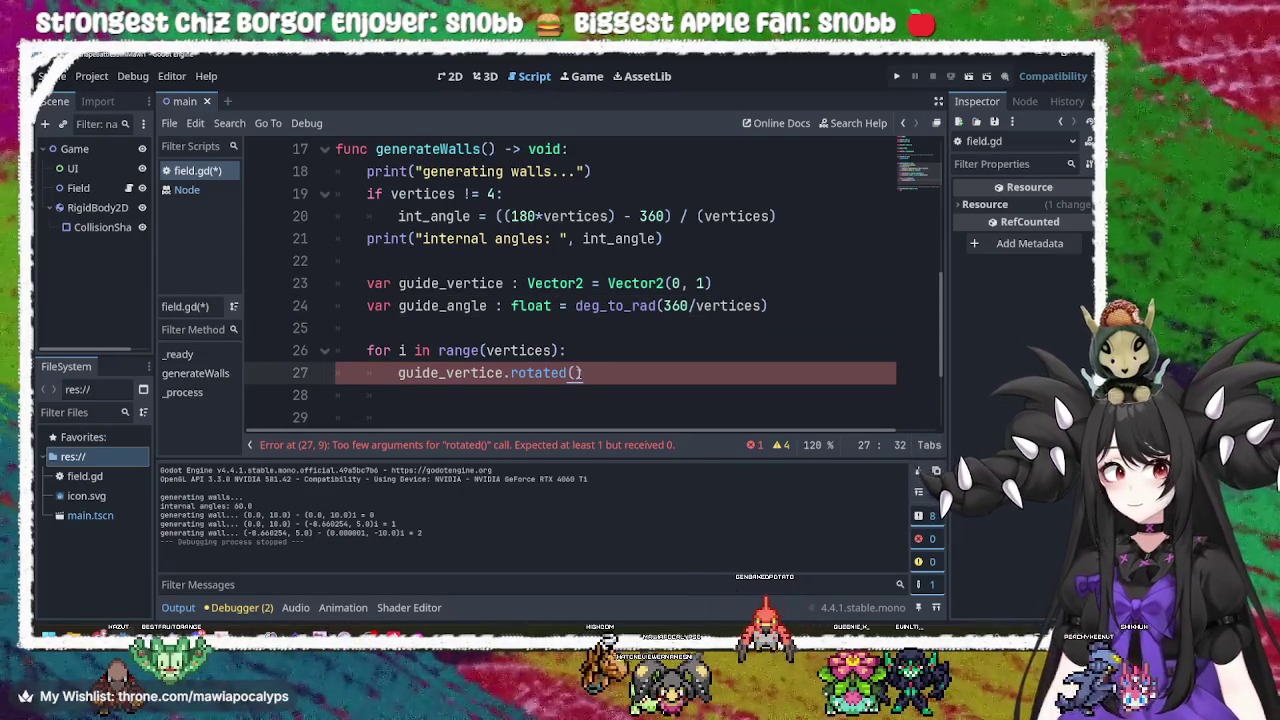
pyautogui.press('Left')
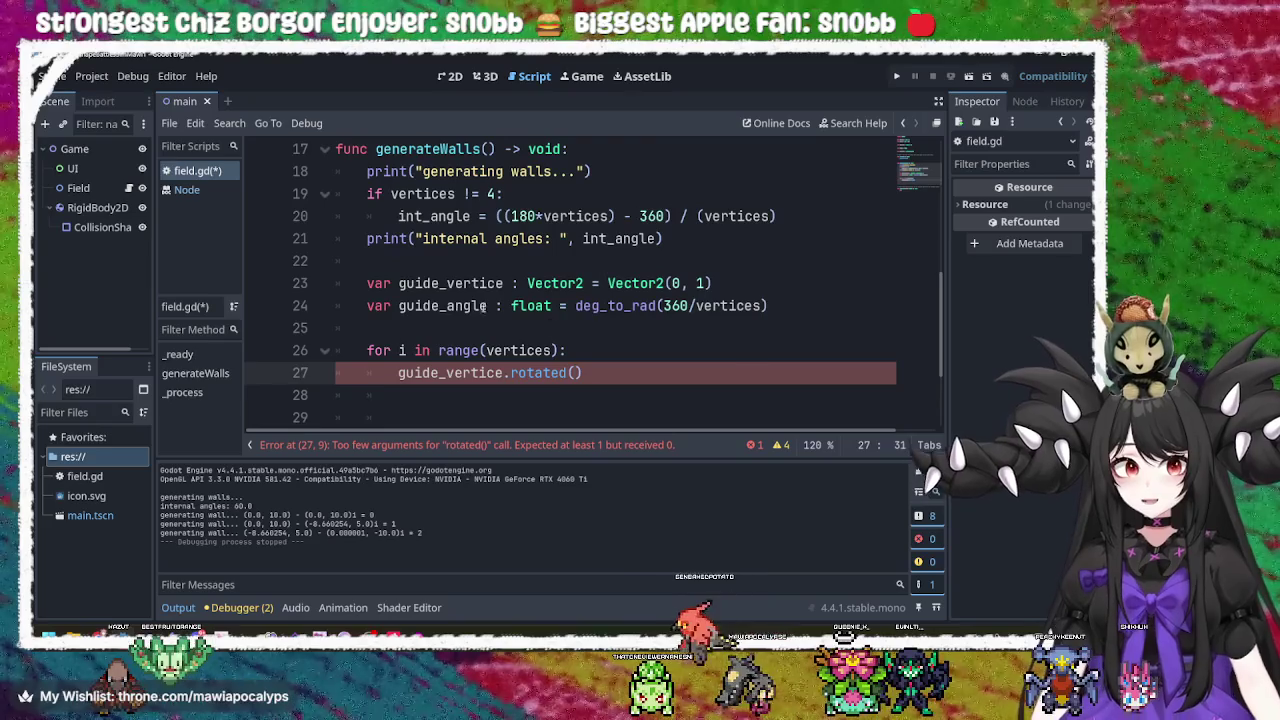
pyautogui.doubleClick(433, 306)
pyautogui.hotkey('ctrl', 'c')
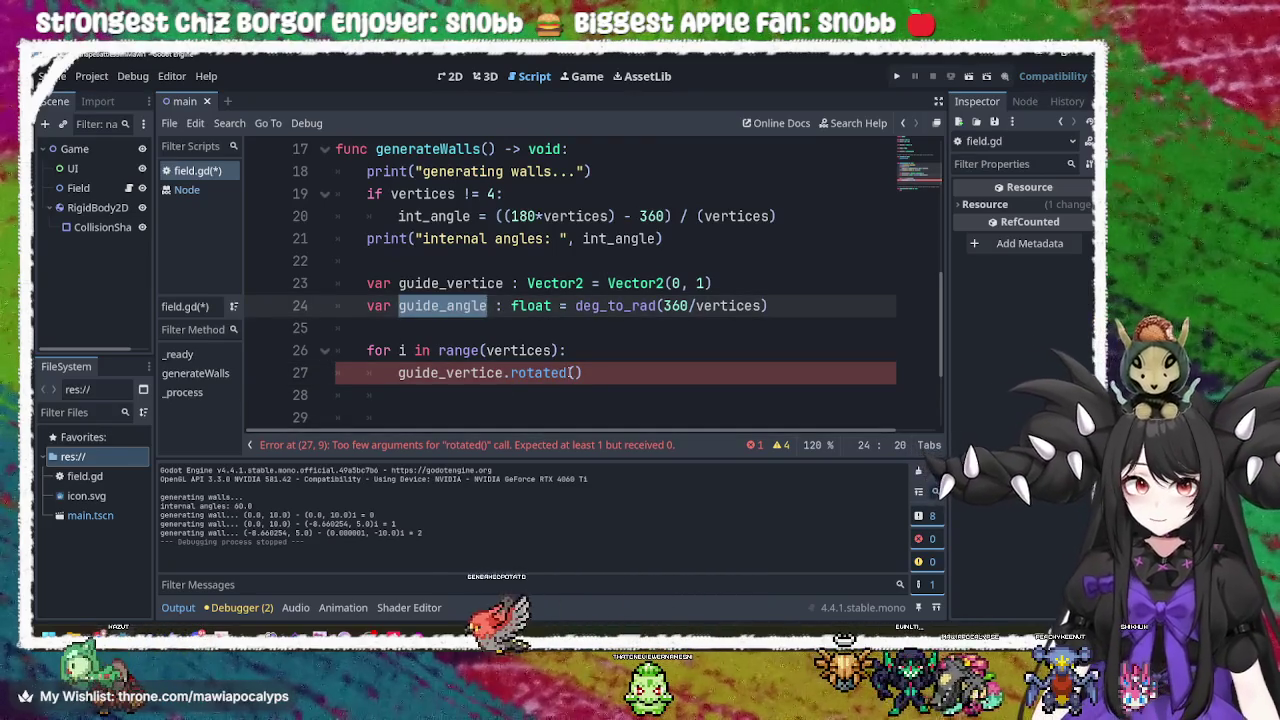
pyautogui.click(576, 372)
pyautogui.hotkey('ctrl', 'v')
pyautogui.write('*')
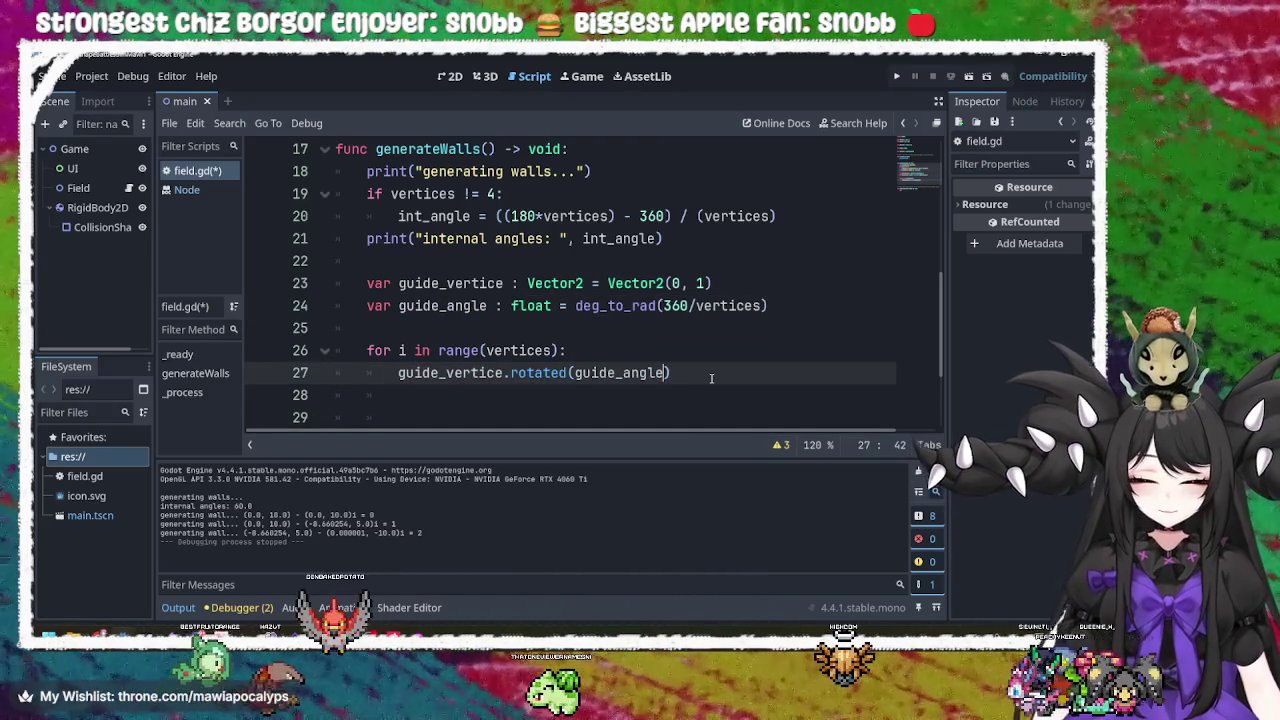
pyautogui.write('i')
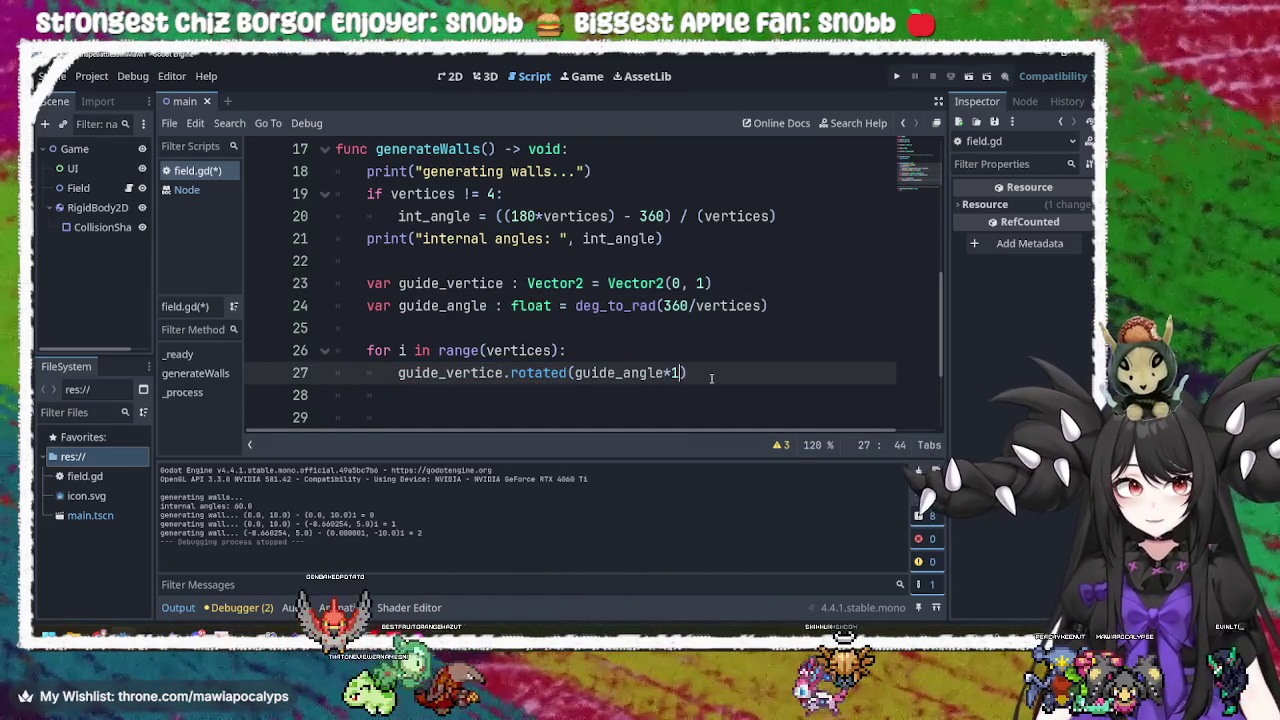
pyautogui.press('Right')
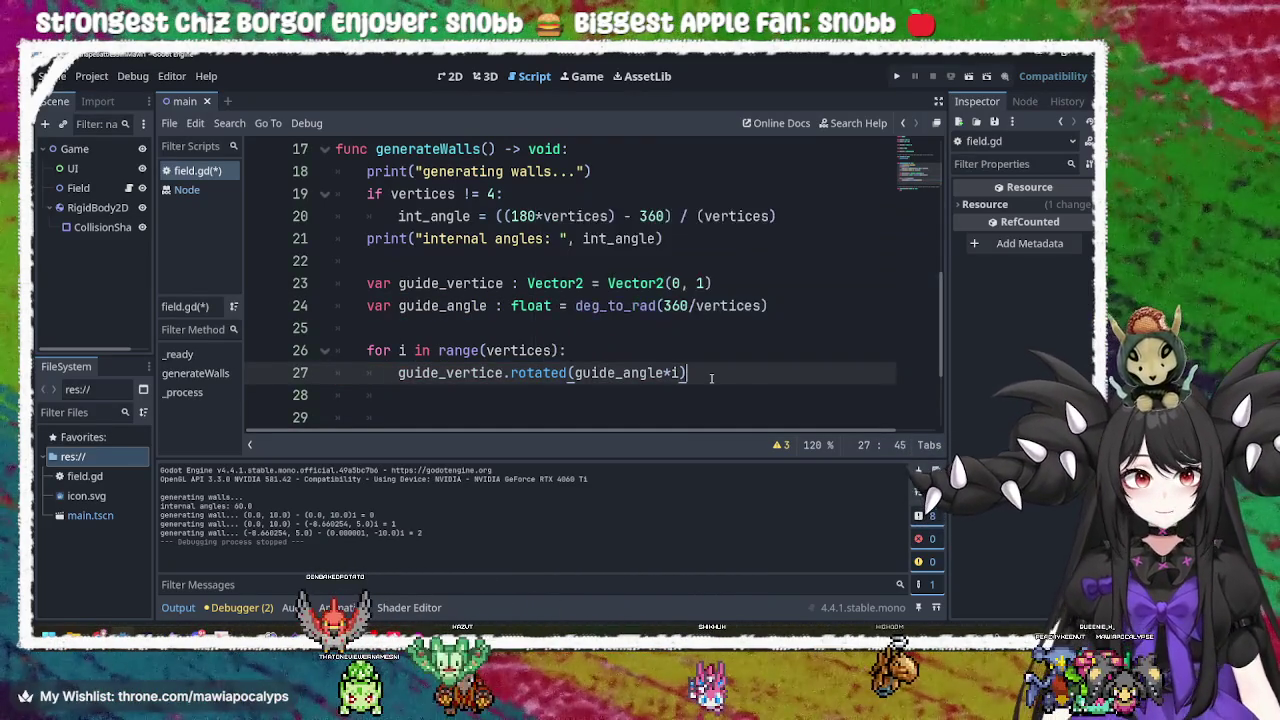
pyautogui.scroll(-1, 711, 378)
pyautogui.click(714, 333)
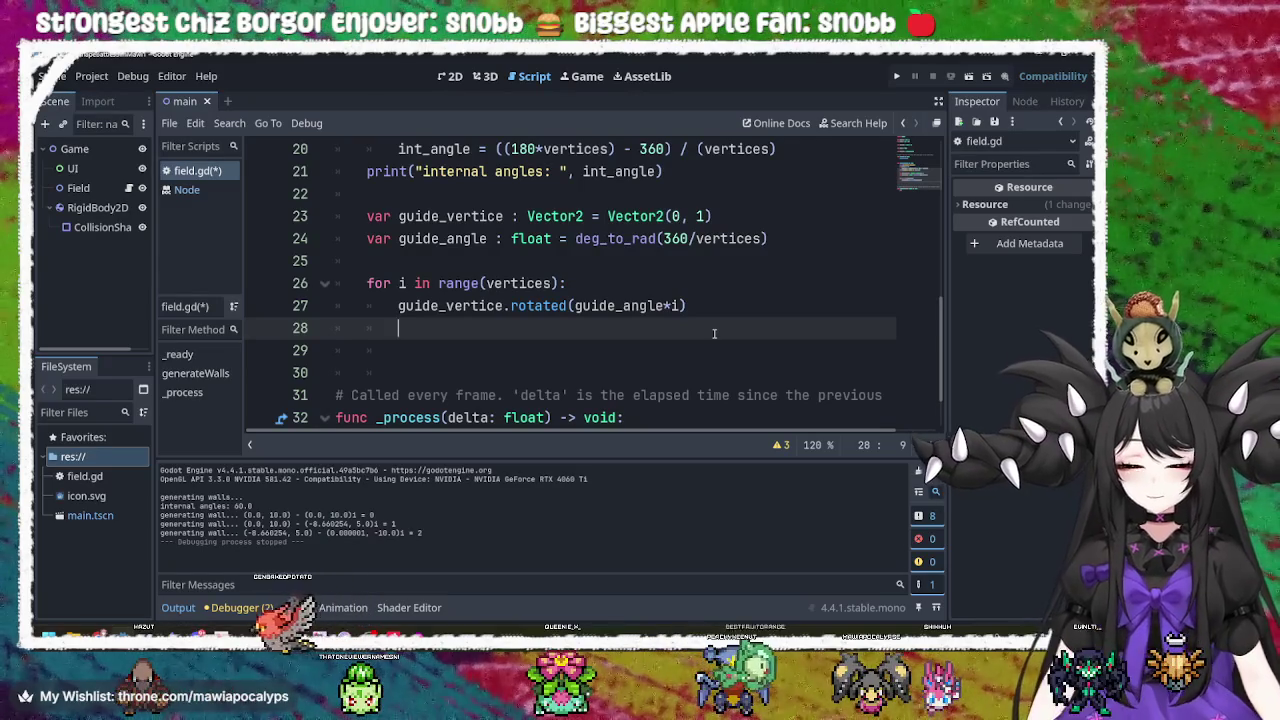
# Wrap the rotated vertex as walls_arr.append(guide_vertice.rotated(guide_angle*i)) and open a new line.
pyautogui.write('walls_arr')
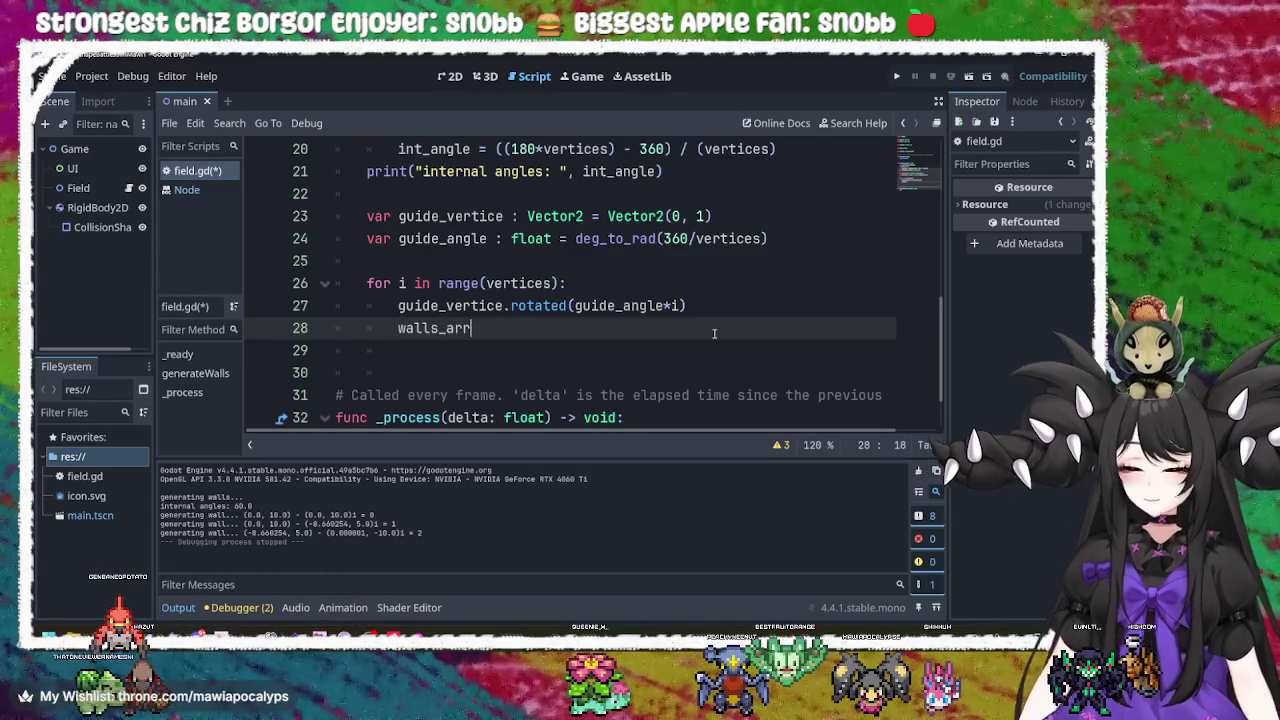
pyautogui.write('.')
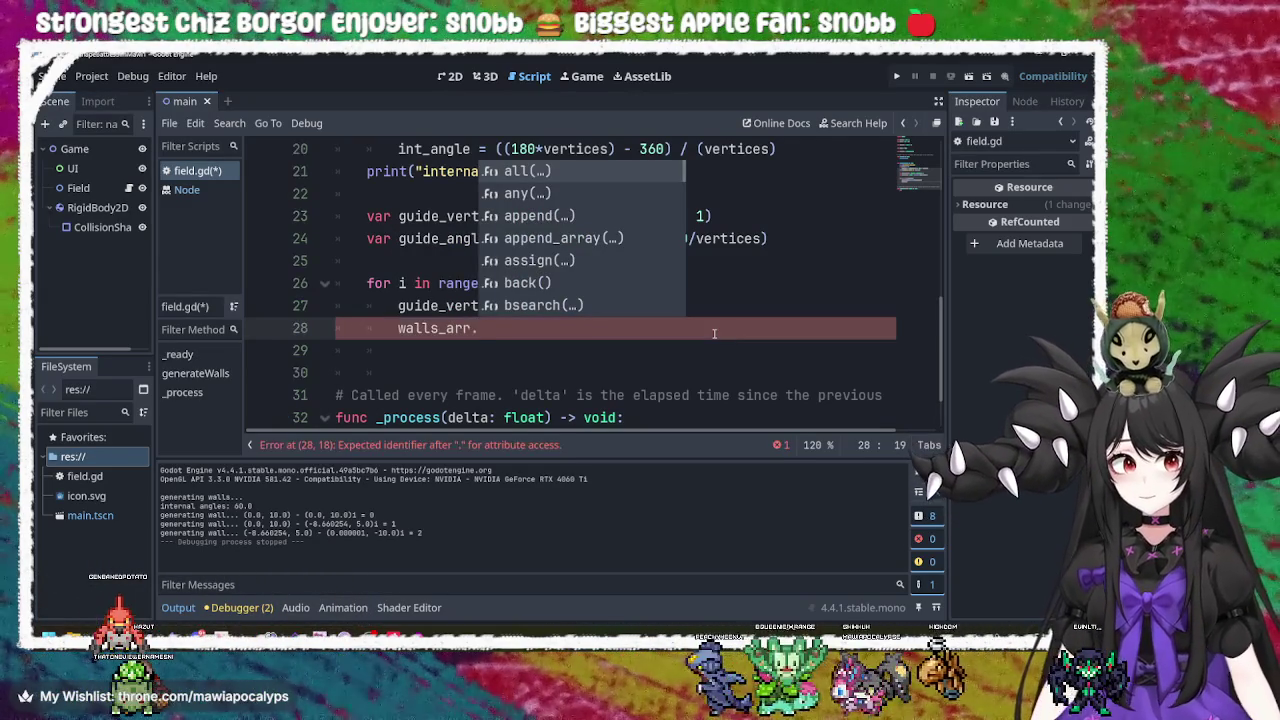
pyautogui.press('Down')
pyautogui.press('Down')
pyautogui.press('Return')
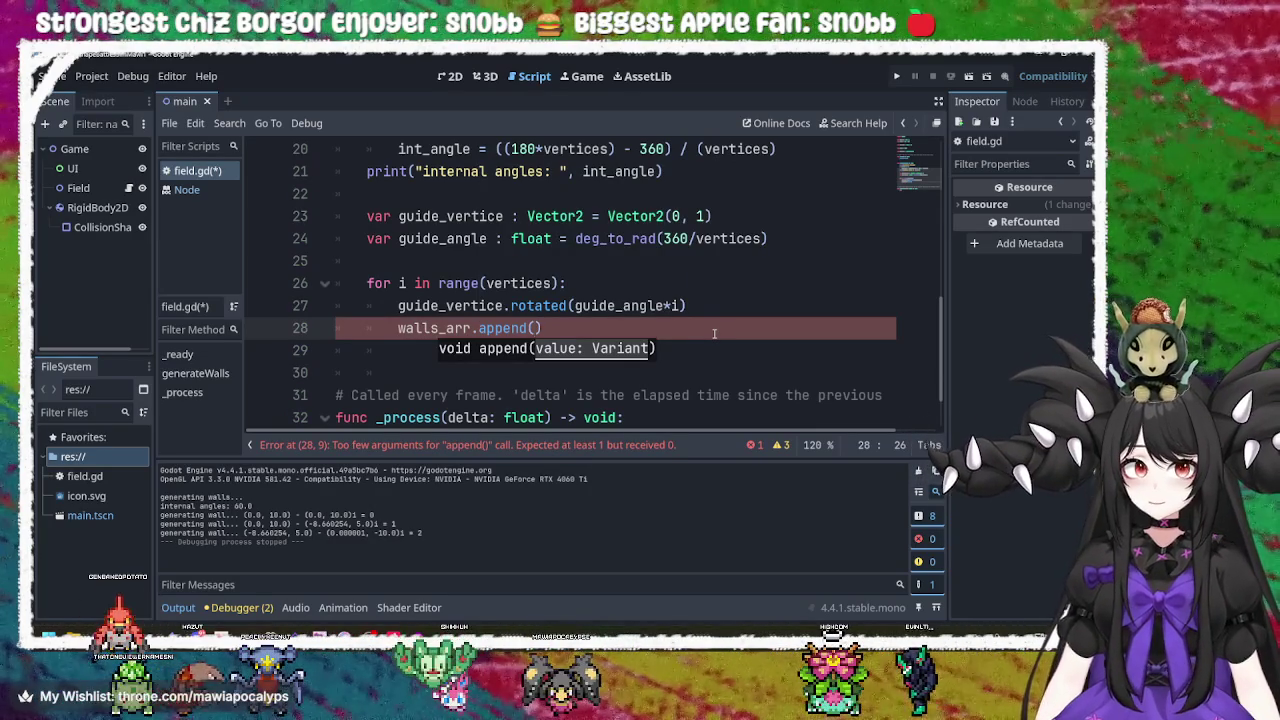
pyautogui.moveTo(688, 306)
pyautogui.mouseDown()
pyautogui.moveTo(370, 306)
pyautogui.moveTo(401, 313)
pyautogui.mouseUp()
pyautogui.press('BackSpace')
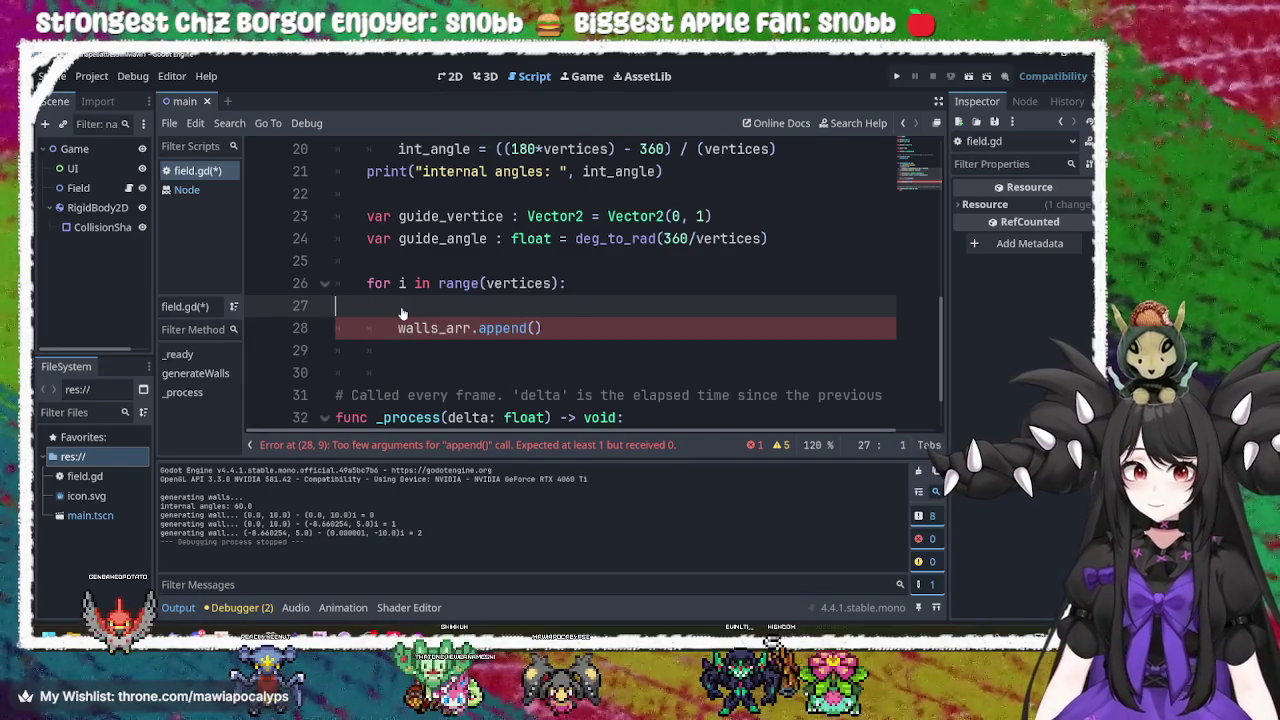
pyautogui.press('BackSpace')
pyautogui.click(536, 306)
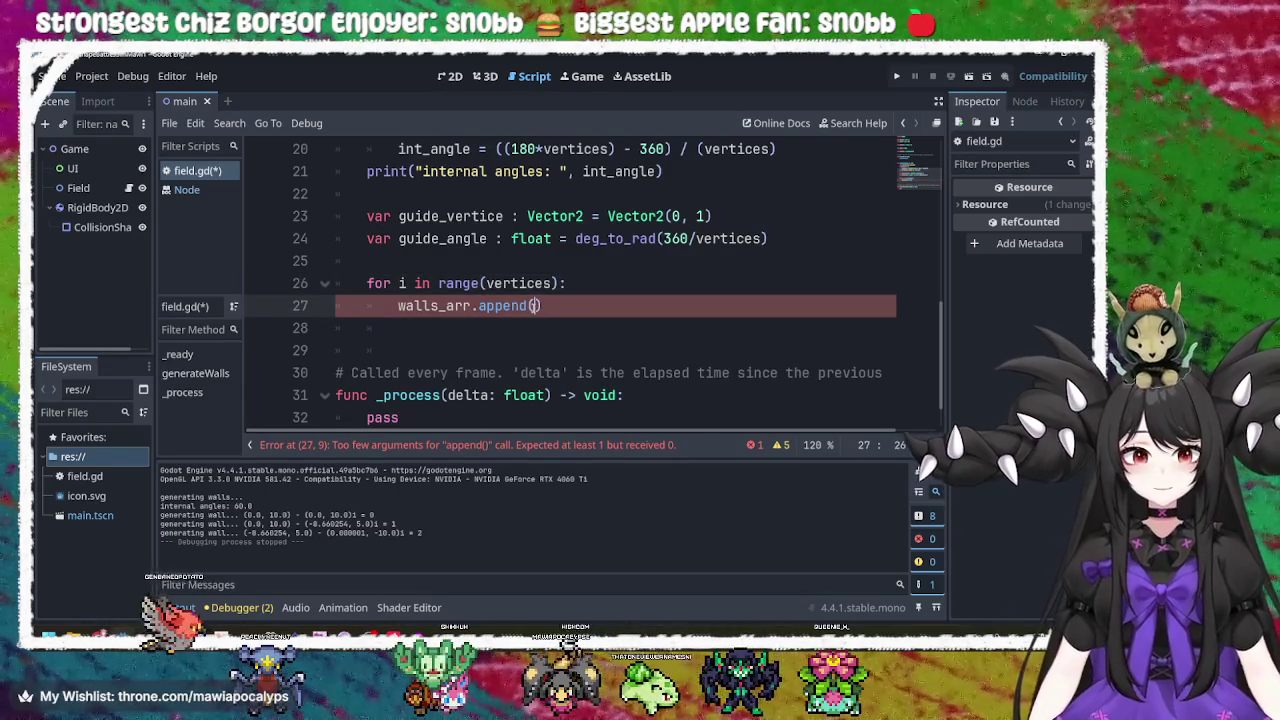
pyautogui.hotkey('ctrl', 'v')
pyautogui.click(868, 309)
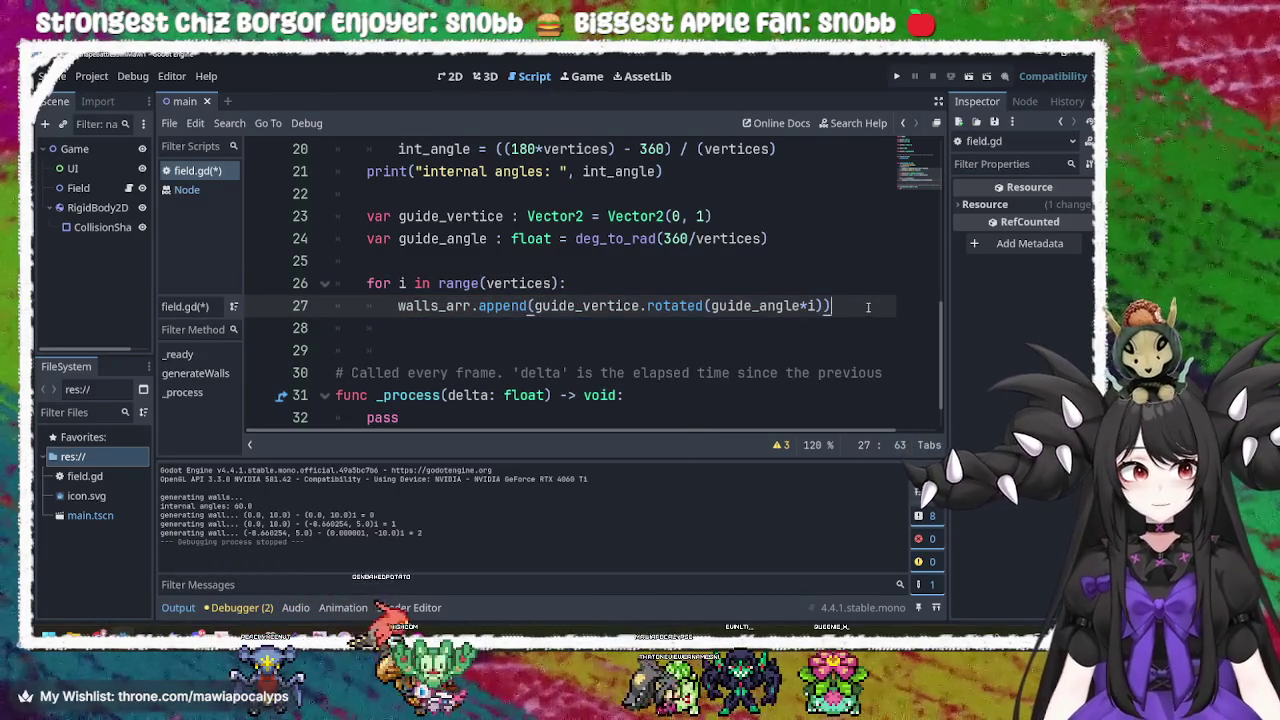
pyautogui.press('Return')
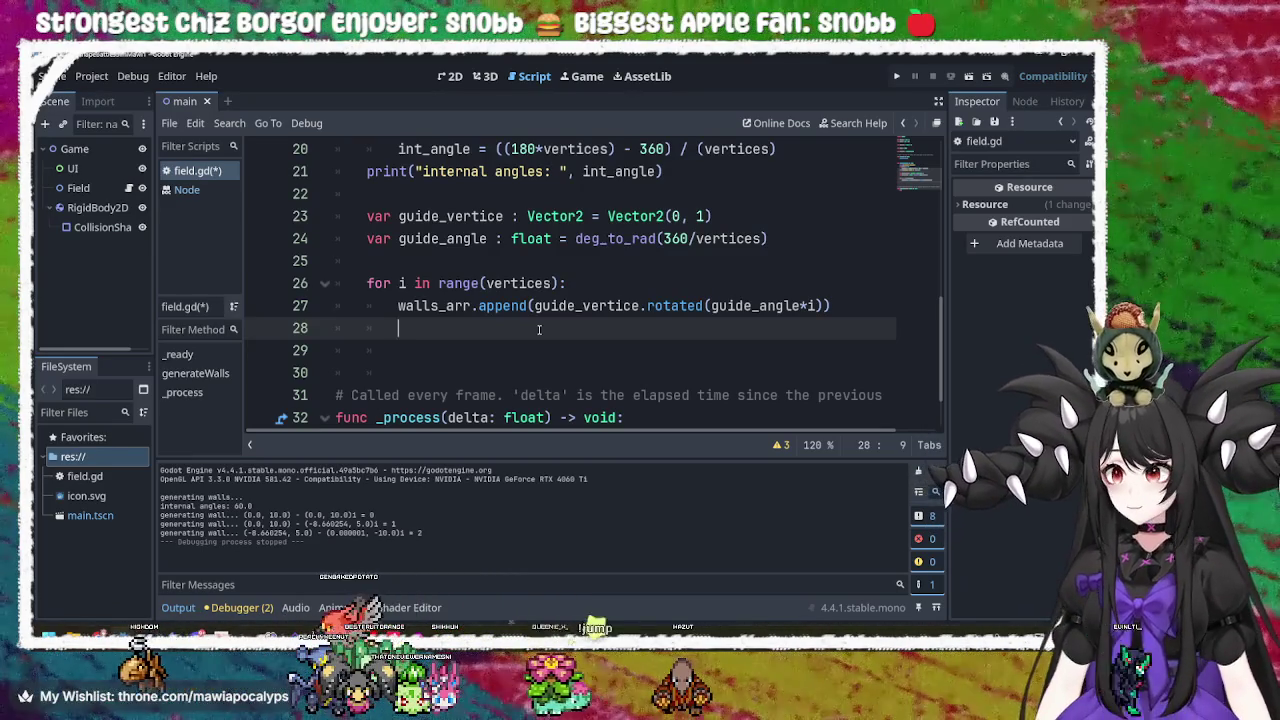
pyautogui.click(790, 242)
# Declare 'var new_segment : SegmentShape2D' below the guide_angle declaration.
pyautogui.press('Return')
pyautogui.press('Return')
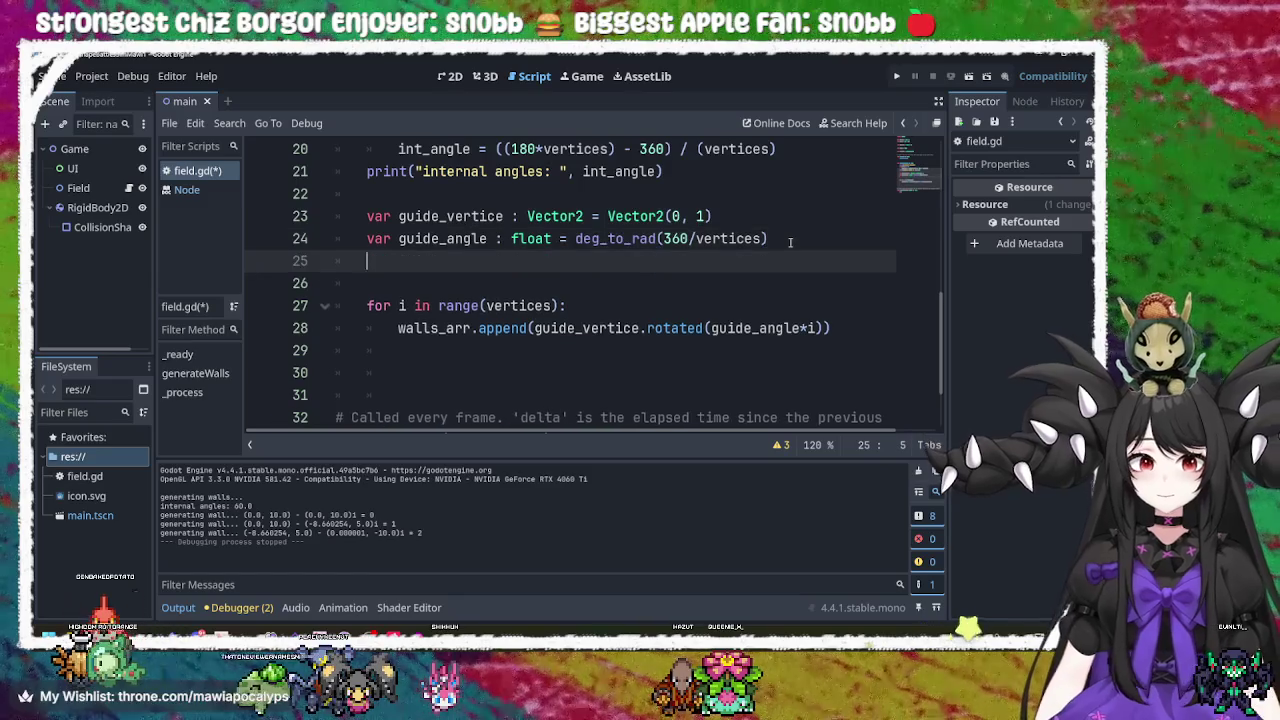
pyautogui.write('var ')
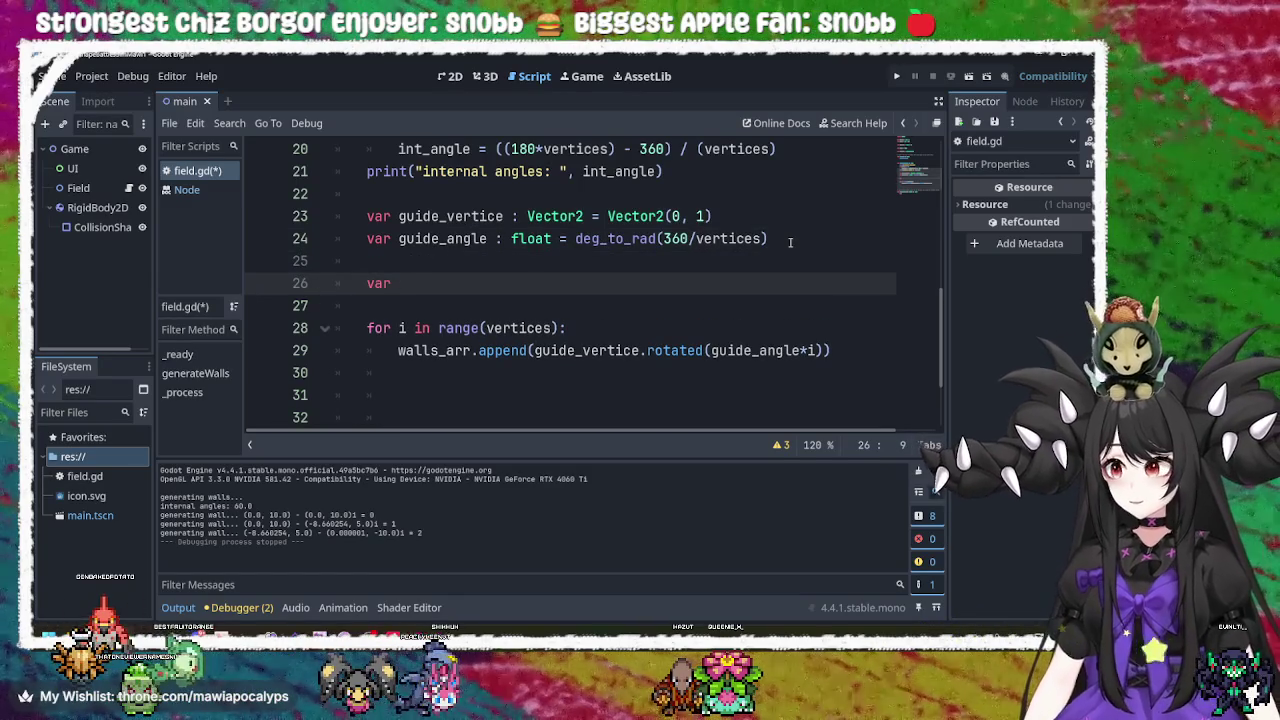
pyautogui.write('segment')
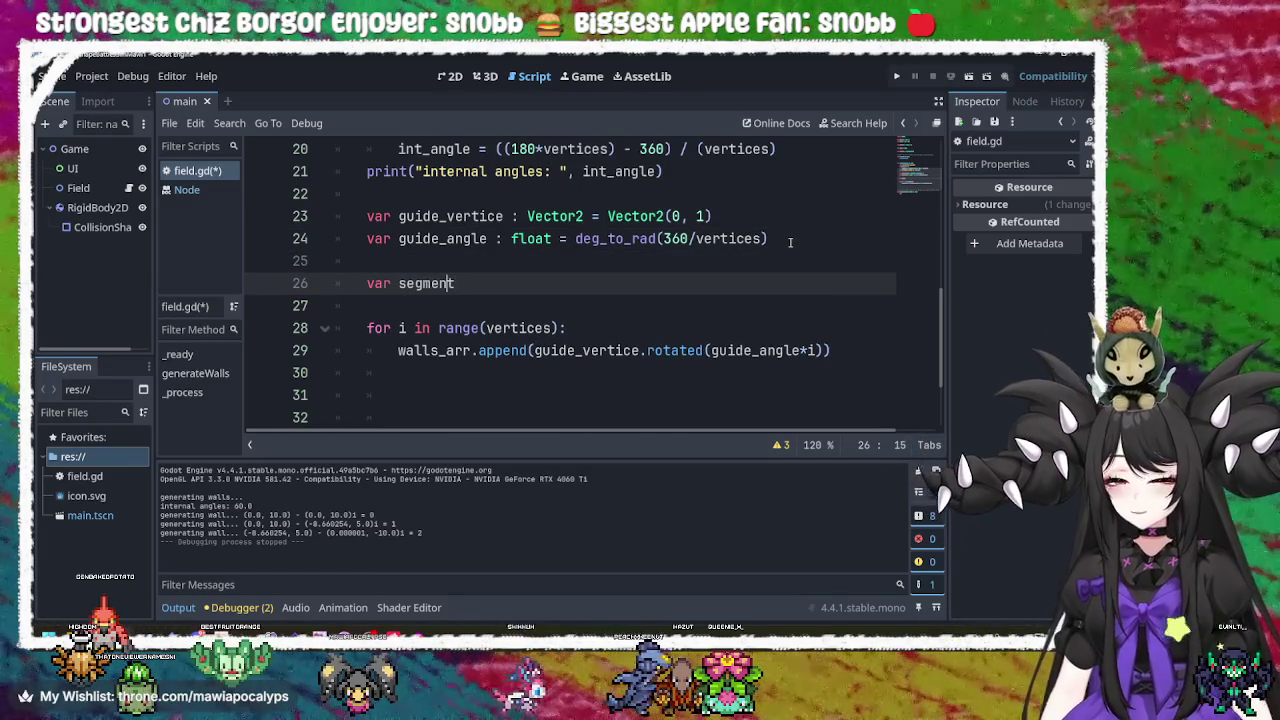
pyautogui.press('Left')
pyautogui.press('Left')
pyautogui.press('Left')
pyautogui.write('new')
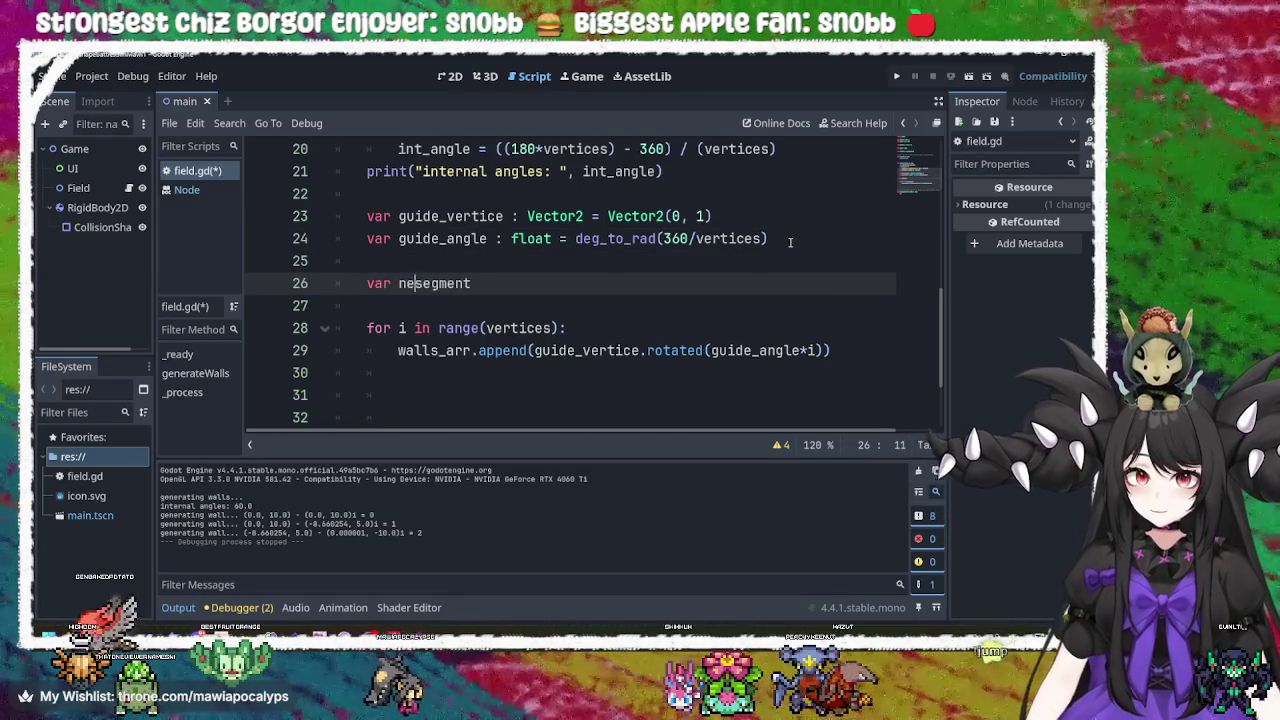
pyautogui.write('_')
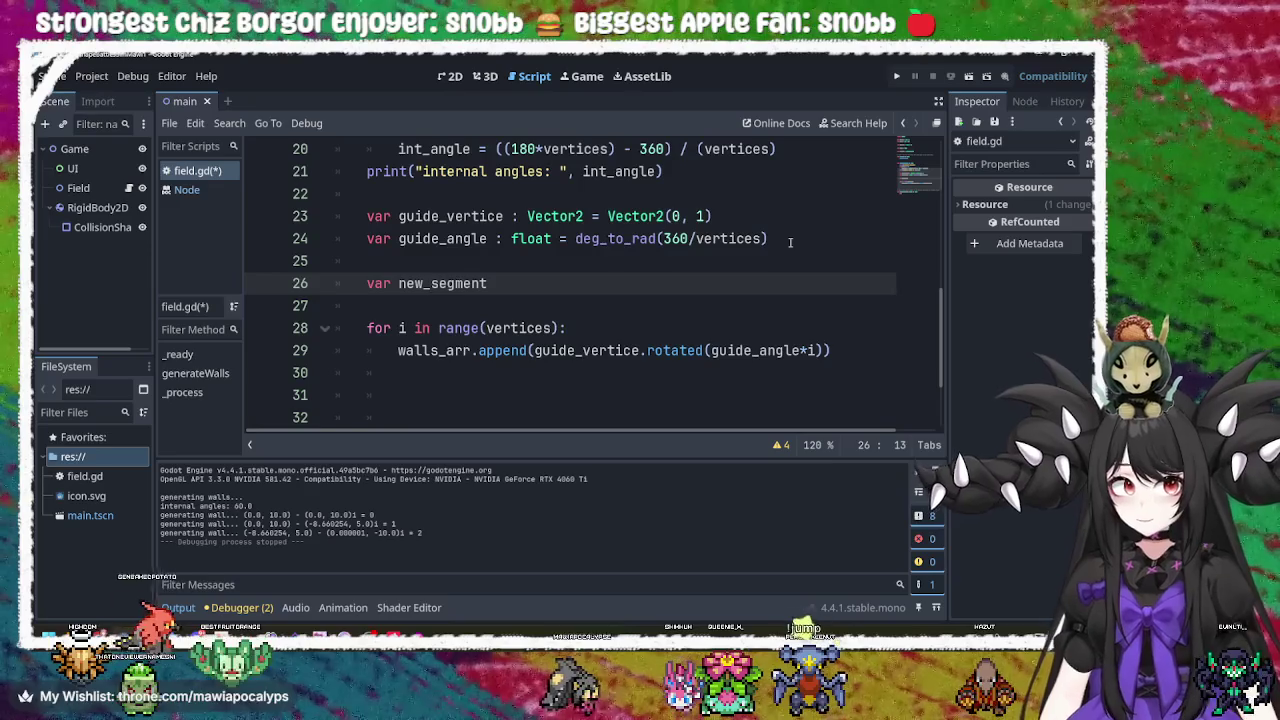
pyautogui.press('End')
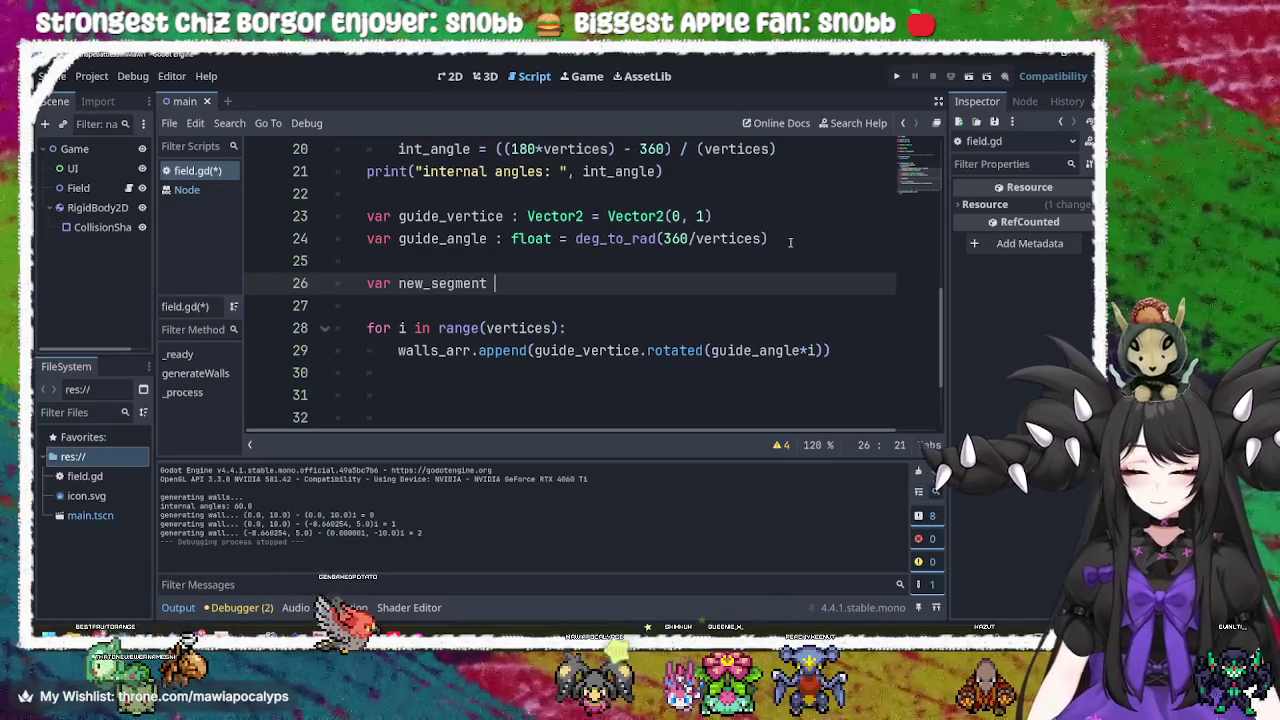
pyautogui.write('=')
pyautogui.press('BackSpace')
pyautogui.press('BackSpace')
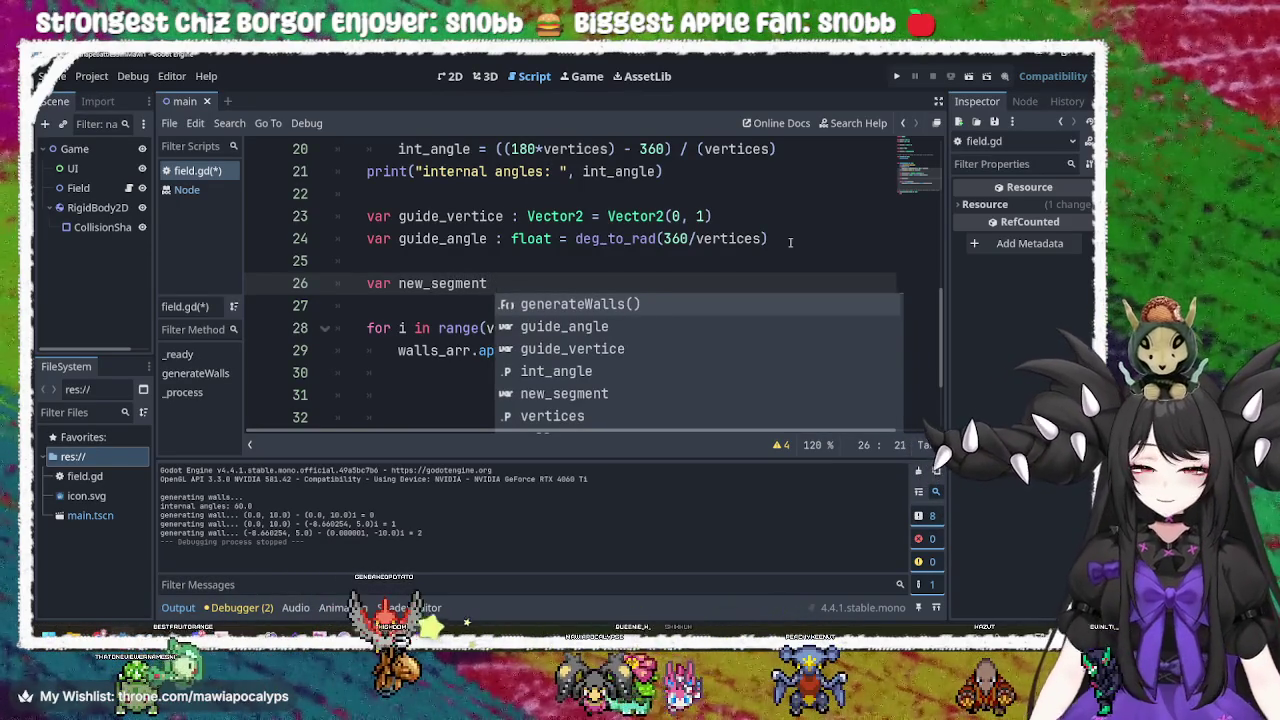
pyautogui.write(': segmen')
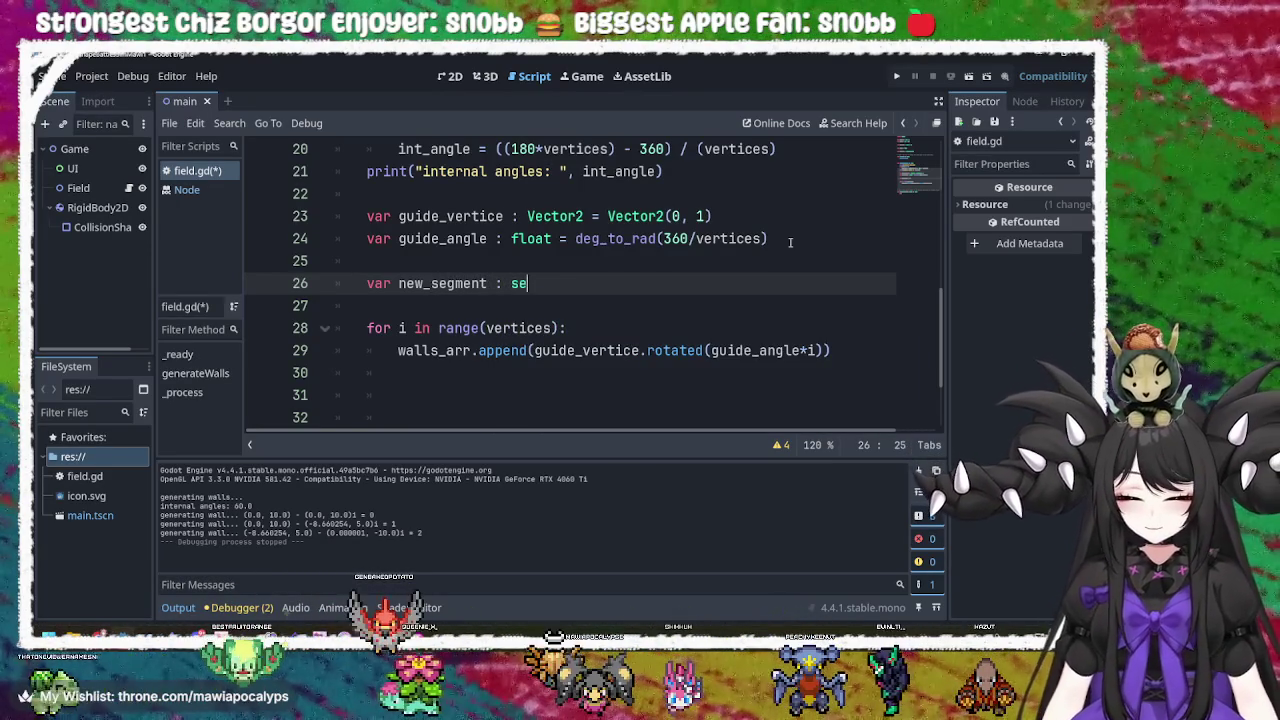
pyautogui.press('Return')
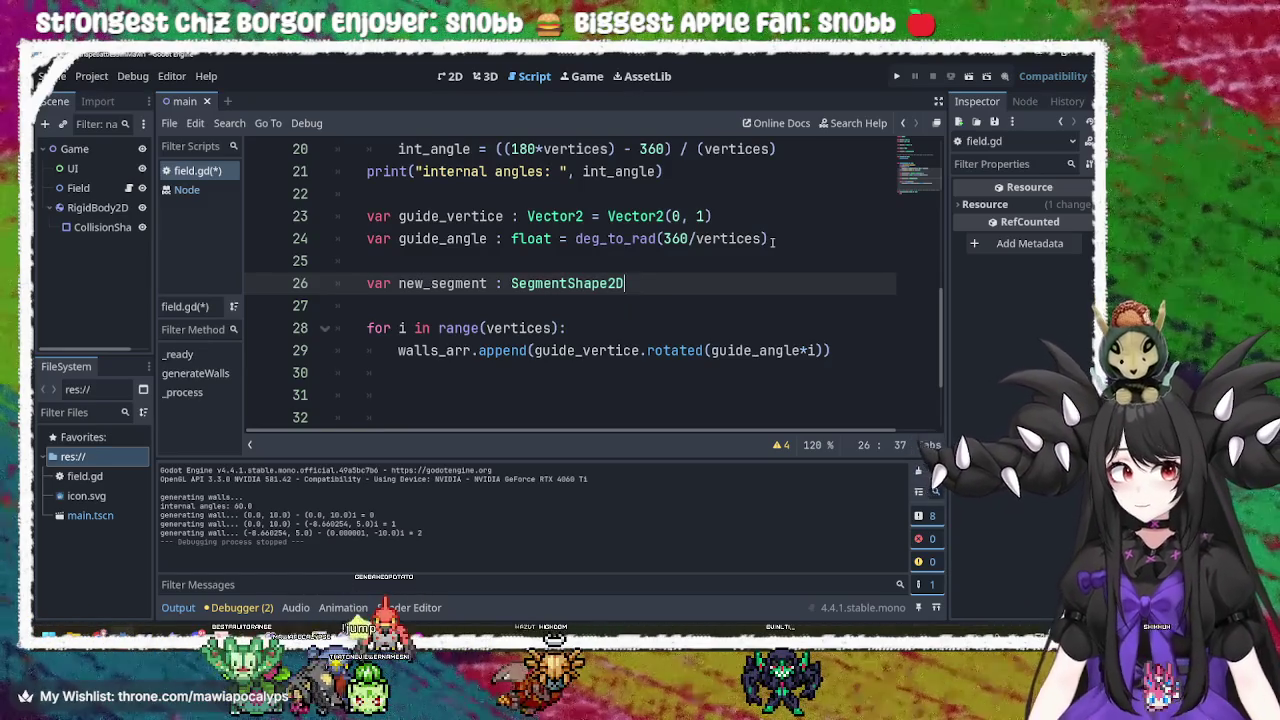
pyautogui.doubleClick(430, 285)
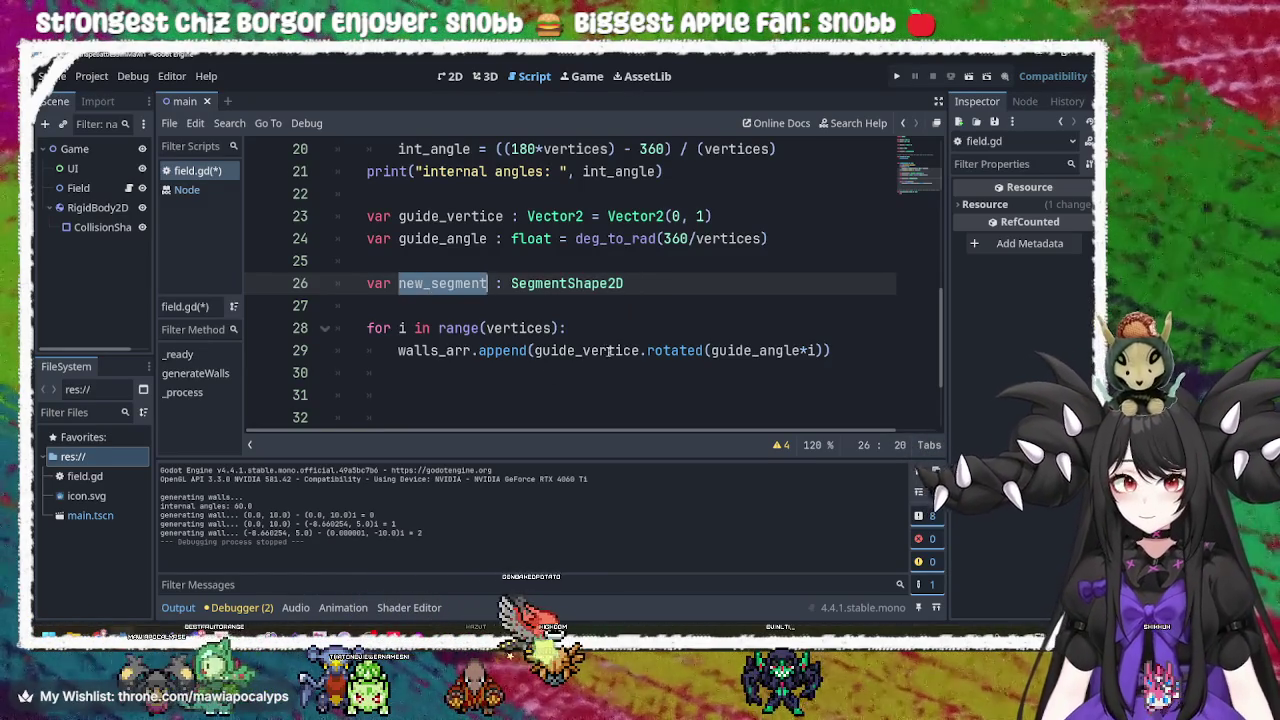
# Open an empty first line in the for loop body.
pyautogui.click(614, 350)
pyautogui.scroll(-1, 749, 360)
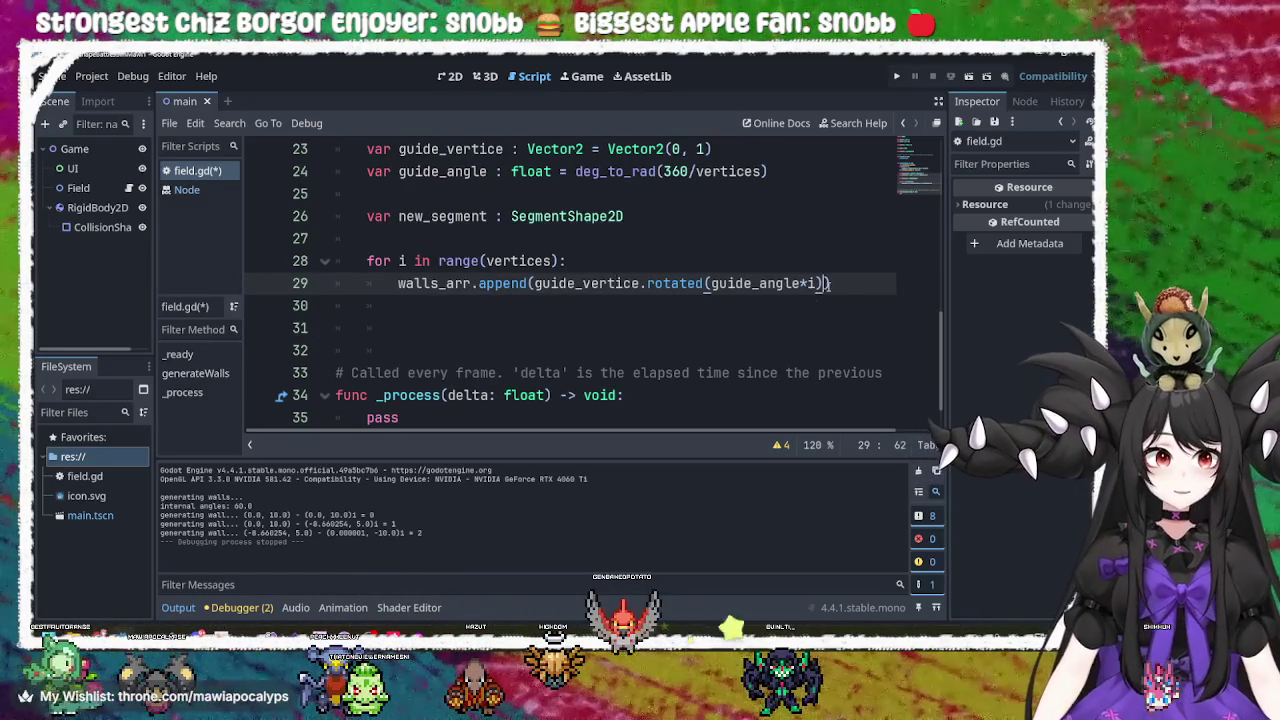
pyautogui.click(728, 270)
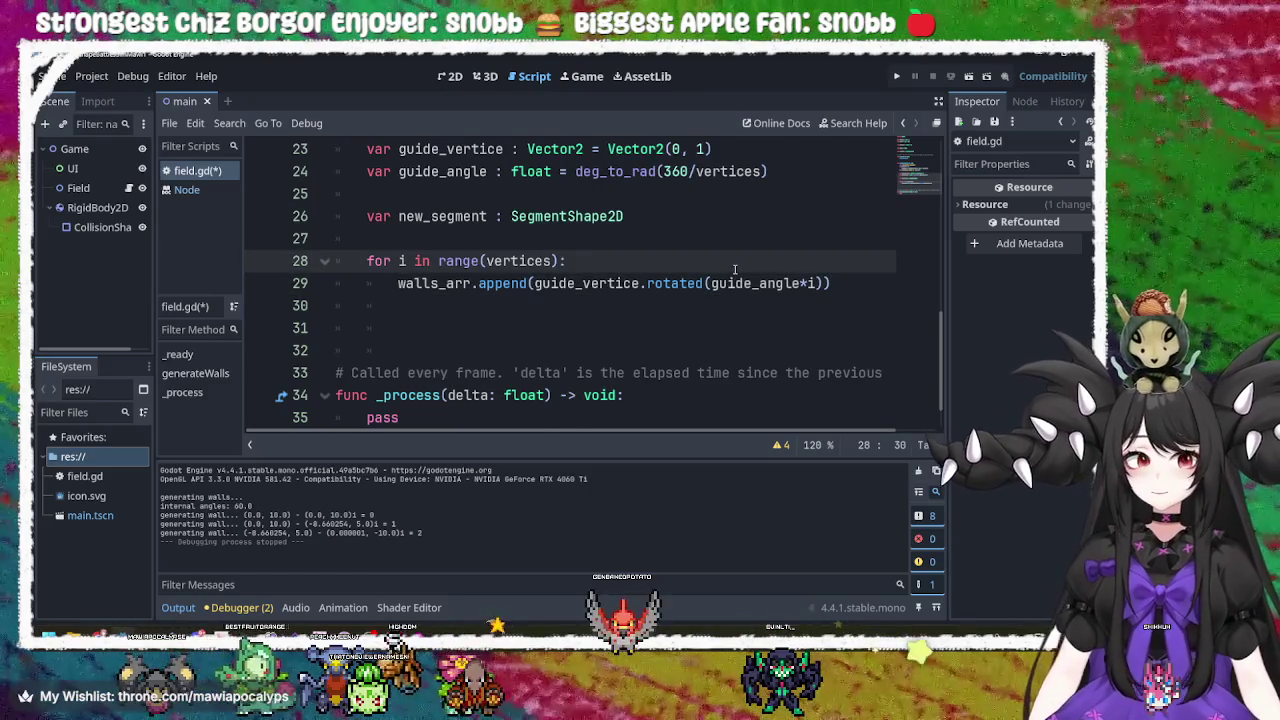
pyautogui.press('Return')
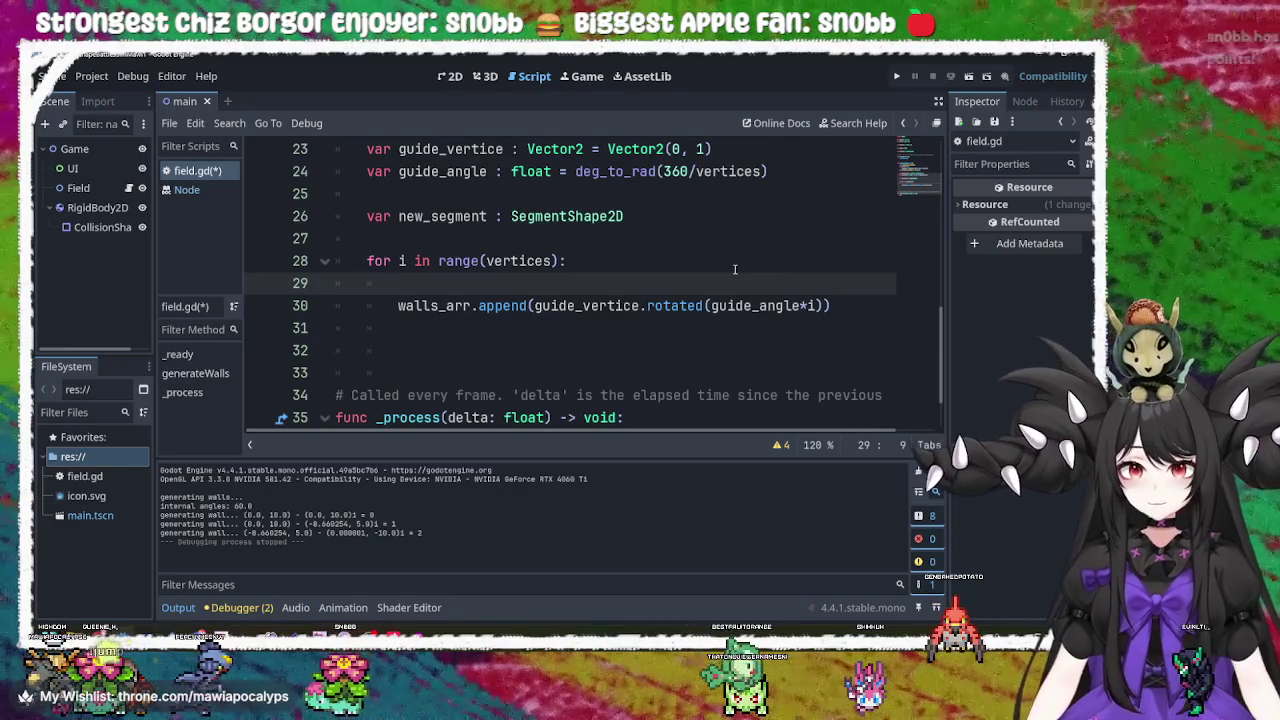
# Write new_segment = SegmentShape2D.new() on the empty loop line, then start a new line.
pyautogui.doubleClick(451, 216)
pyautogui.hotkey('ctrl', 'c')
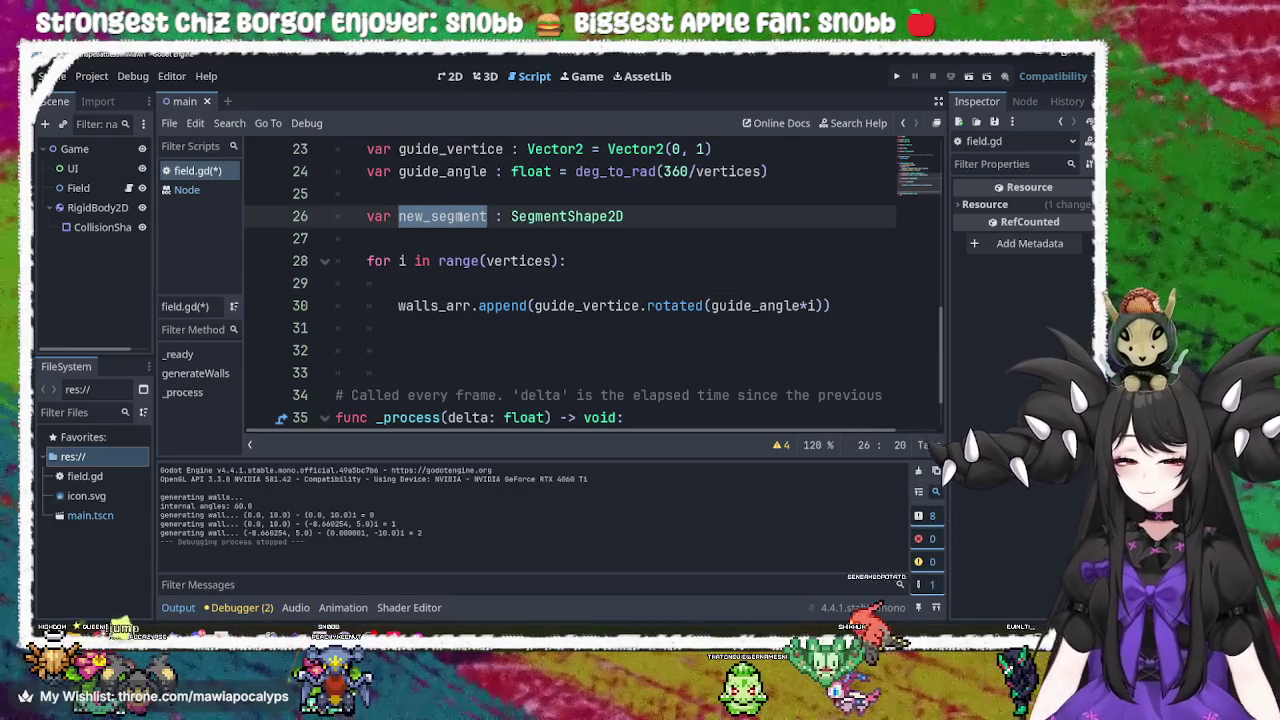
pyautogui.click(520, 283)
pyautogui.hotkey('ctrl', 'v')
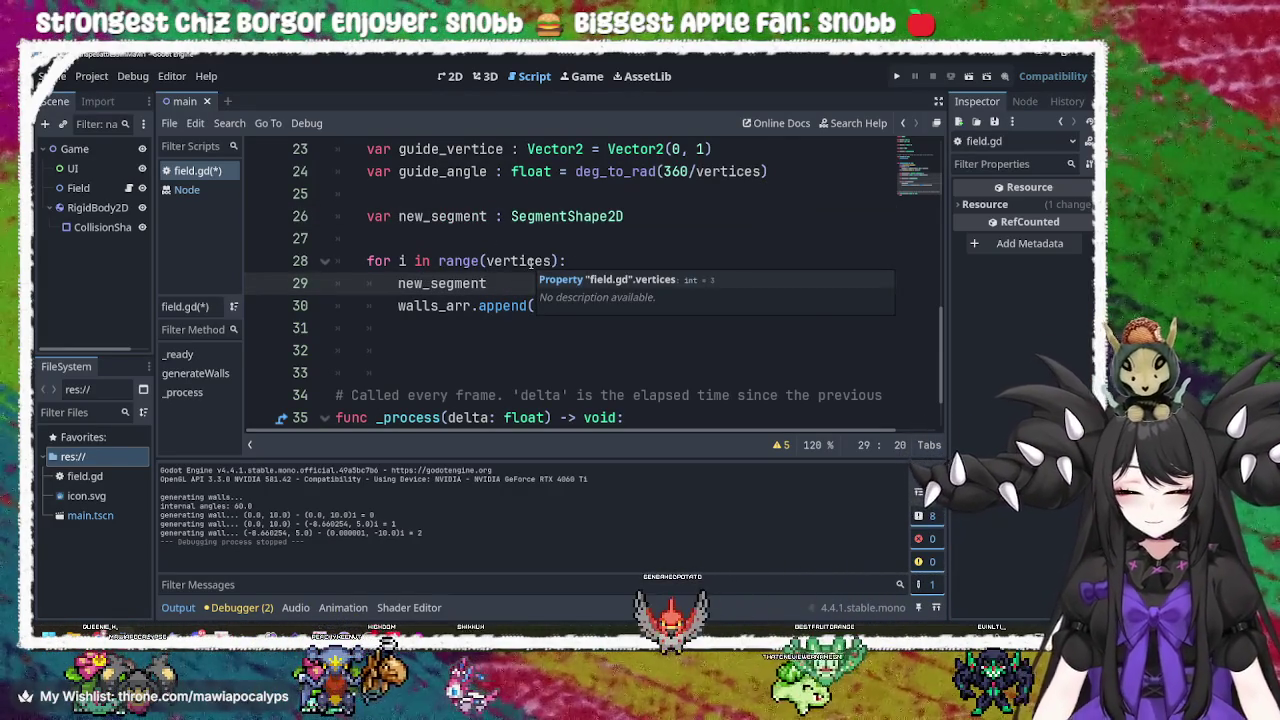
pyautogui.write(' = ')
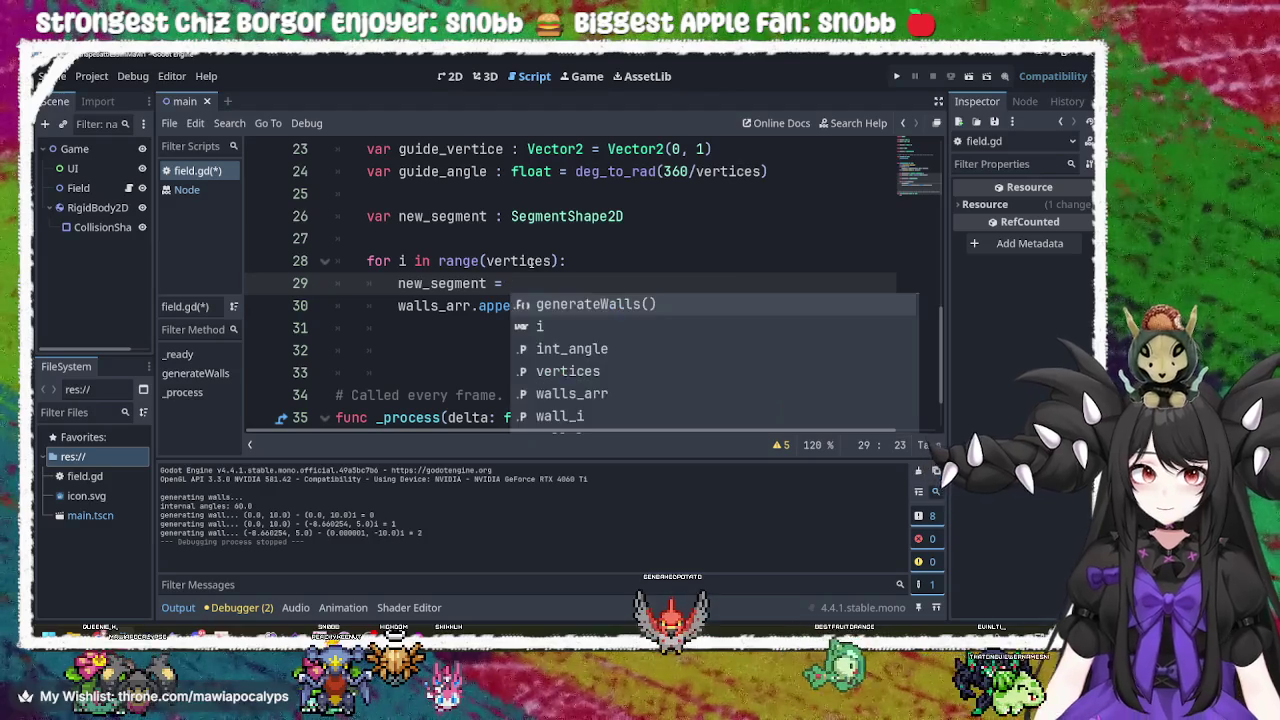
pyautogui.write('Segm')
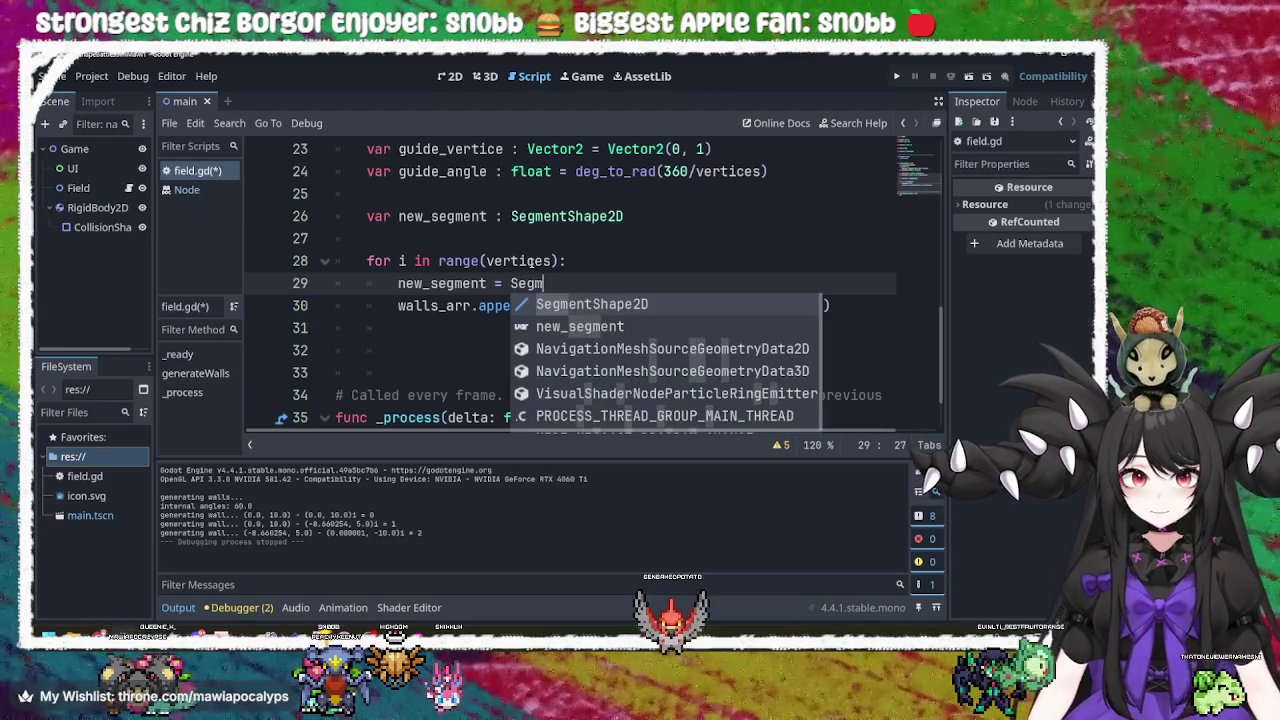
pyautogui.press('Return')
pyautogui.write('.new')
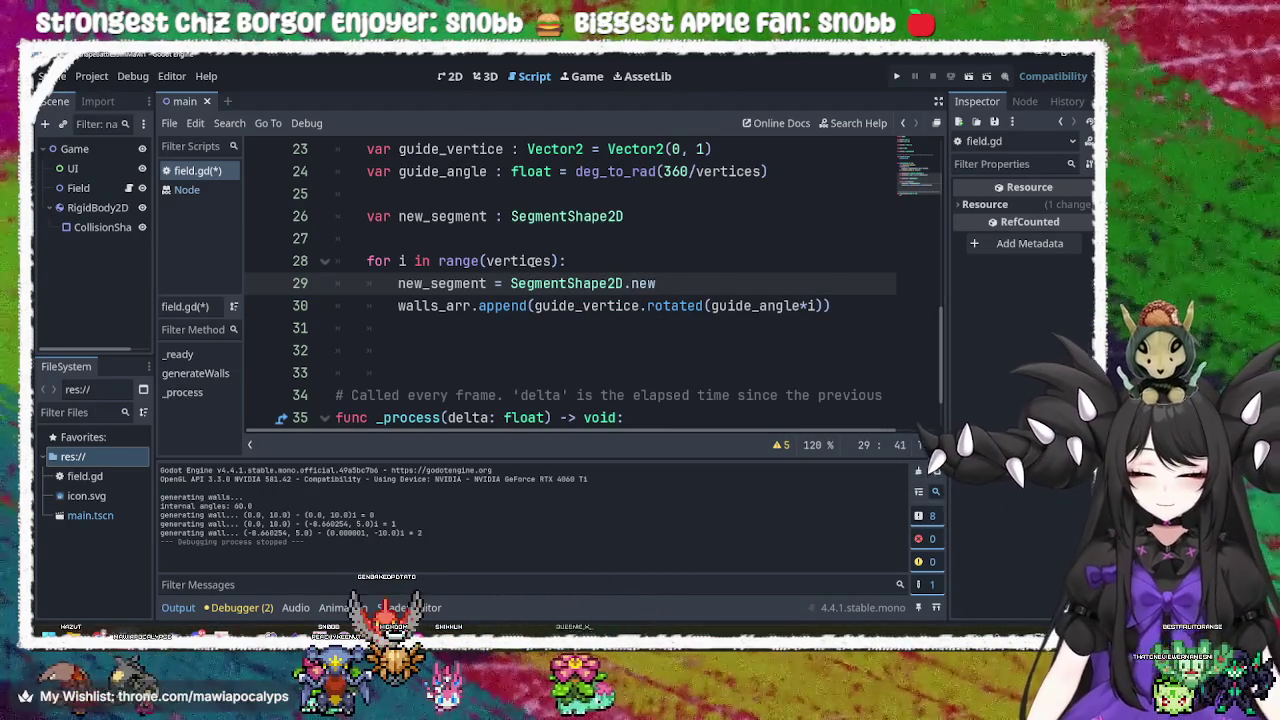
pyautogui.write('()')
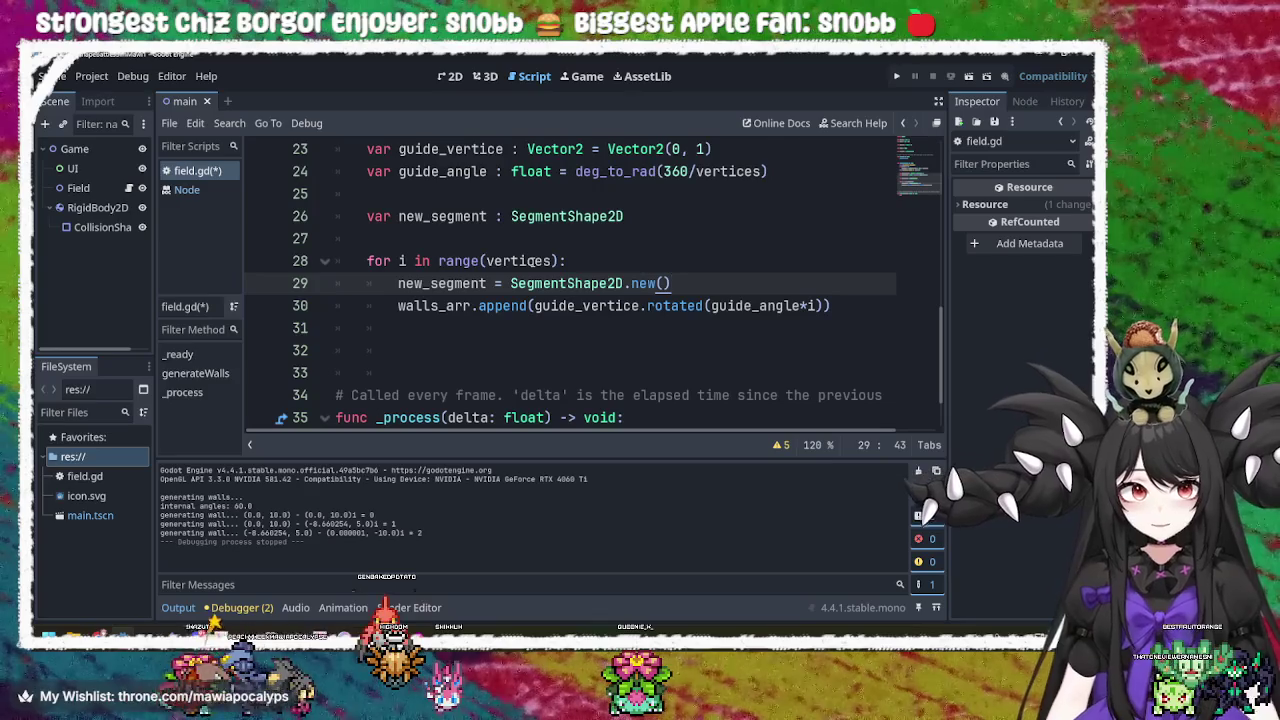
pyautogui.press('Return')
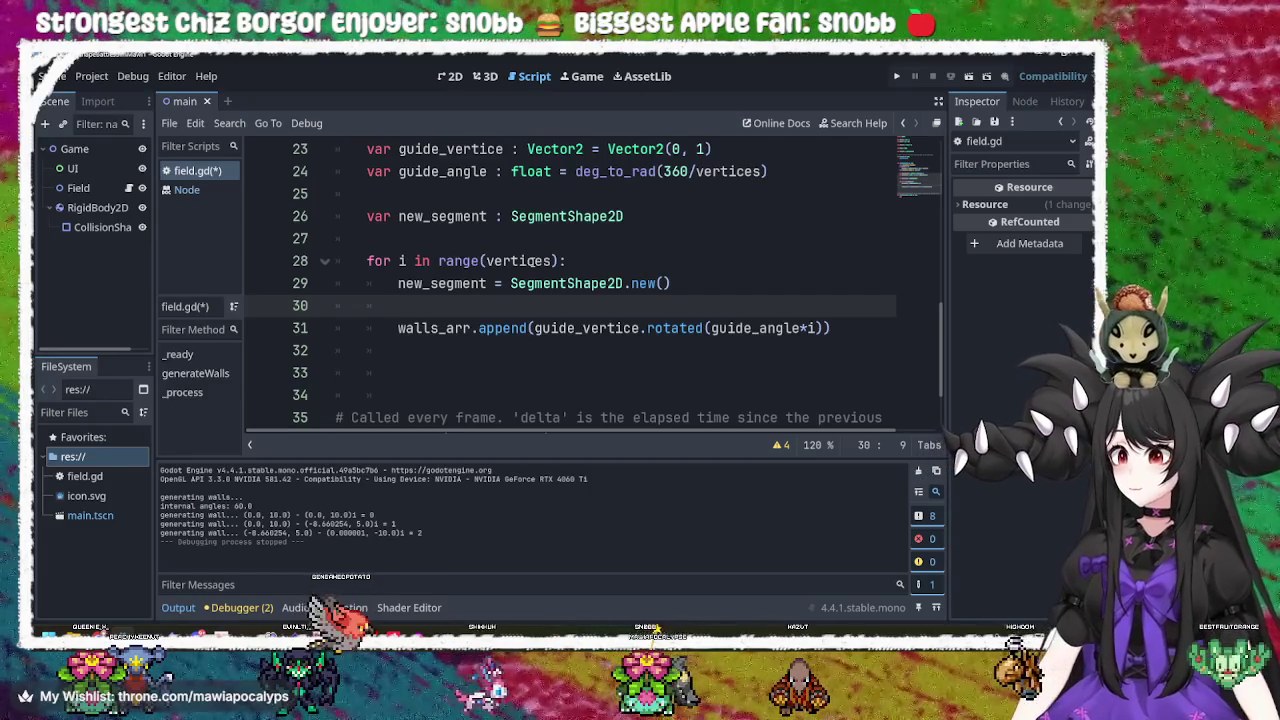
# Try a blank line above the walls_arr append, undo it, and check the guide_vertice starting value.
pyautogui.press('Return')
pyautogui.press('Up')
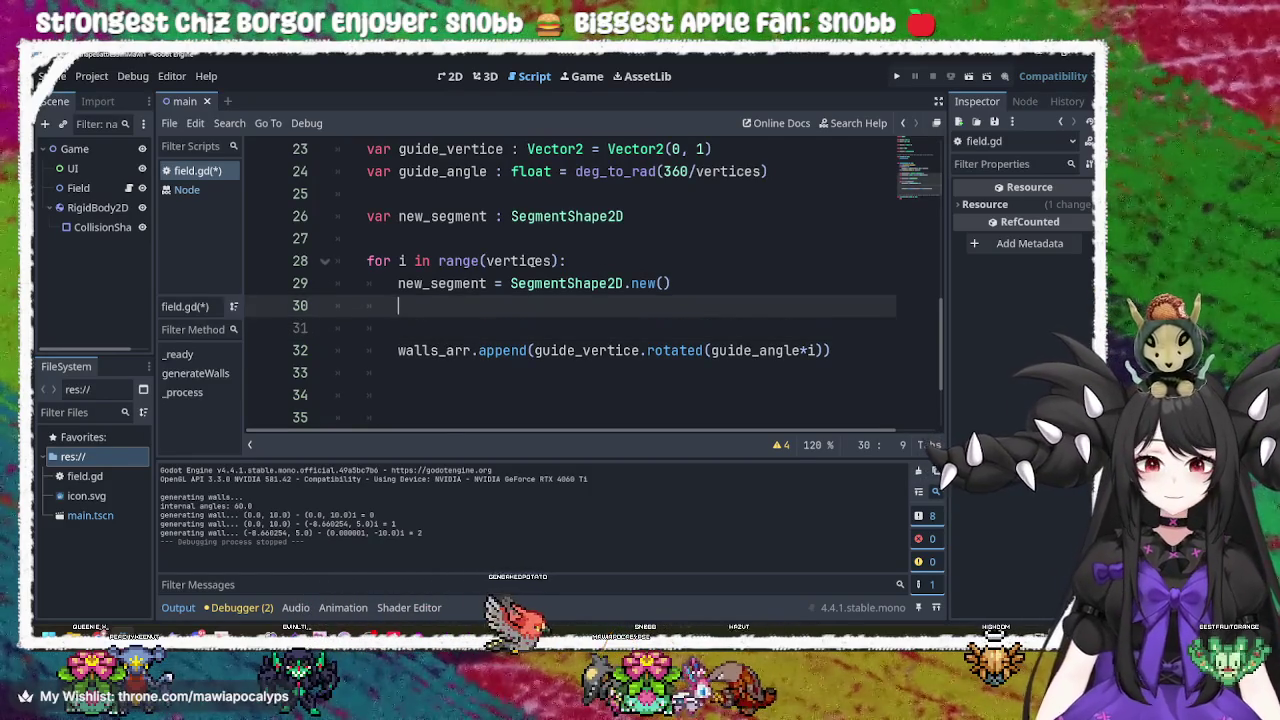
pyautogui.press('BackSpace')
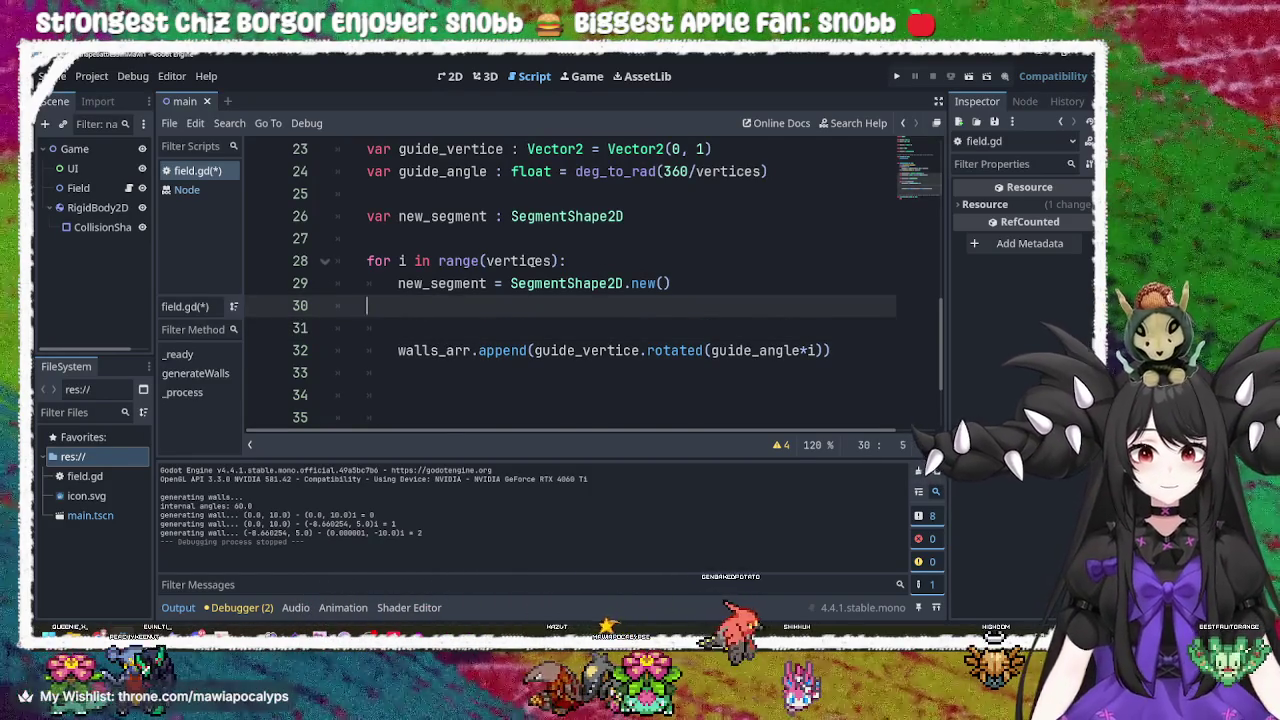
pyautogui.hotkey('ctrl', 'z')
pyautogui.hotkey('ctrl', 'z')
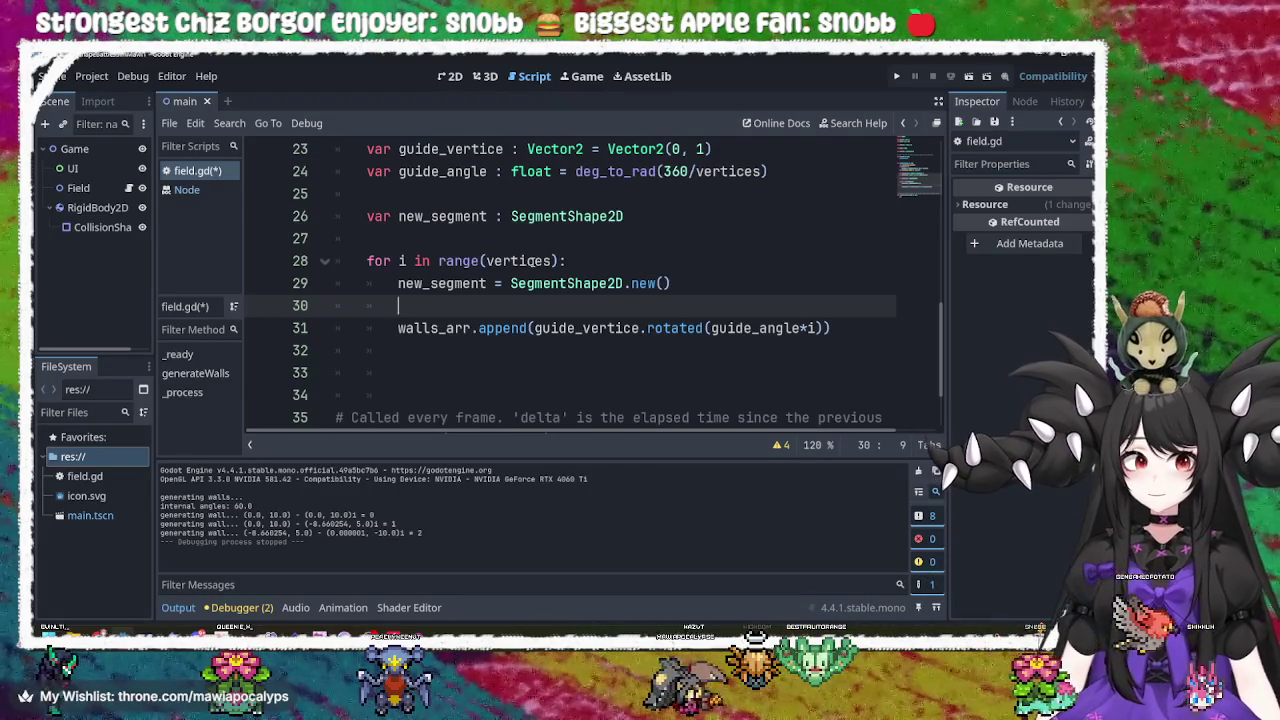
pyautogui.click(705, 148)
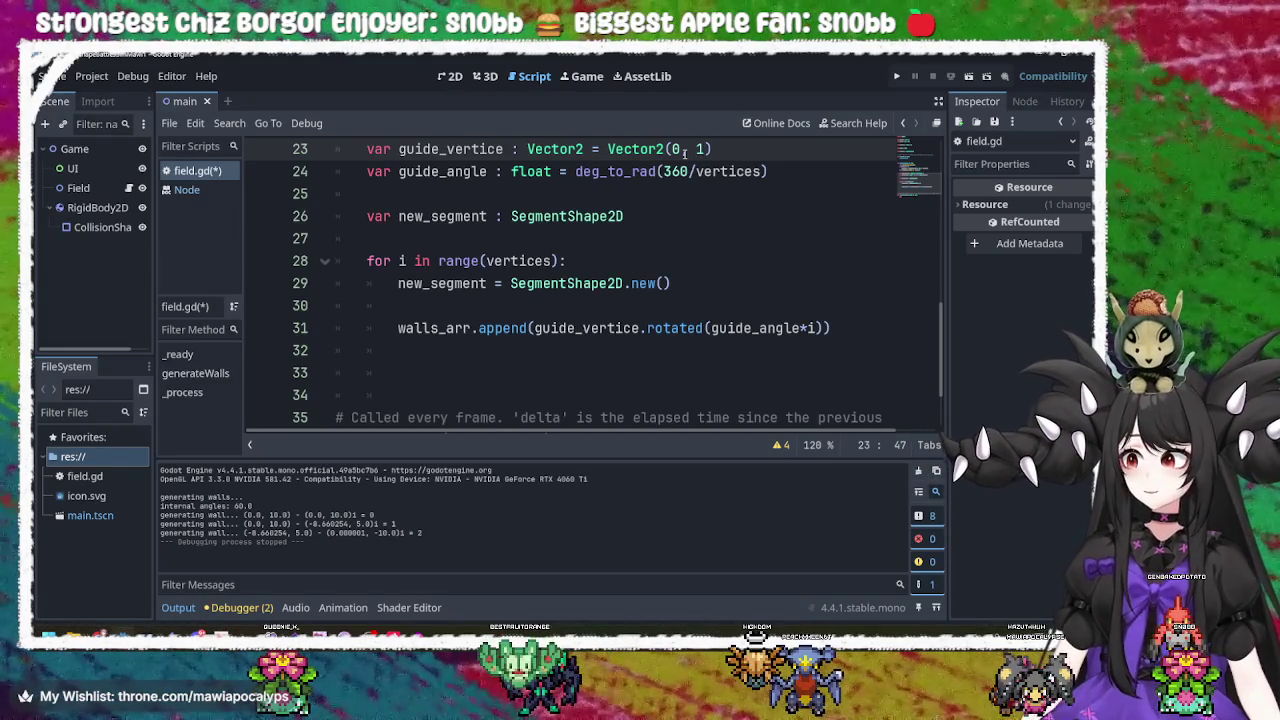
pyautogui.click(578, 303)
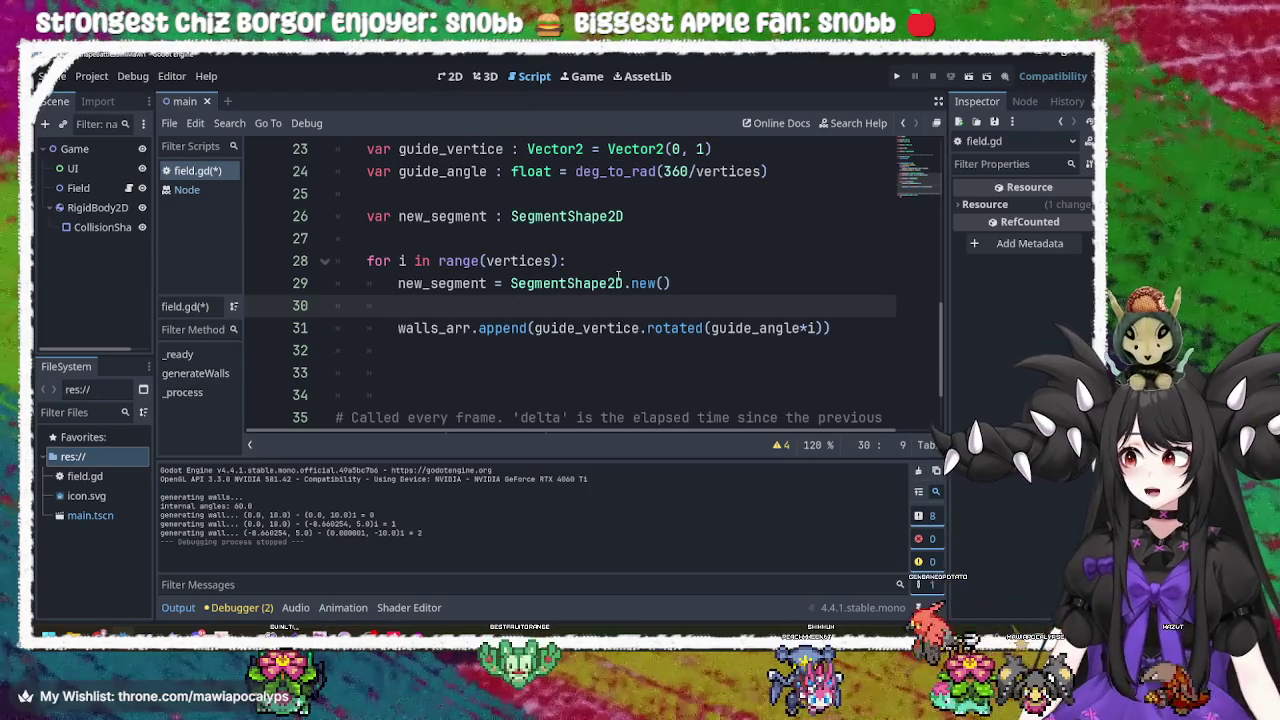
pyautogui.scroll(2, 527, 303)
pyautogui.scroll(-4, 527, 303)
# Trim the extra blank lines after the loop, leaving one before the _process comment.
pyautogui.click(524, 302)
pyautogui.click(537, 286)
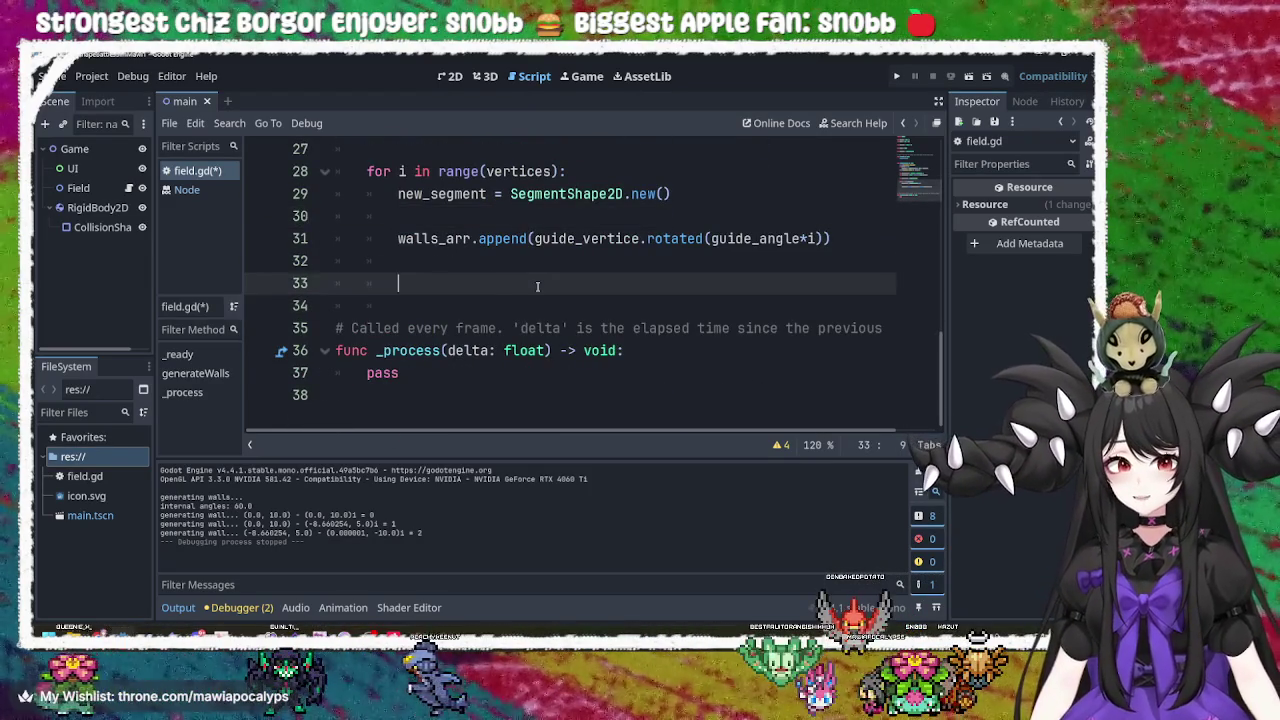
pyautogui.press('BackSpace')
pyautogui.press('BackSpace')
pyautogui.press('BackSpace')
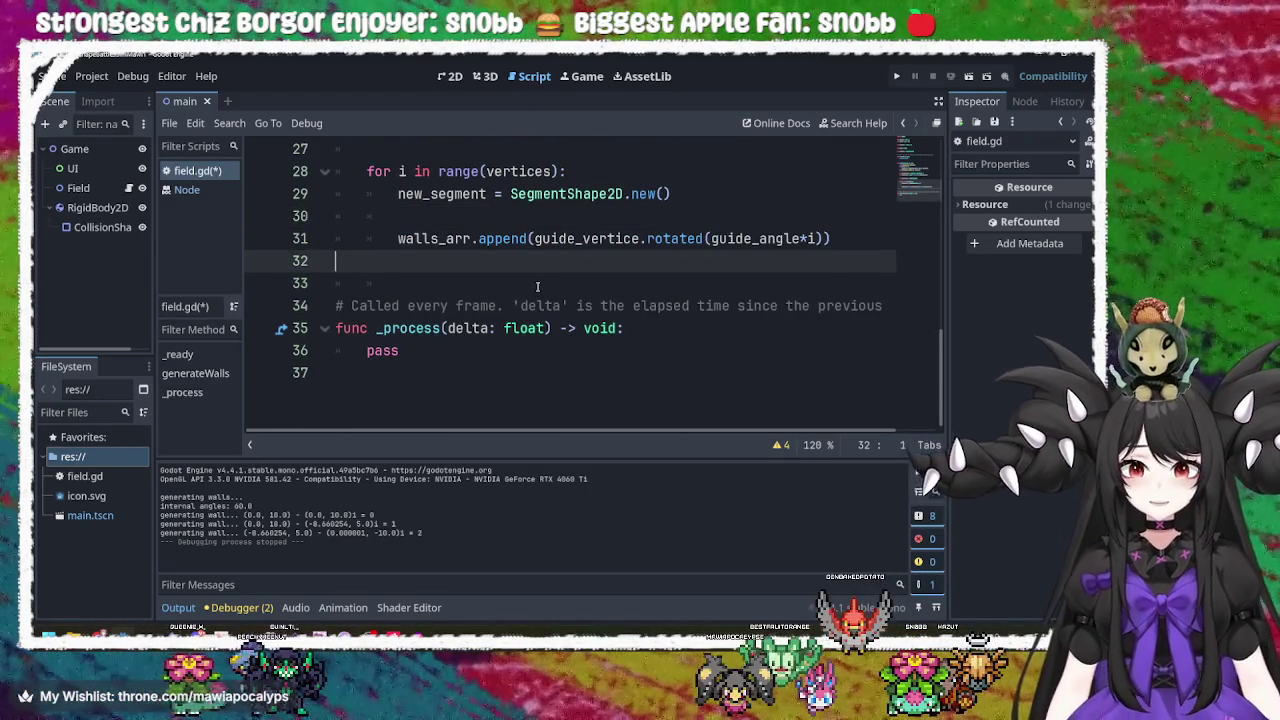
pyautogui.click(718, 214)
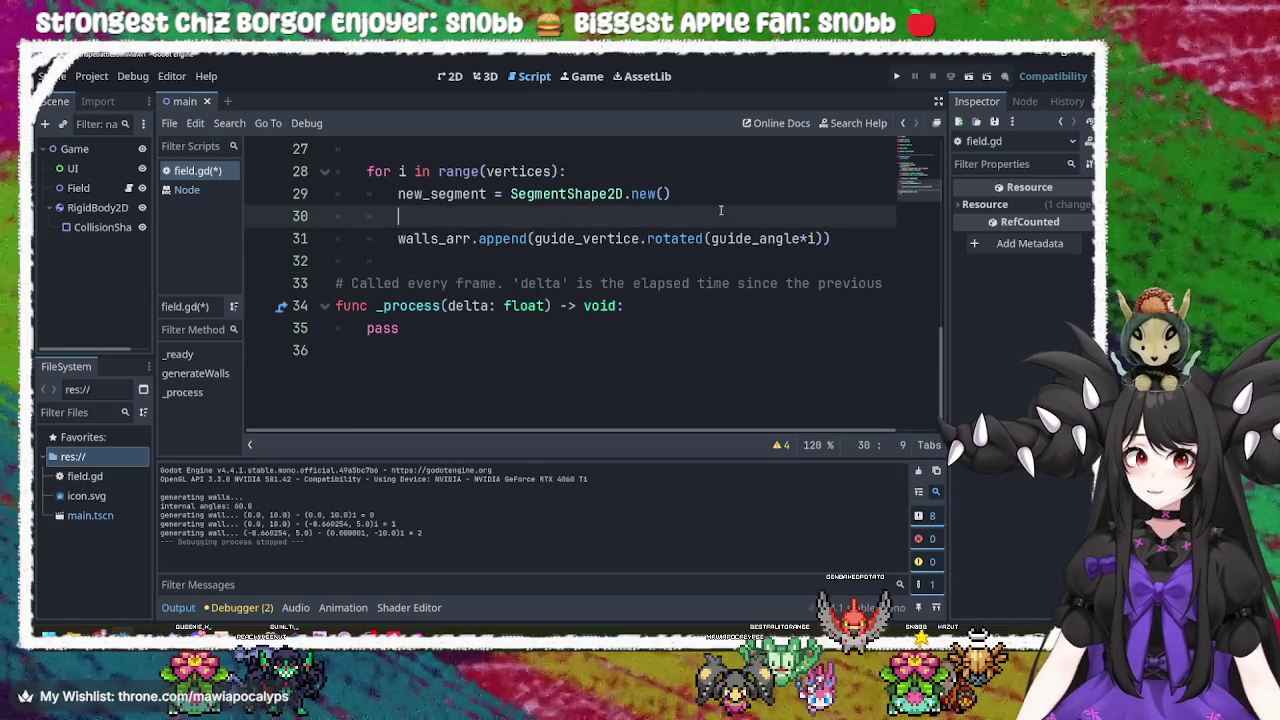
pyautogui.scroll(2, 754, 238)
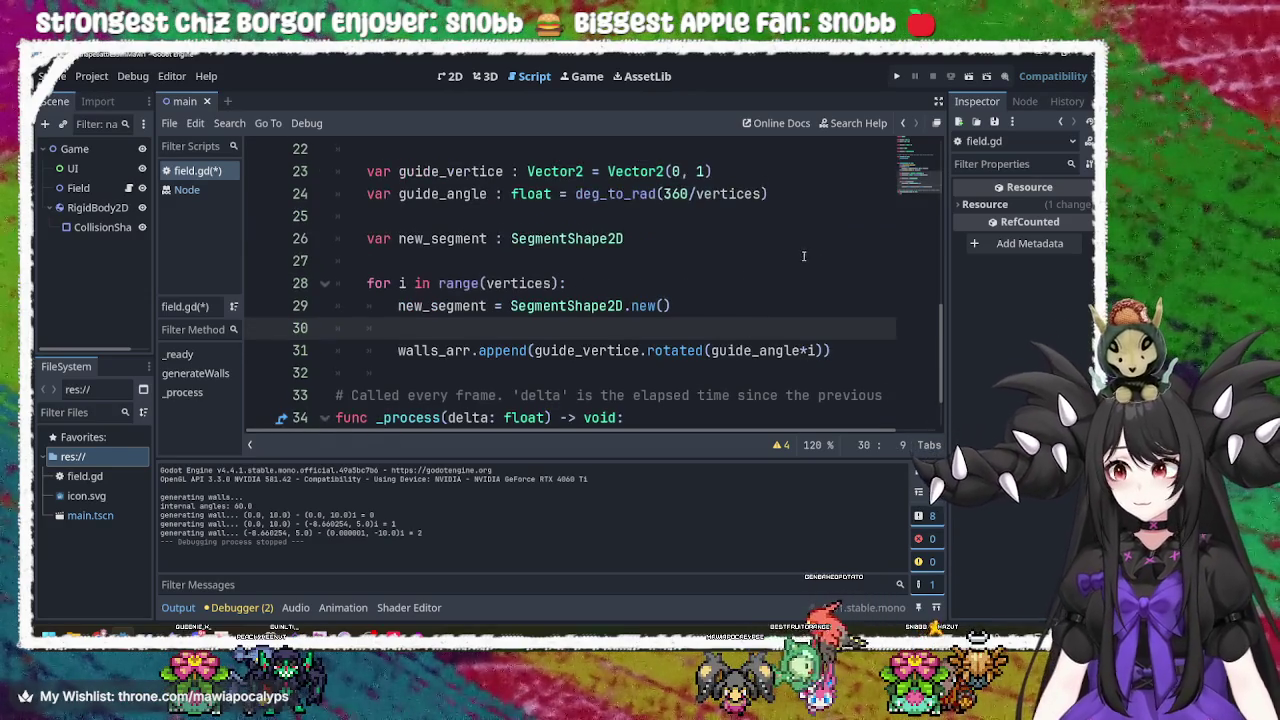
pyautogui.click(848, 345)
pyautogui.moveTo(848, 345); pyautogui.dragTo(783, 318)
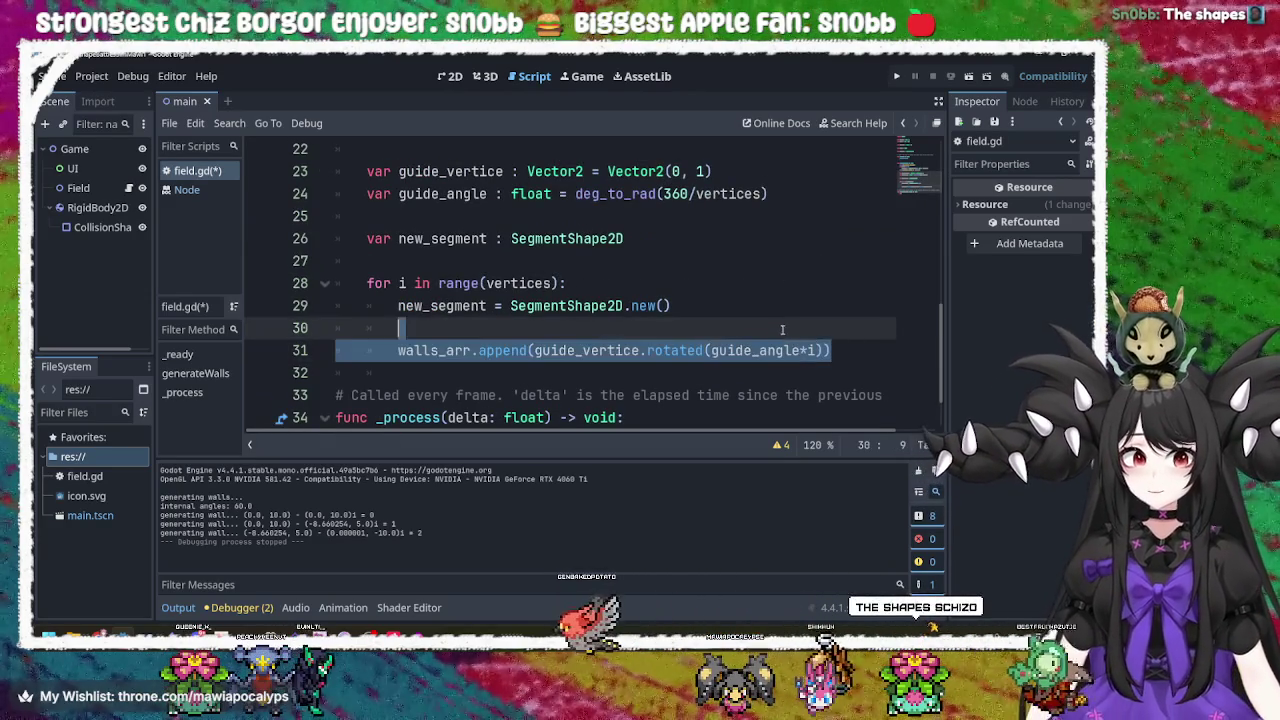
pyautogui.click(767, 333)
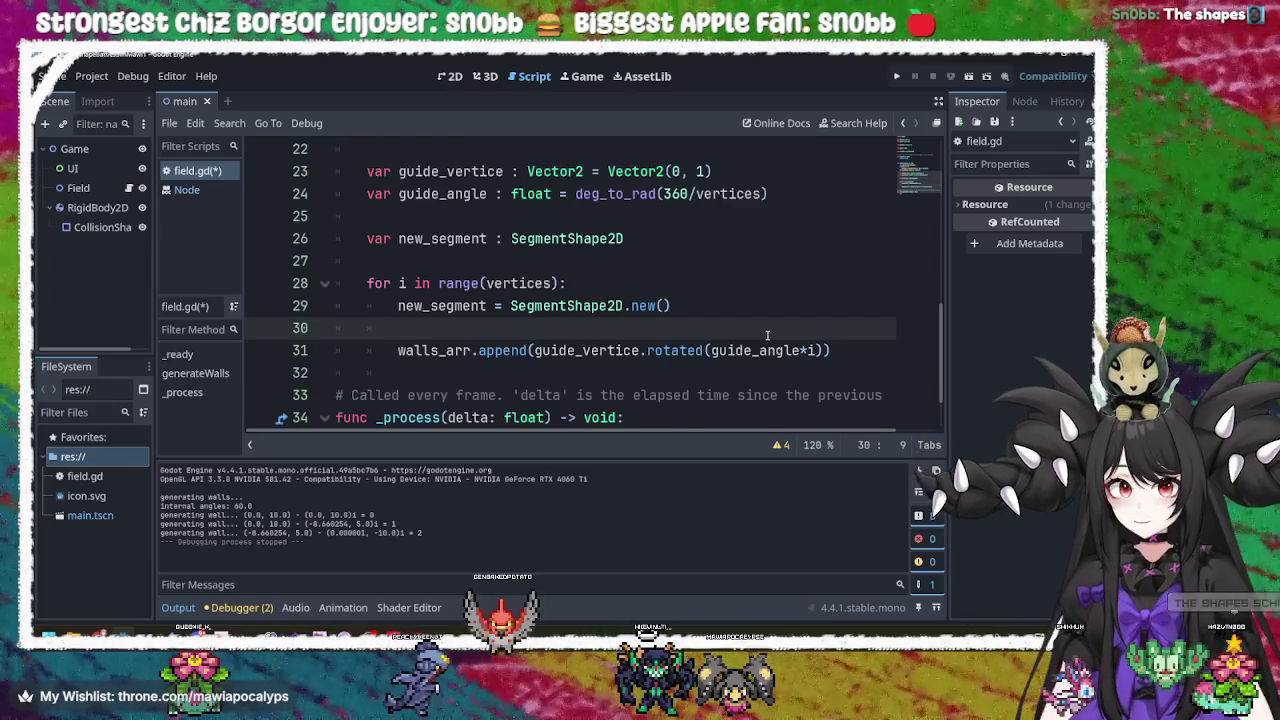
# Write the comment '# add segment to scene tree' on line 31, followed by a fresh line.
pyautogui.press('Return')
pyautogui.write('2')
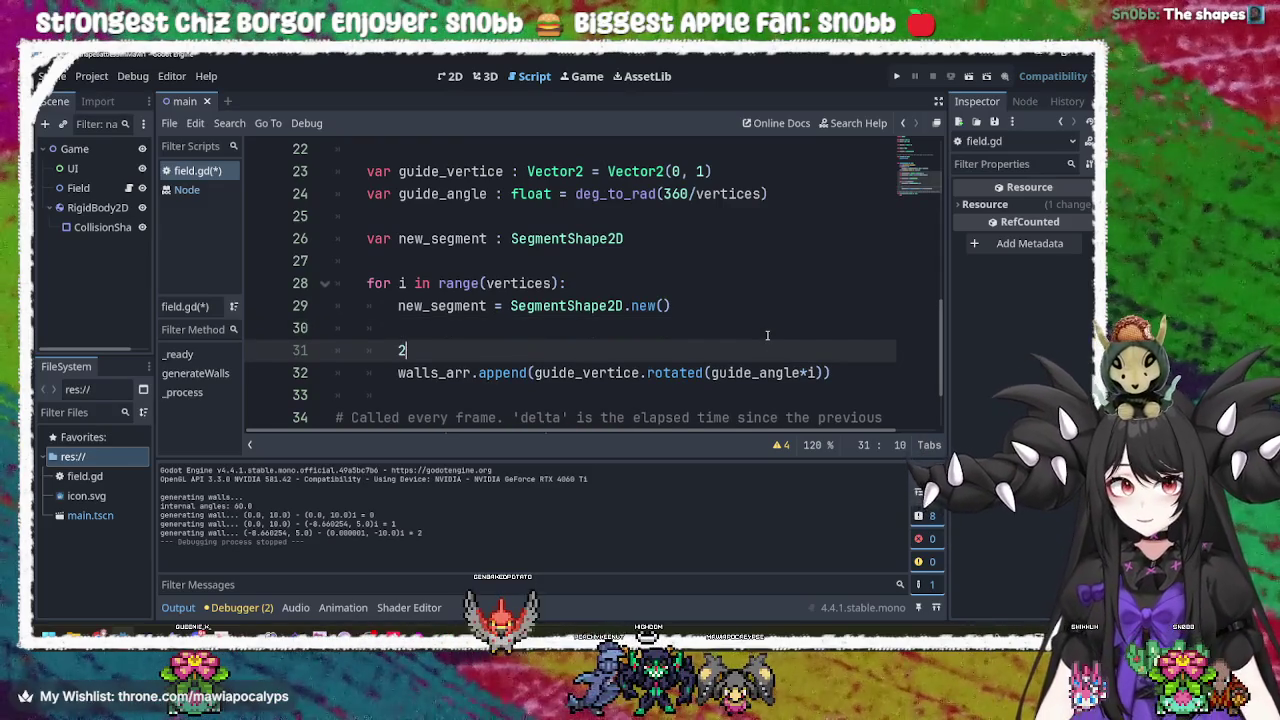
pyautogui.press('BackSpace')
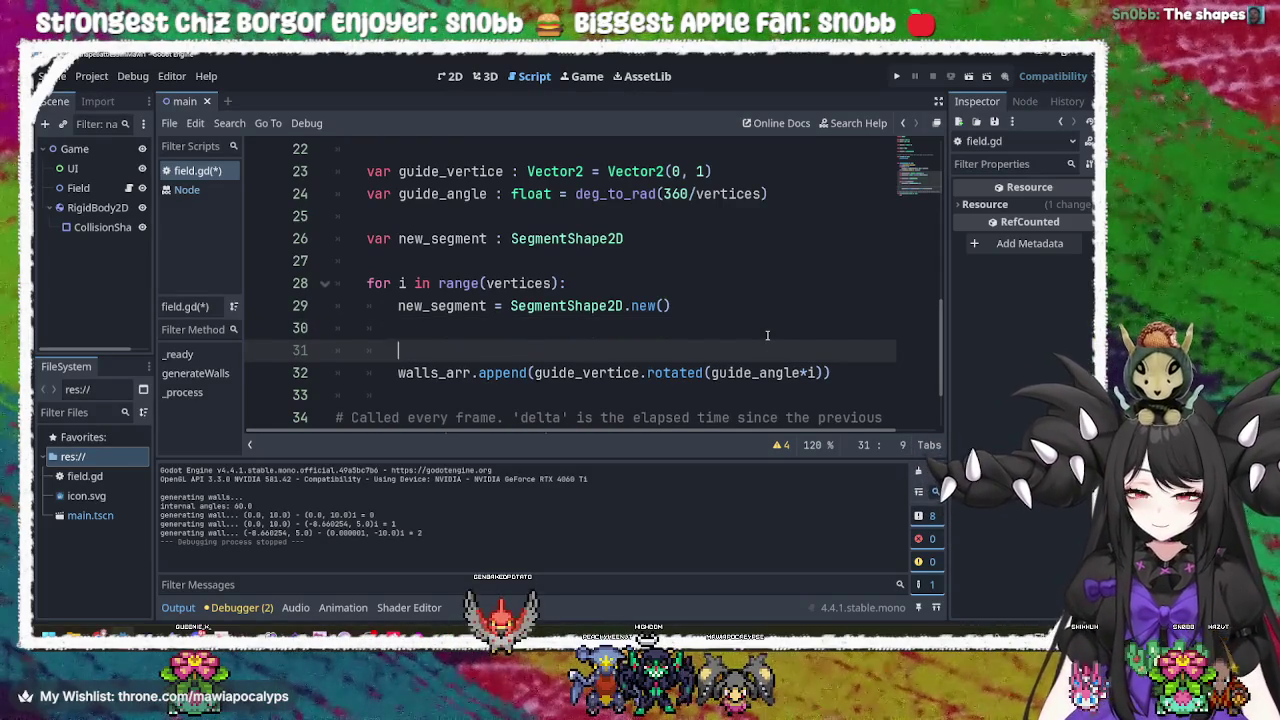
pyautogui.write('"add')
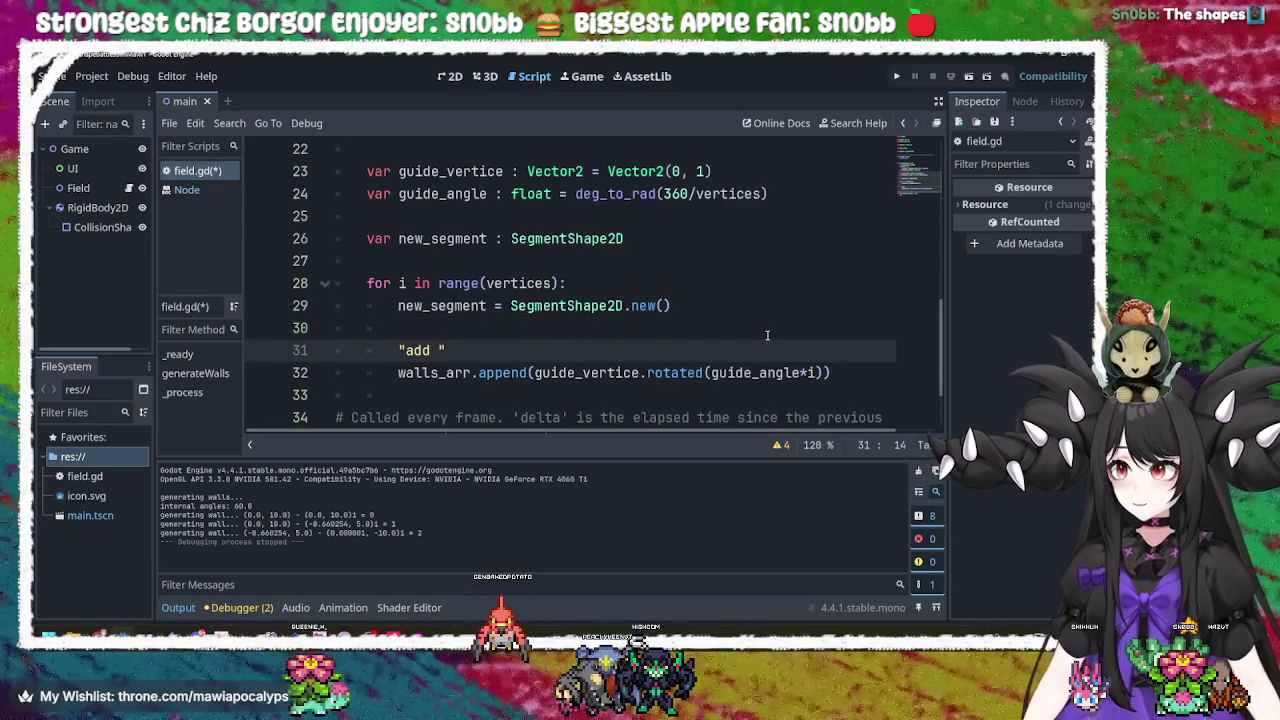
pyautogui.press('BackSpace')
pyautogui.press('BackSpace')
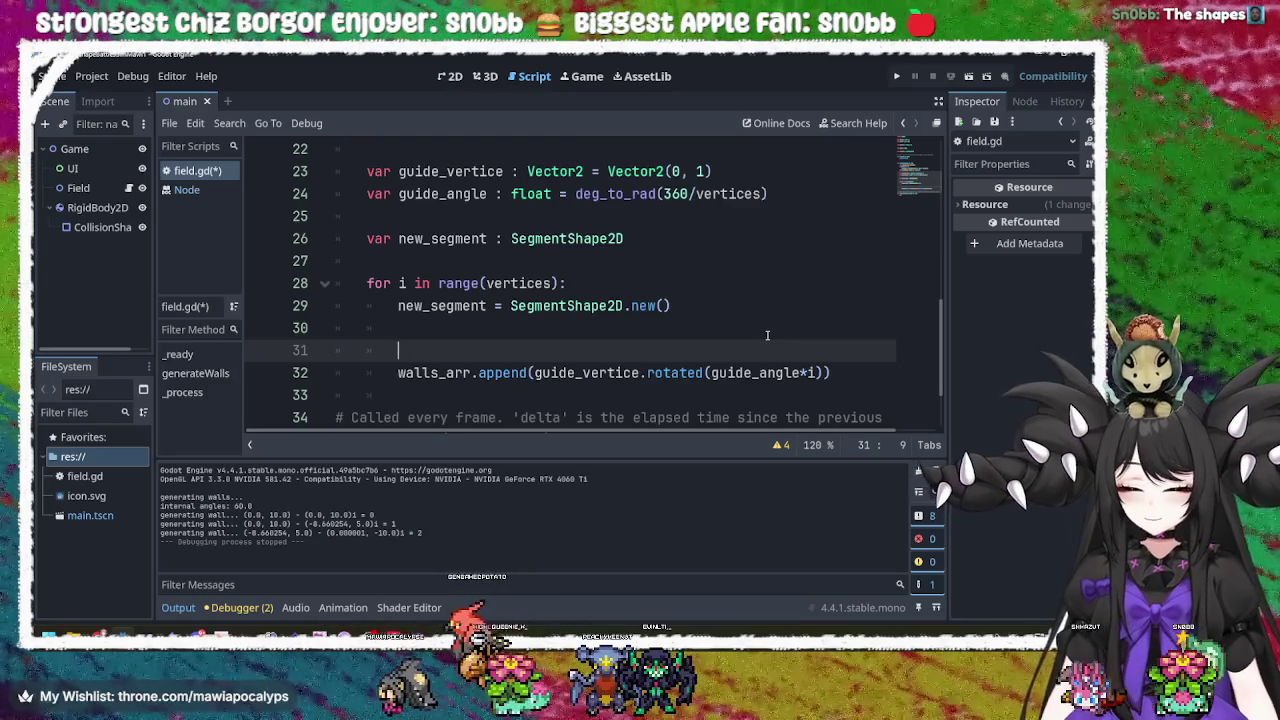
pyautogui.write('#')
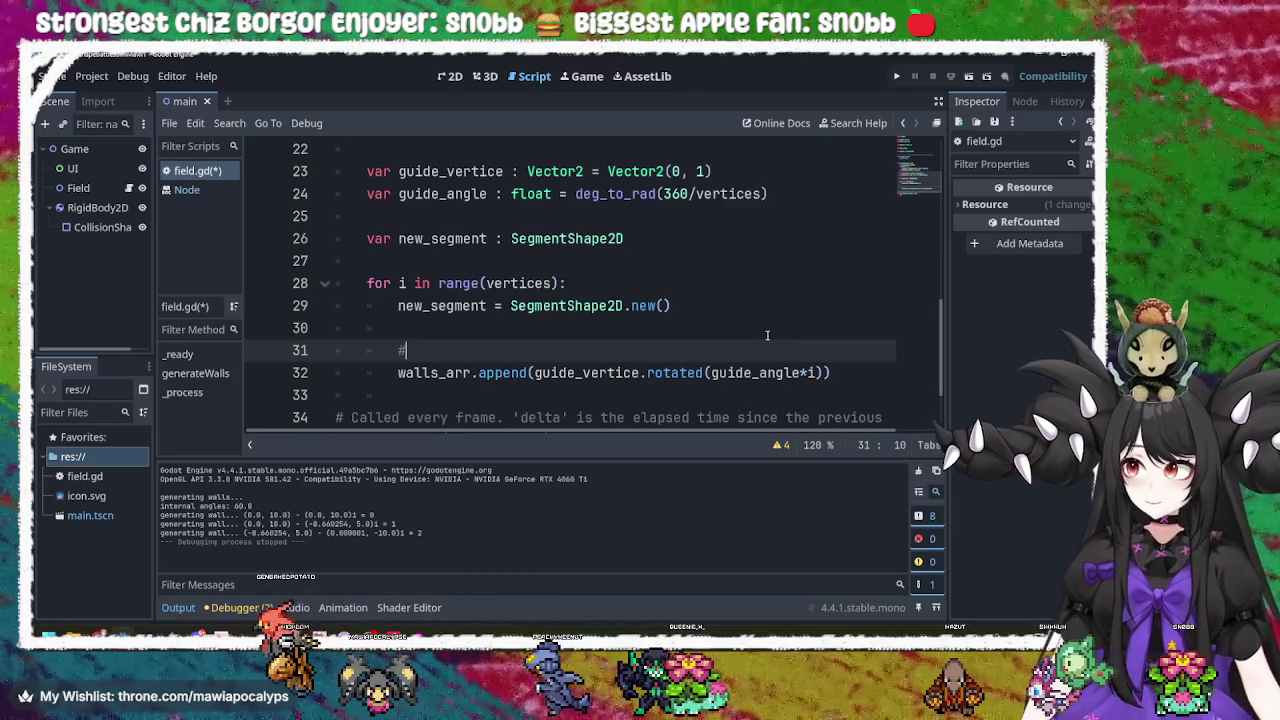
pyautogui.write(' add ')
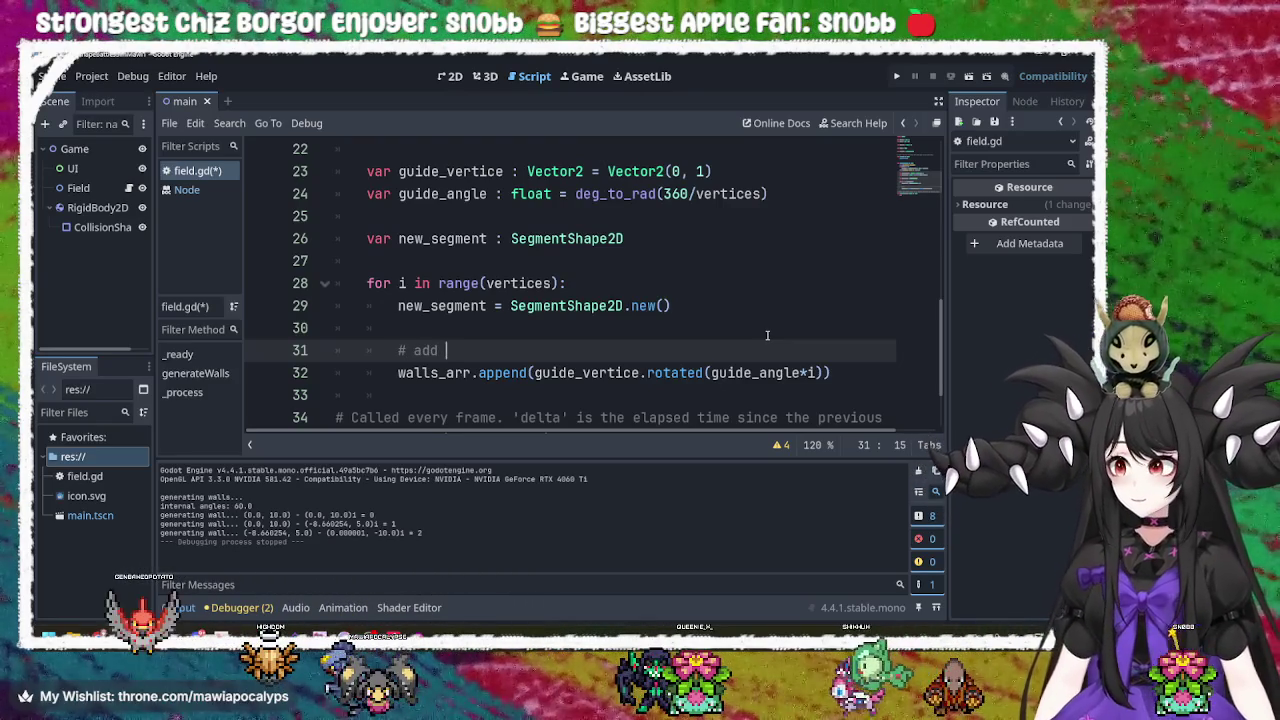
pyautogui.write('se')
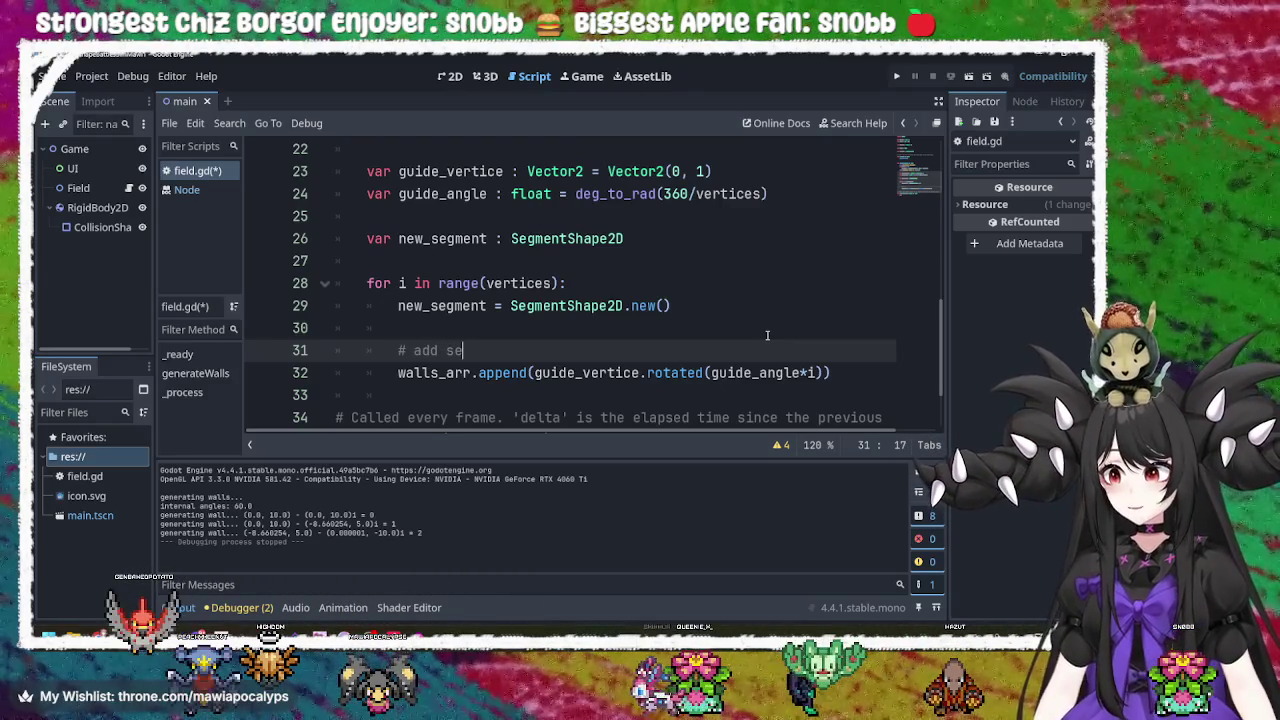
pyautogui.press('BackSpace')
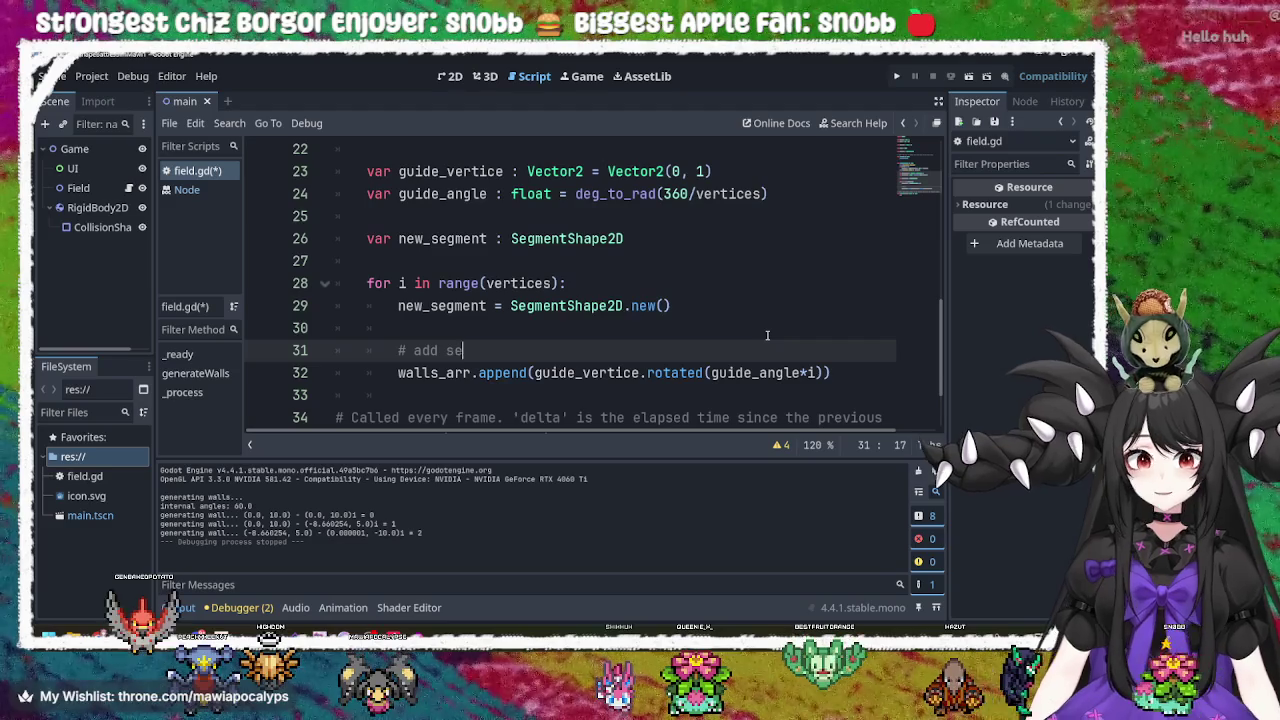
pyautogui.write('gment to sc')
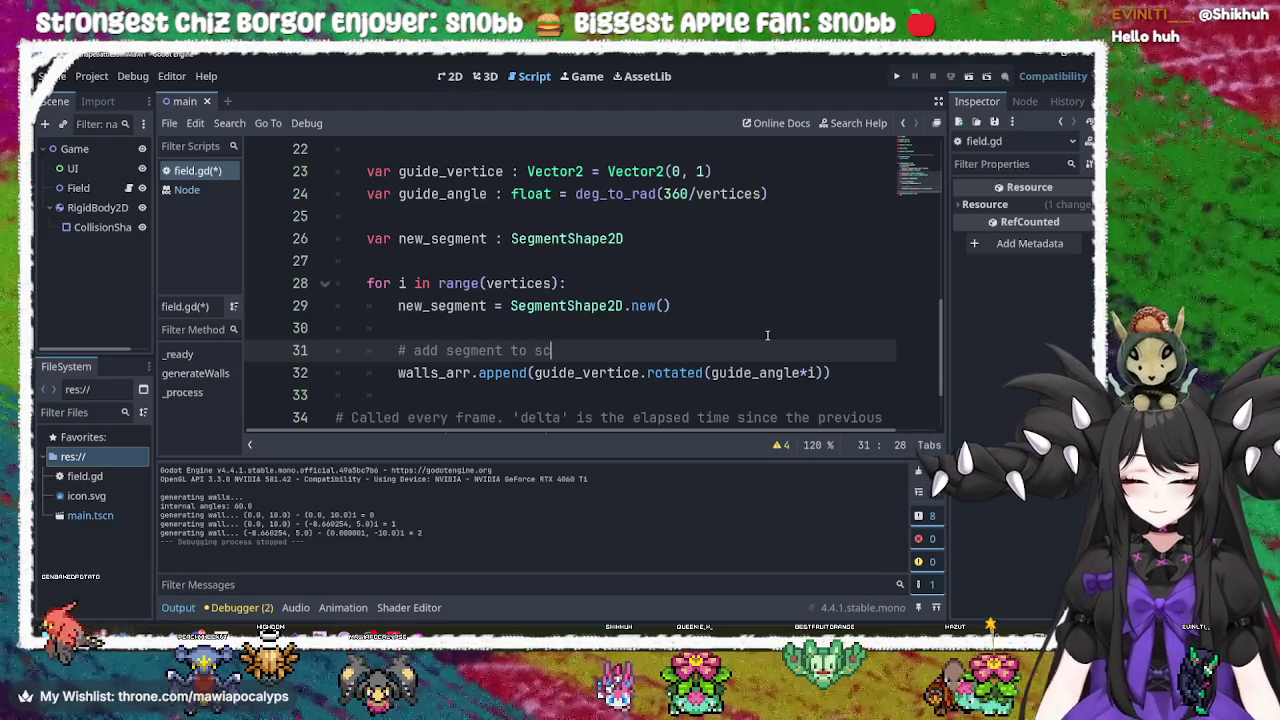
pyautogui.write('ene tree')
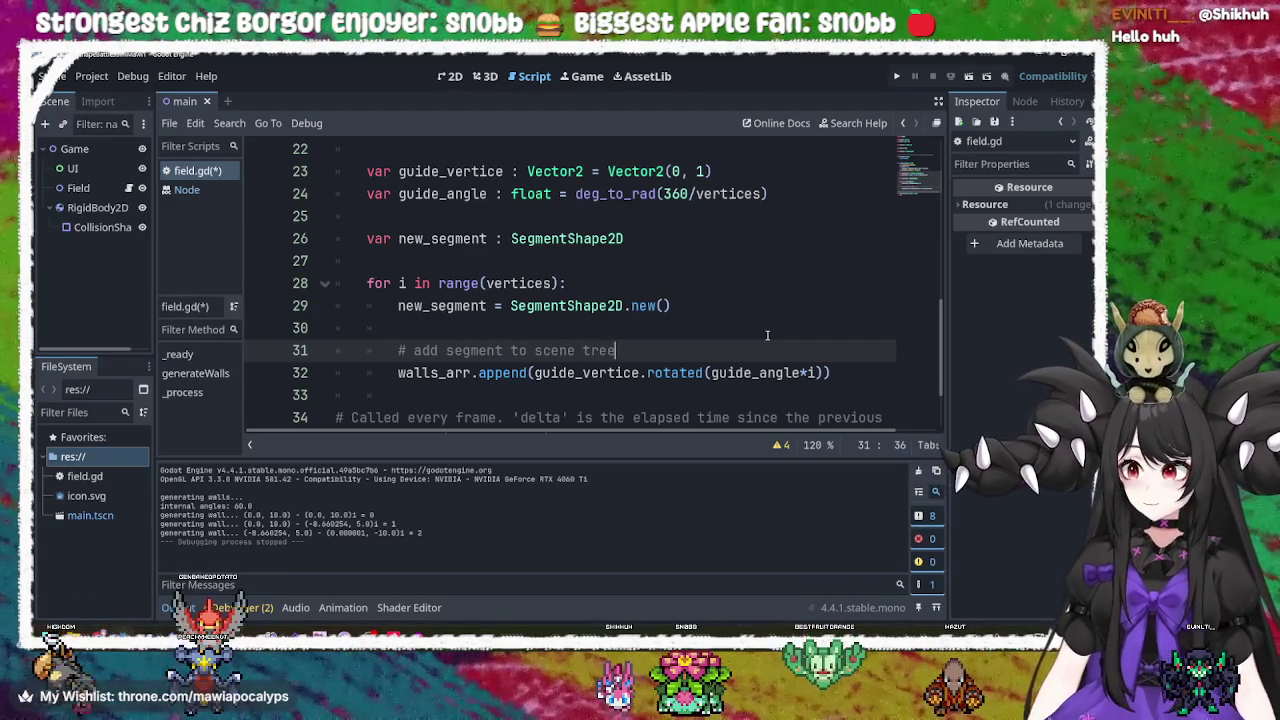
pyautogui.press('Return')
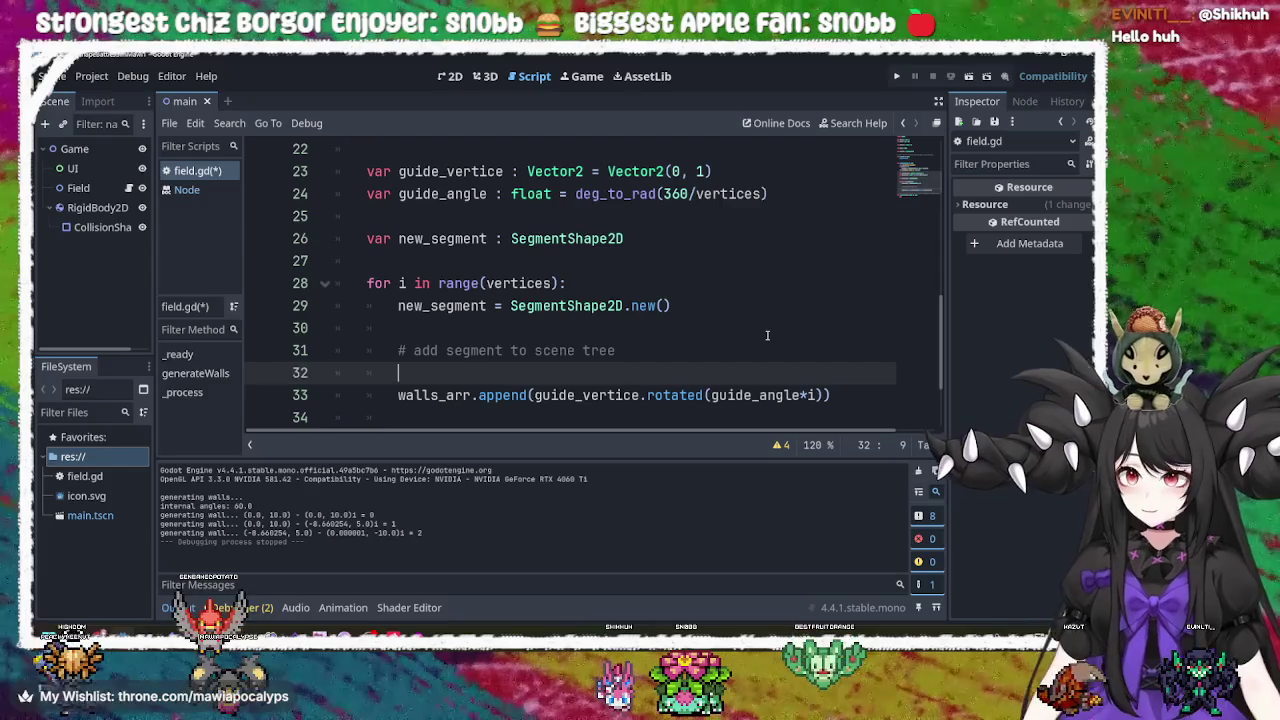
# Write $"." on line 30 and move it to the line below the comment.
pyautogui.click(450, 330)
pyautogui.write('$"."')
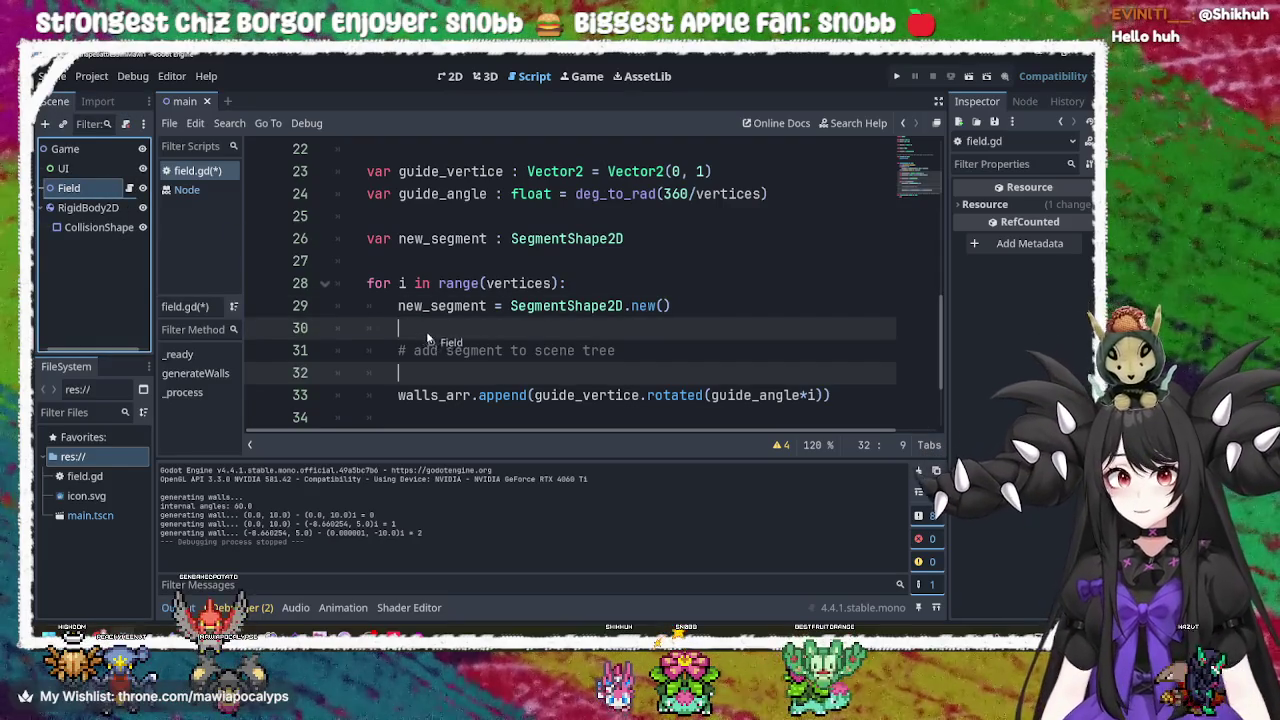
pyautogui.moveTo(477, 330); pyautogui.dragTo(399, 328)
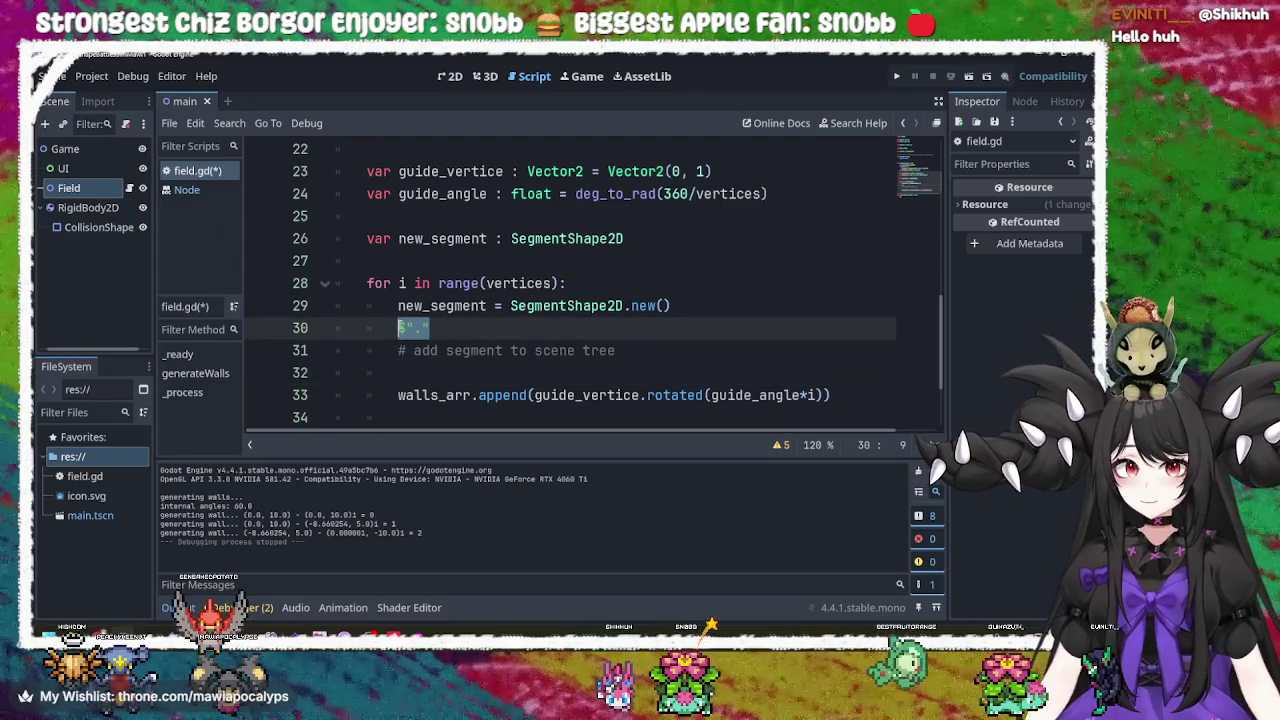
pyautogui.hotkey('ctrl', 'x')
pyautogui.press('Down')
pyautogui.press('Down')
pyautogui.hotkey('ctrl', 'v')
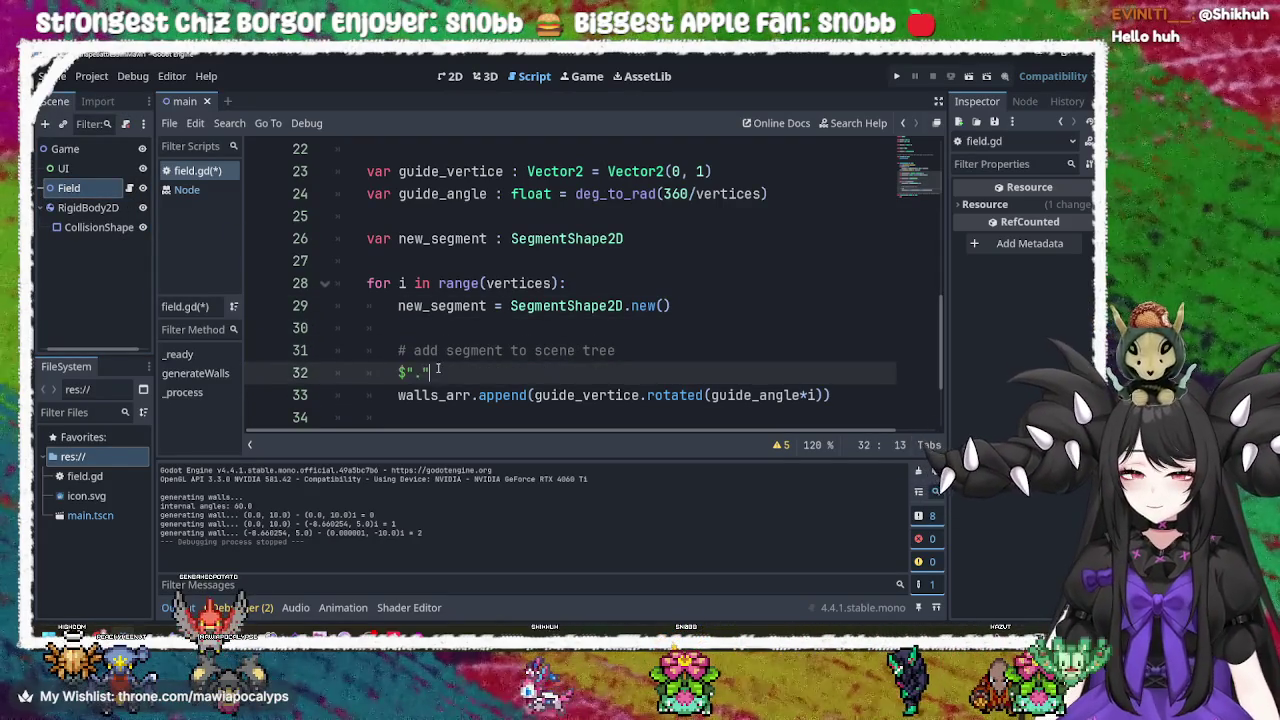
# Complete it to $".".add_child() and insert a blank line above the call.
pyautogui.write('.')
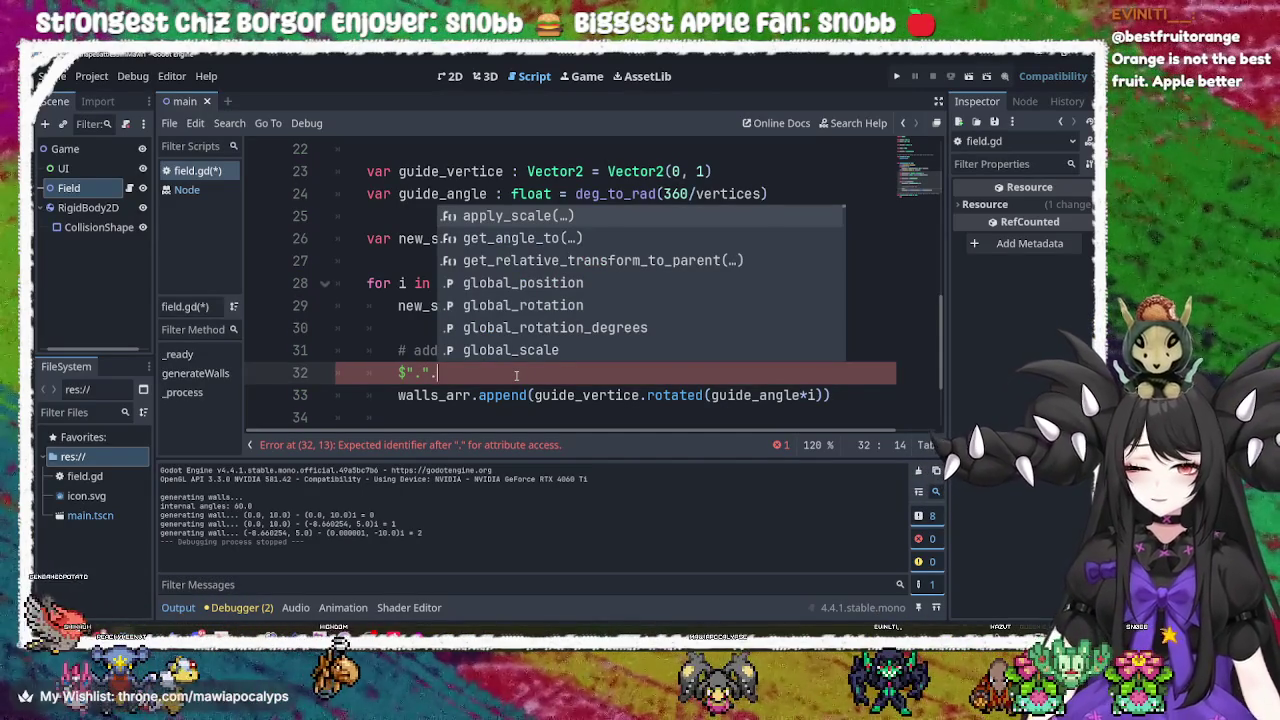
pyautogui.write('cre')
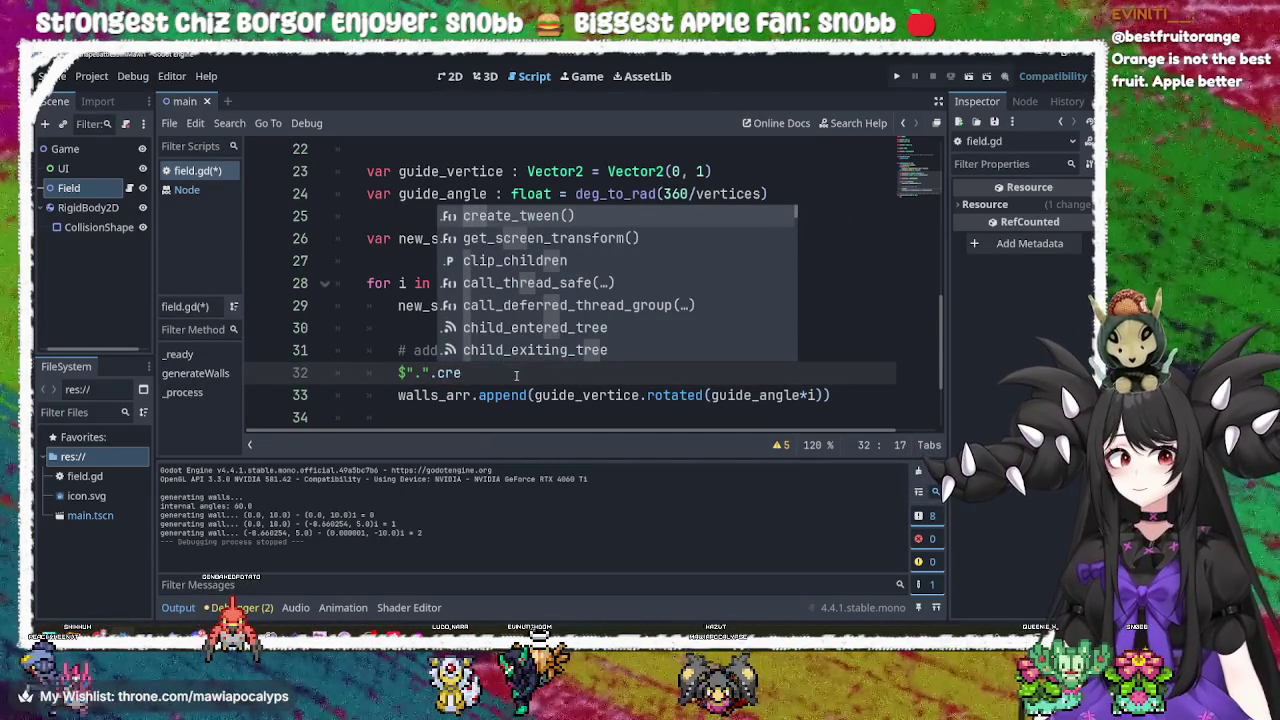
pyautogui.press('BackSpace')
pyautogui.press('BackSpace')
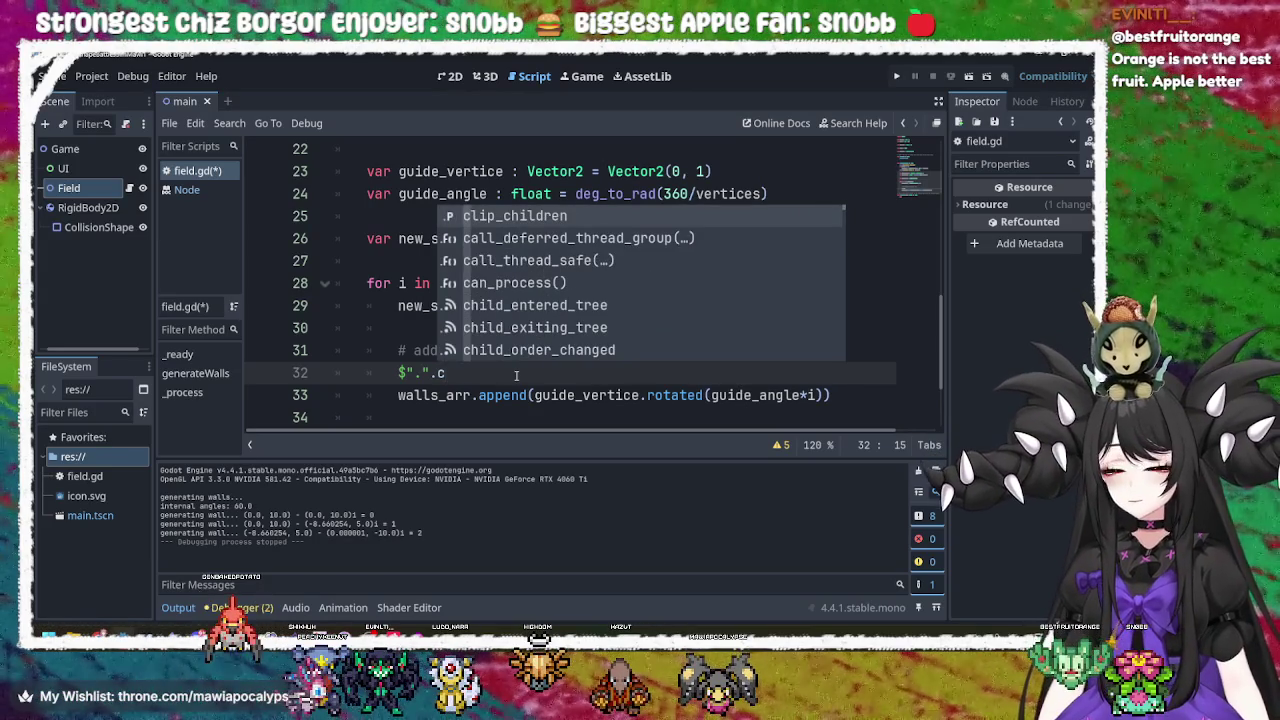
pyautogui.press('BackSpace')
pyautogui.write('add')
pyautogui.press('Return')
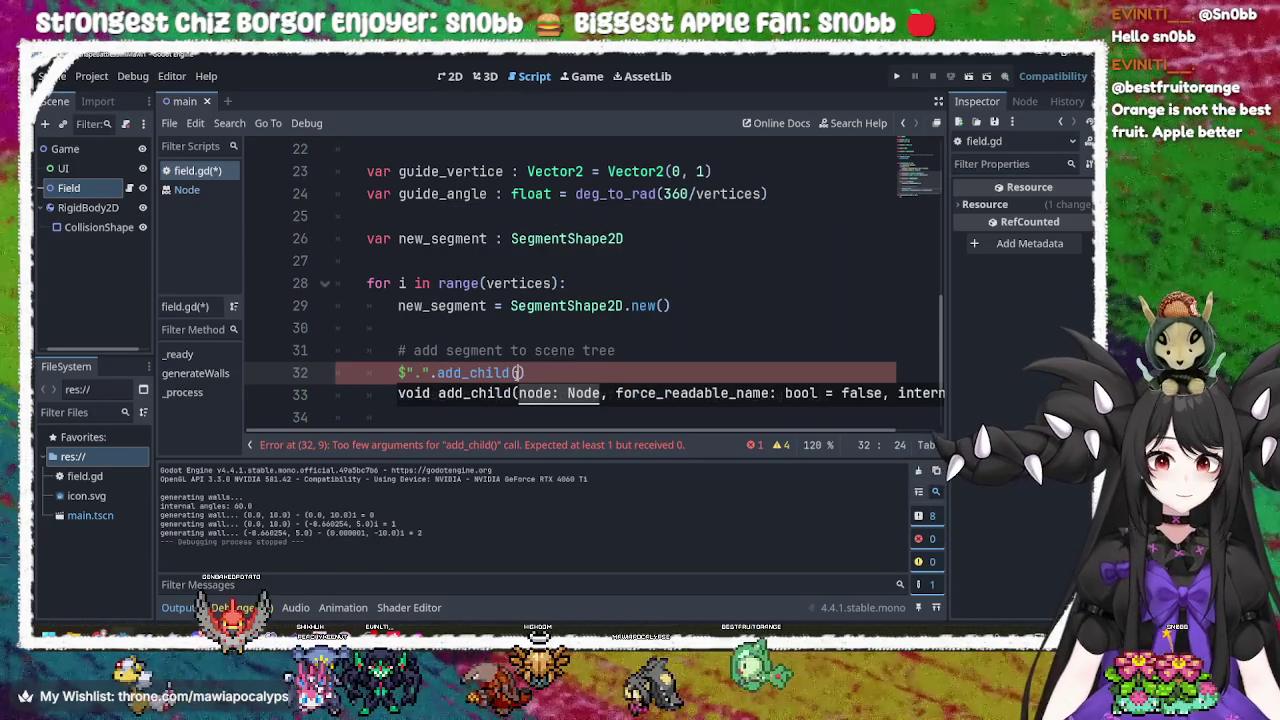
pyautogui.click(648, 352)
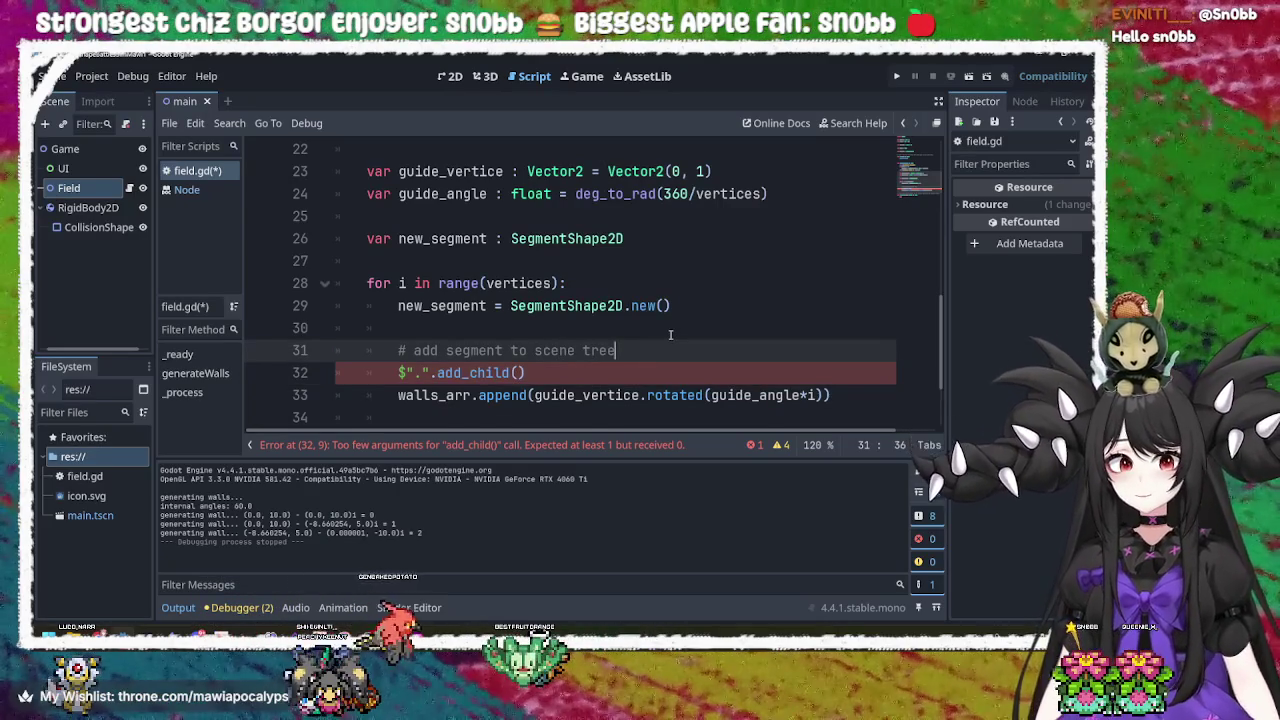
pyautogui.press('Return')
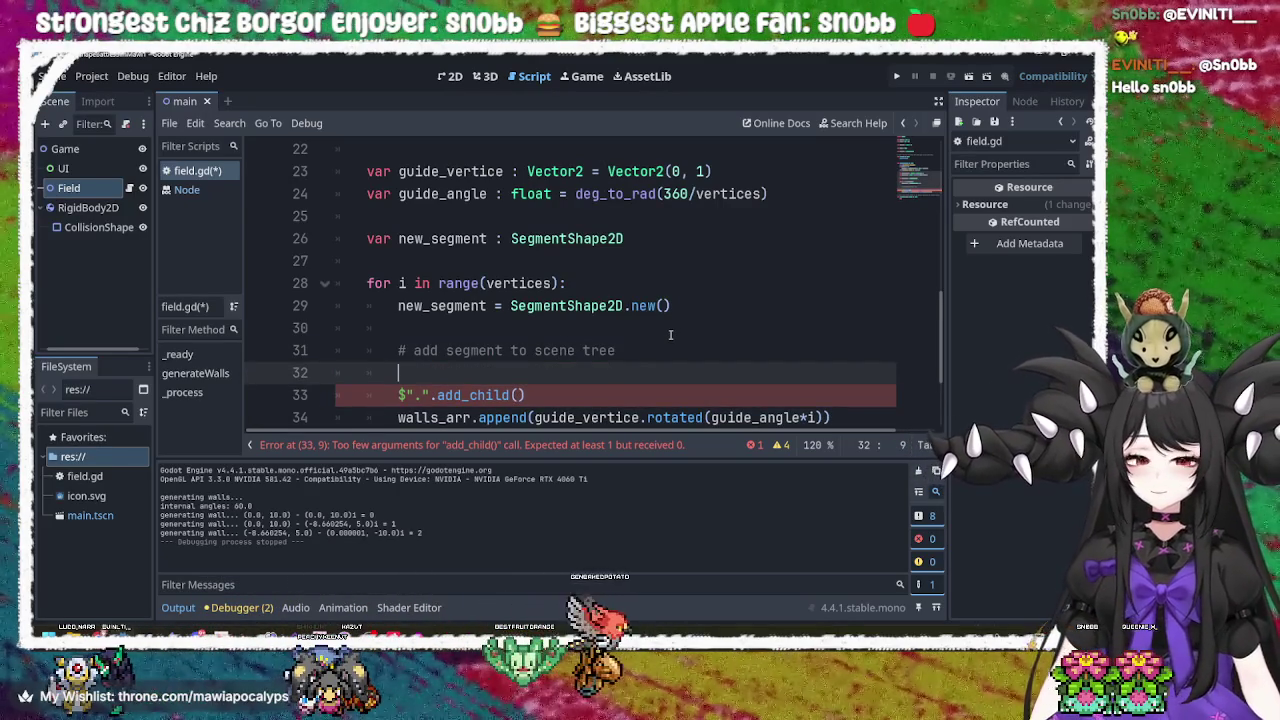
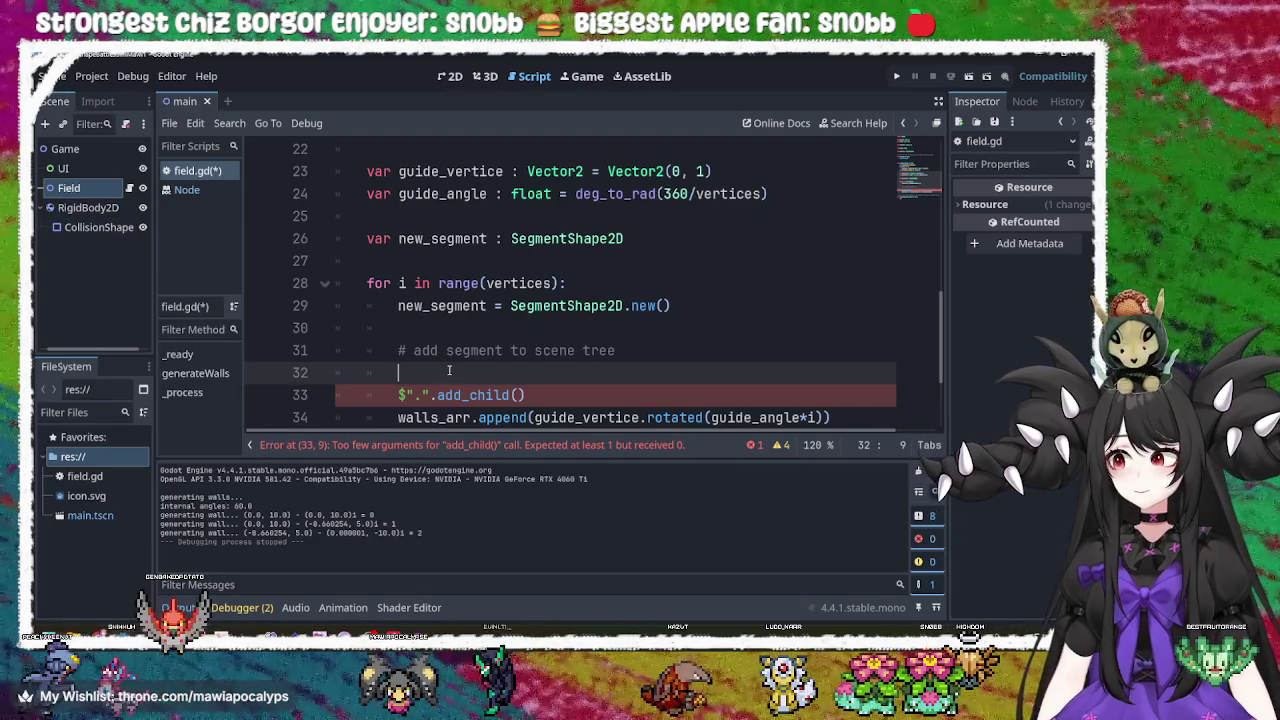
# Select RigidBody2D in the Scene dock and delete the blank line above the add_child call in field.gd.
pyautogui.click(106, 210)
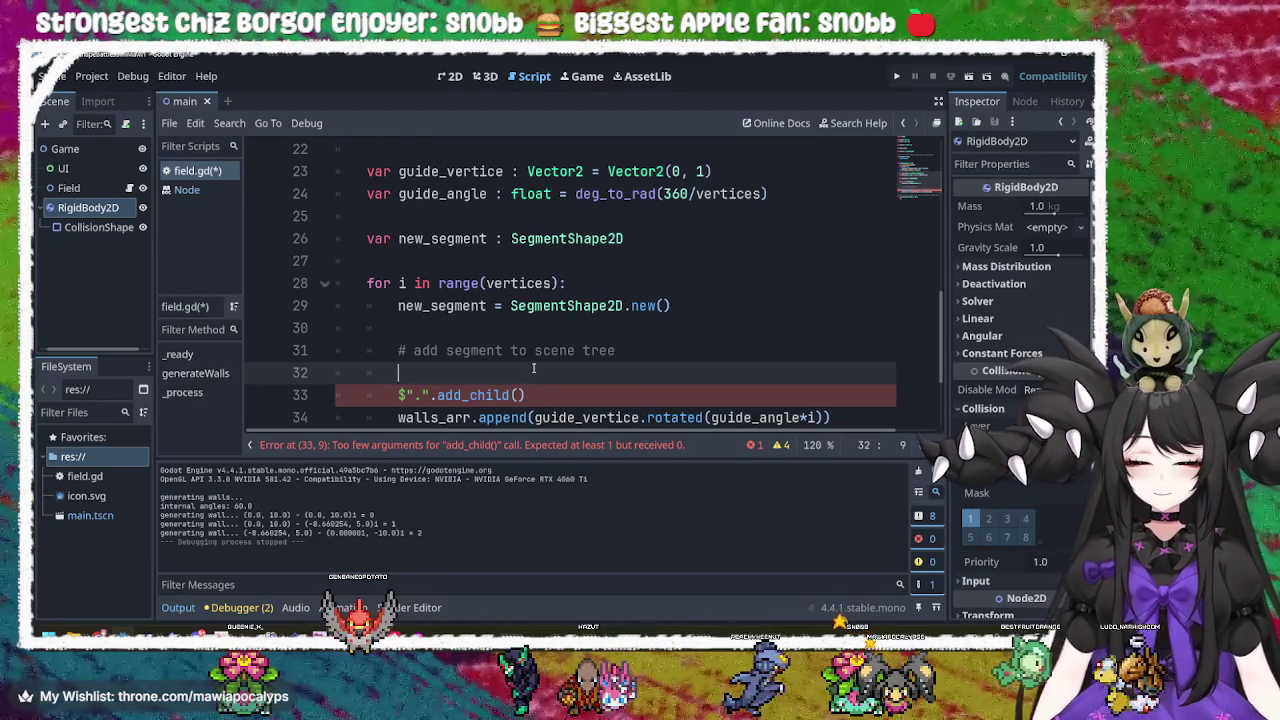
pyautogui.write('new')
pyautogui.press('BackSpace')
pyautogui.press('BackSpace')
pyautogui.press('BackSpace')
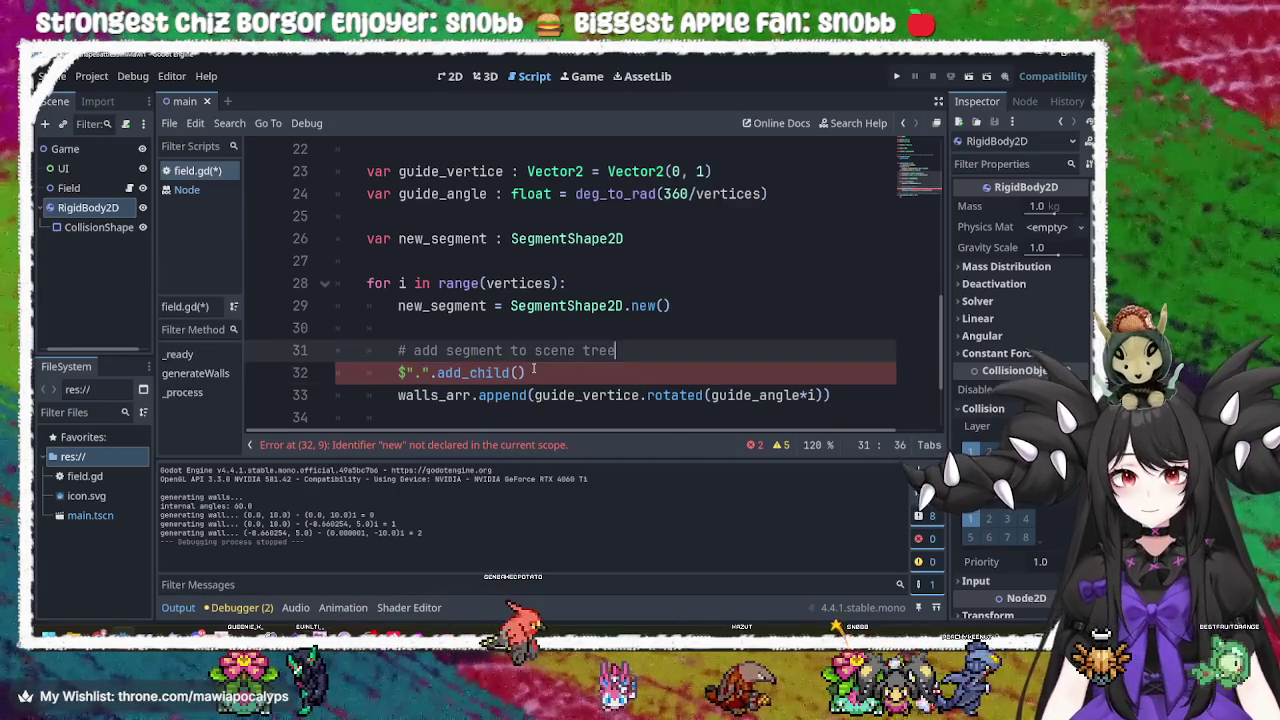
# Start rewriting the add_child call and delete the add-segment line with its comment.
pyautogui.click(535, 370)
pyautogui.press('BackSpace')
pyautogui.press('BackSpace')
pyautogui.press('BackSpace')
pyautogui.scroll(-2, 640, 365)
pyautogui.write('cre')
pyautogui.hotkey('ctrl', 'BackSpace')
pyautogui.hotkey('ctrl', 'BackSpace')
pyautogui.hotkey('ctrl', 'BackSpace')
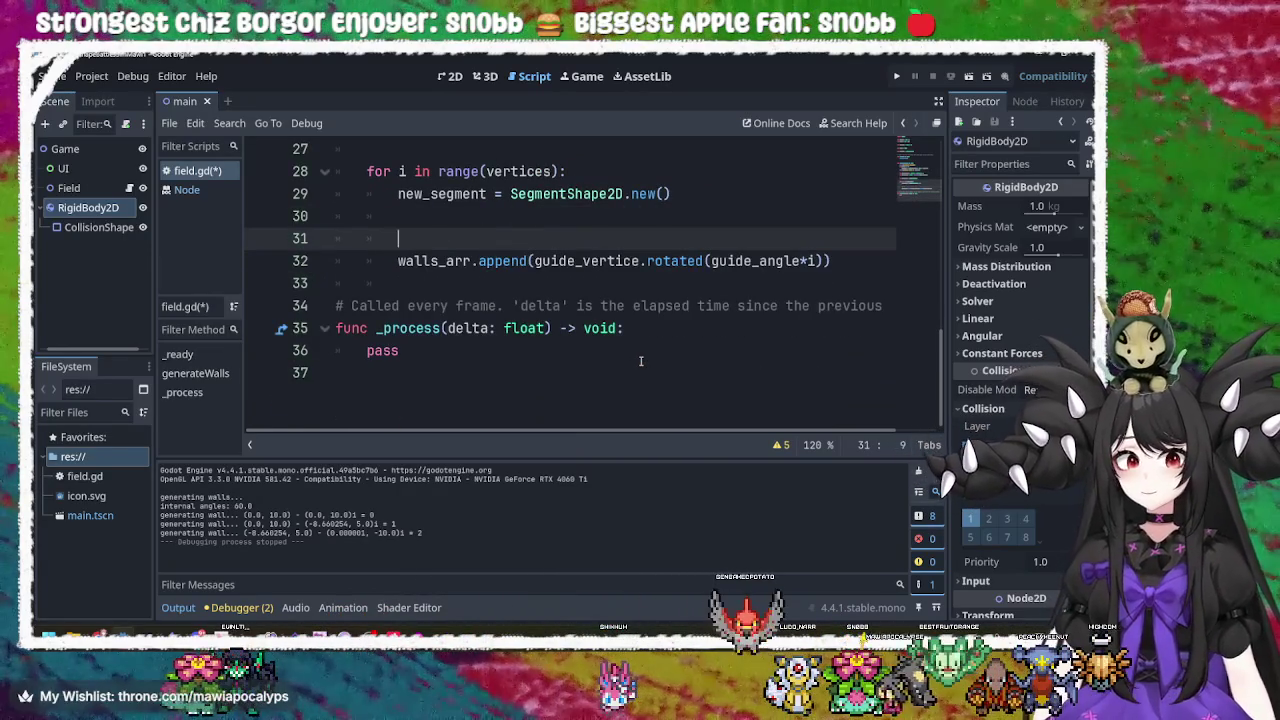
# Undo the most recent edits to the wall loop.
pyautogui.press('Return')
pyautogui.press('Return')
pyautogui.press('BackSpace')
pyautogui.press('BackSpace')
pyautogui.press('BackSpace')
pyautogui.hotkey('ctrl', 'BackSpace')
pyautogui.hotkey('ctrl', 'BackSpace')
pyautogui.hotkey('ctrl', 'x')
pyautogui.press('Up')
pyautogui.press('Up')
pyautogui.press('Up')
pyautogui.hotkey('ctrl', 'v')
pyautogui.press('BackSpace')
pyautogui.press('BackSpace')
pyautogui.press('BackSpace')
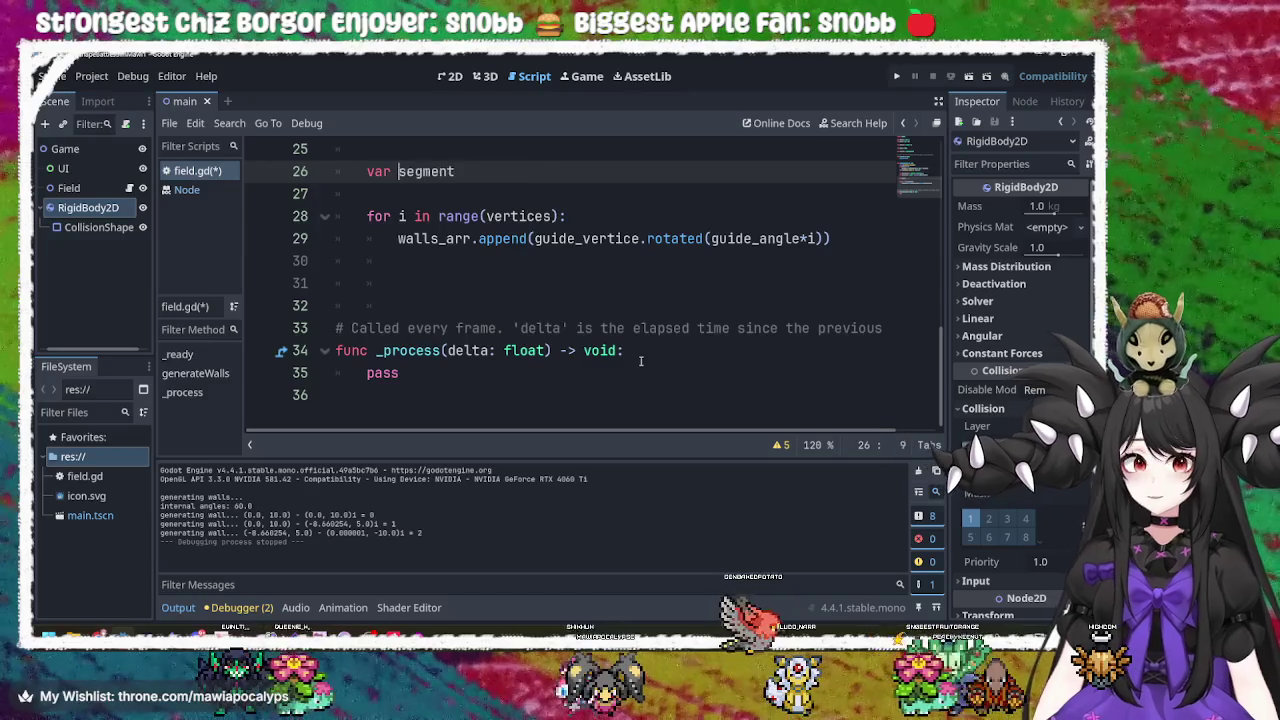
# Keep stepping back through earlier versions of the loop code.
pyautogui.hotkey('ctrl', 'BackSpace')
pyautogui.hotkey('ctrl', 'BackSpace')
pyautogui.press('BackSpace')
pyautogui.press('BackSpace')
pyautogui.hotkey('ctrl', 'x')
pyautogui.press('Up')
pyautogui.press('End')
pyautogui.press('Return')
pyautogui.hotkey('ctrl', 'v')
pyautogui.press('BackSpace')
pyautogui.press('BackSpace')
pyautogui.press('BackSpace')
pyautogui.hotkey('ctrl', 'shift', 'k')
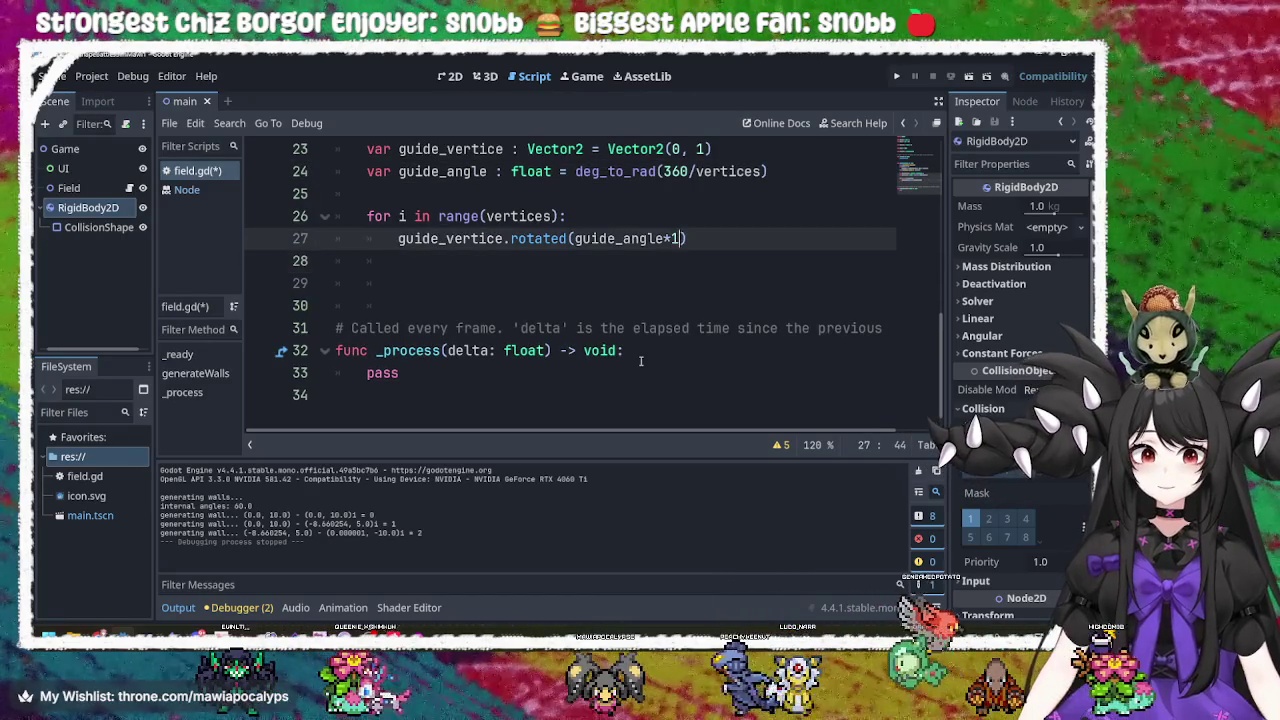
# Undo the guide_angle edits back to the segment-chaining version and remove the stray // line.
pyautogui.hotkey('ctrl', 'z')
pyautogui.hotkey('ctrl', 'z')
pyautogui.hotkey('ctrl', 'z')
pyautogui.hotkey('ctrl', 'z')
pyautogui.hotkey('ctrl', 'z')
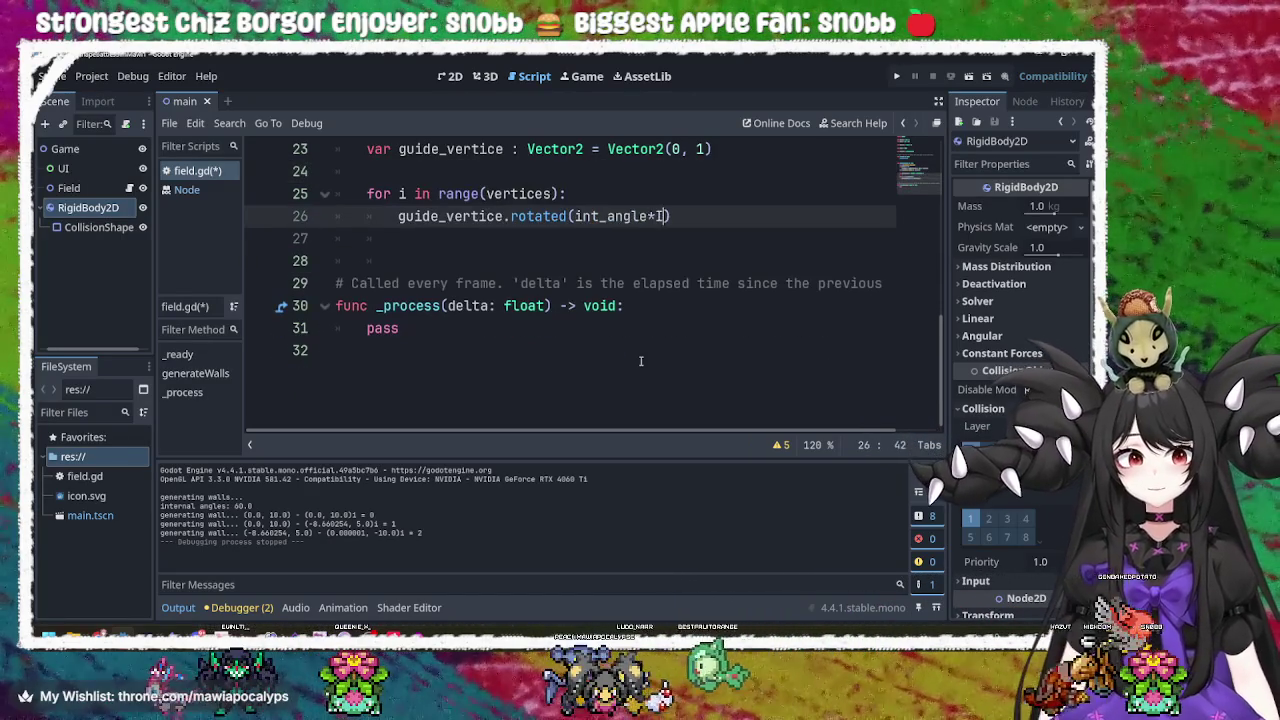
pyautogui.hotkey('ctrl', 'z')
pyautogui.hotkey('ctrl', 'z')
pyautogui.hotkey('ctrl', 'z')
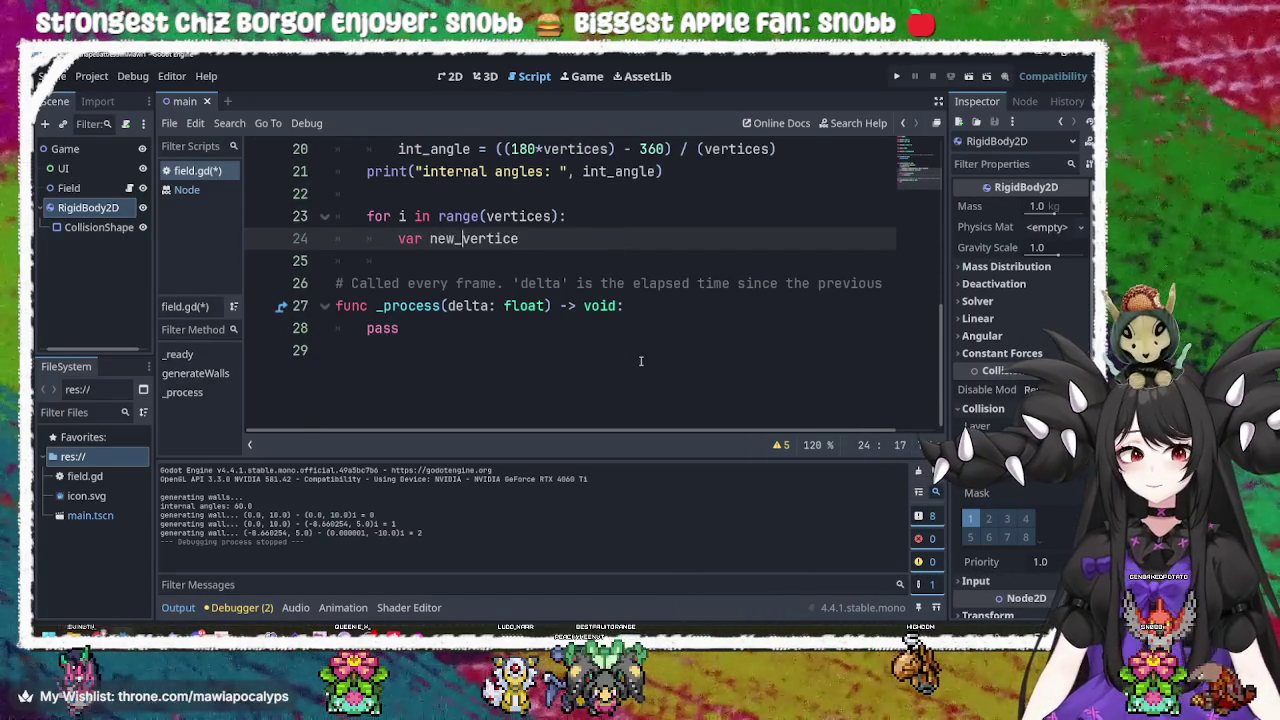
pyautogui.scroll(-4, 641, 362)
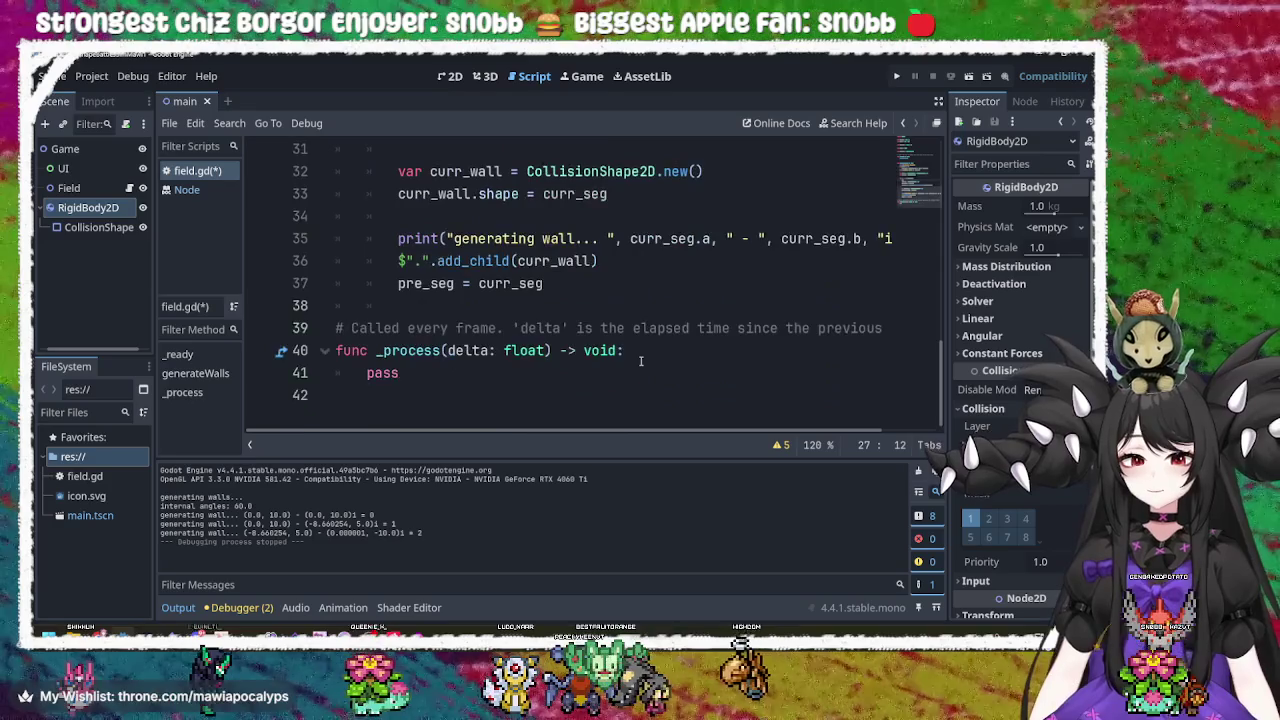
pyautogui.scroll(5, 641, 362)
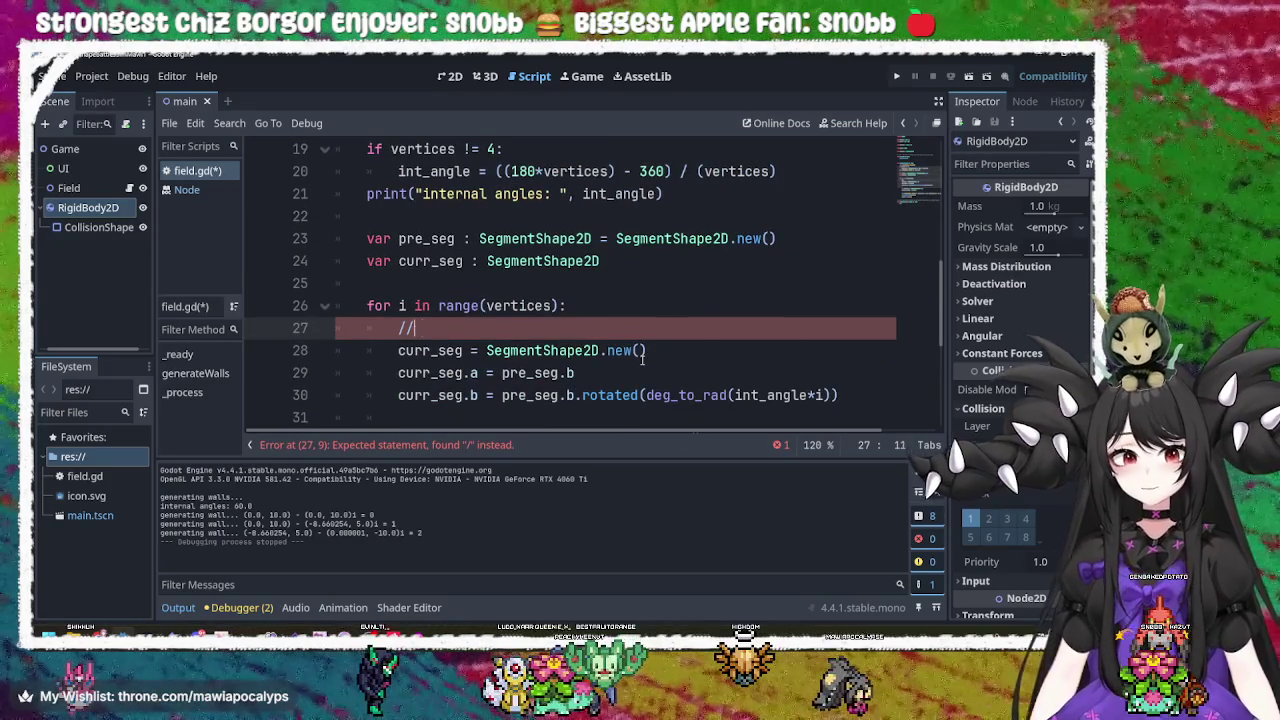
pyautogui.press('BackSpace')
pyautogui.scroll(-4, 641, 360)
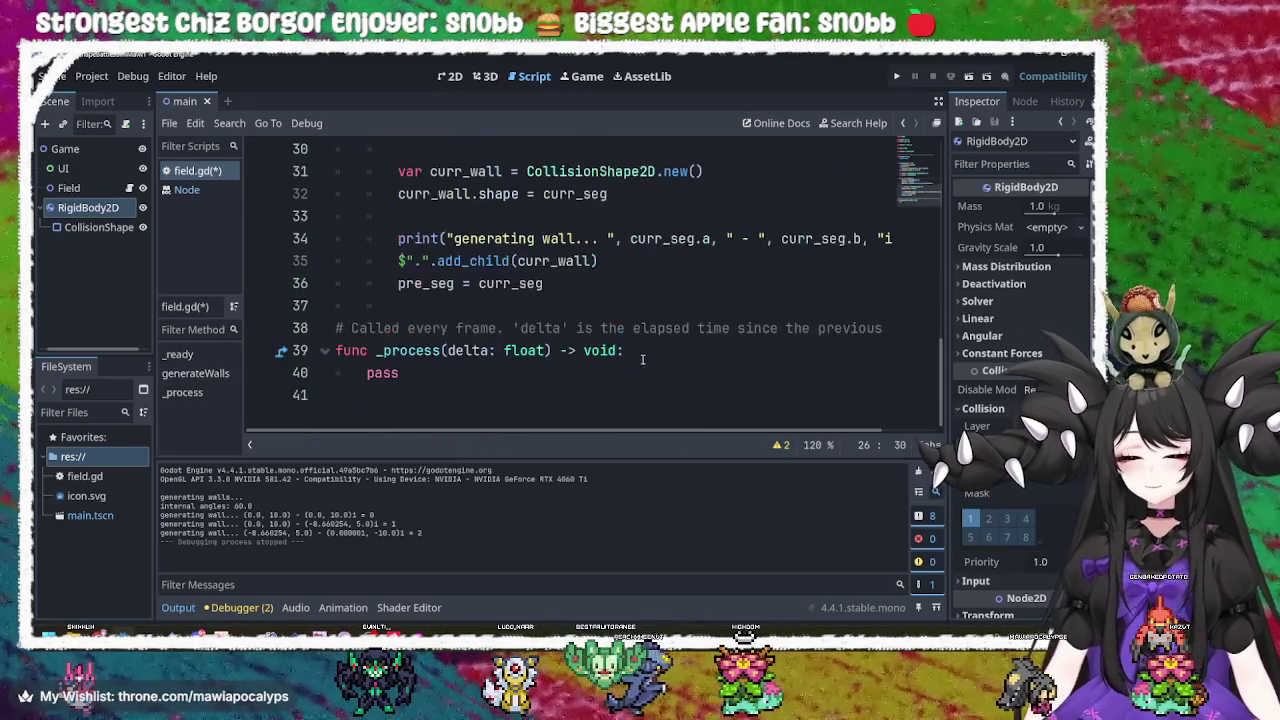
pyautogui.scroll(1, 560, 358)
pyautogui.click(489, 328)
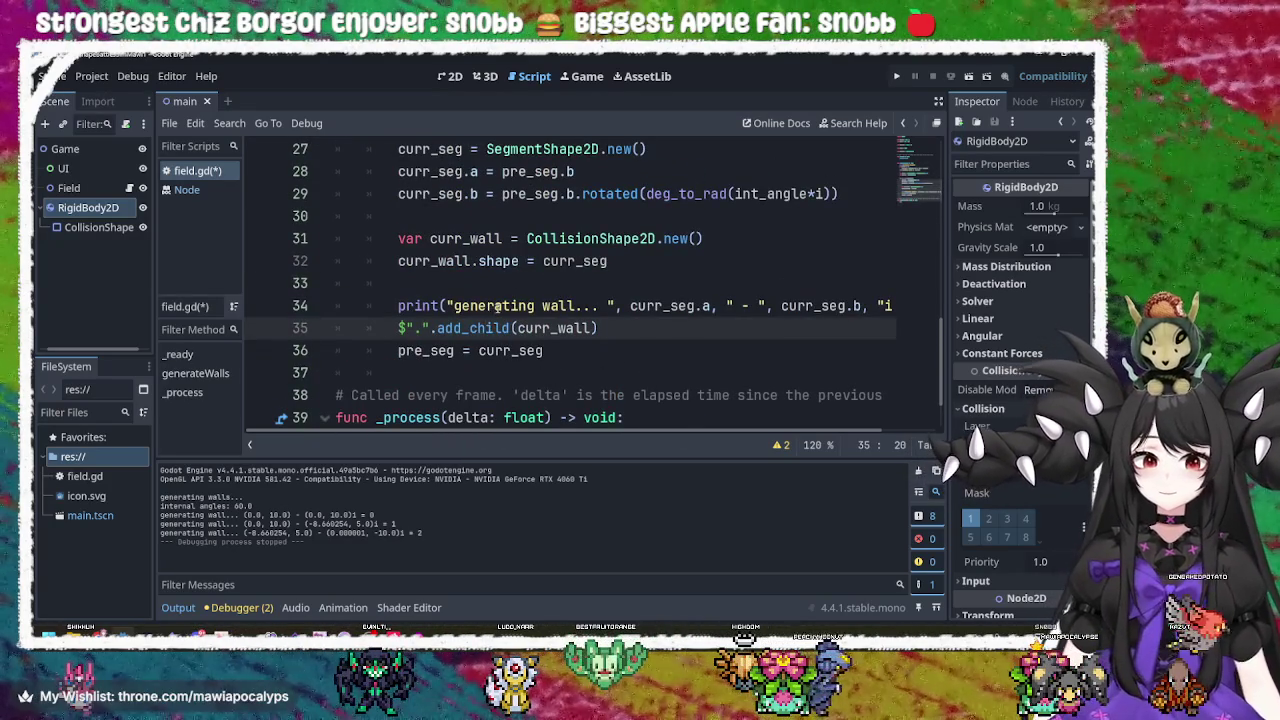
pyautogui.doubleClick(539, 328)
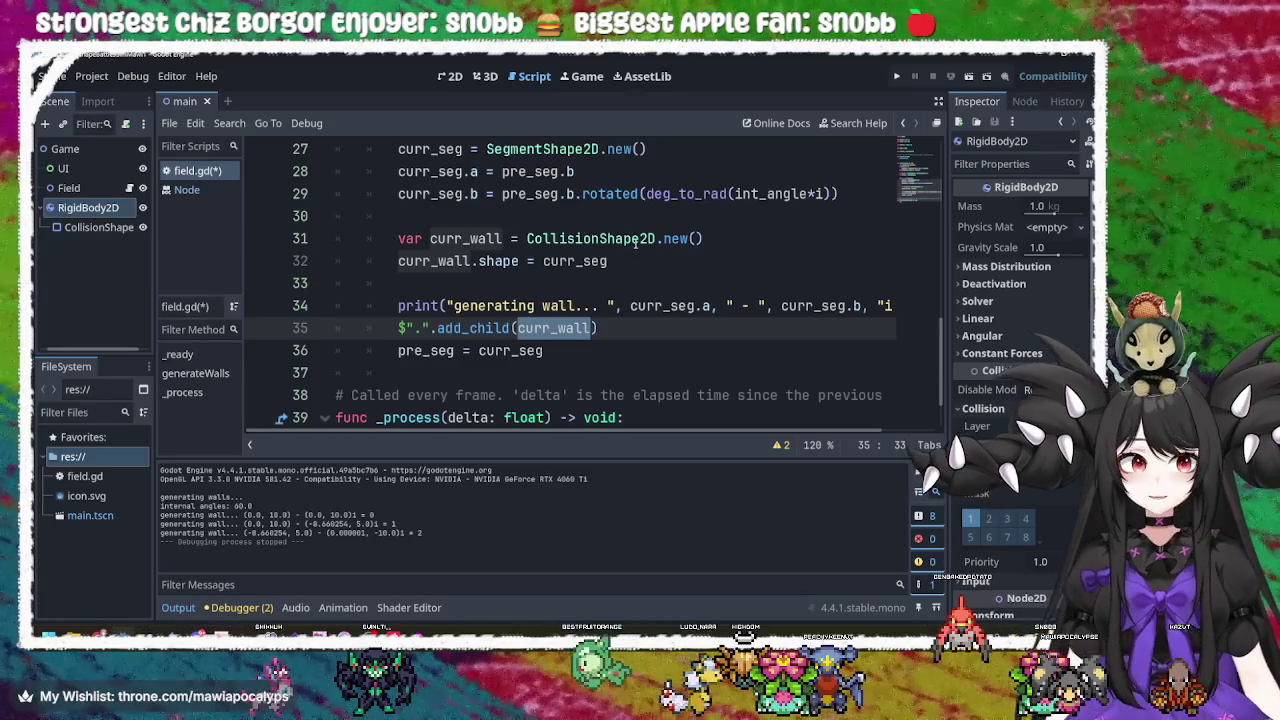
pyautogui.scroll(2, 625, 252)
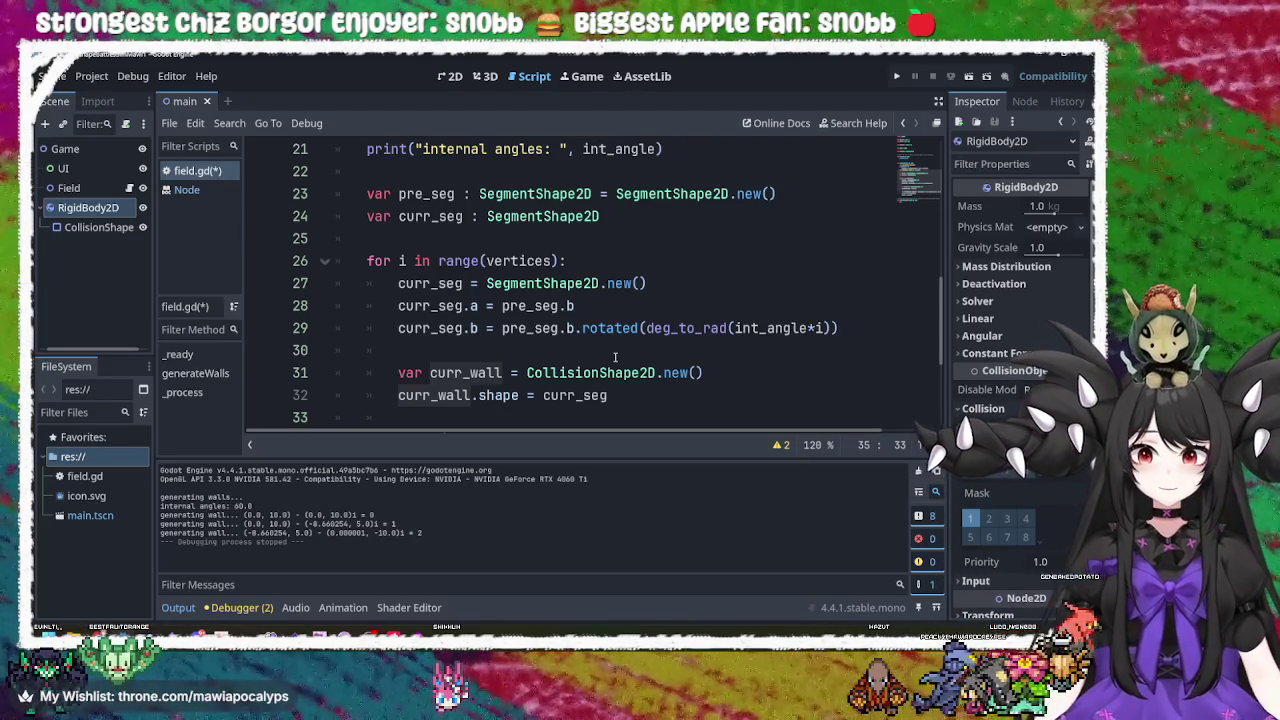
pyautogui.scroll(-2, 615, 357)
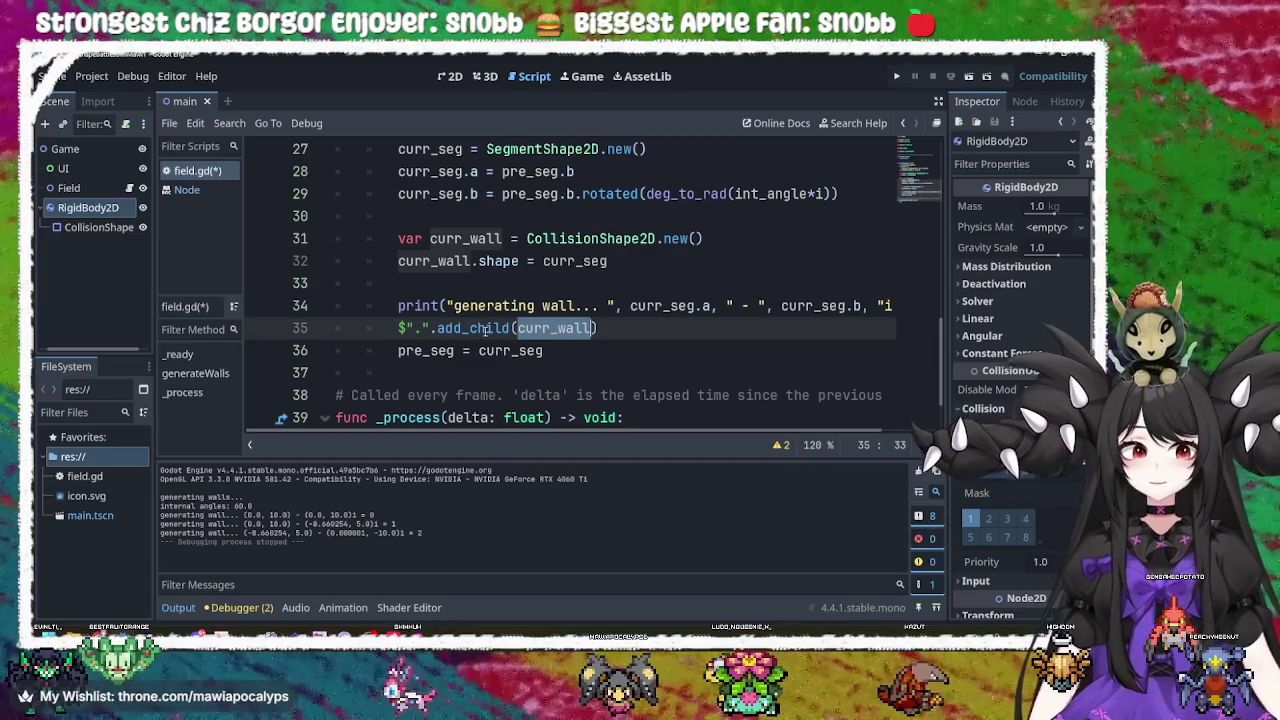
pyautogui.click(485, 330)
pyautogui.doubleClick(537, 328)
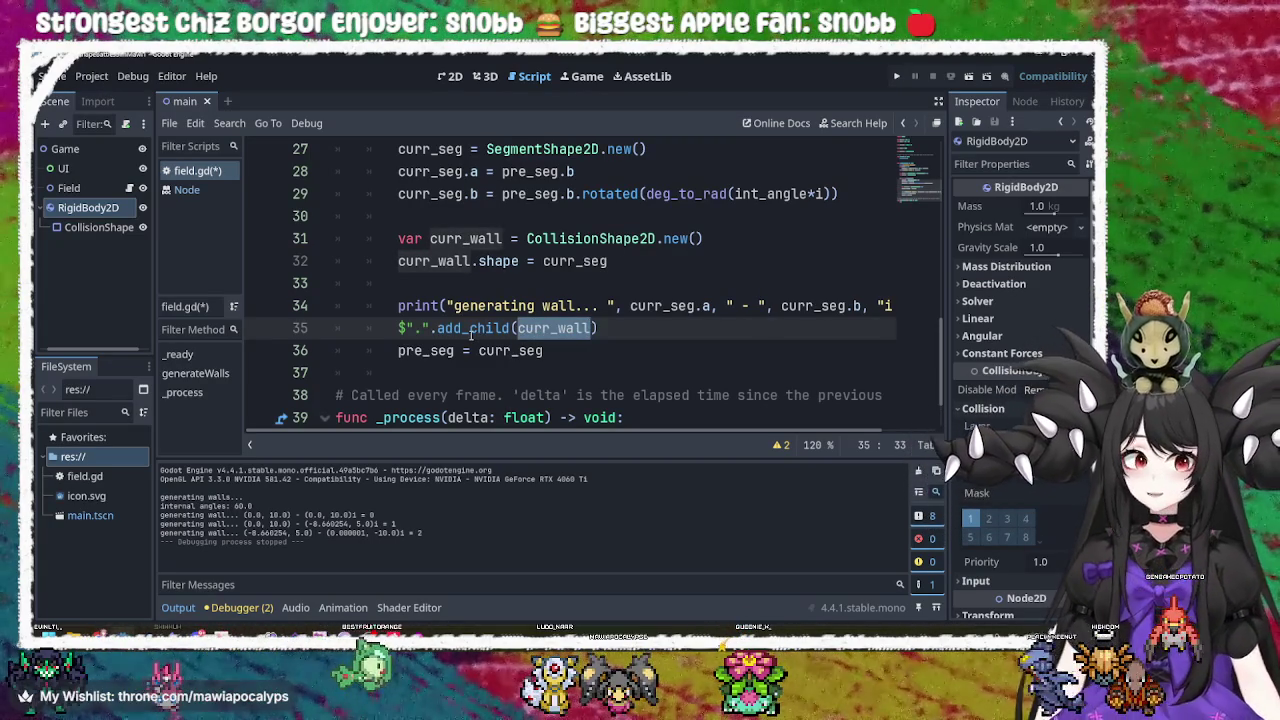
pyautogui.click(560, 347)
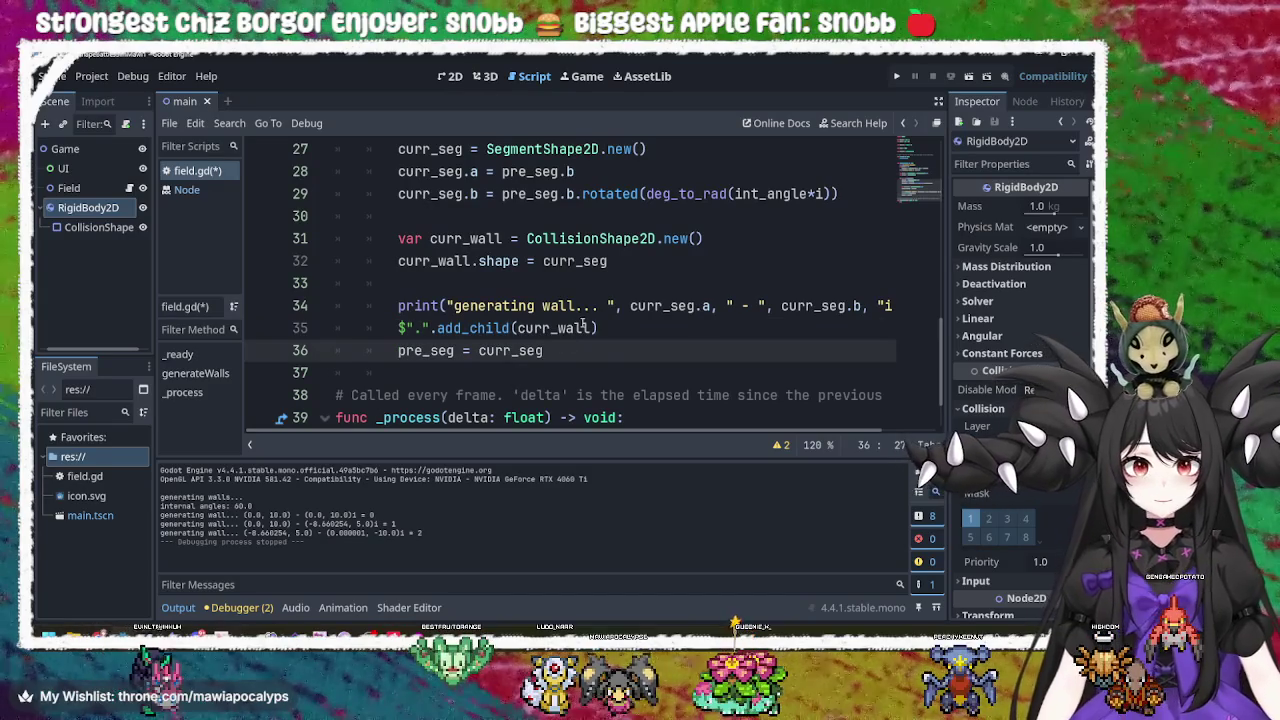
pyautogui.scroll(3, 565, 316)
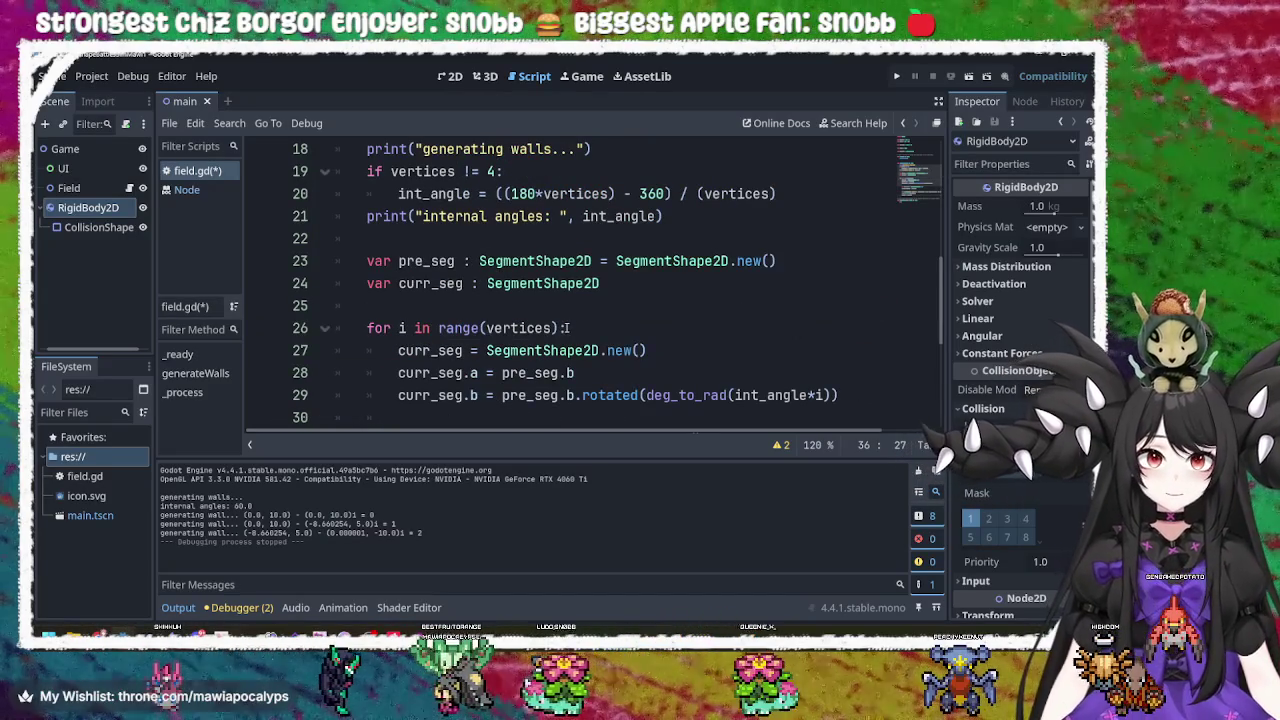
pyautogui.scroll(-3, 566, 327)
pyautogui.scroll(2, 566, 327)
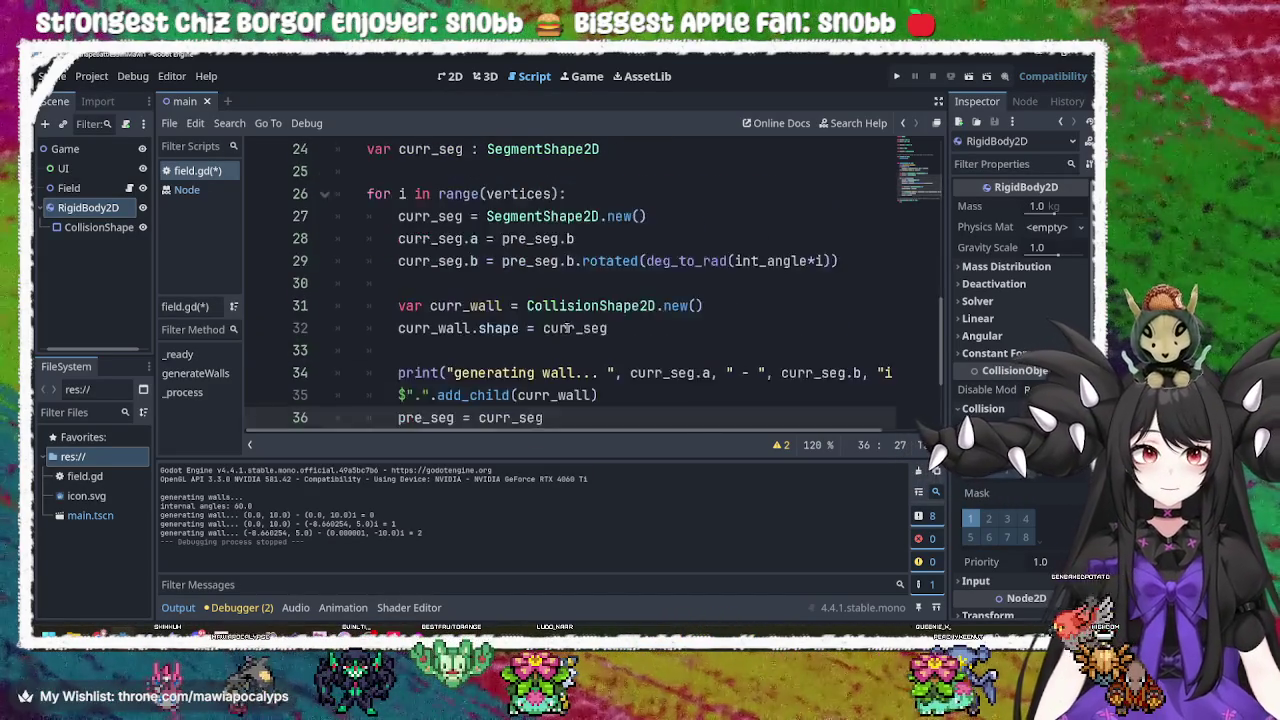
pyautogui.click(766, 328)
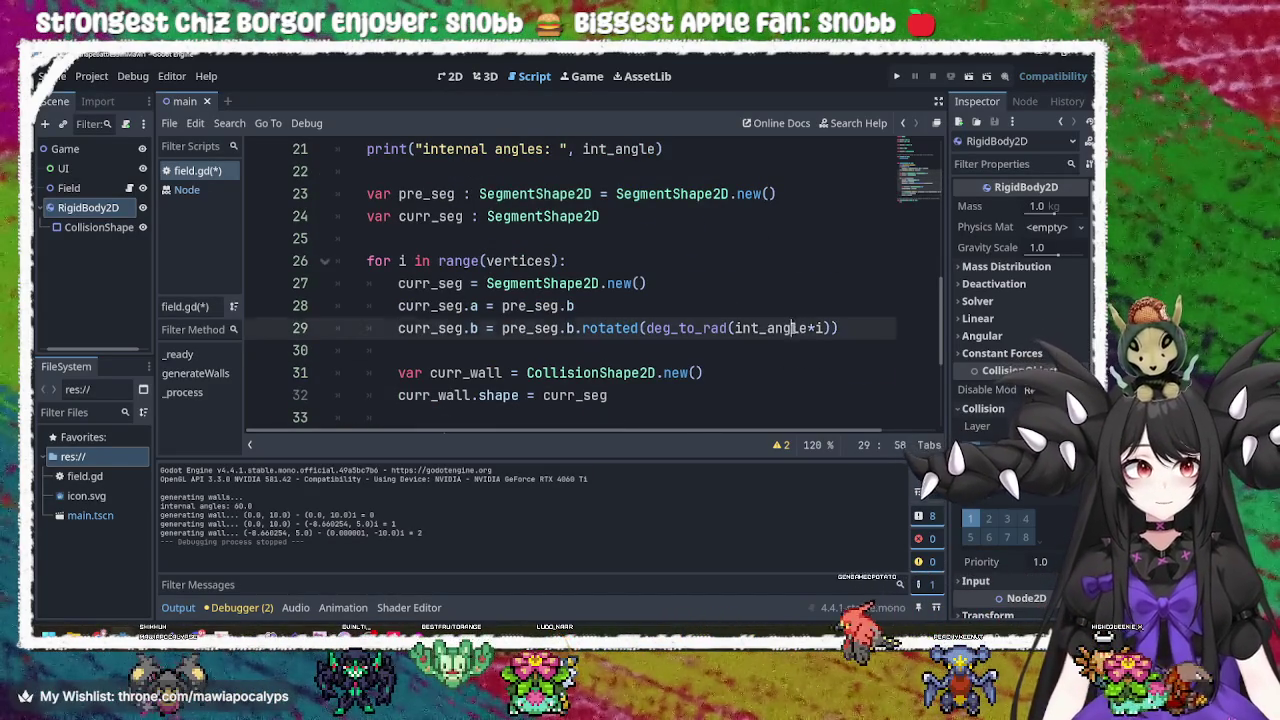
pyautogui.doubleClick(690, 328)
pyautogui.doubleClick(530, 306)
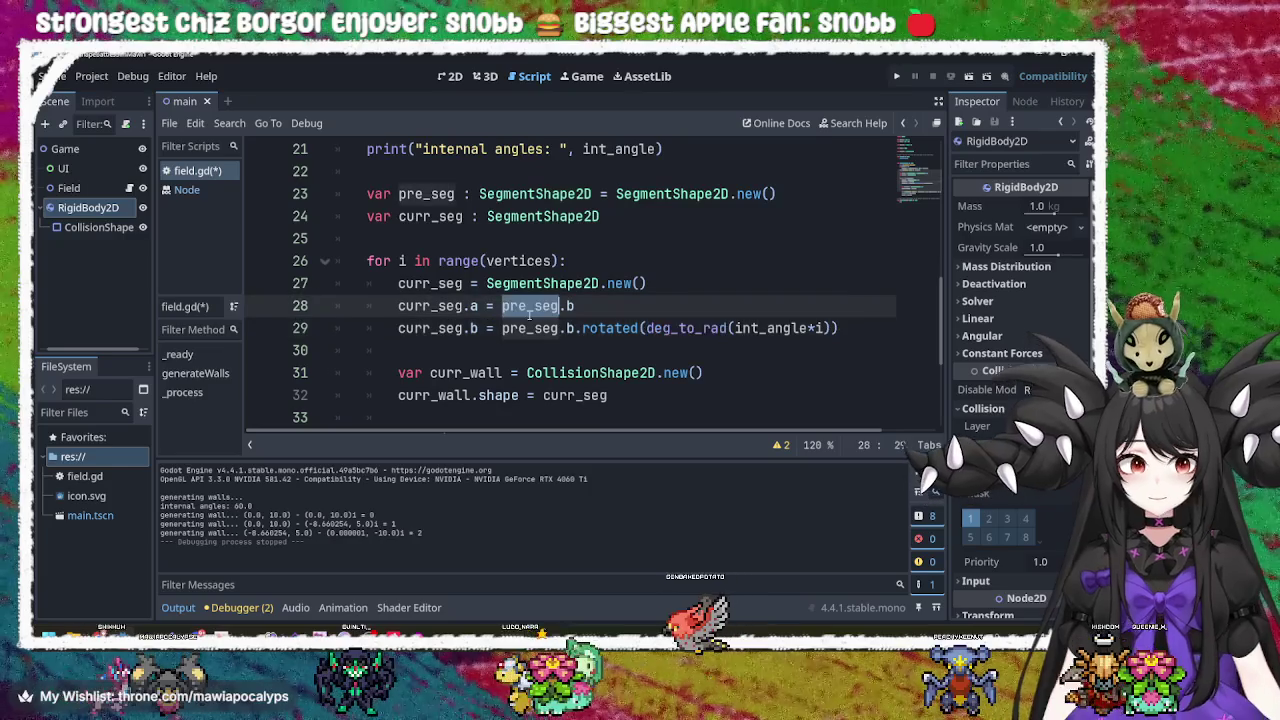
pyautogui.scroll(-1, 531, 325)
pyautogui.click(536, 310)
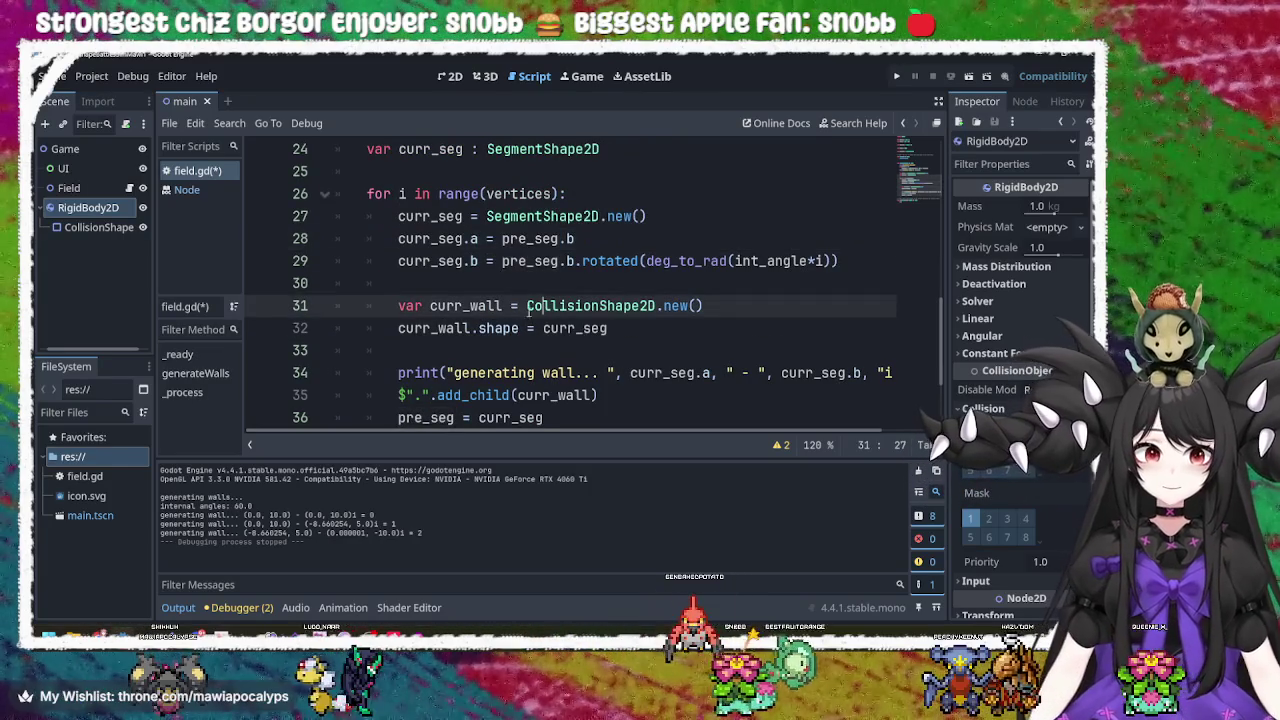
pyautogui.doubleClick(597, 308)
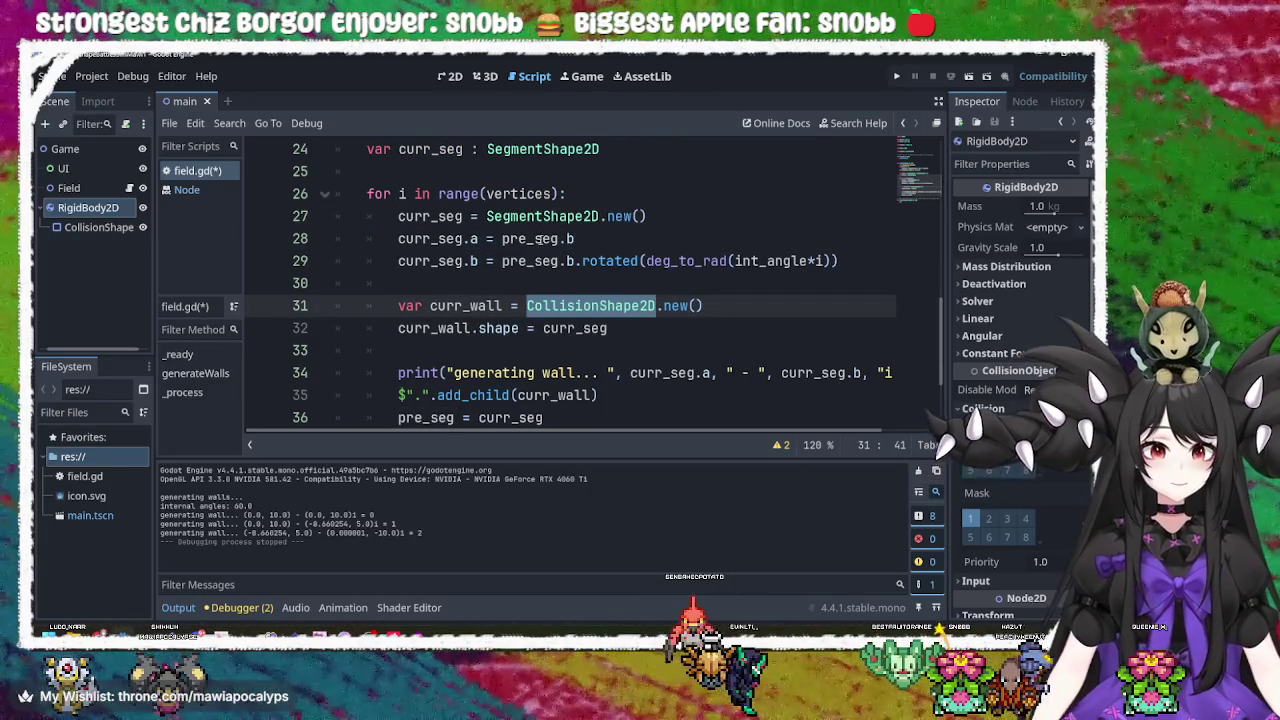
pyautogui.doubleClick(536, 240)
pyautogui.doubleClick(430, 239)
pyautogui.doubleClick(530, 240)
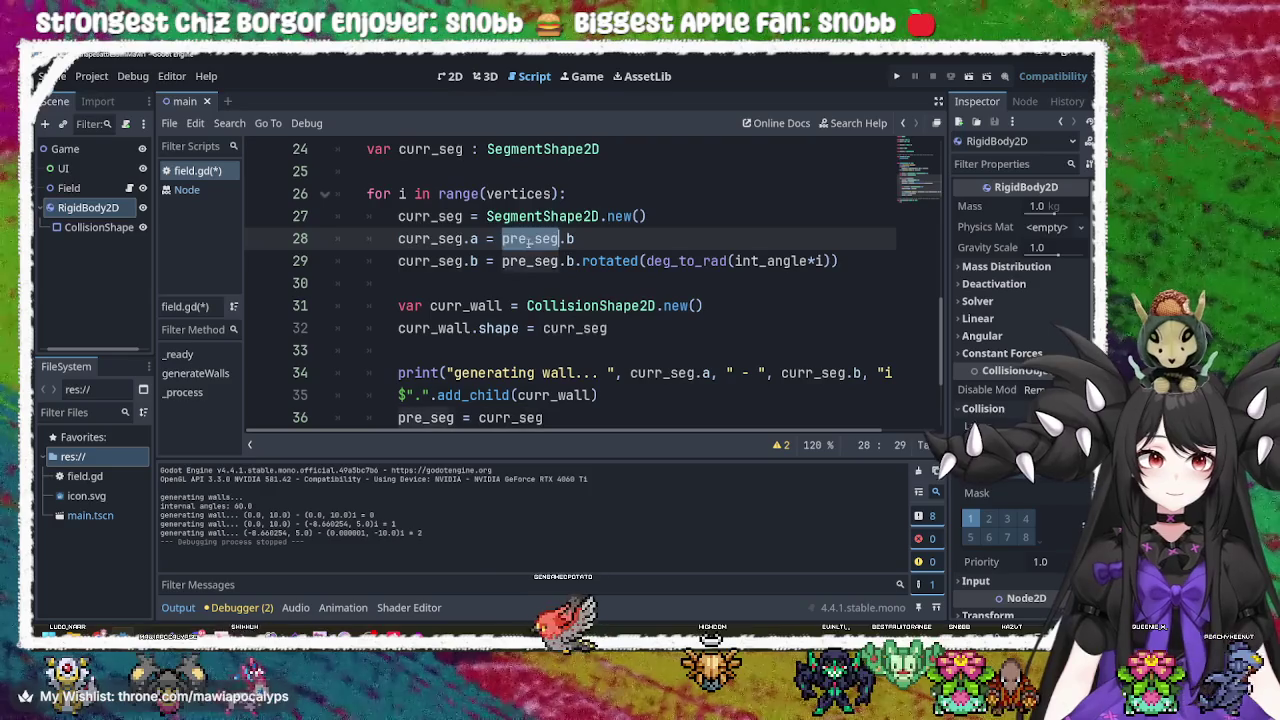
pyautogui.doubleClick(530, 261)
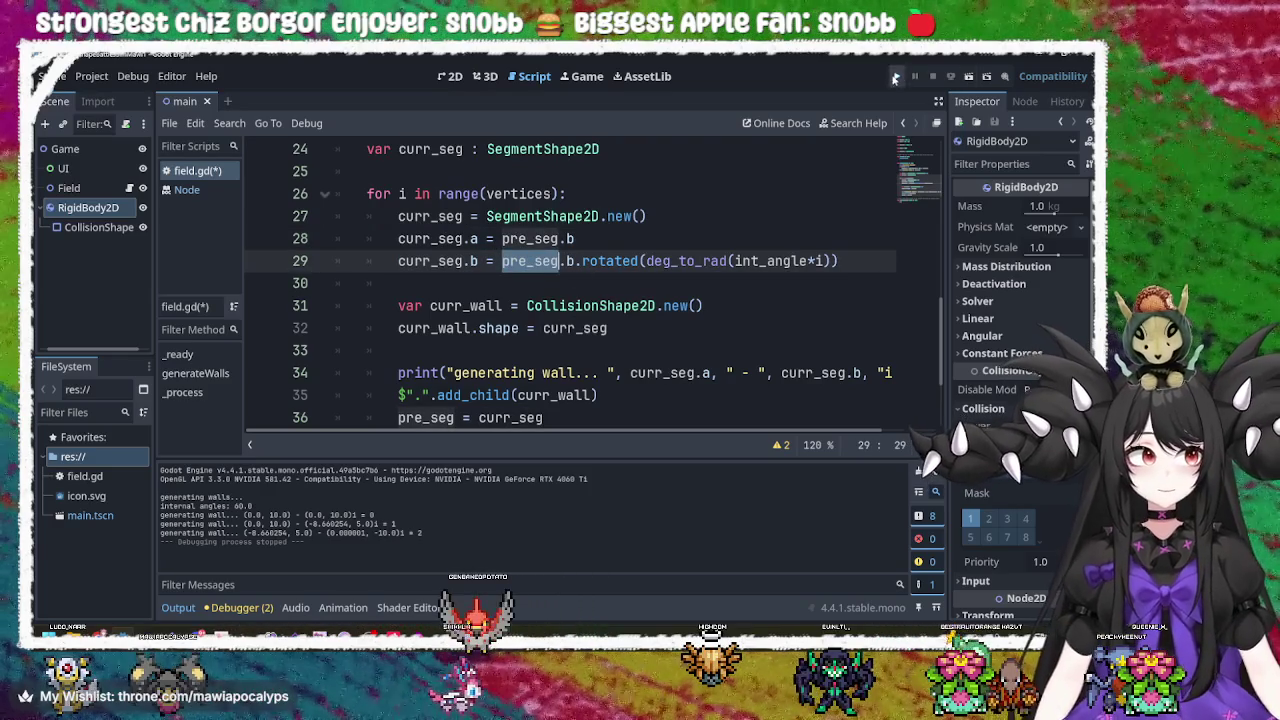
# Run and close the game, then scroll back to the curr_seg declaration in generateWalls.
pyautogui.click(896, 76)
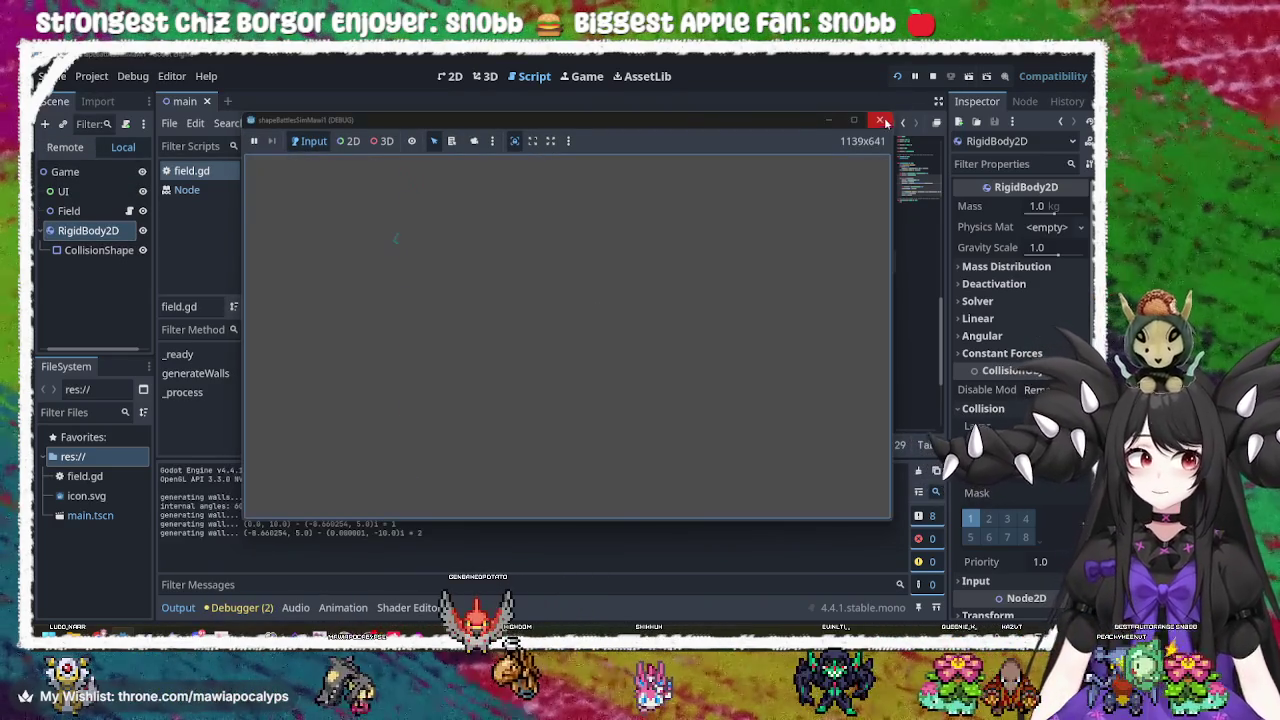
pyautogui.click(883, 121)
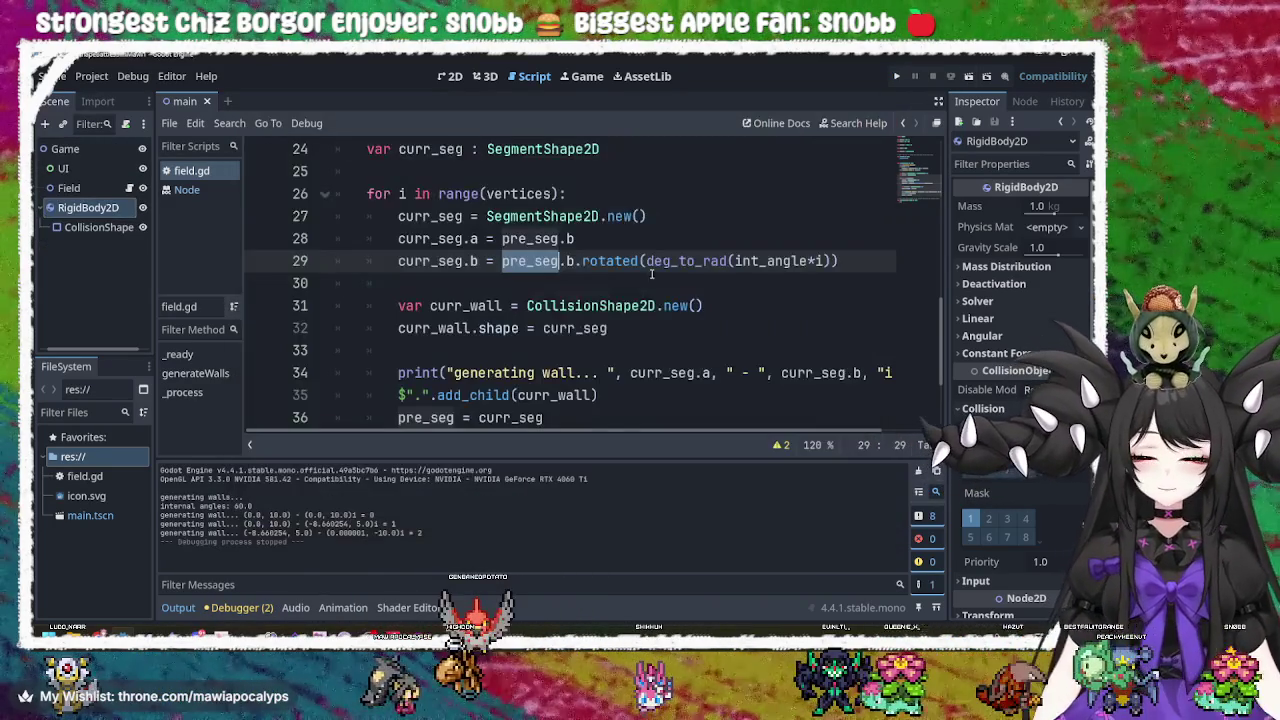
pyautogui.scroll(3, 547, 237)
pyautogui.scroll(2, 547, 237)
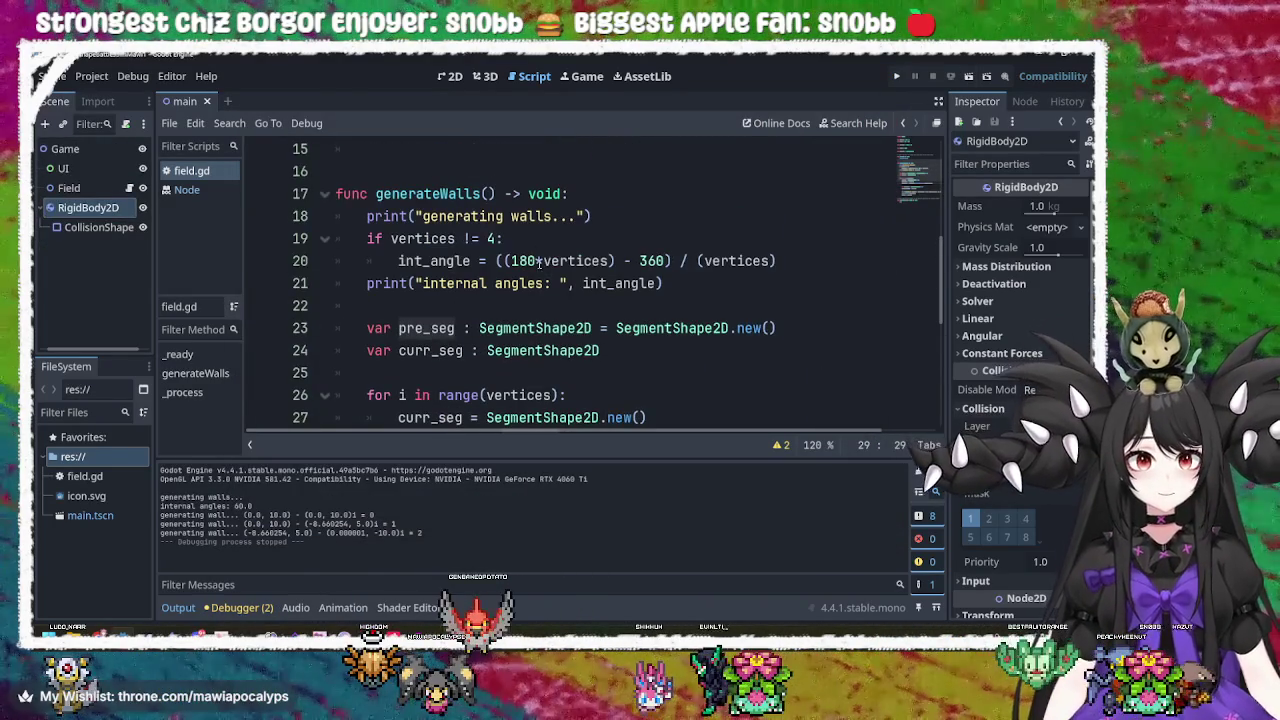
pyautogui.click(548, 261)
pyautogui.scroll(-1, 612, 345)
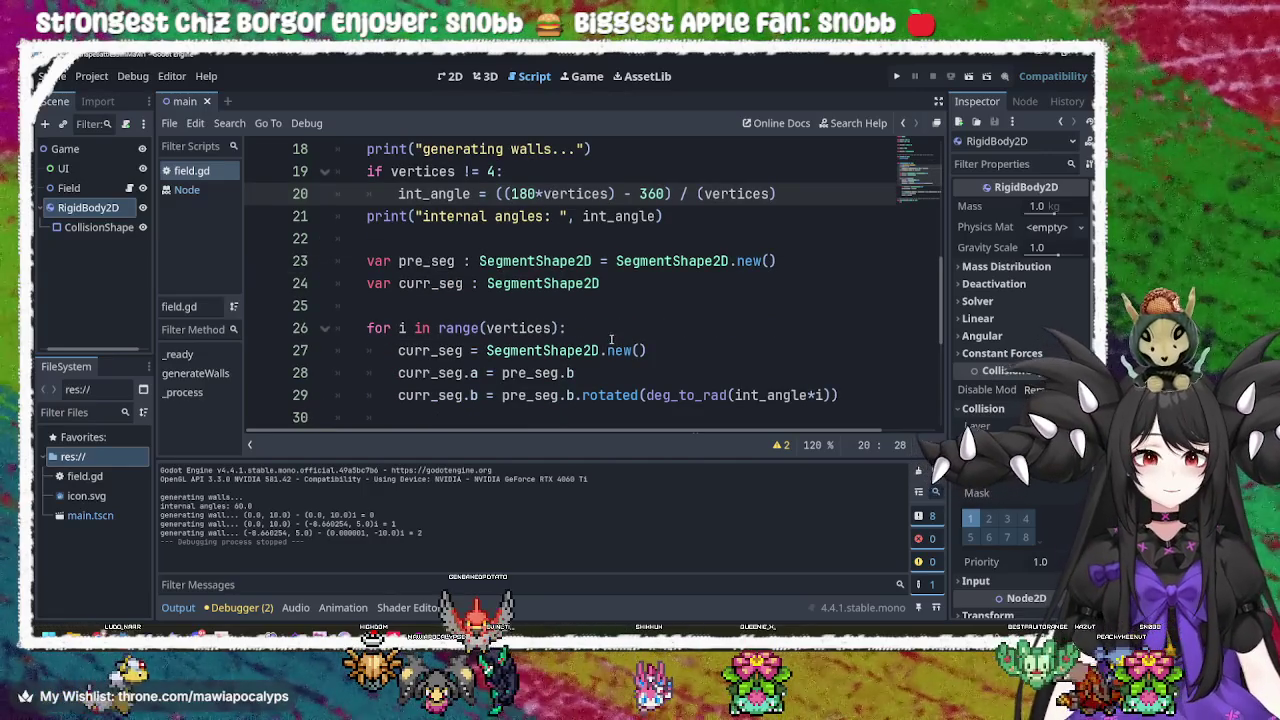
pyautogui.click(629, 284)
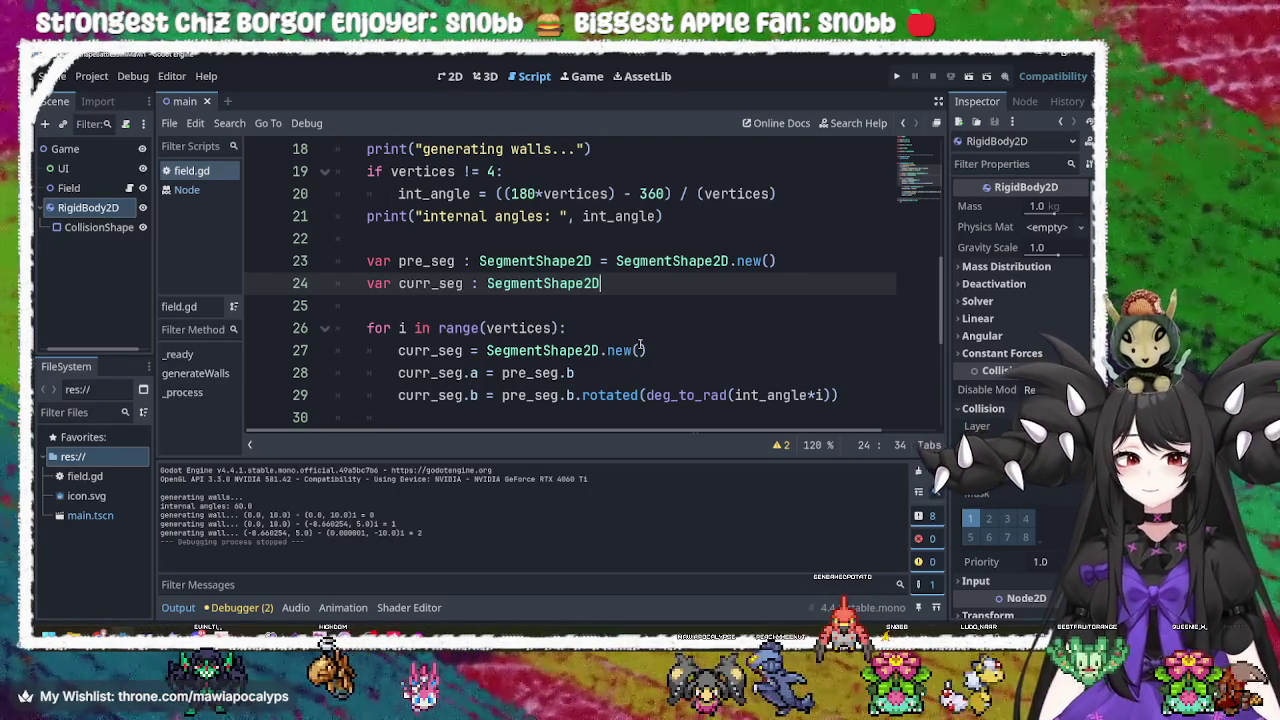
# Highlight every use of pre_seg and curr_seg and inspect the curr_seg declaration on line 24.
pyautogui.click(544, 396)
pyautogui.doubleClick(544, 396)
pyautogui.scroll(3, 500, 340)
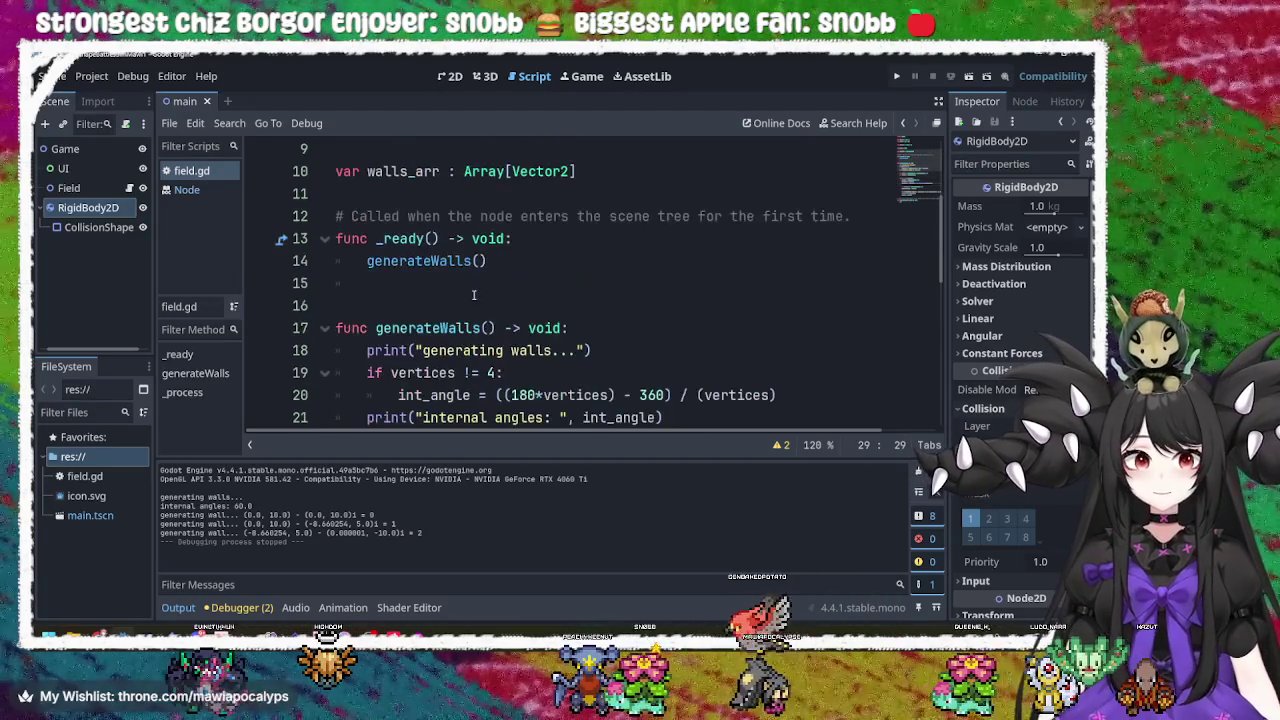
pyautogui.scroll(-3, 480, 310)
pyautogui.doubleClick(455, 284)
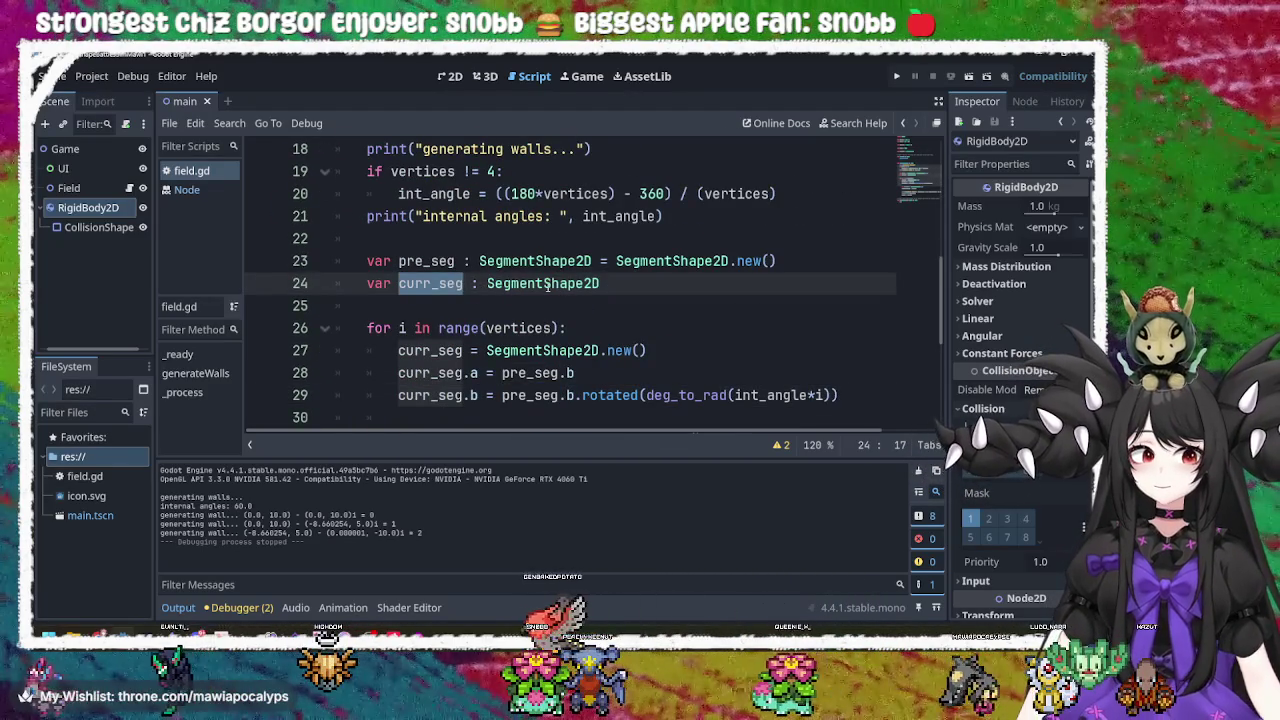
pyautogui.scroll(-1, 548, 287)
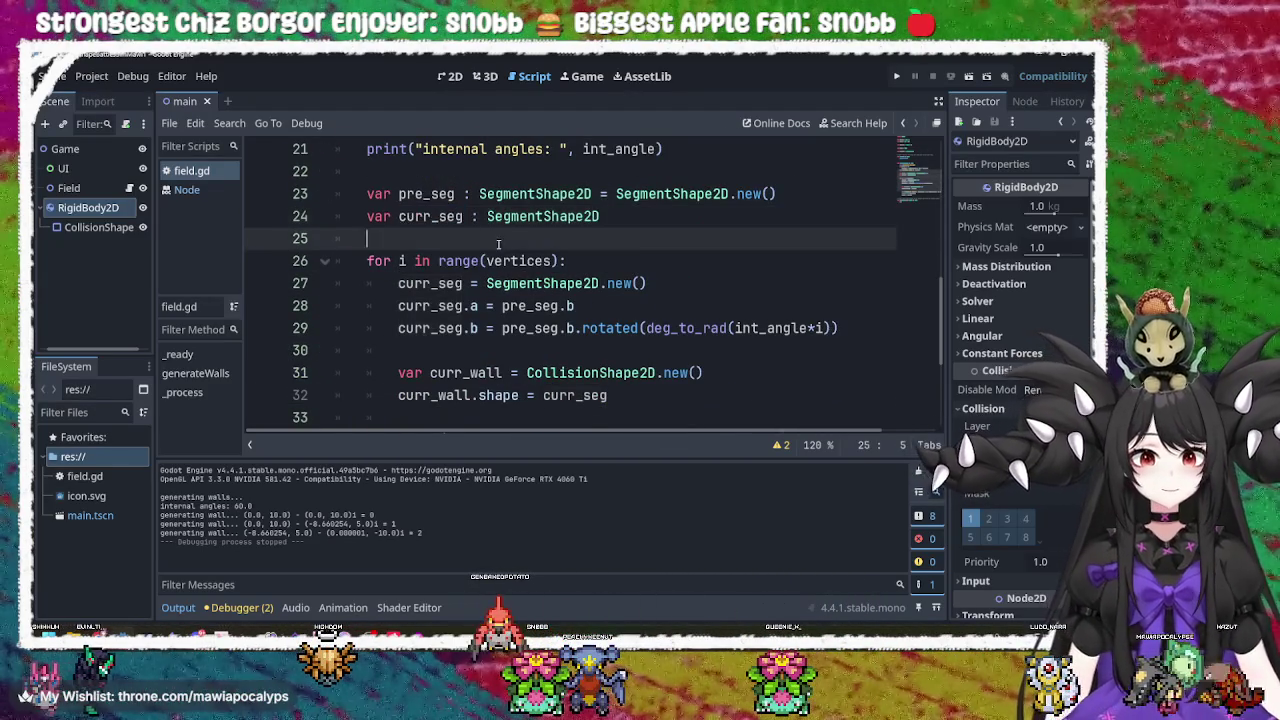
pyautogui.click(684, 218)
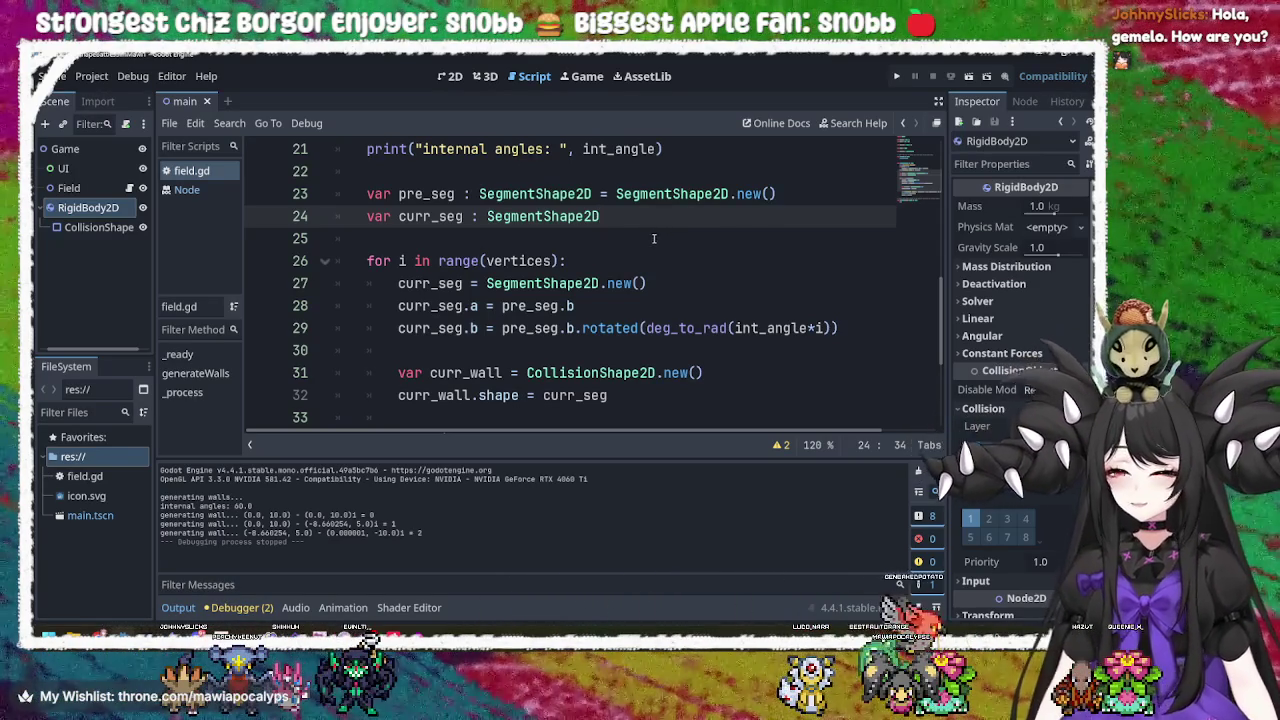
pyautogui.tripleClick(632, 217)
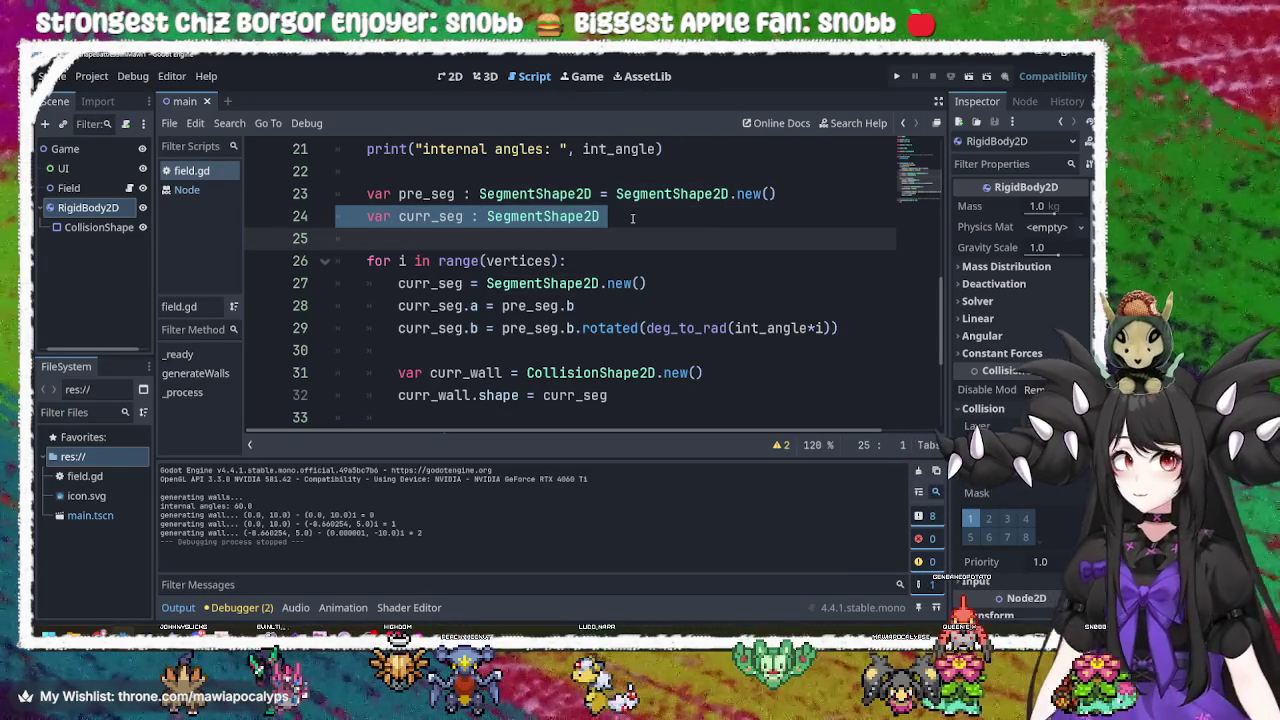
pyautogui.click(632, 217)
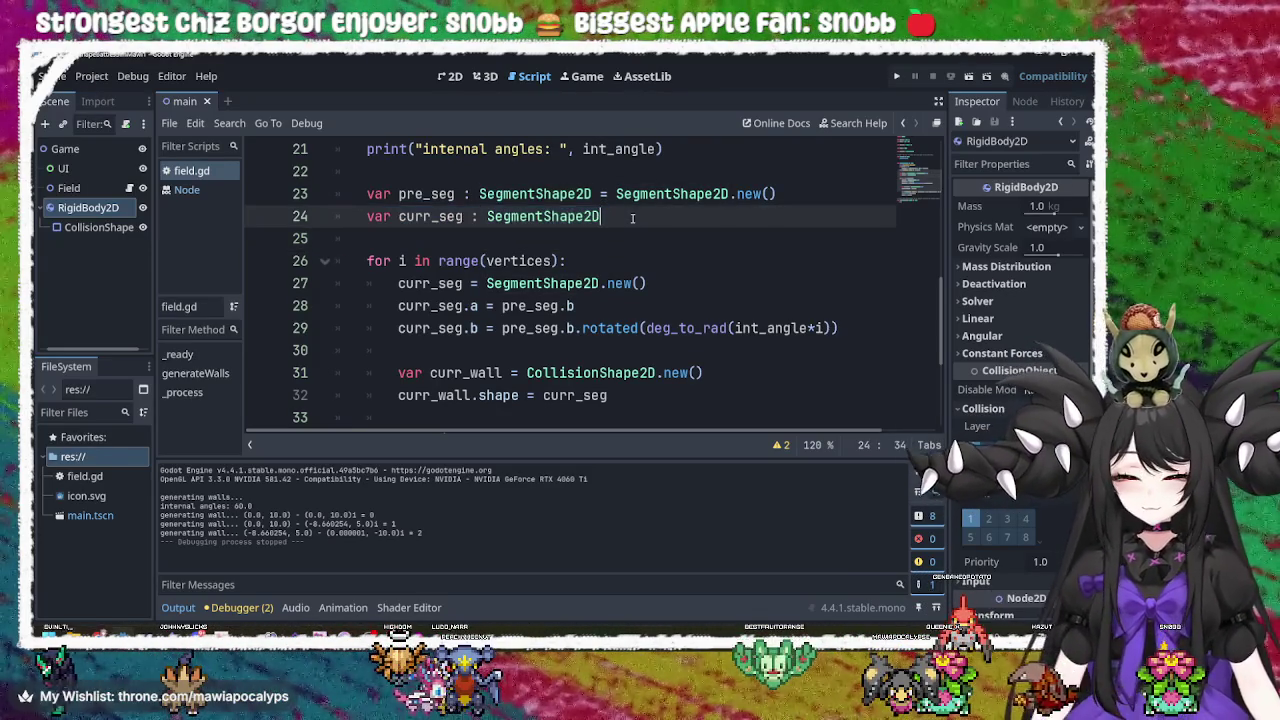
# Compare the SegmentShape2D types and constructors used on lines 23, 24 and 27.
pyautogui.doubleClick(446, 215)
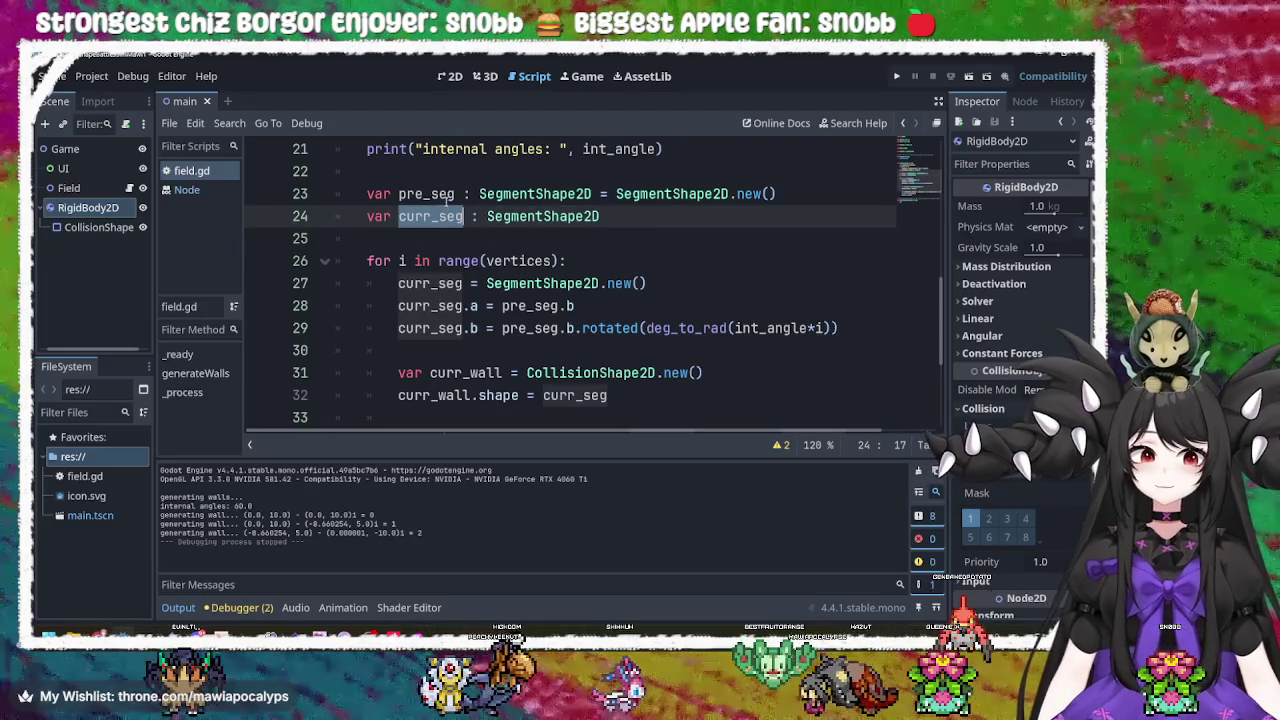
pyautogui.doubleClick(428, 194)
pyautogui.doubleClick(535, 194)
pyautogui.doubleClick(668, 194)
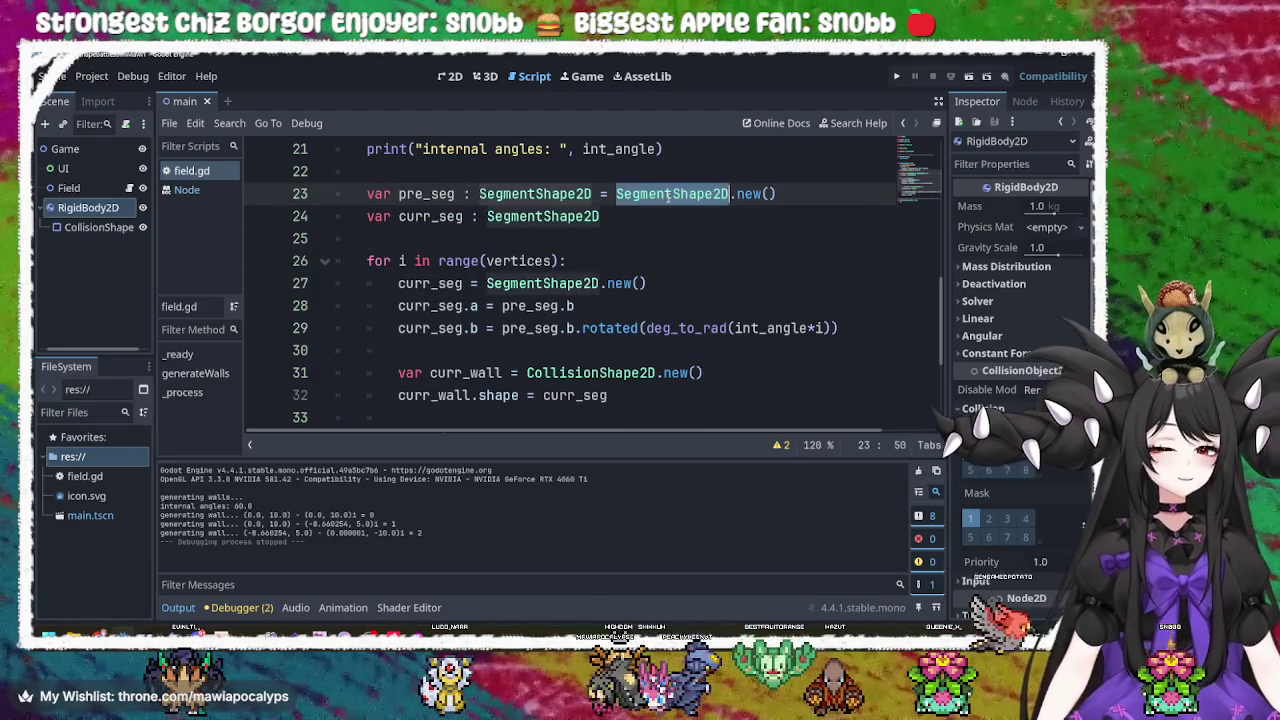
pyautogui.doubleClick(553, 216)
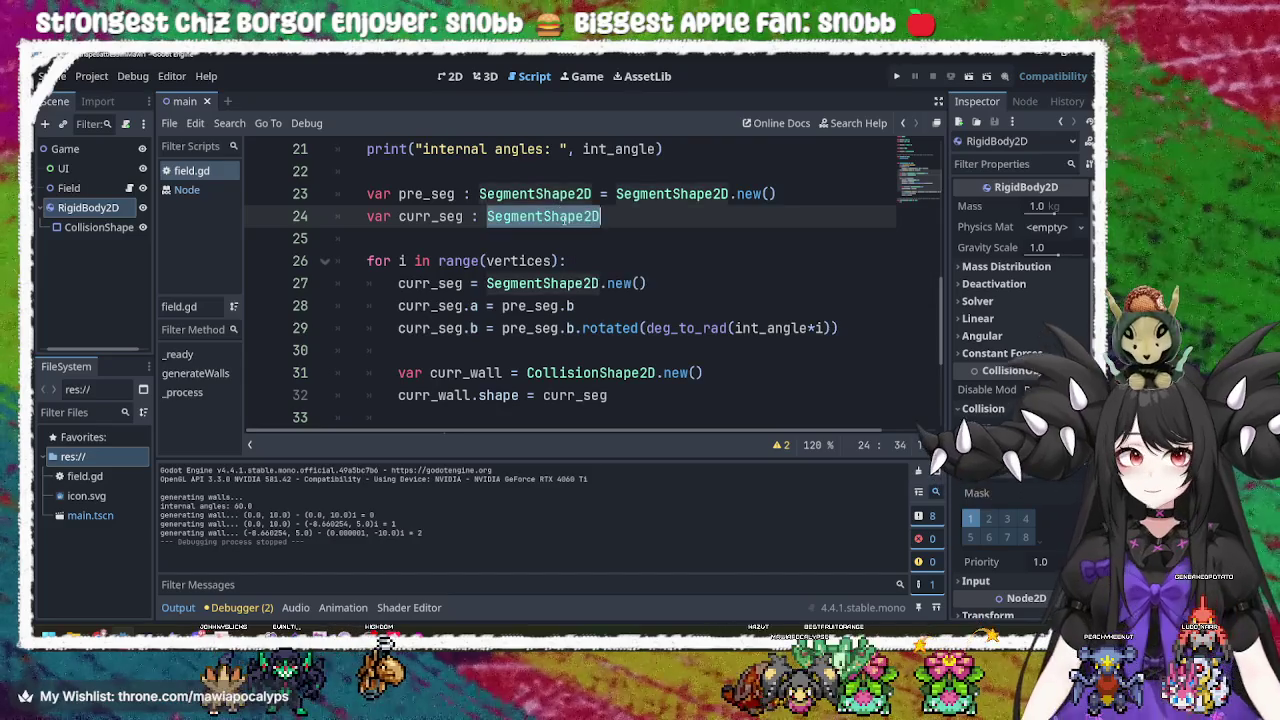
pyautogui.click(449, 216)
pyautogui.click(519, 216)
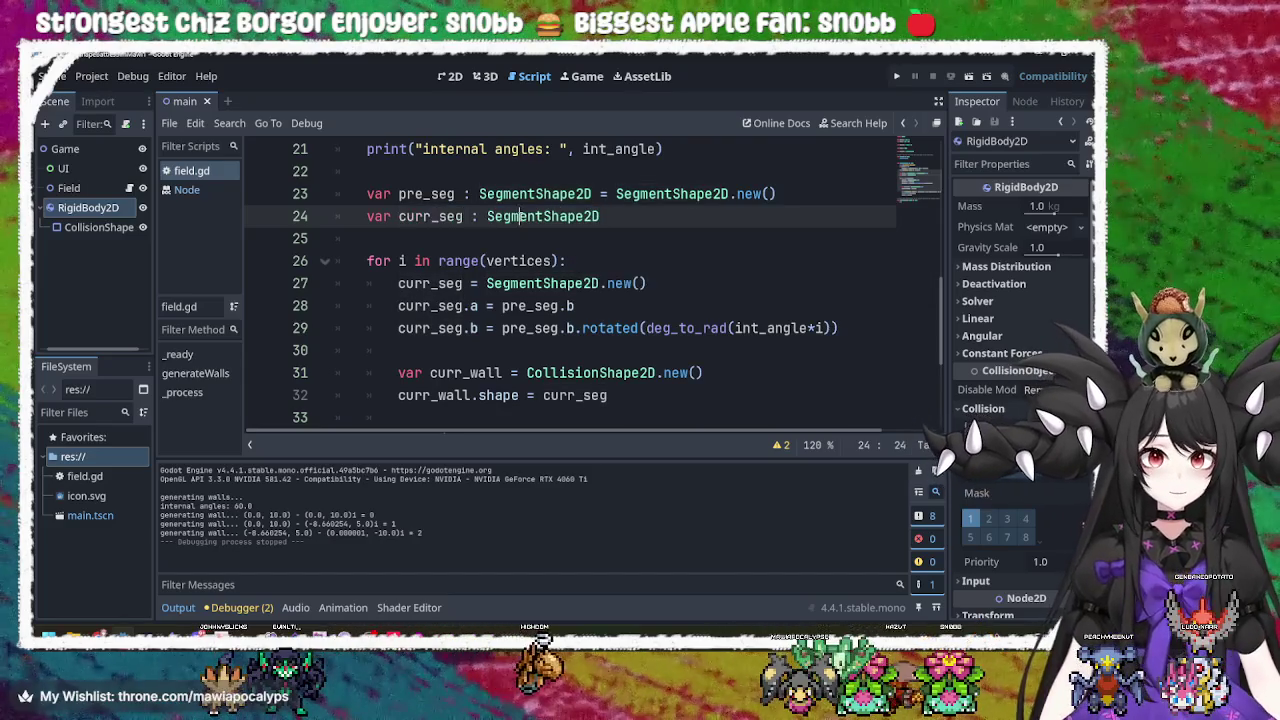
pyautogui.doubleClick(519, 283)
pyautogui.click(530, 306)
pyautogui.doubleClick(528, 283)
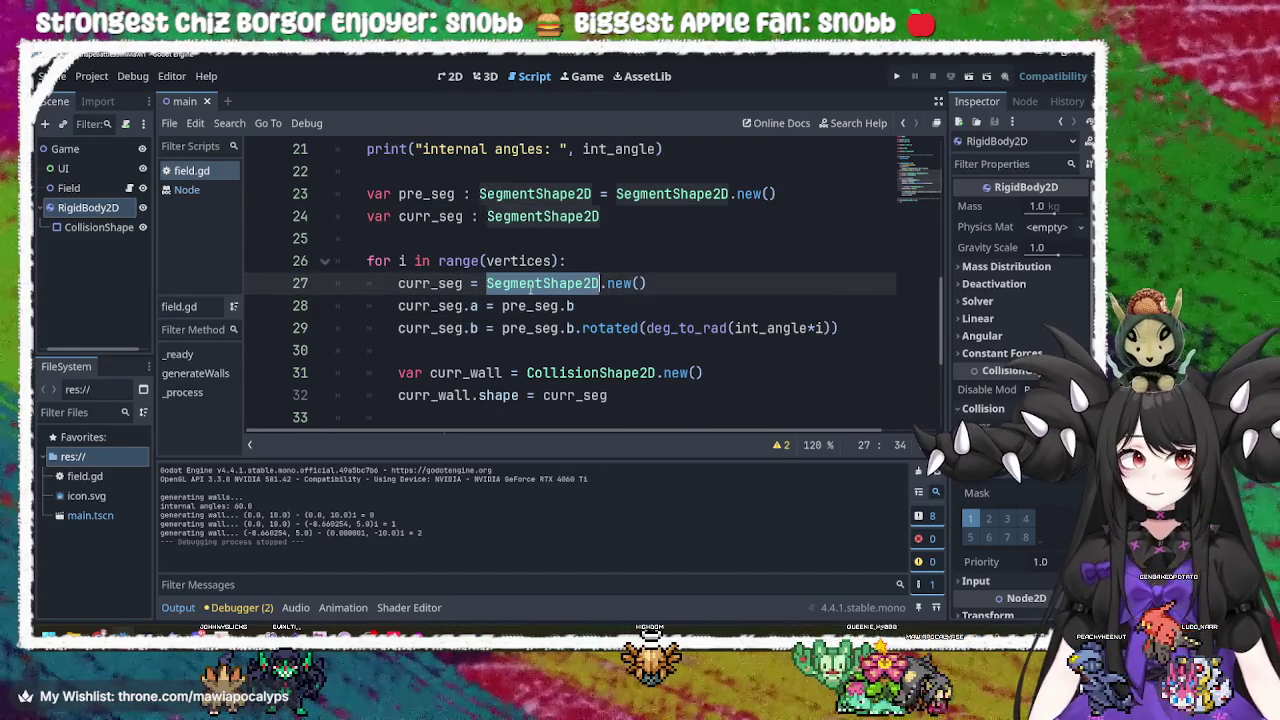
pyautogui.tripleClick(530, 284)
pyautogui.doubleClick(543, 216)
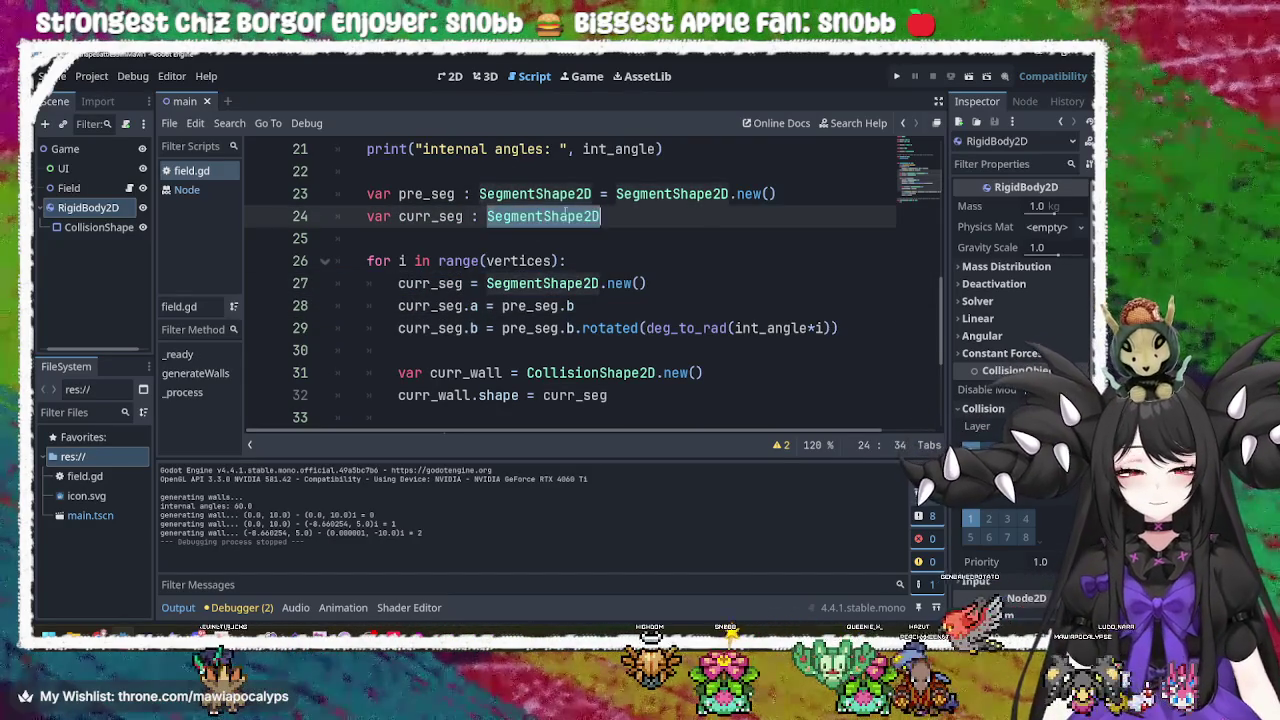
pyautogui.doubleClick(672, 194)
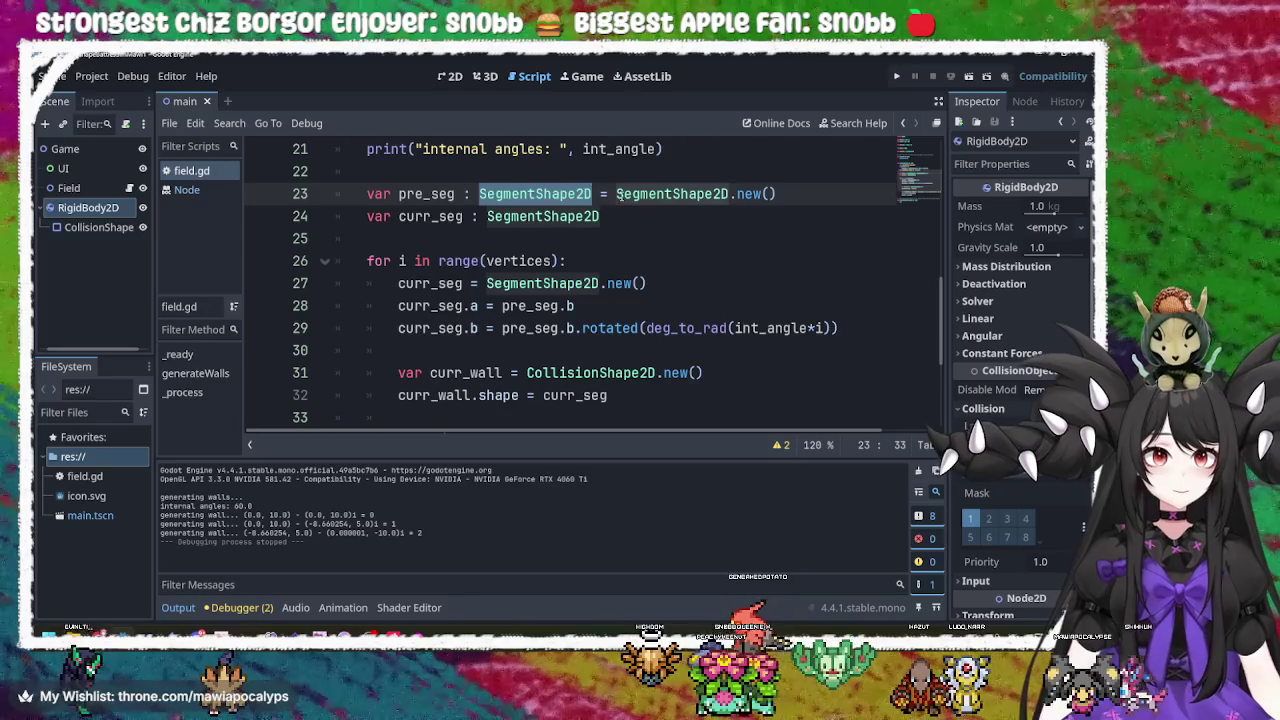
pyautogui.doubleClick(551, 217)
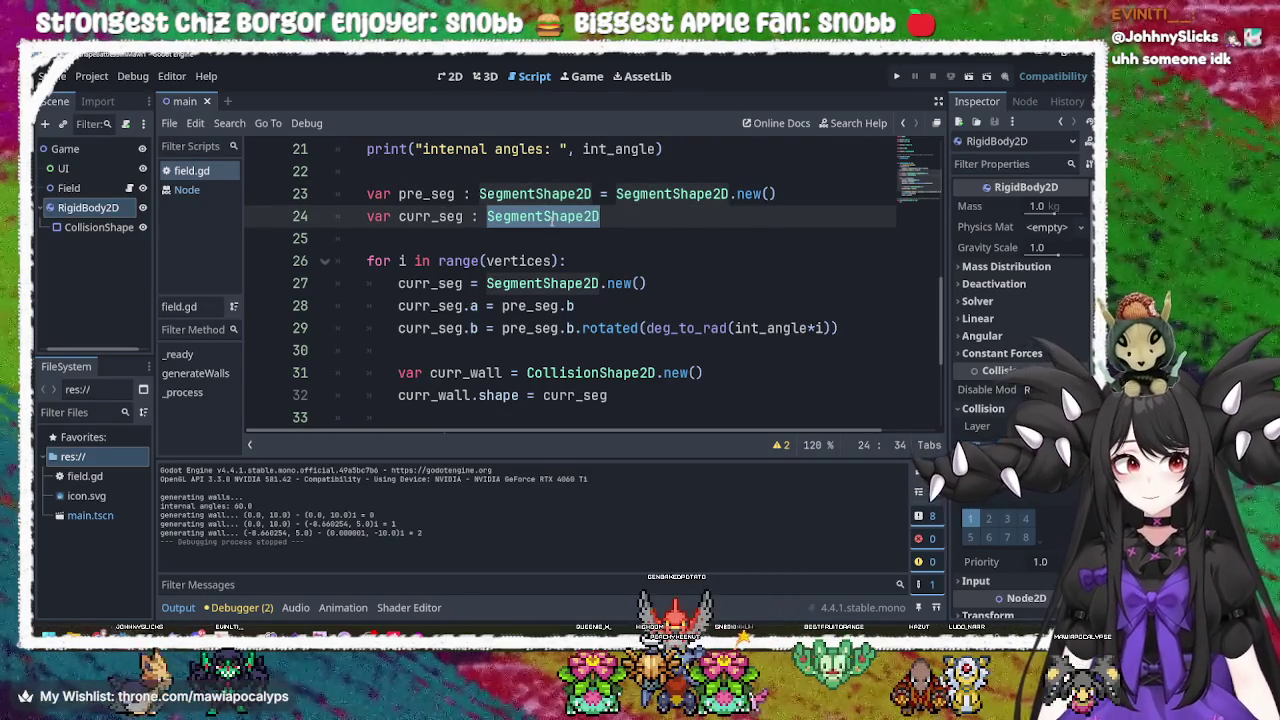
# Delete ' = SegmentShape2D.new()' from line 23 so pre_seg is a bare declaration, then launch the game.
pyautogui.click(803, 196)
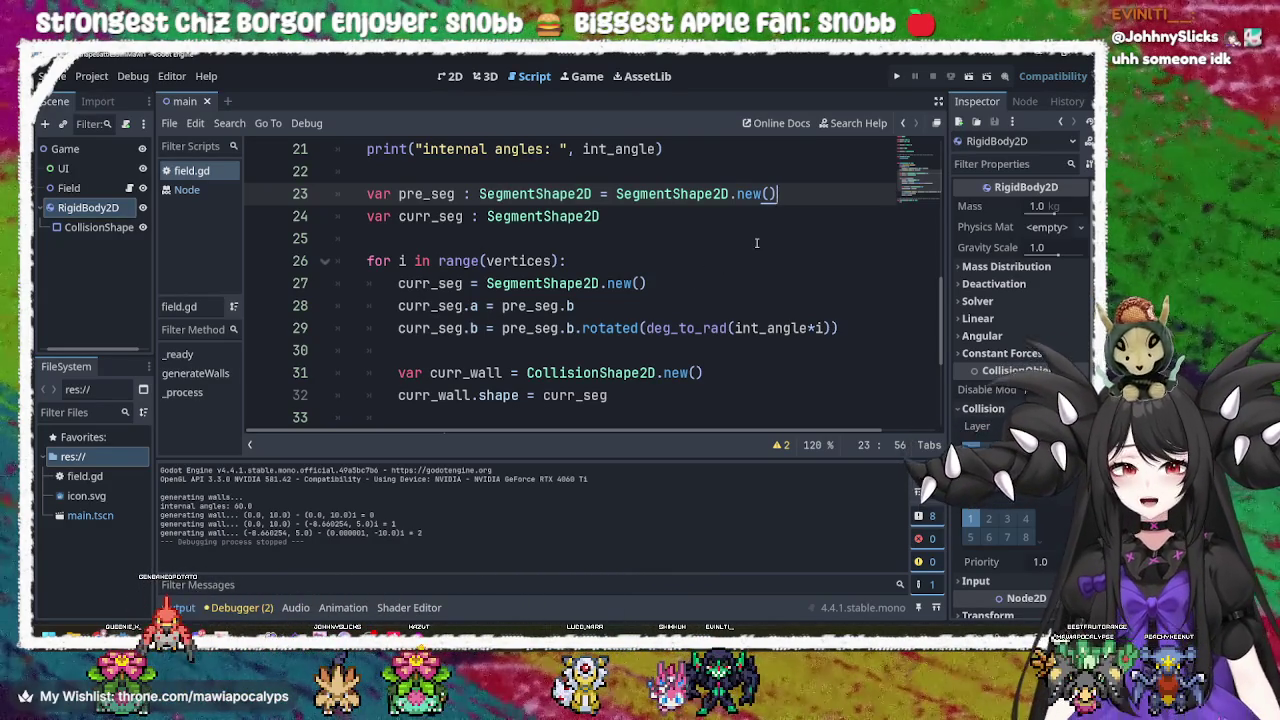
pyautogui.press('BackSpace')
pyautogui.press('BackSpace')
pyautogui.press('BackSpace')
pyautogui.press('BackSpace')
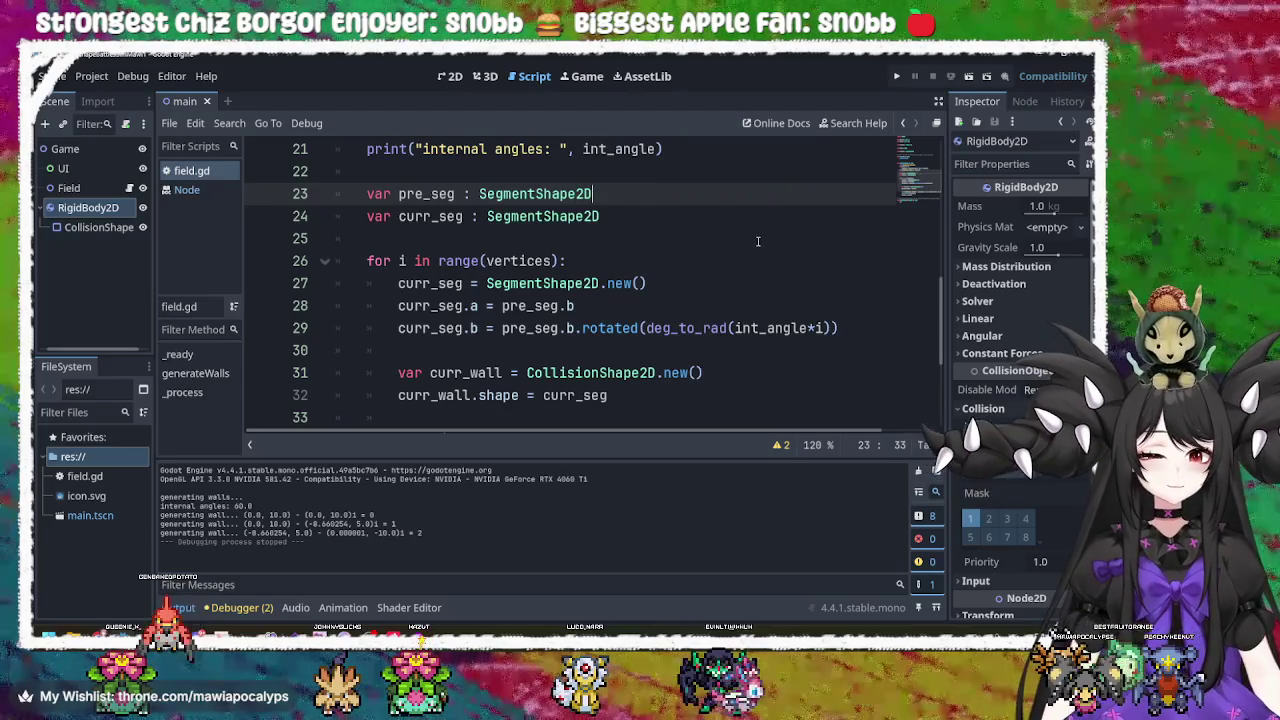
pyautogui.write('D')
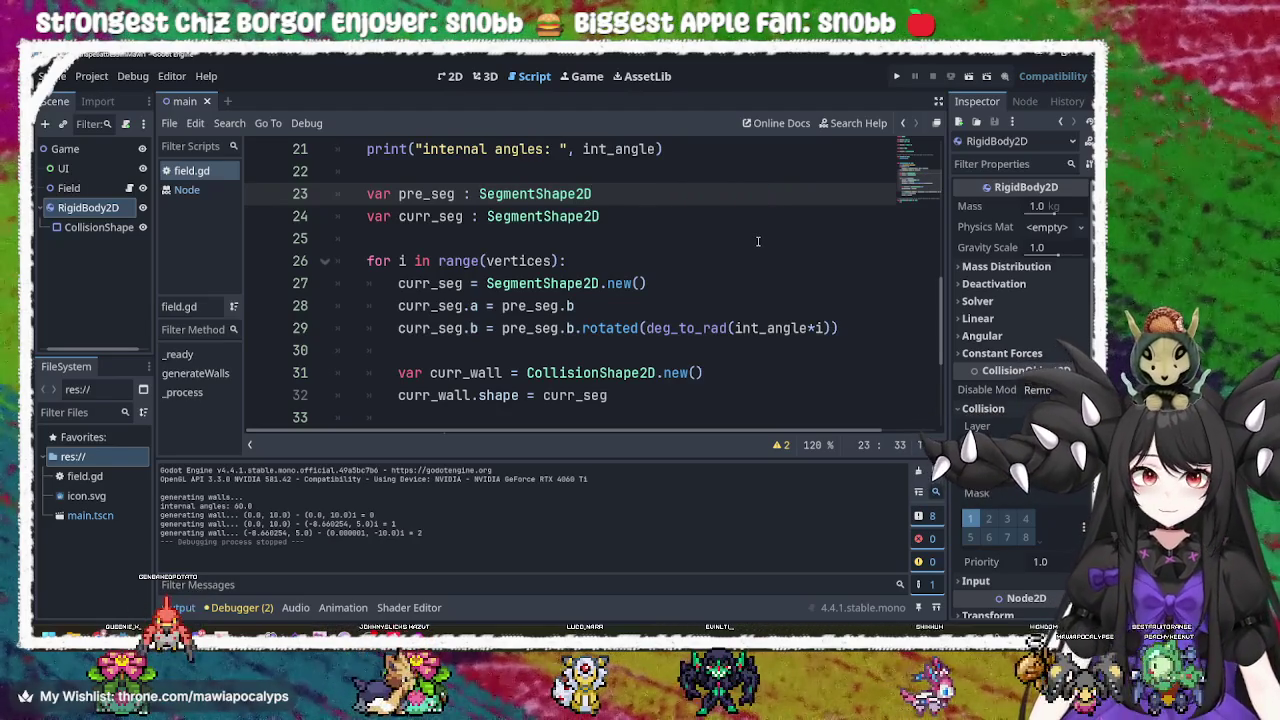
pyautogui.click(896, 76)
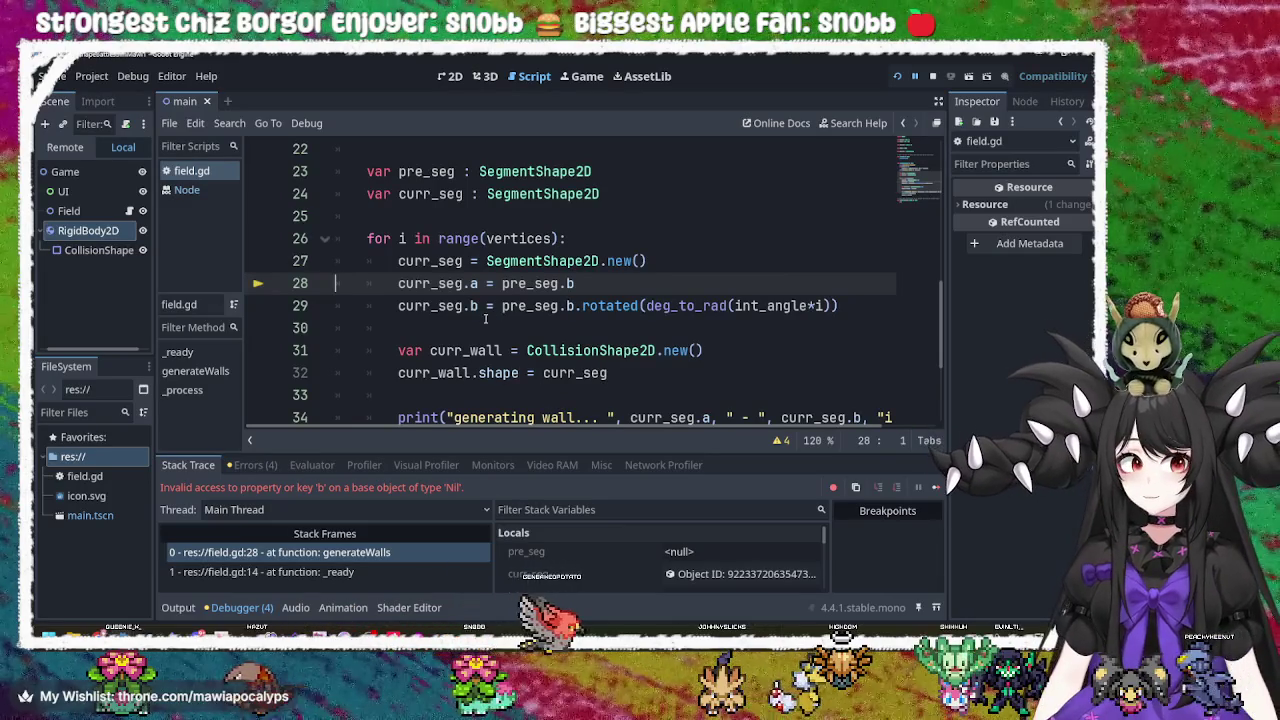
# Trace the Nil error on line 28 by highlighting pre_seg and curr_seg uses in field.gd.
pyautogui.click(438, 283)
pyautogui.doubleClick(530, 283)
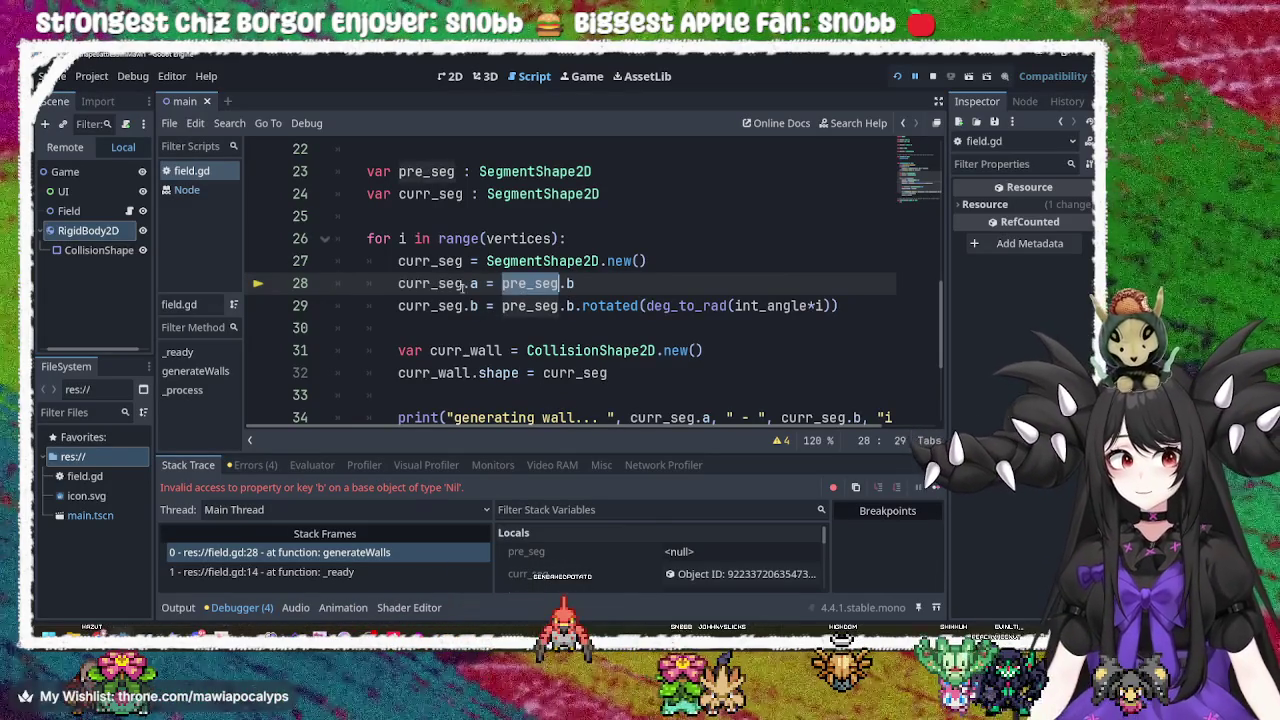
pyautogui.doubleClick(430, 283)
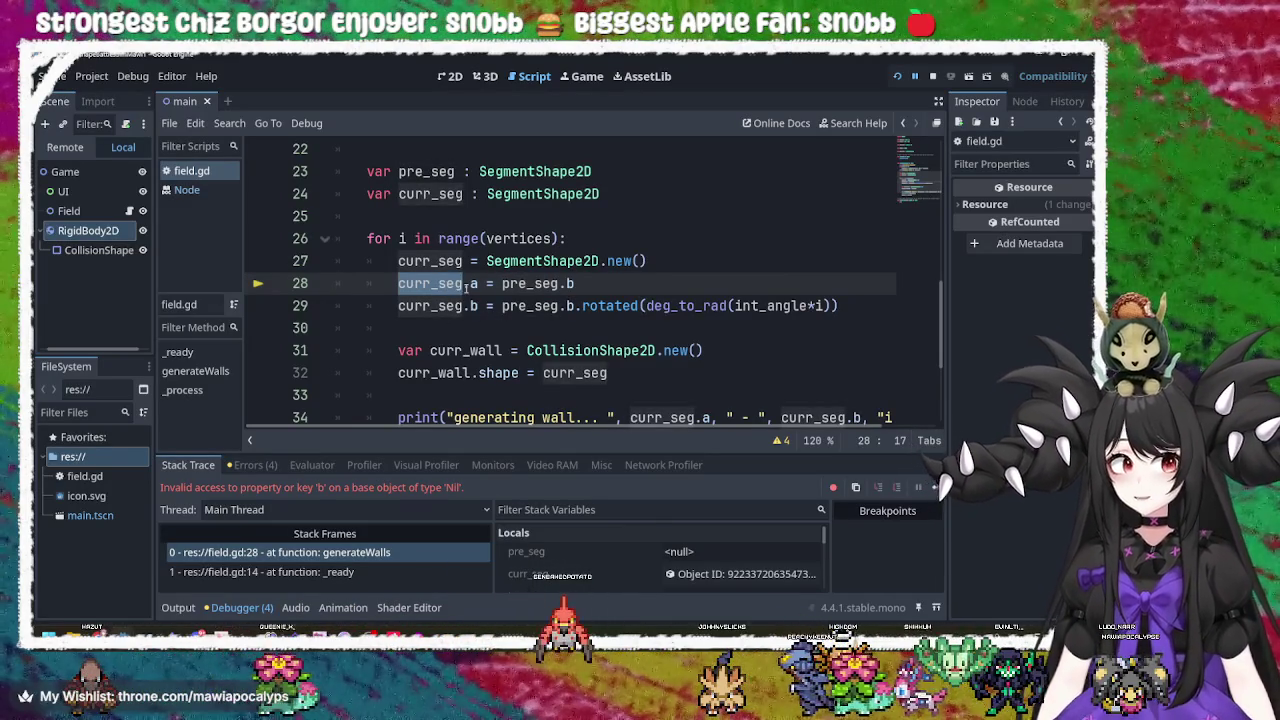
pyautogui.scroll(1, 466, 254)
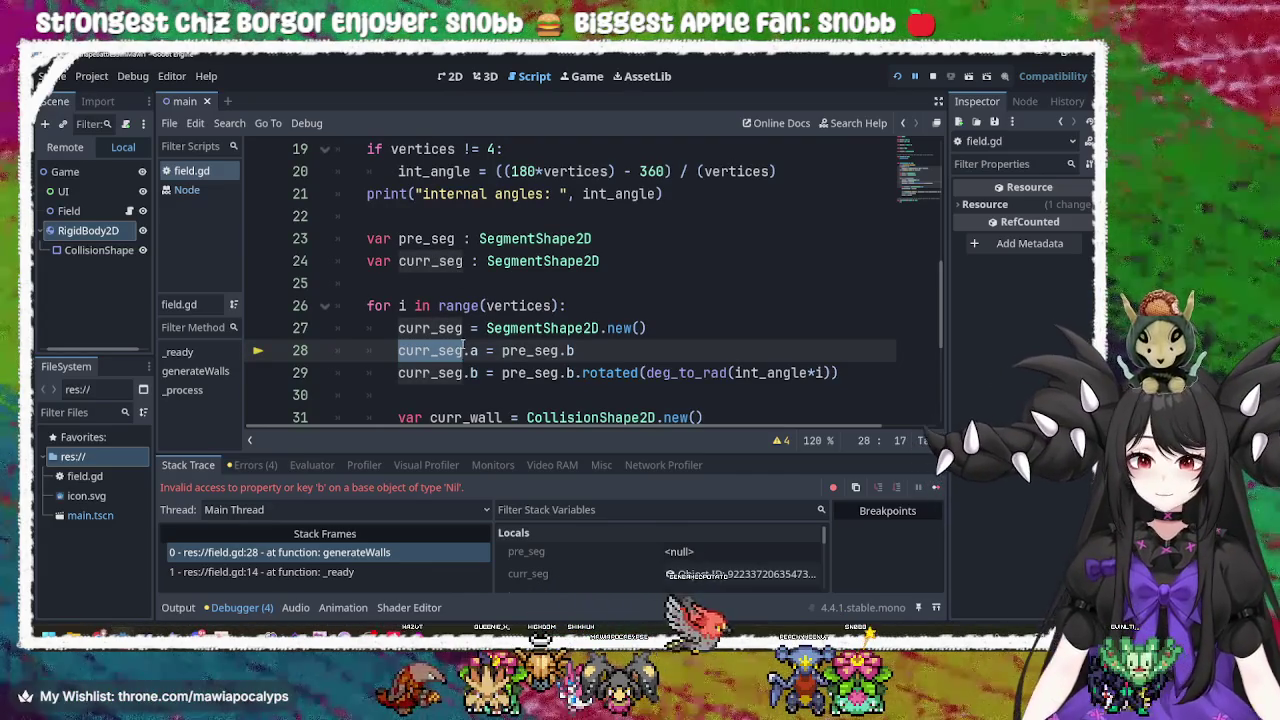
pyautogui.doubleClick(434, 372)
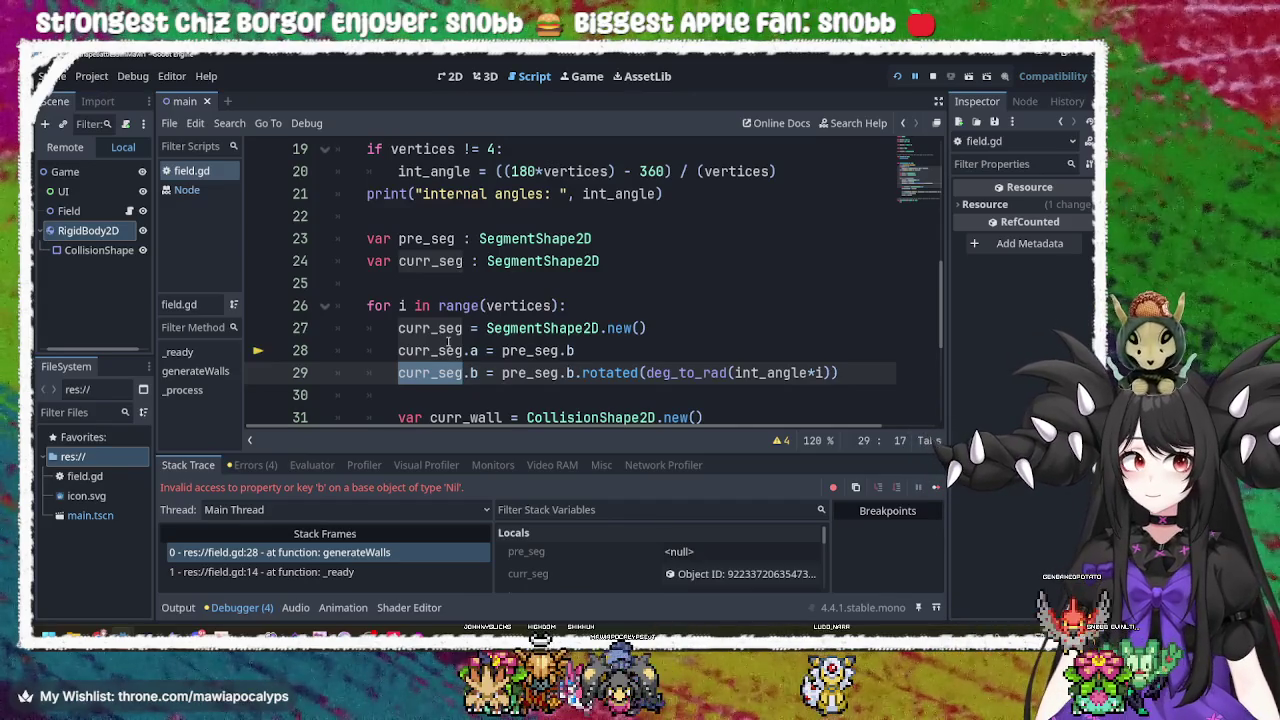
pyautogui.doubleClick(535, 350)
pyautogui.click(586, 350)
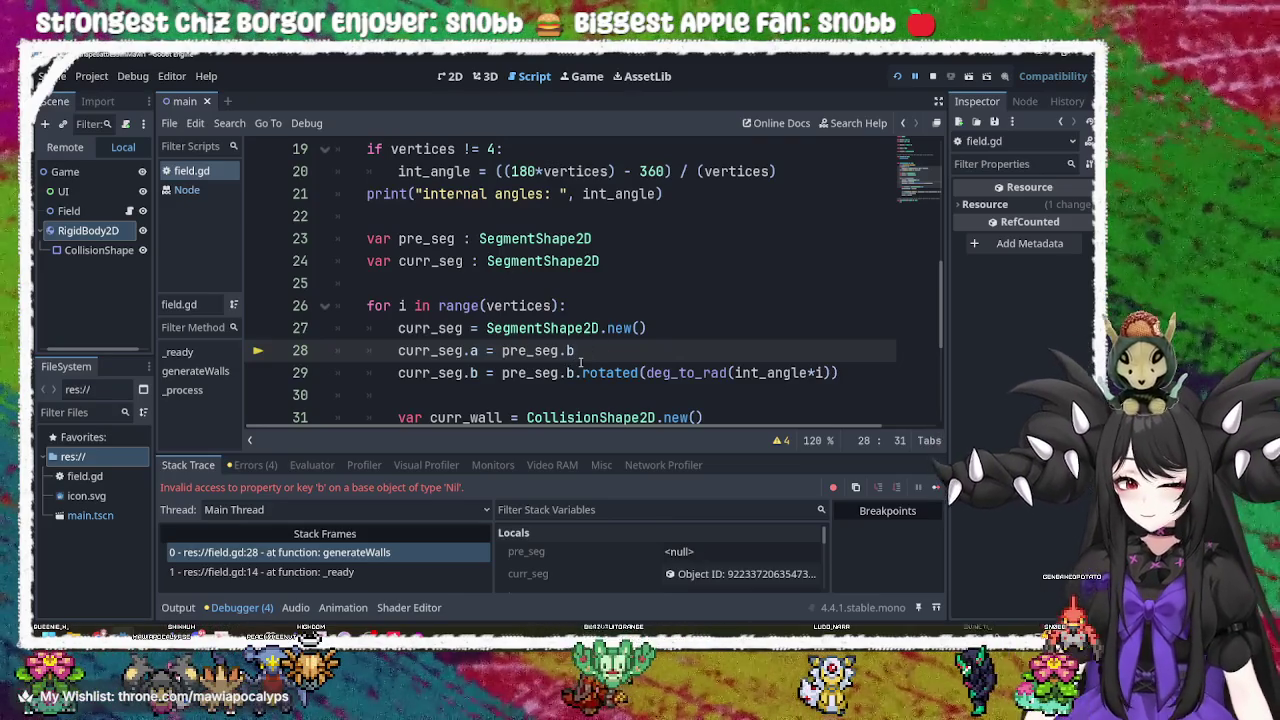
# Append '= SegmentShape2D.new()' to the pre_seg declaration on line 23 and tidy the blank lines.
pyautogui.press('Up')
pyautogui.press('Up')
pyautogui.press('Up')
pyautogui.write('= SegmentShape2D.new()')
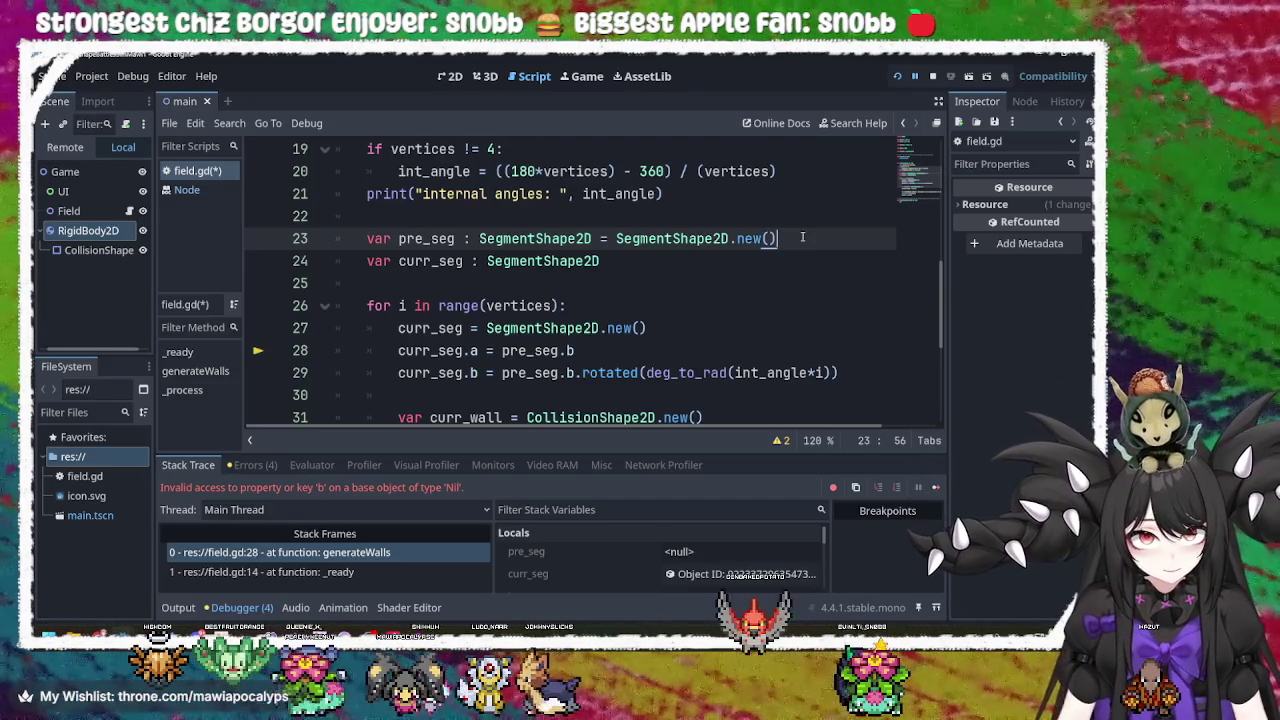
pyautogui.click(799, 256)
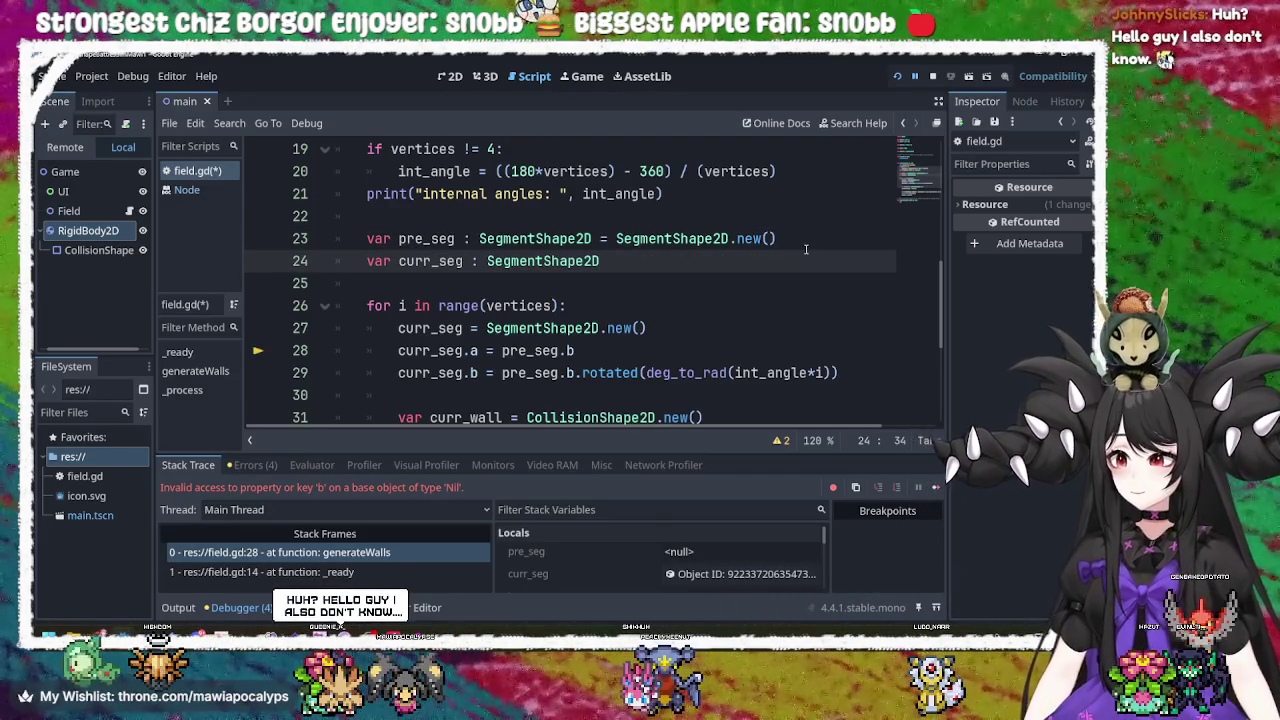
pyautogui.press('Return')
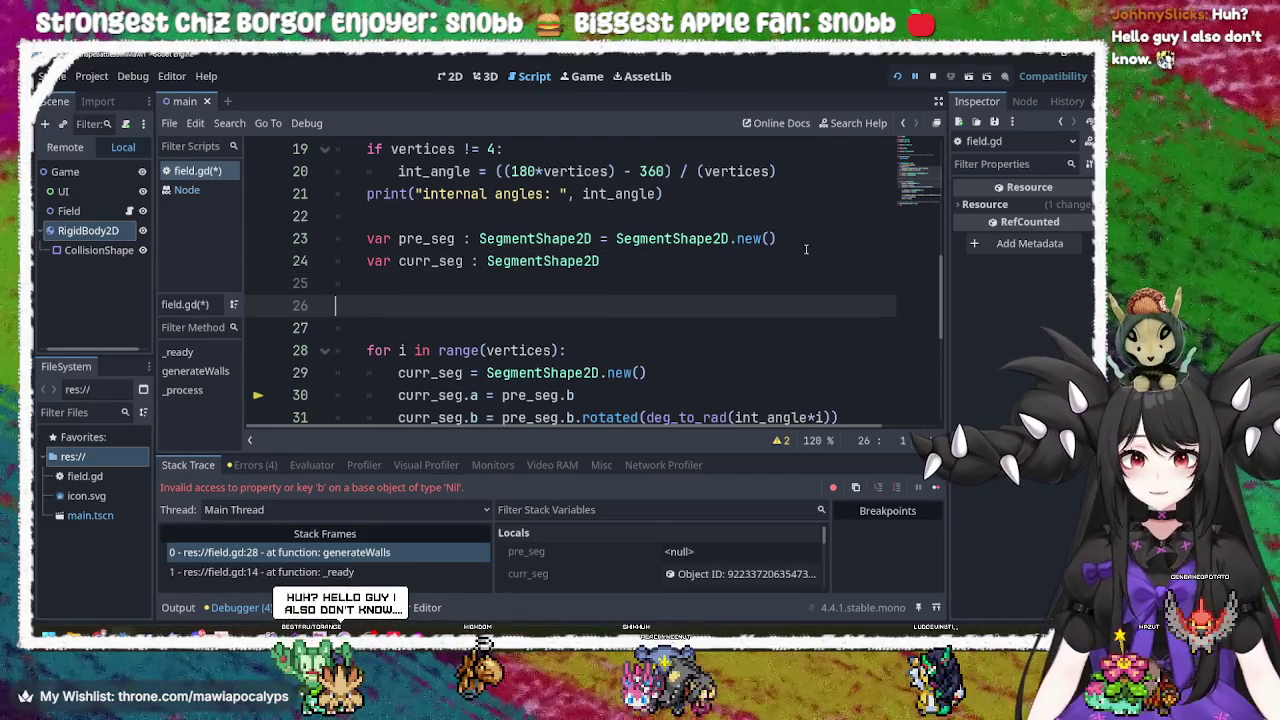
pyautogui.press('BackSpace')
pyautogui.press('BackSpace')
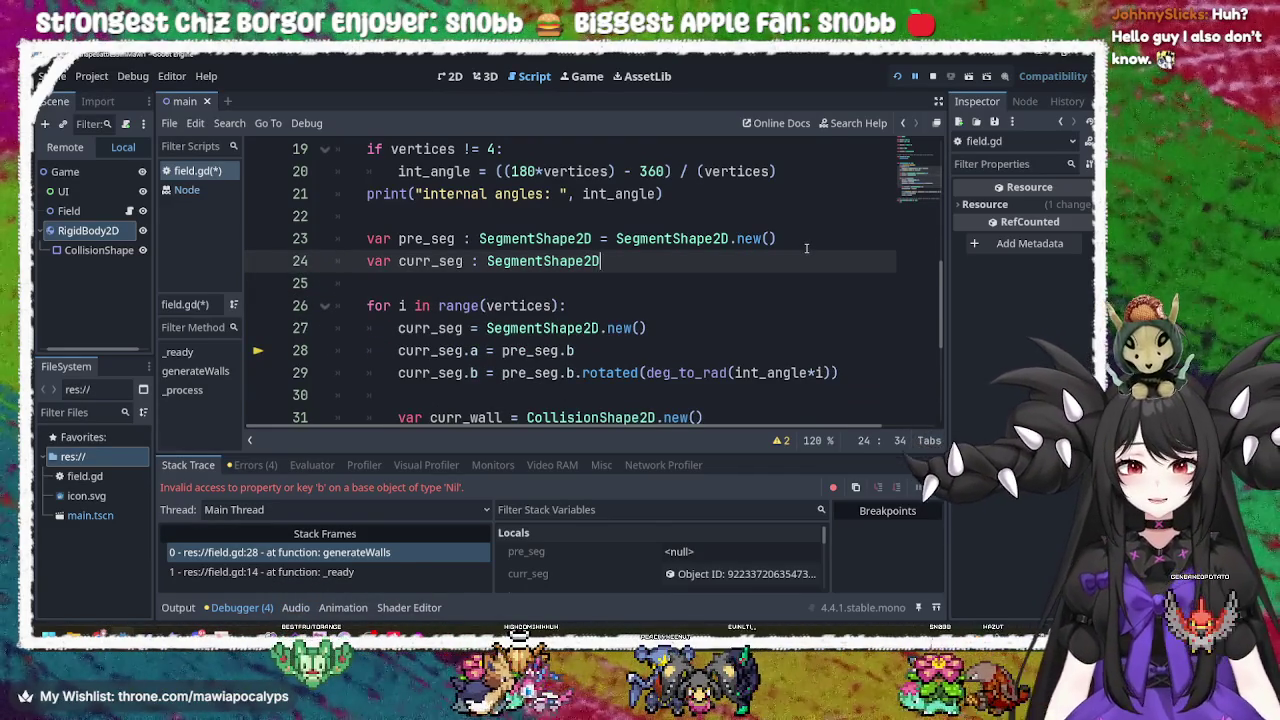
pyautogui.click(811, 247)
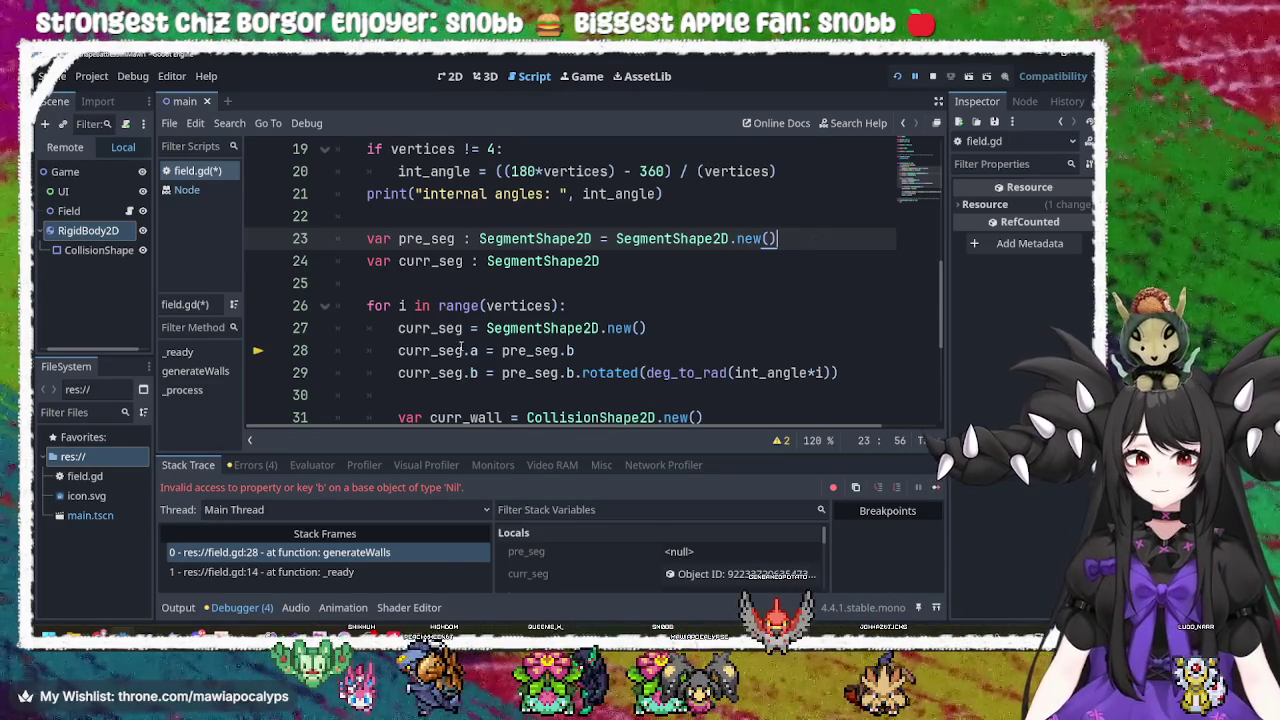
pyautogui.doubleClick(433, 238)
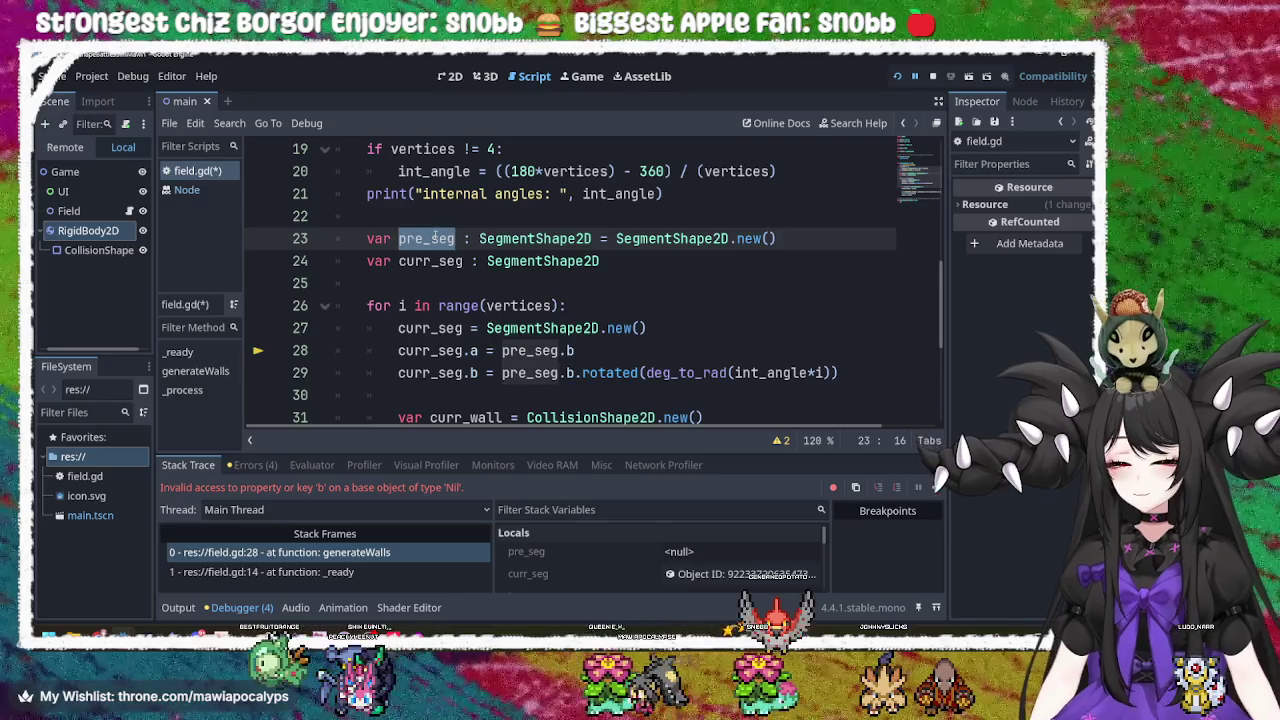
# Add a pre_seg.a line assigning a Vector2 below the pre_seg declaration.
pyautogui.click(785, 238)
pyautogui.press('Return')
pyautogui.write('pre_seg.a')
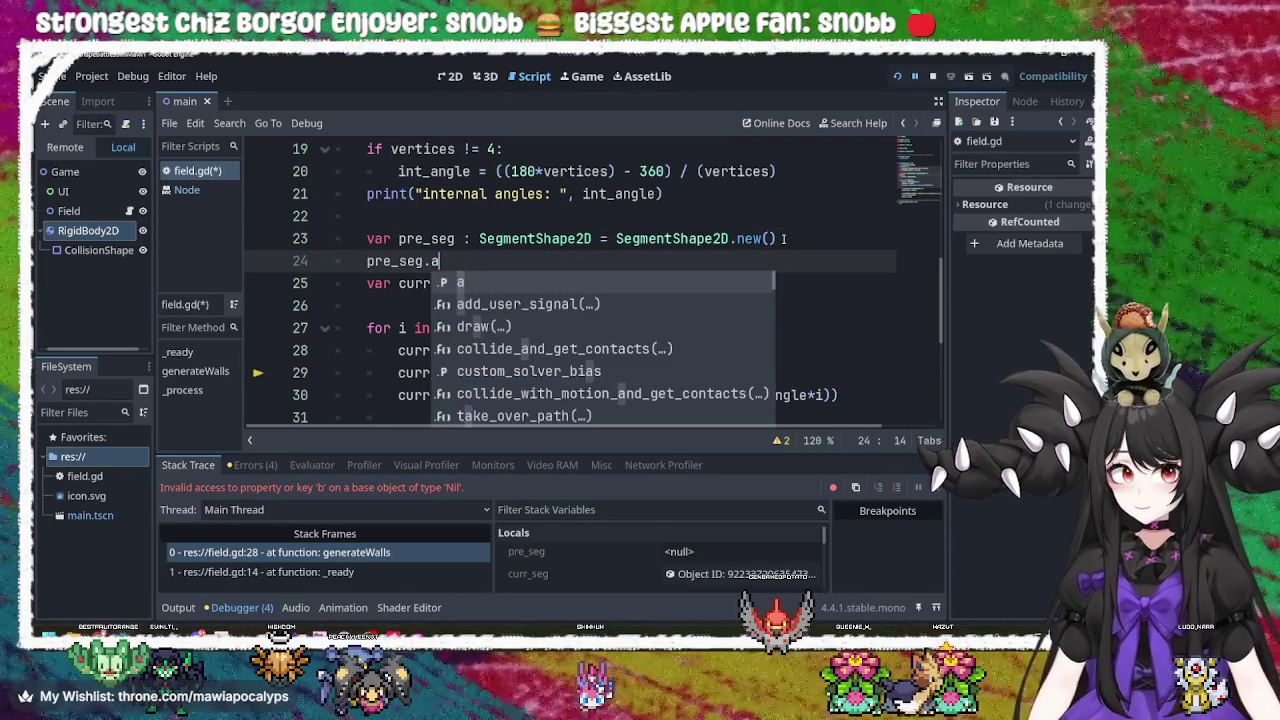
pyautogui.press('Escape')
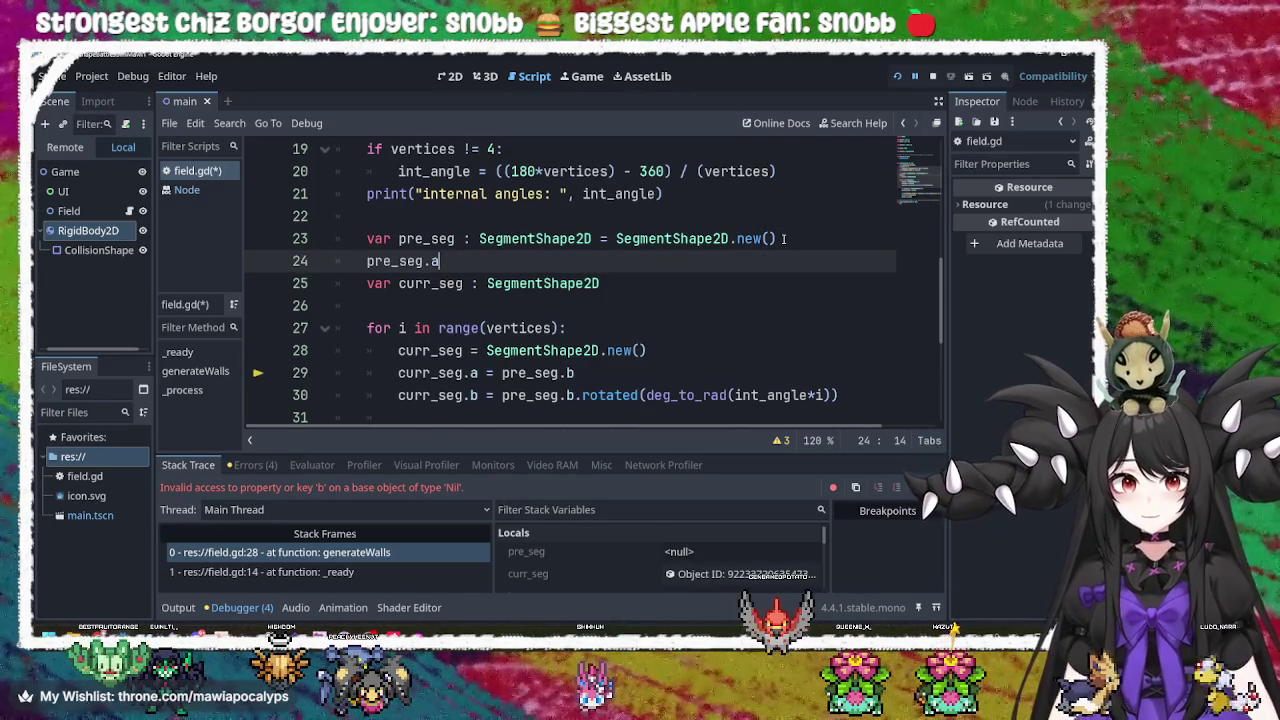
pyautogui.write(' = ')
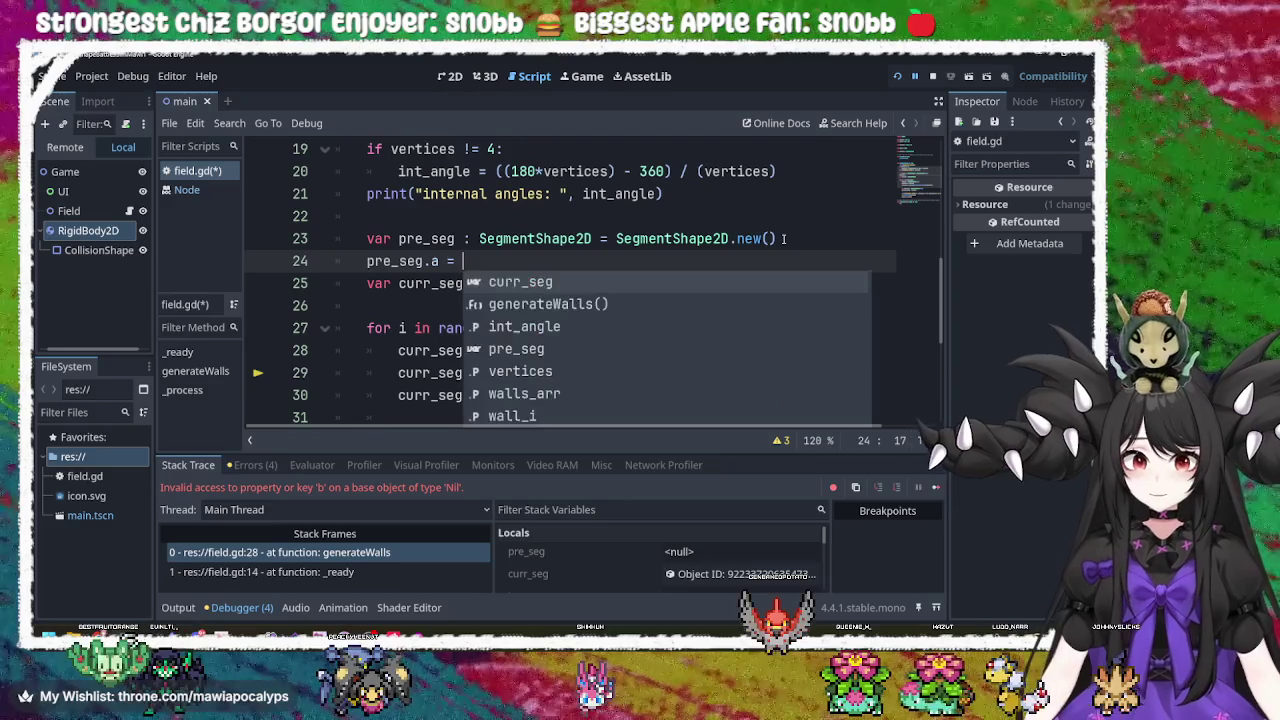
pyautogui.write('()')
pyautogui.press('Left')
pyautogui.press('Left')
pyautogui.write('Vec')
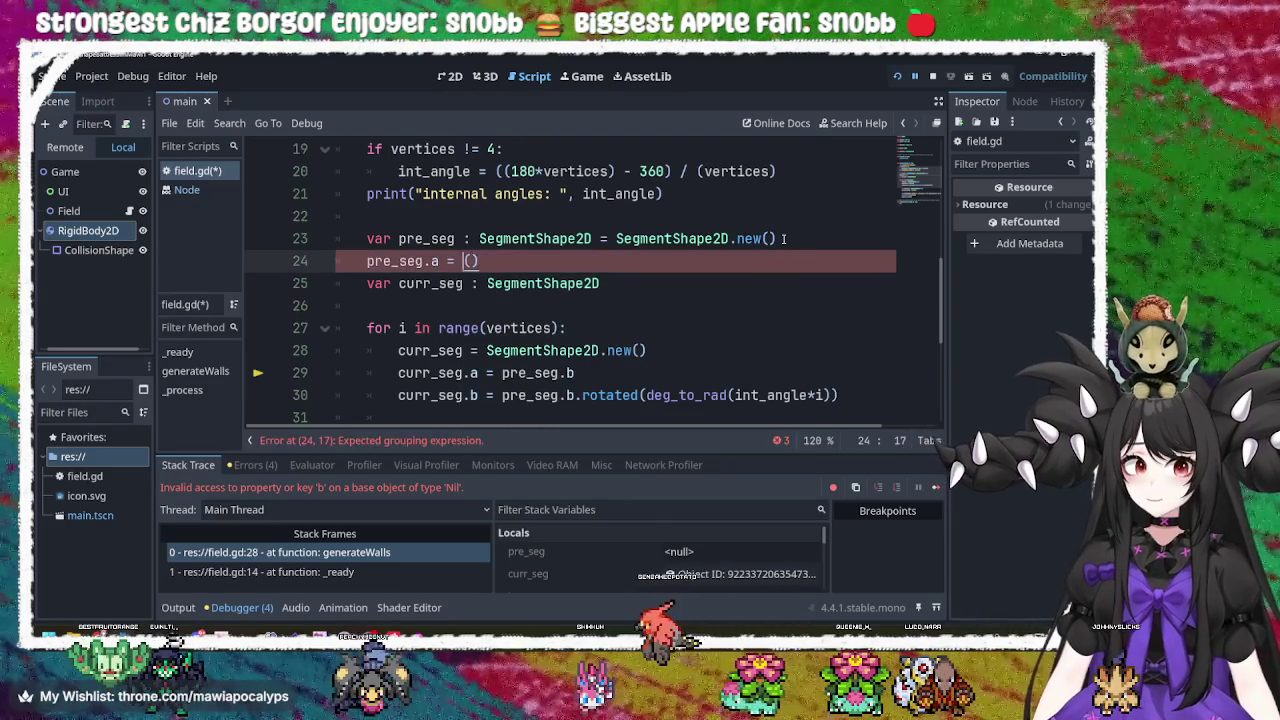
pyautogui.write('to2')
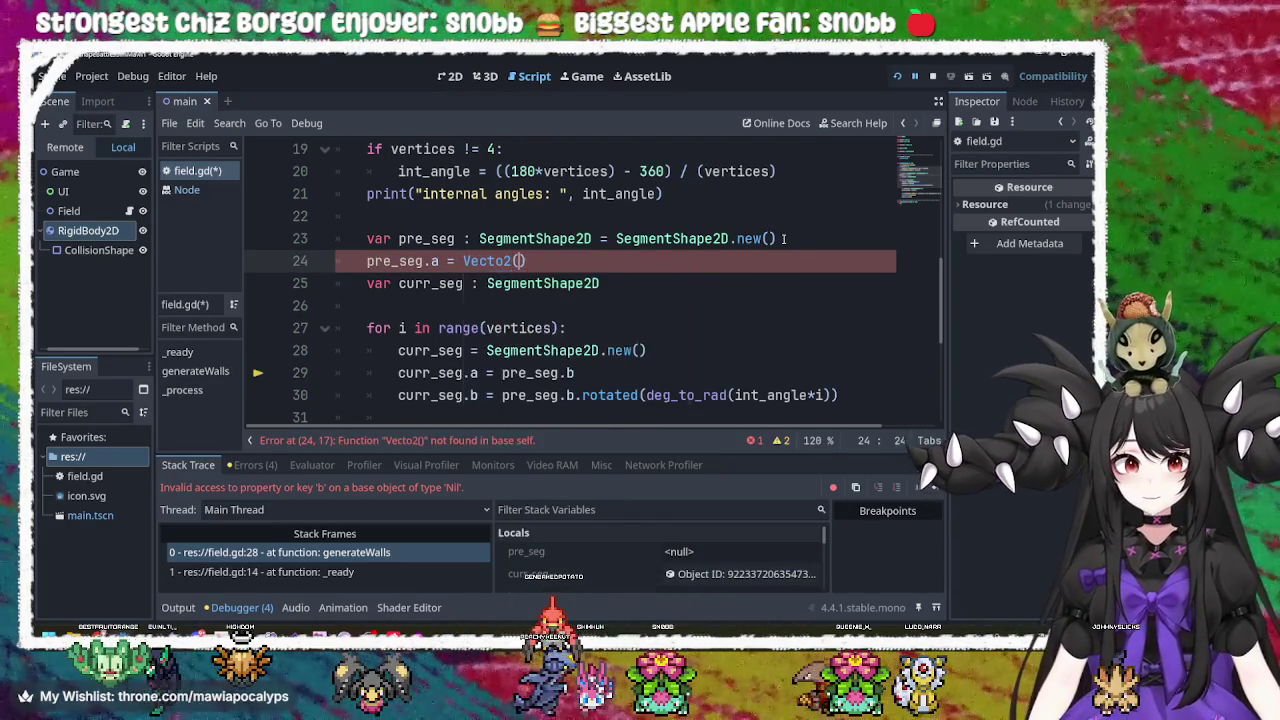
pyautogui.press('Right')
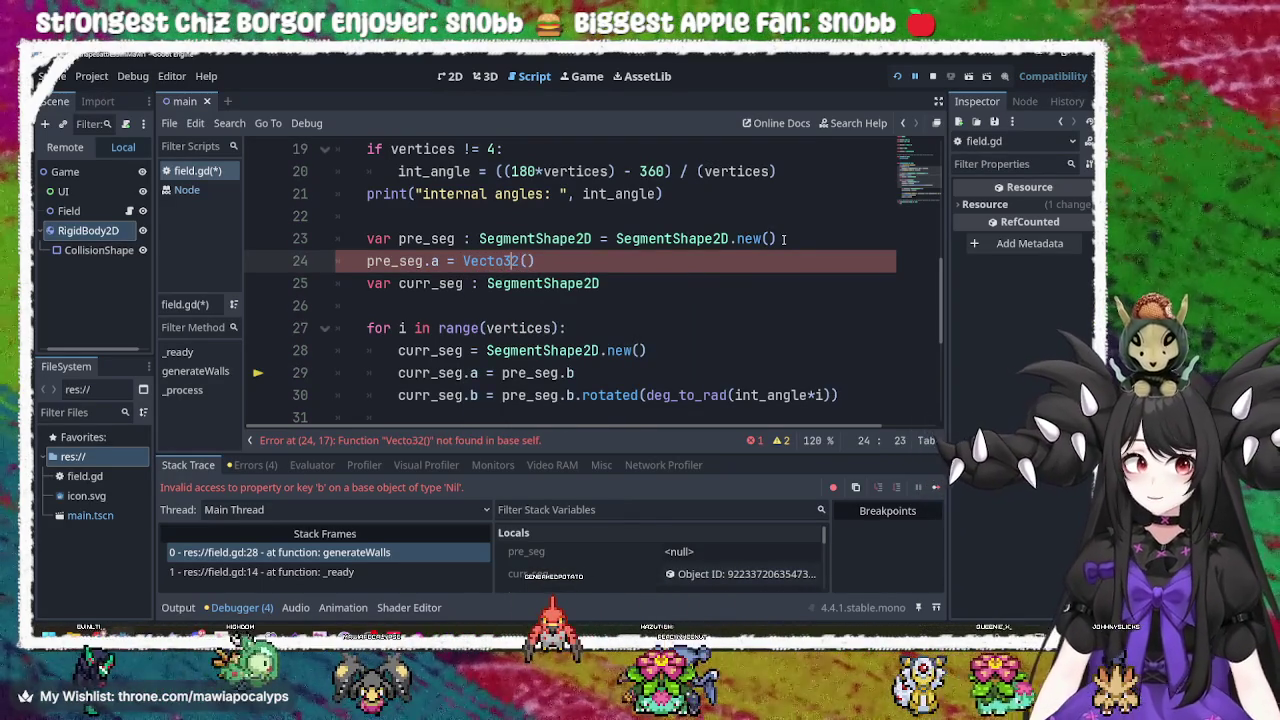
pyautogui.press('Left')
pyautogui.write('r')
pyautogui.press('Right')
pyautogui.press('Right')
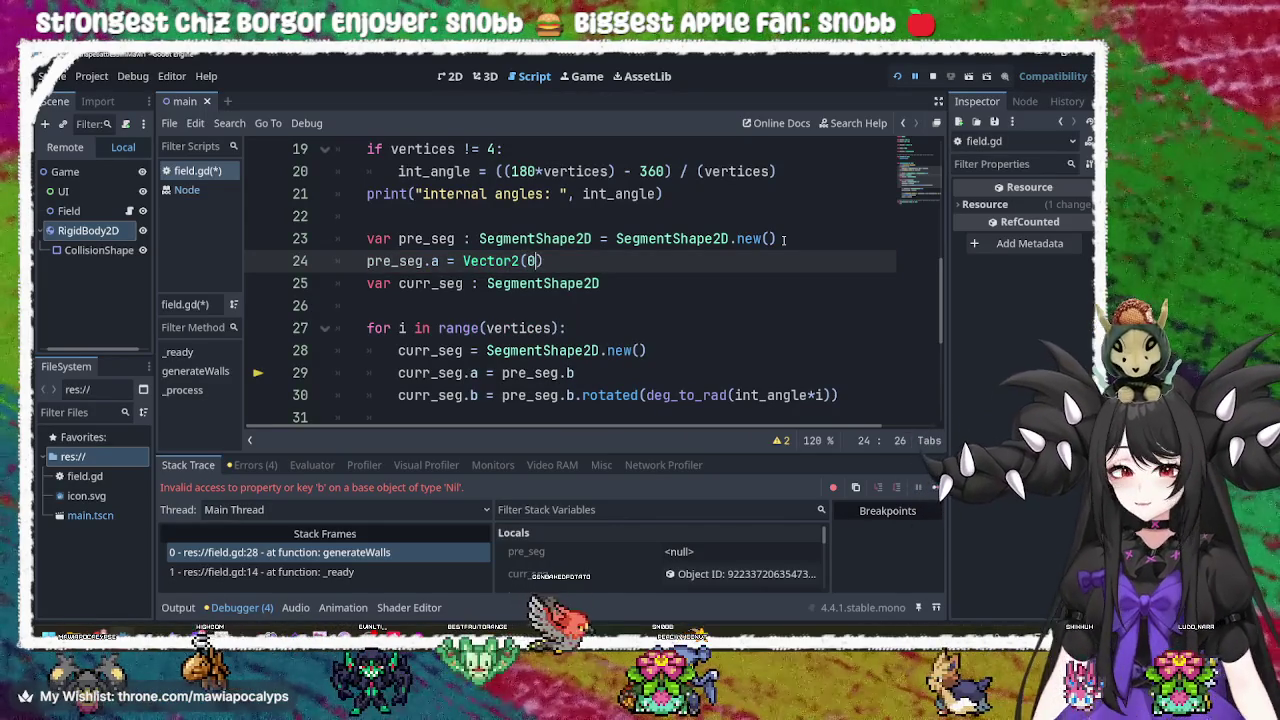
pyautogui.write(', 1')
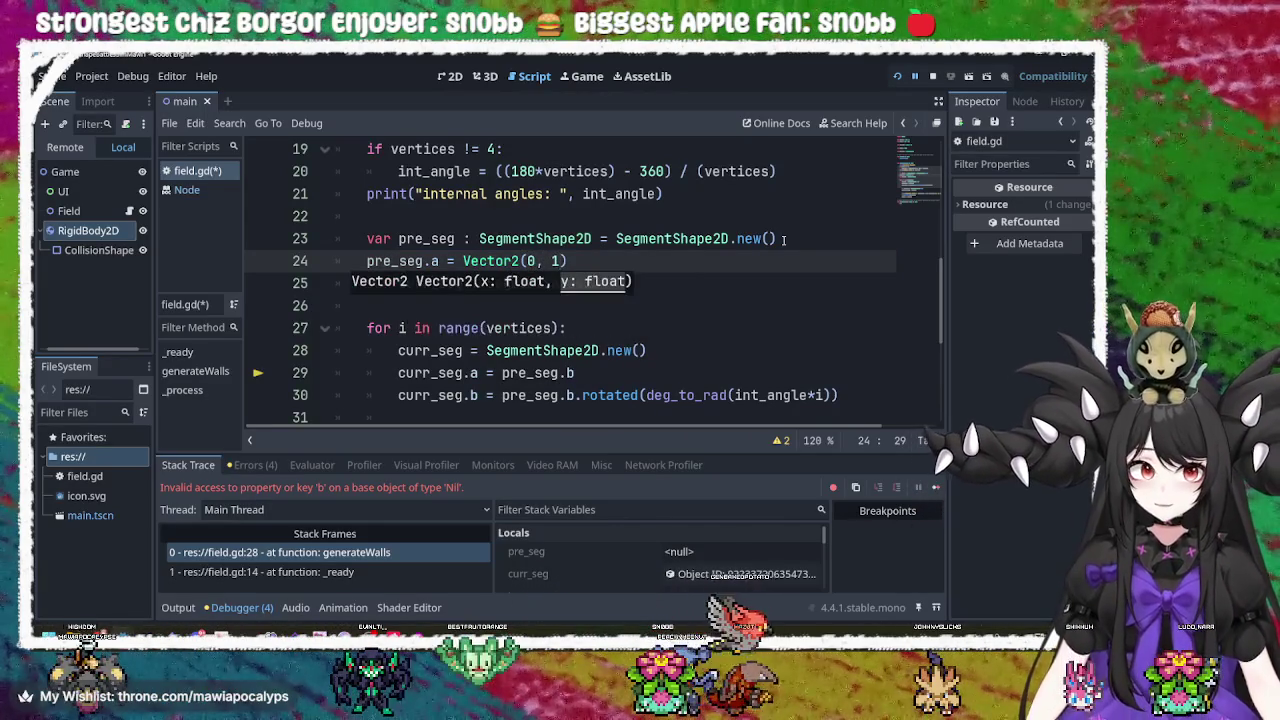
# Add pre_seg.b = Vector2(0, 1), complete pre_seg.a as Vector2(0, 0), and run the game.
pyautogui.press('Return')
pyautogui.write('pre_seg.b')
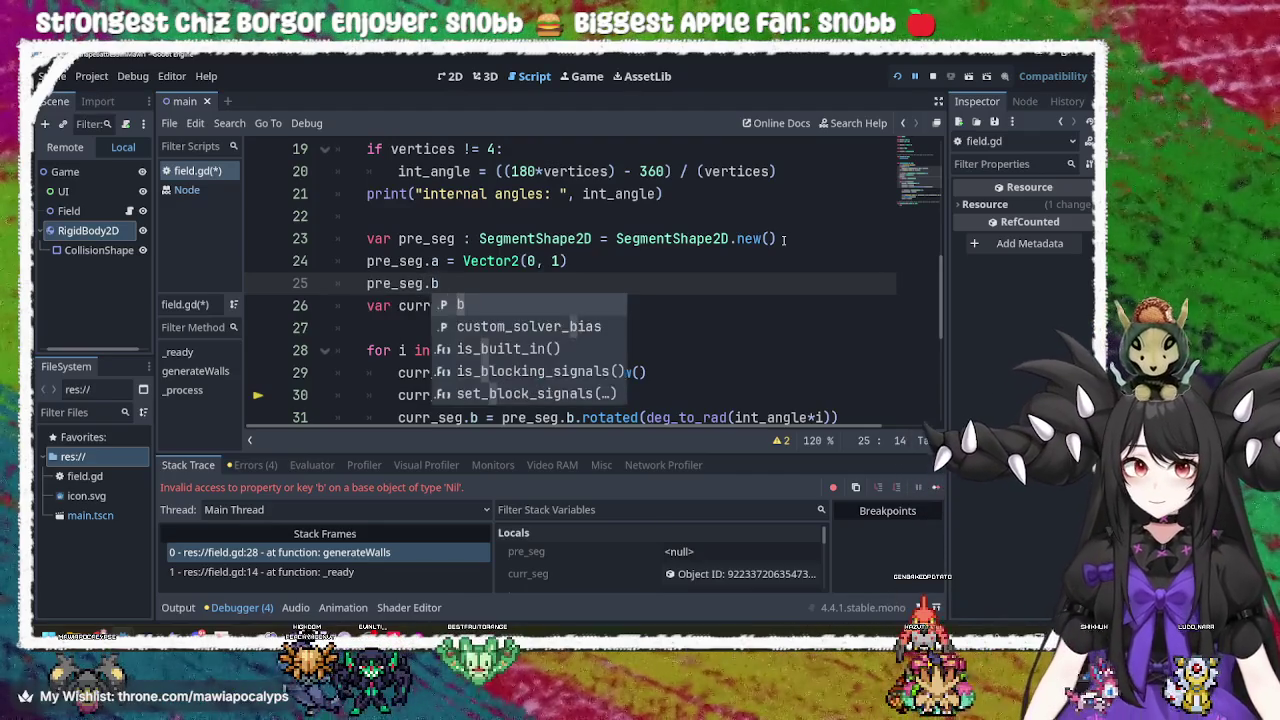
pyautogui.write(' 0 Vector2')
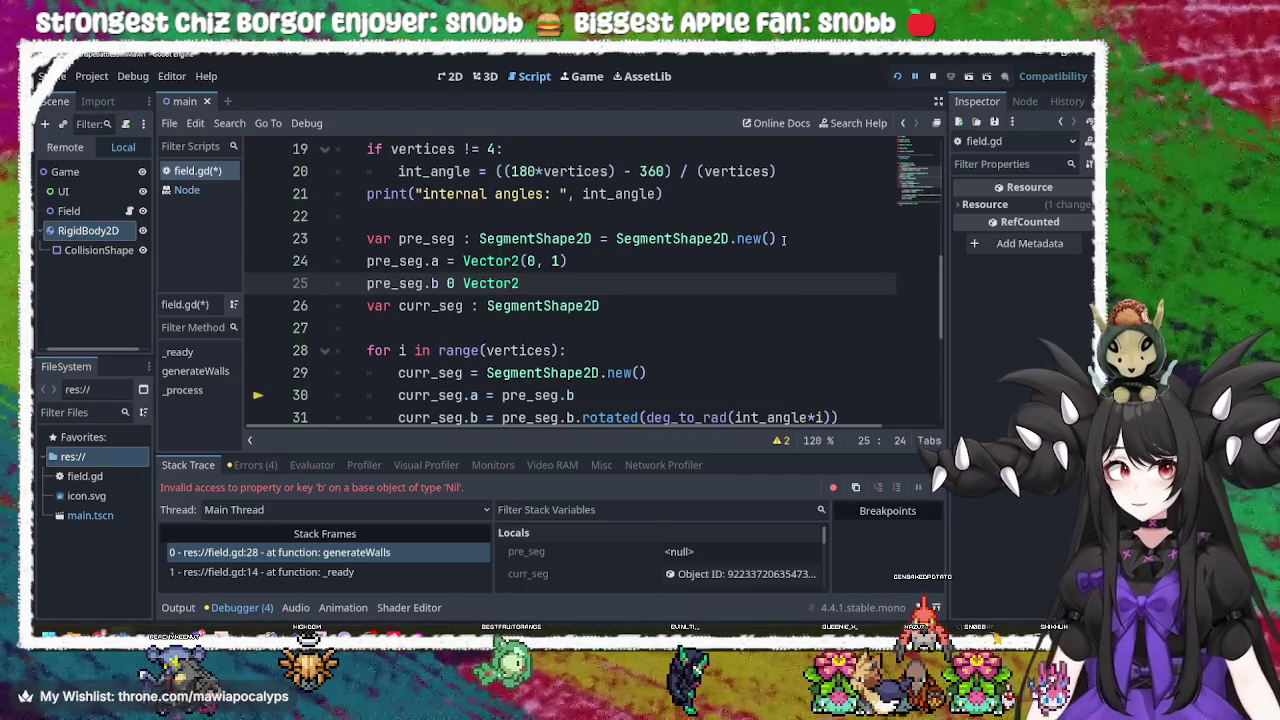
pyautogui.write('(')
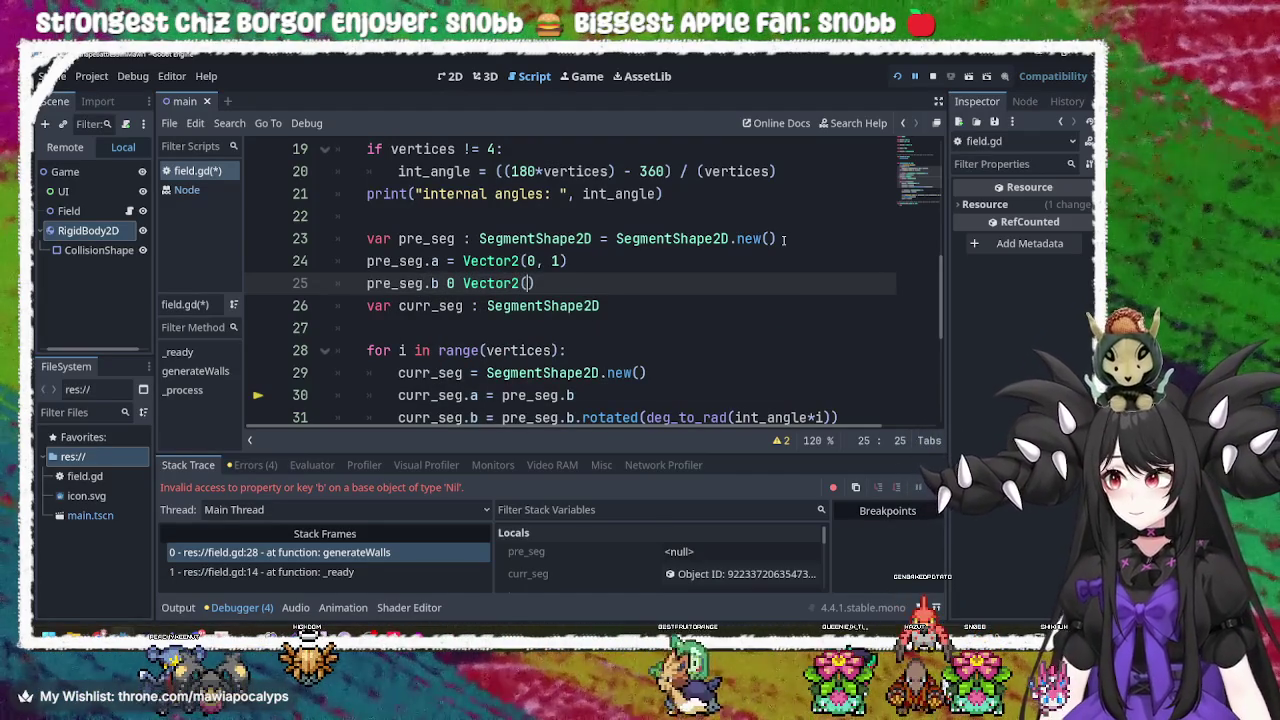
pyautogui.write('0, 1')
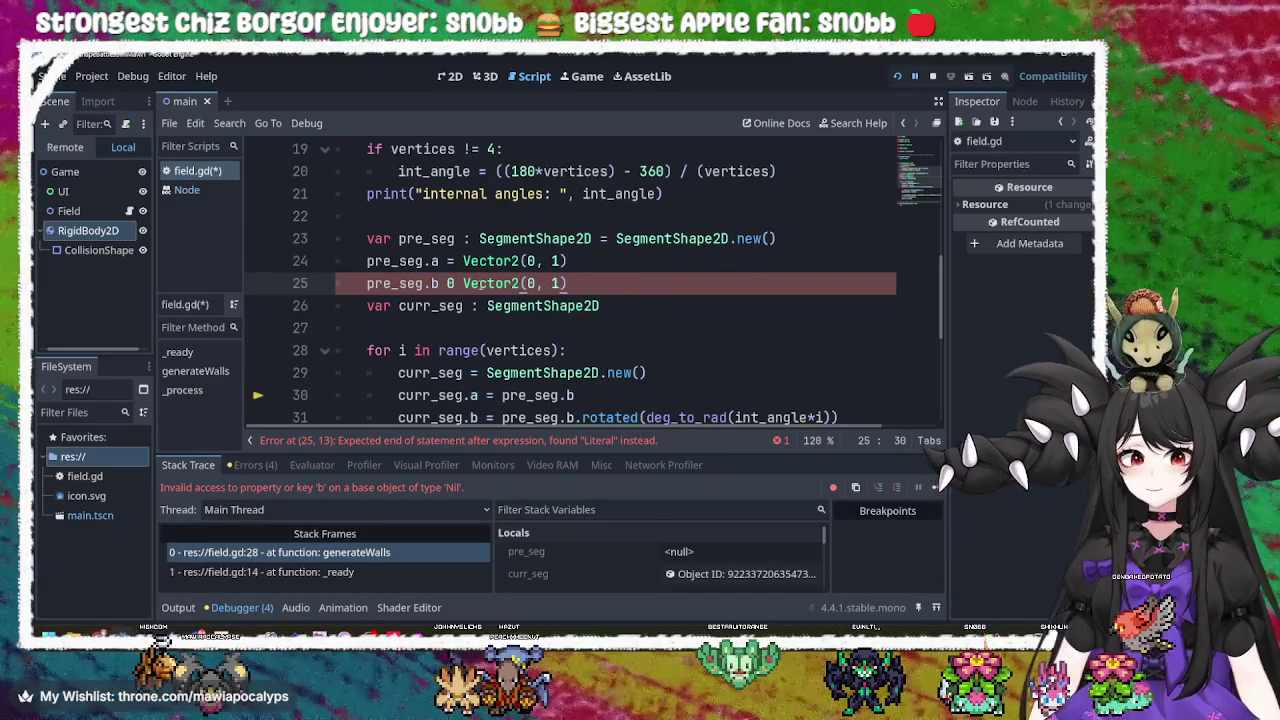
pyautogui.press('BackSpace')
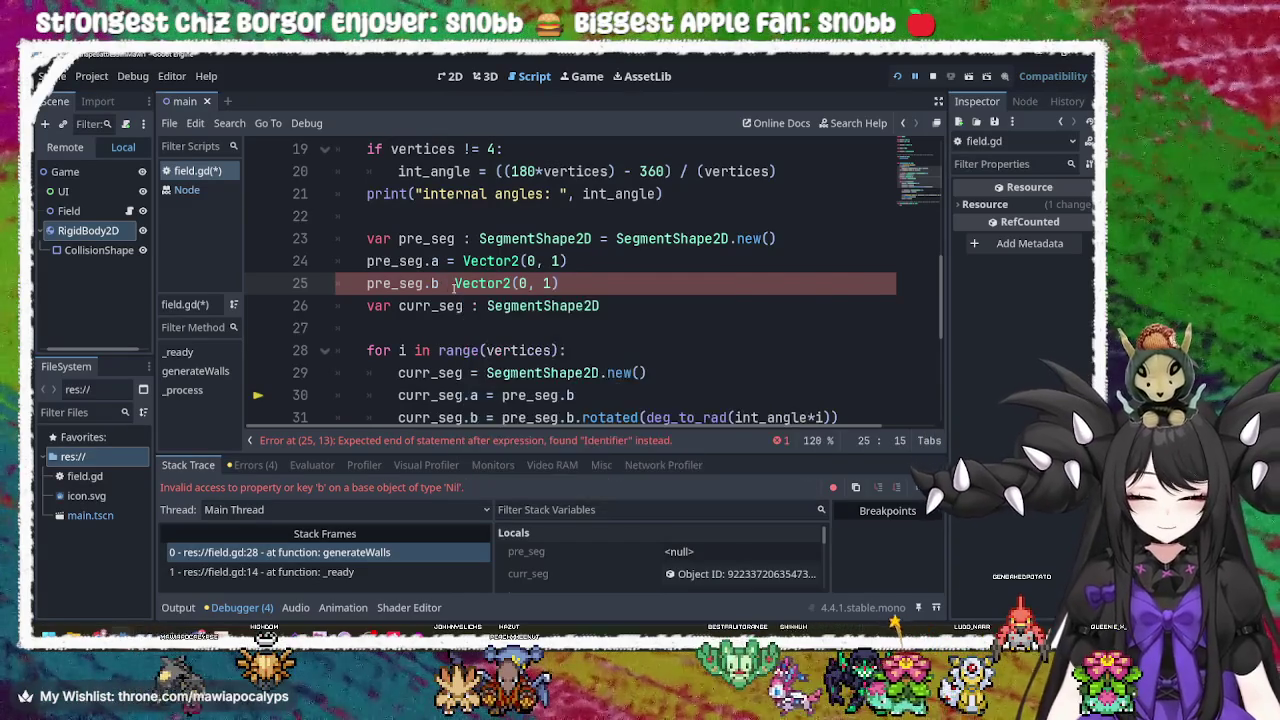
pyautogui.write('=')
pyautogui.click(578, 263)
pyautogui.click(606, 280)
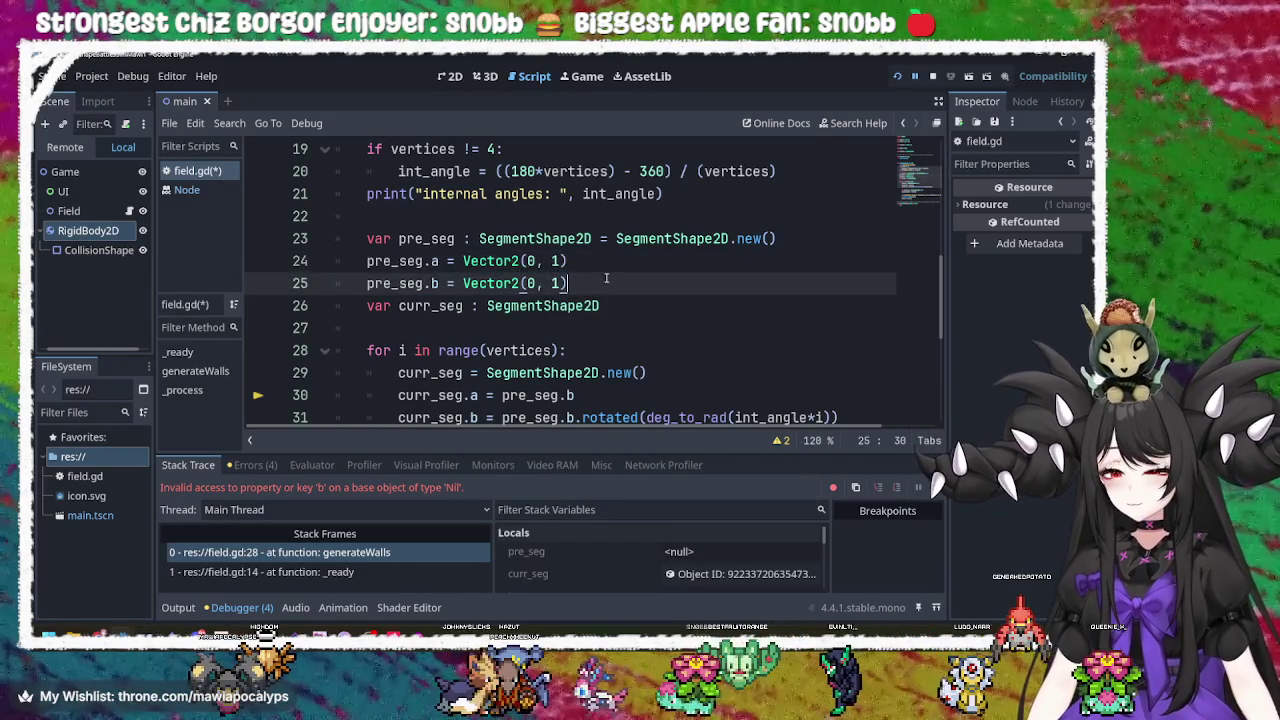
pyautogui.click(586, 266)
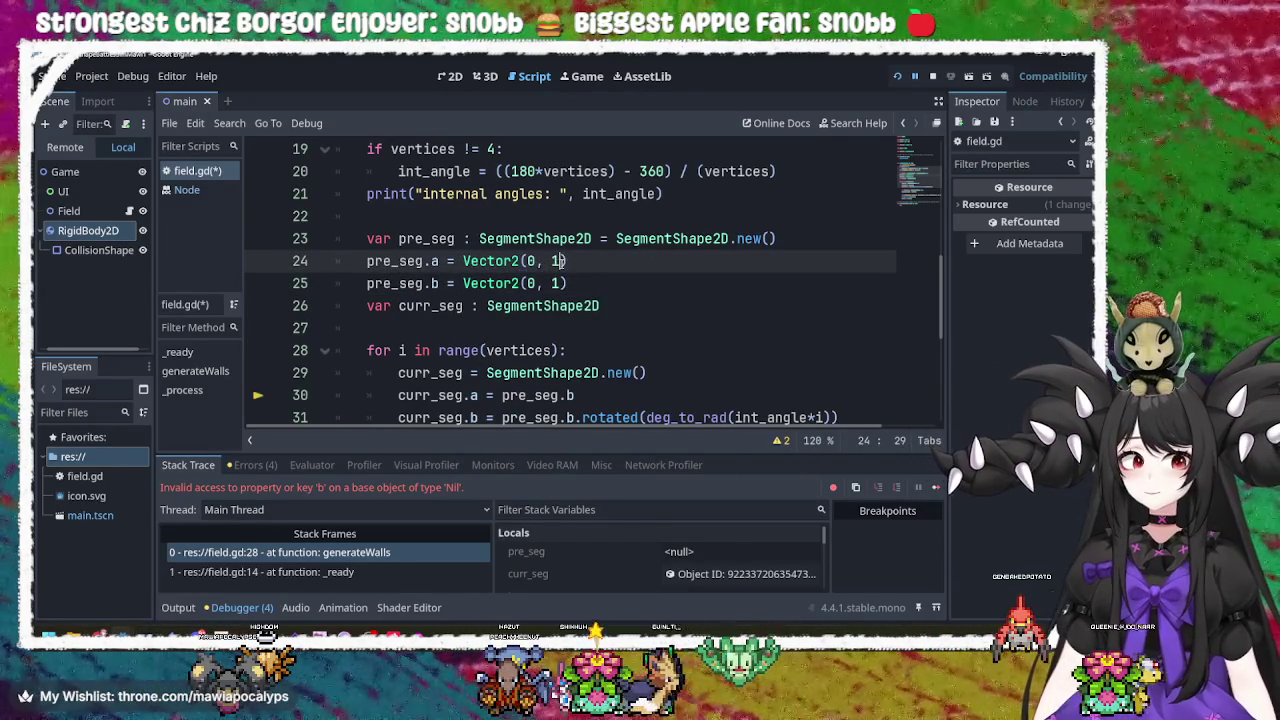
pyautogui.write('0')
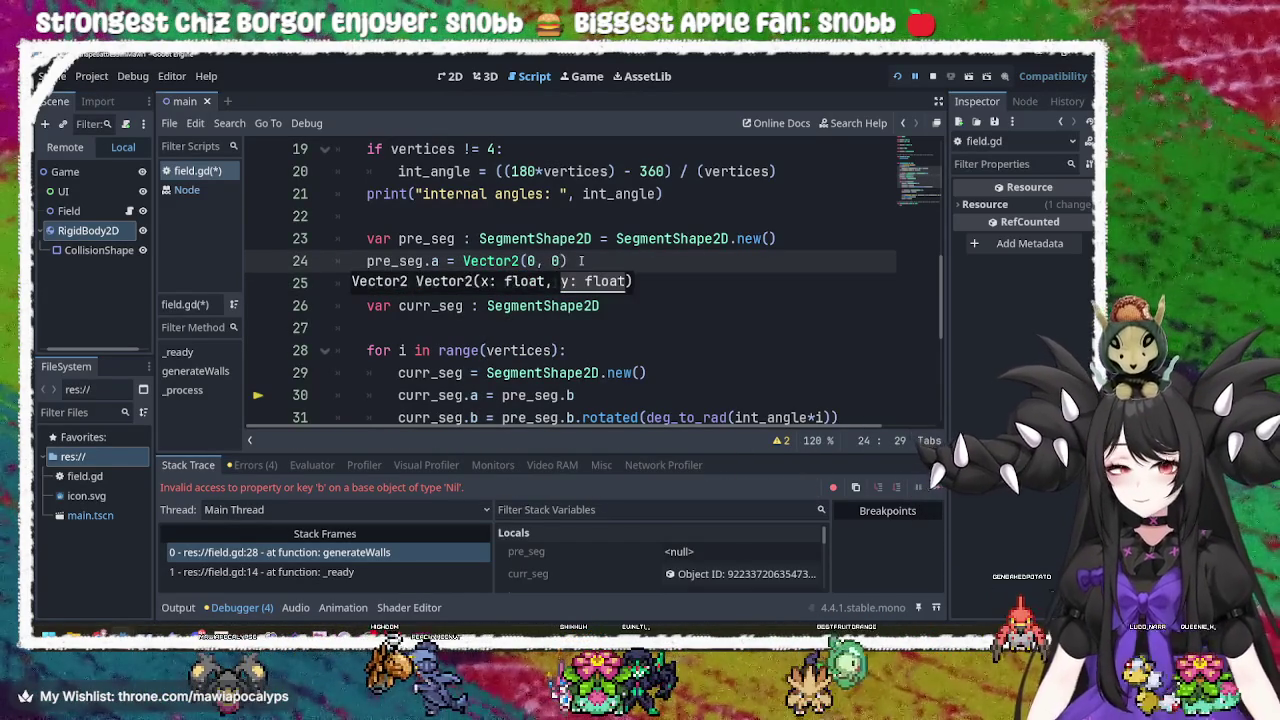
pyautogui.write(')')
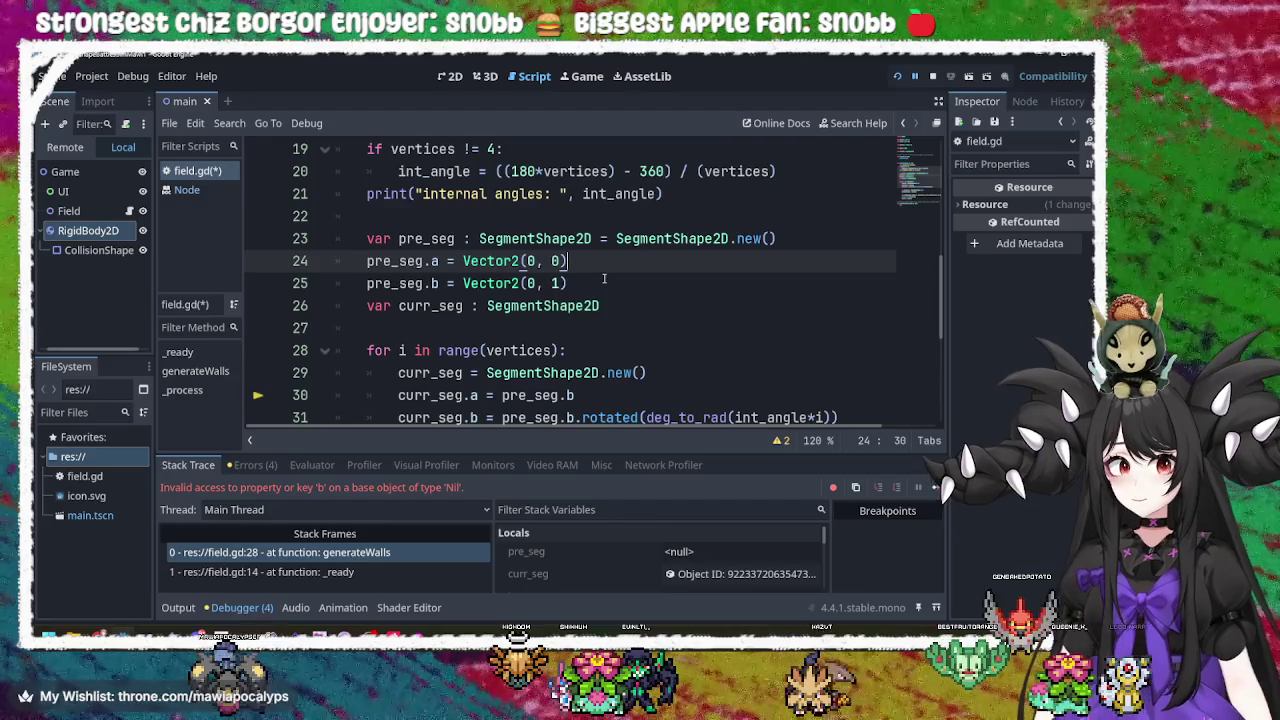
pyautogui.click(604, 279)
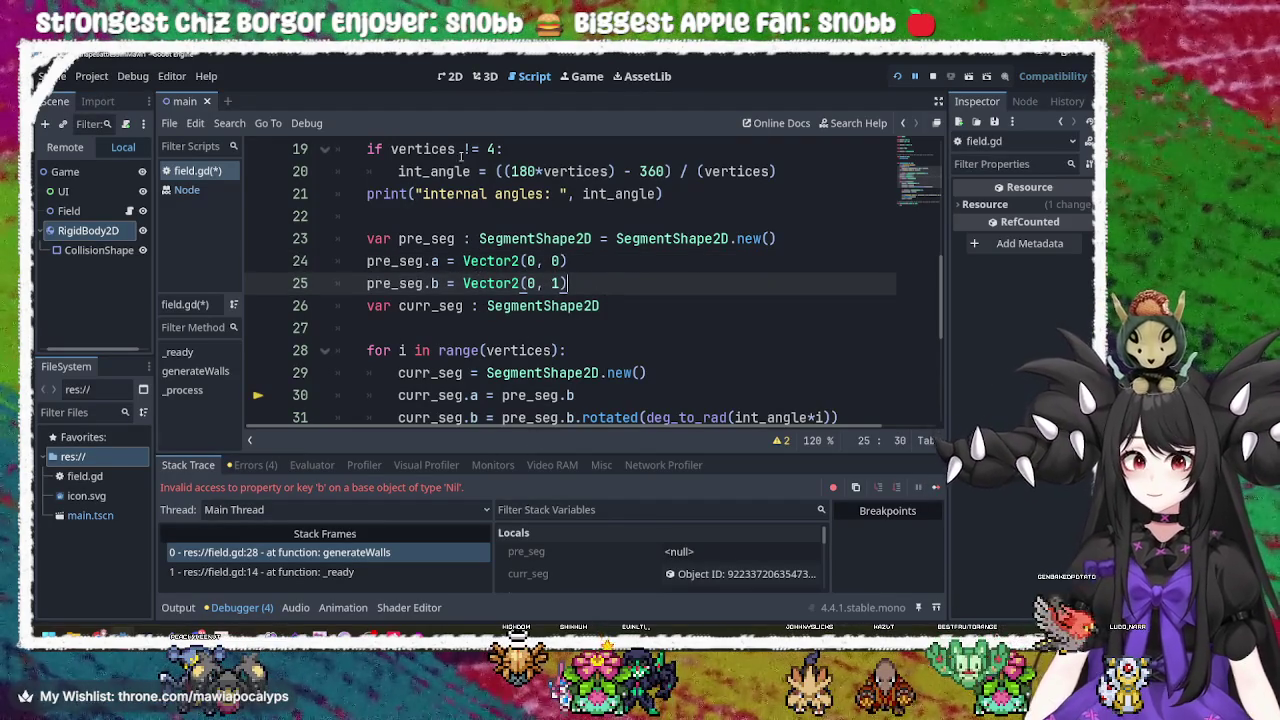
pyautogui.click(899, 77)
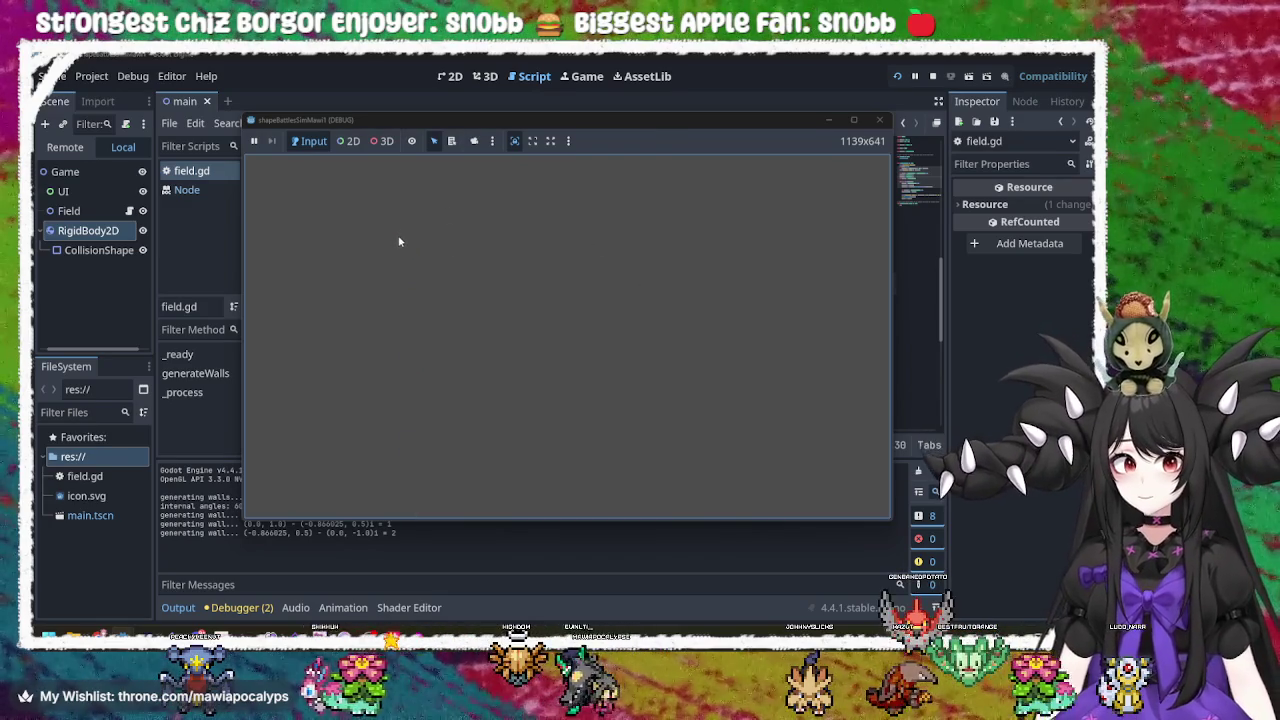
# Move the debug game window around to inspect the walls, then close the game.
pyautogui.moveTo(620, 131)
pyautogui.mouseDown()
pyautogui.moveTo(609, 123)
pyautogui.moveTo(1054, 175)
pyautogui.moveTo(783, 127)
pyautogui.moveTo(748, 181)
pyautogui.moveTo(942, 523)
pyautogui.mouseUp()
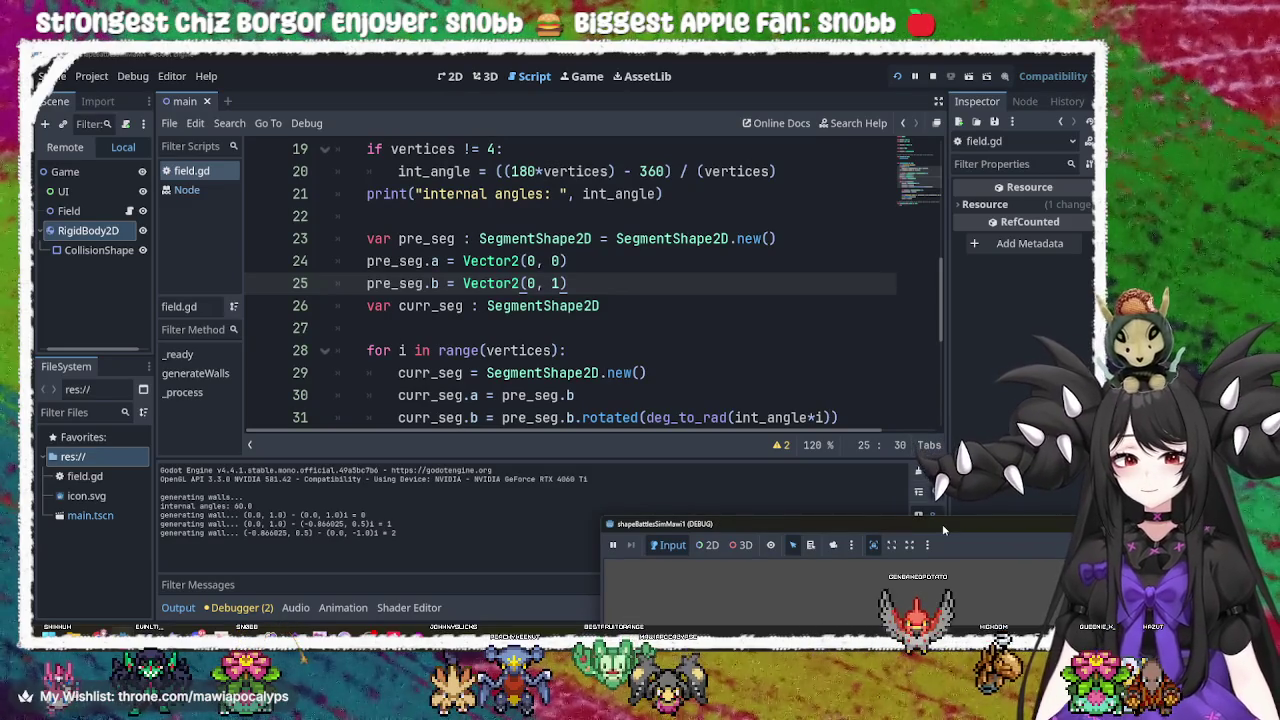
pyautogui.moveTo(942, 520)
pyautogui.mouseDown()
pyautogui.moveTo(900, 500)
pyautogui.moveTo(575, 184)
pyautogui.mouseUp()
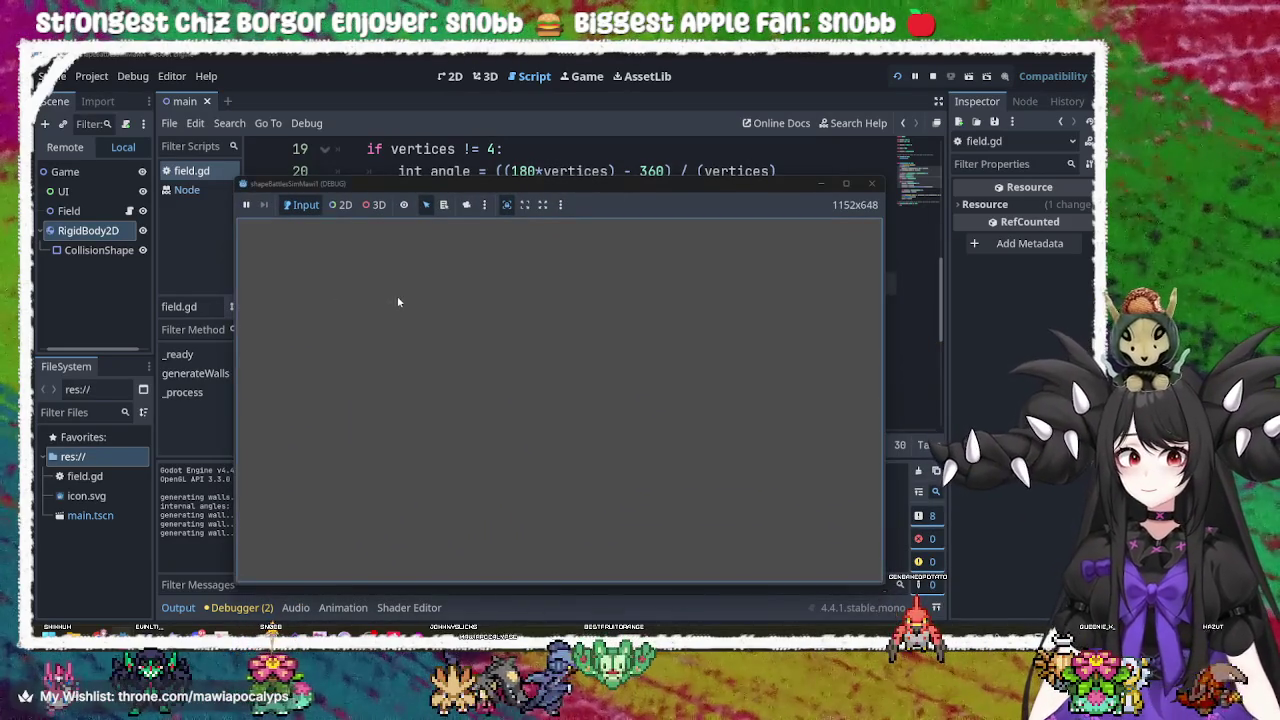
pyautogui.click(891, 170)
pyautogui.click(871, 183)
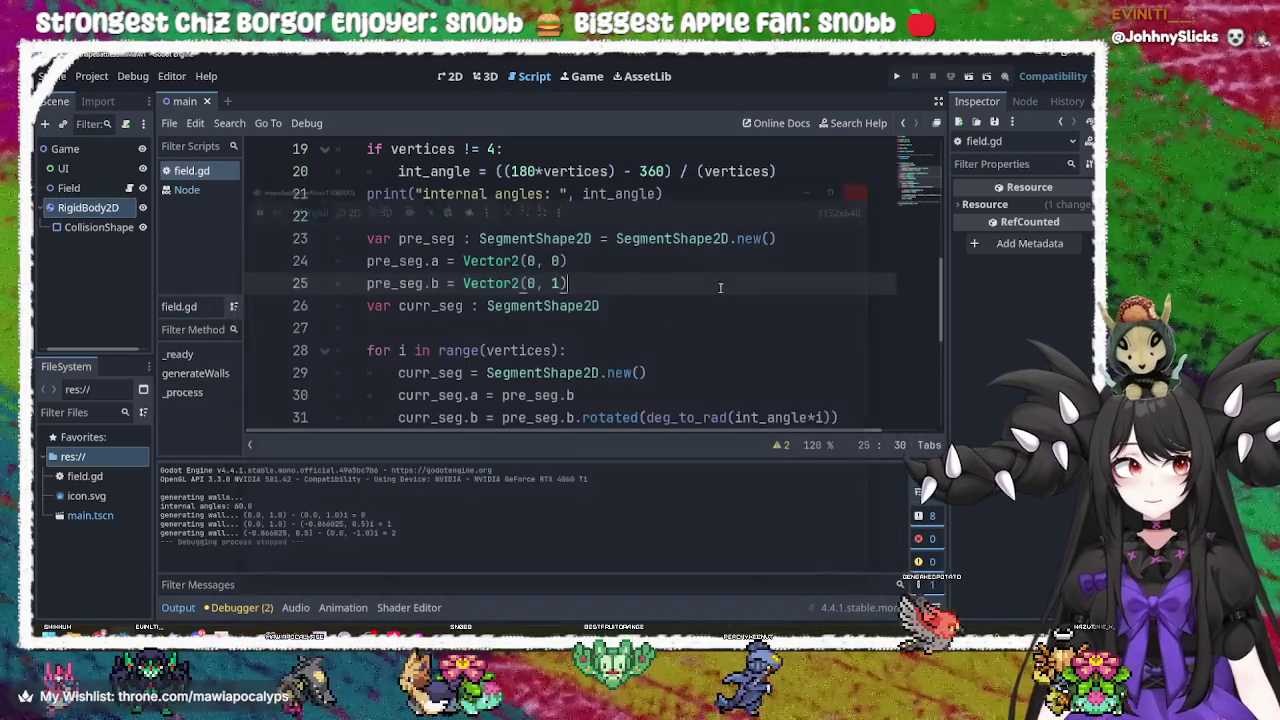
# Replace 1 with wall_l in pre_seg.b's Vector2(0, 1) on line 25, save field.gd, and run.
pyautogui.scroll(-1, 642, 294)
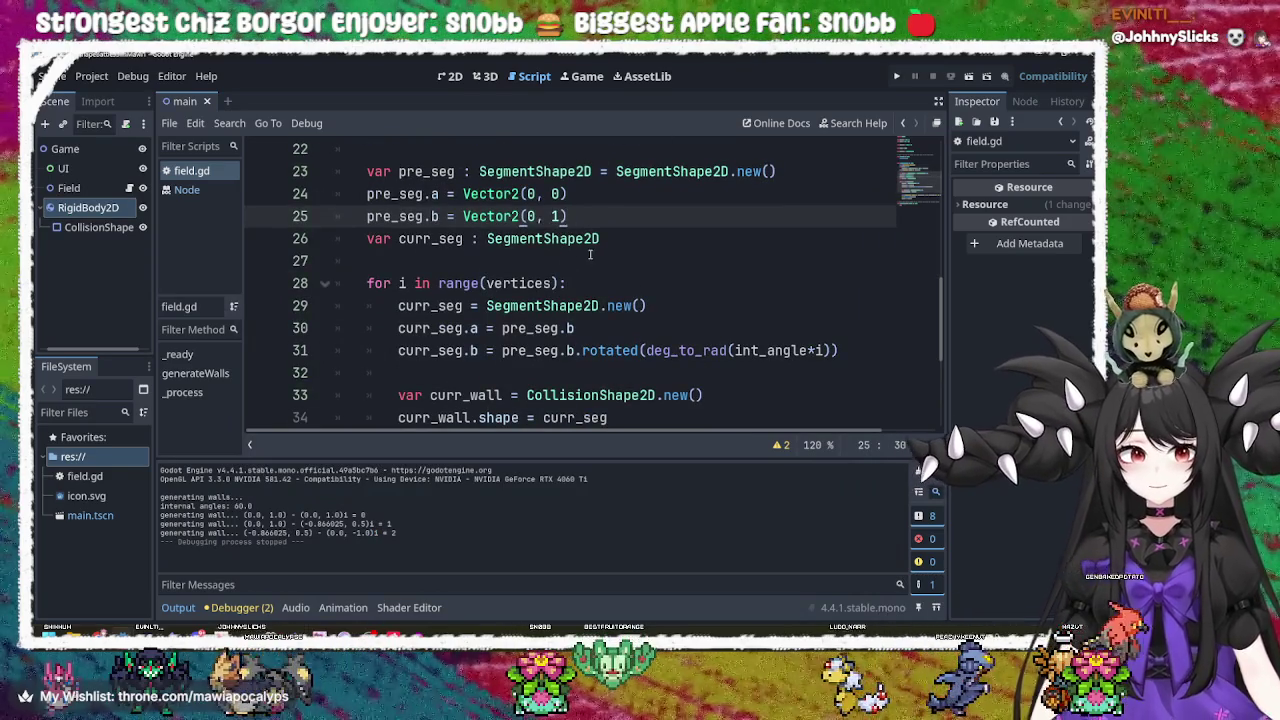
pyautogui.press('Down')
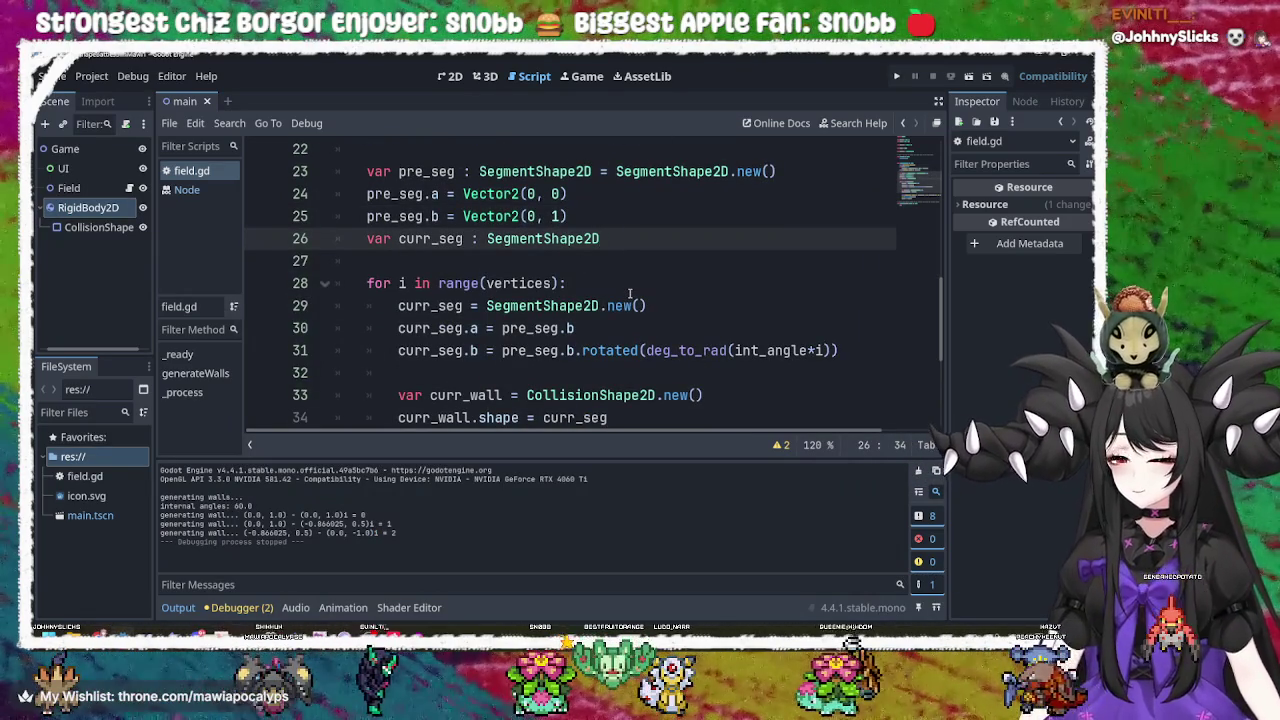
pyautogui.press('Up')
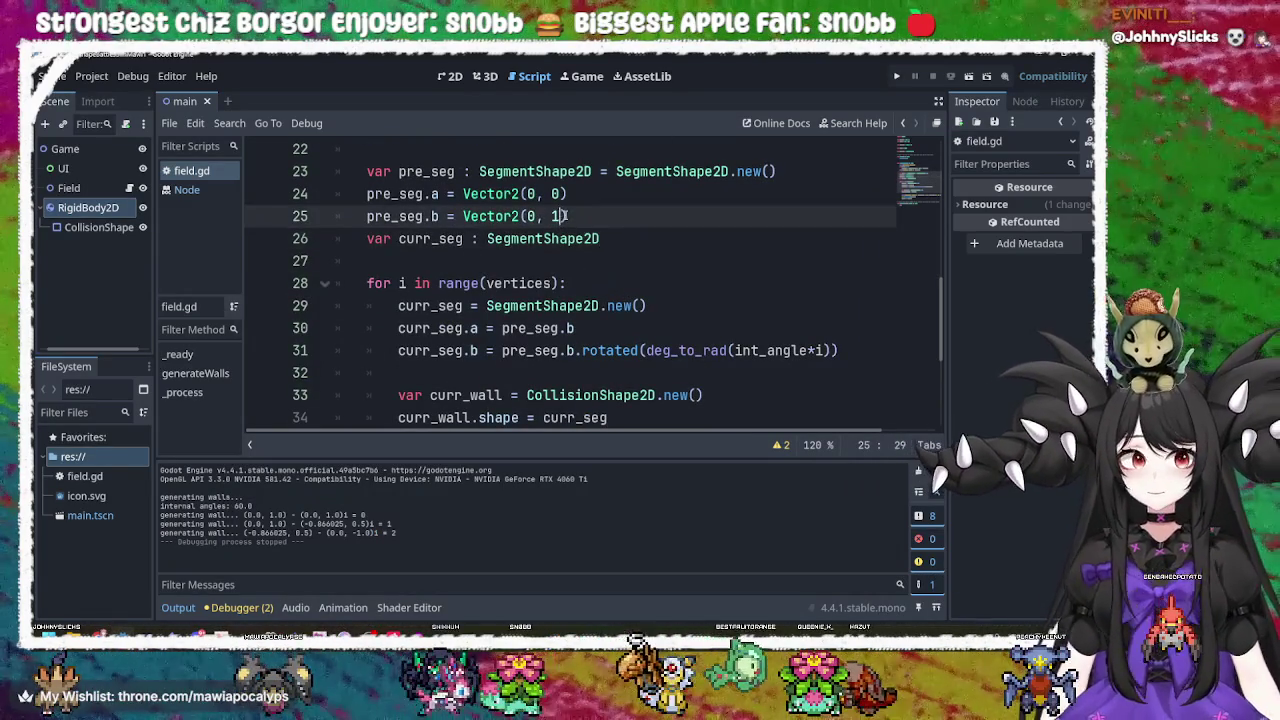
pyautogui.press('Left')
pyautogui.click(635, 238)
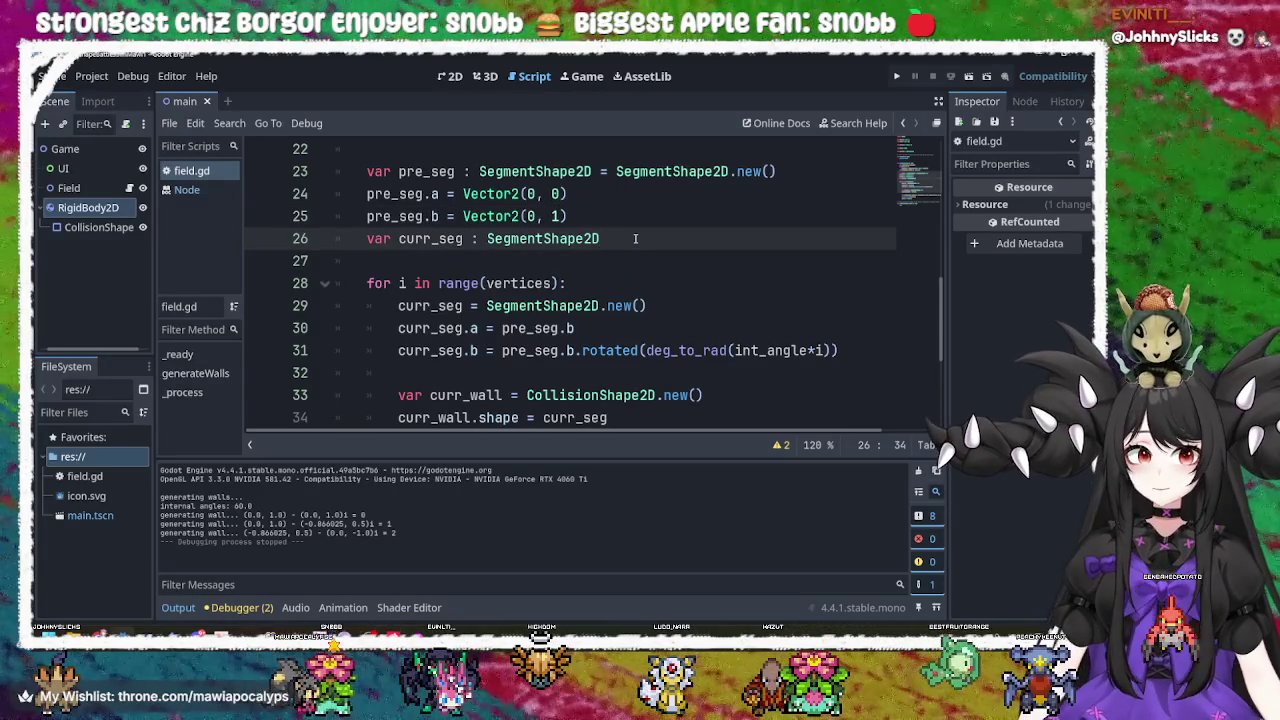
pyautogui.moveTo(608, 346)
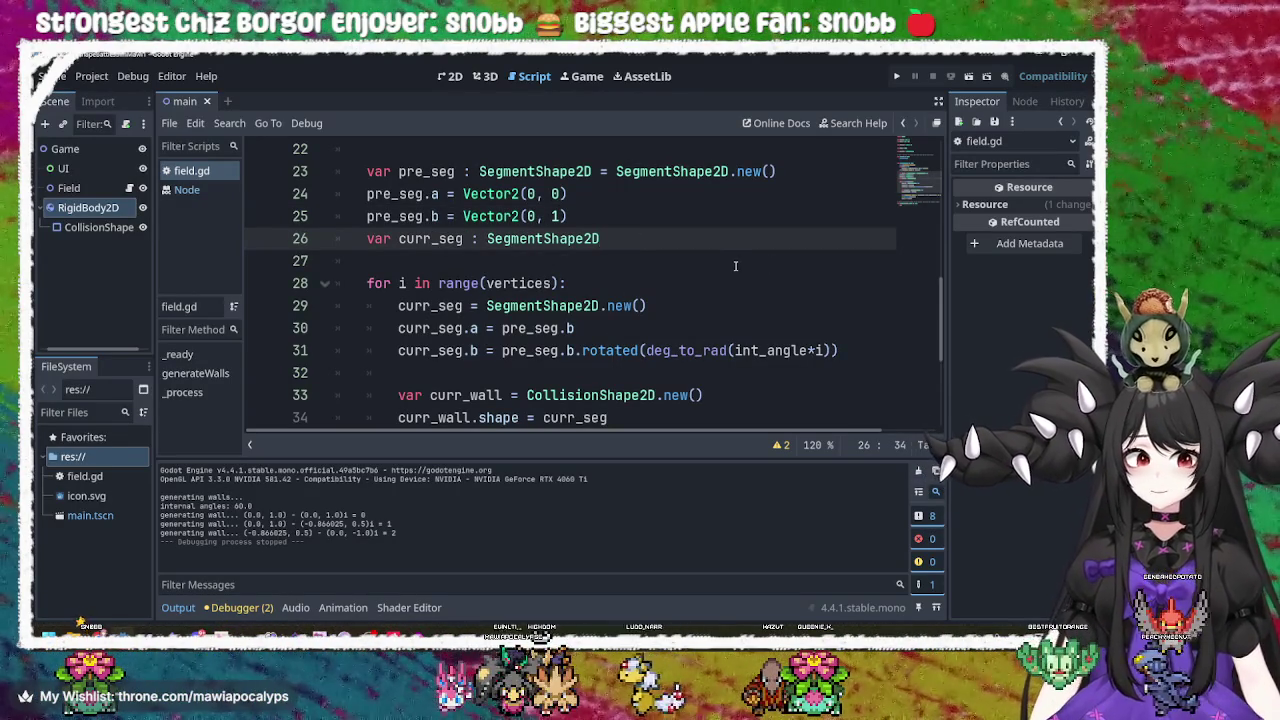
pyautogui.click(620, 218)
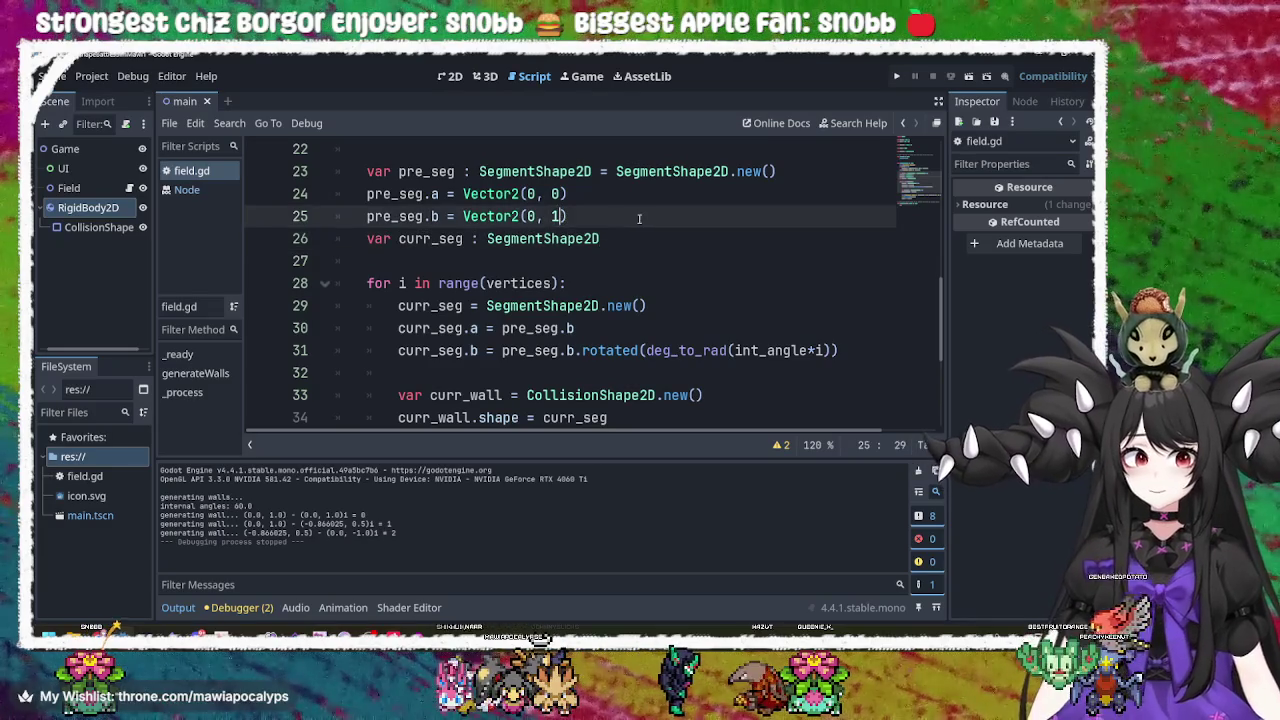
pyautogui.write('wall')
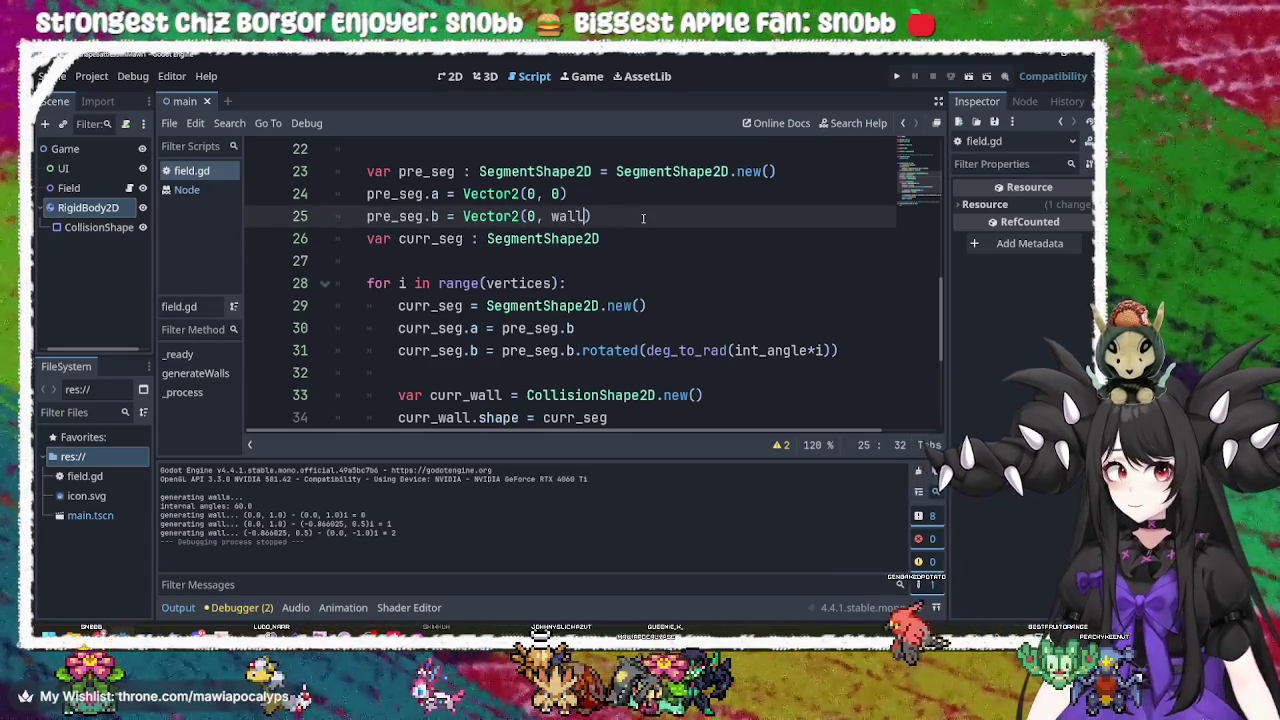
pyautogui.write('_l')
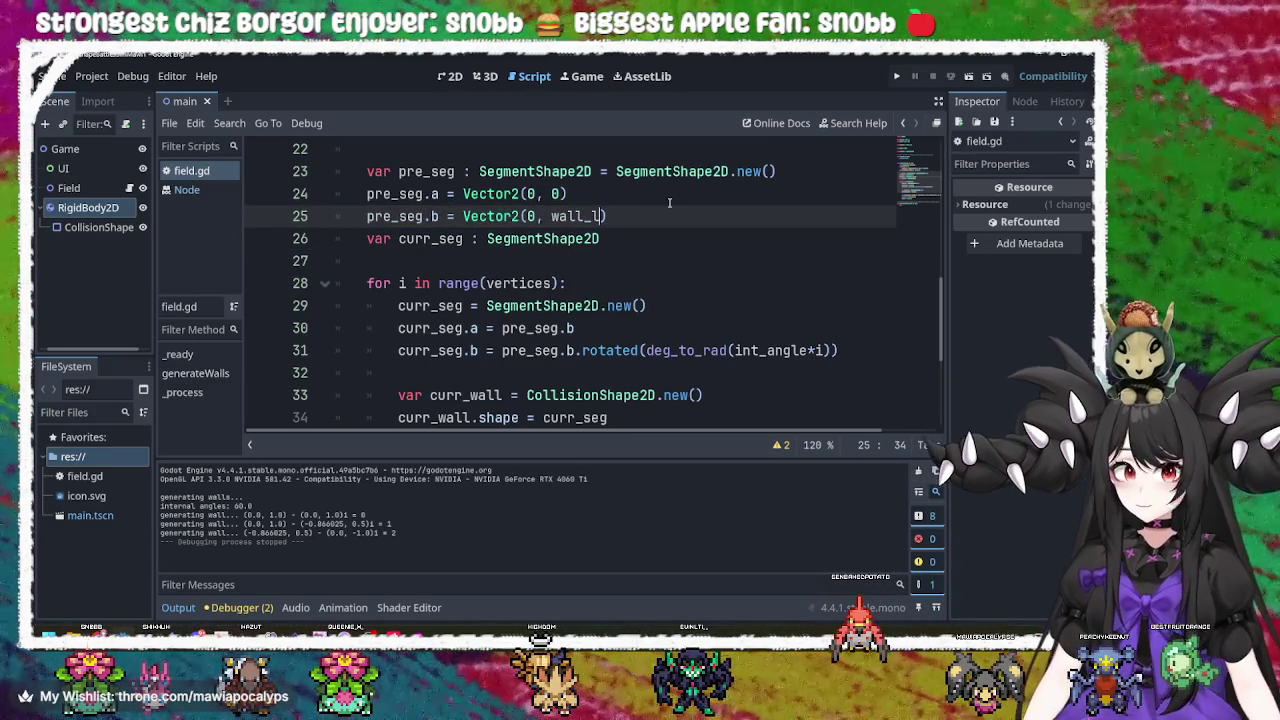
pyautogui.press('Up')
pyautogui.hotkey('ctrl', 's')
pyautogui.click(900, 77)
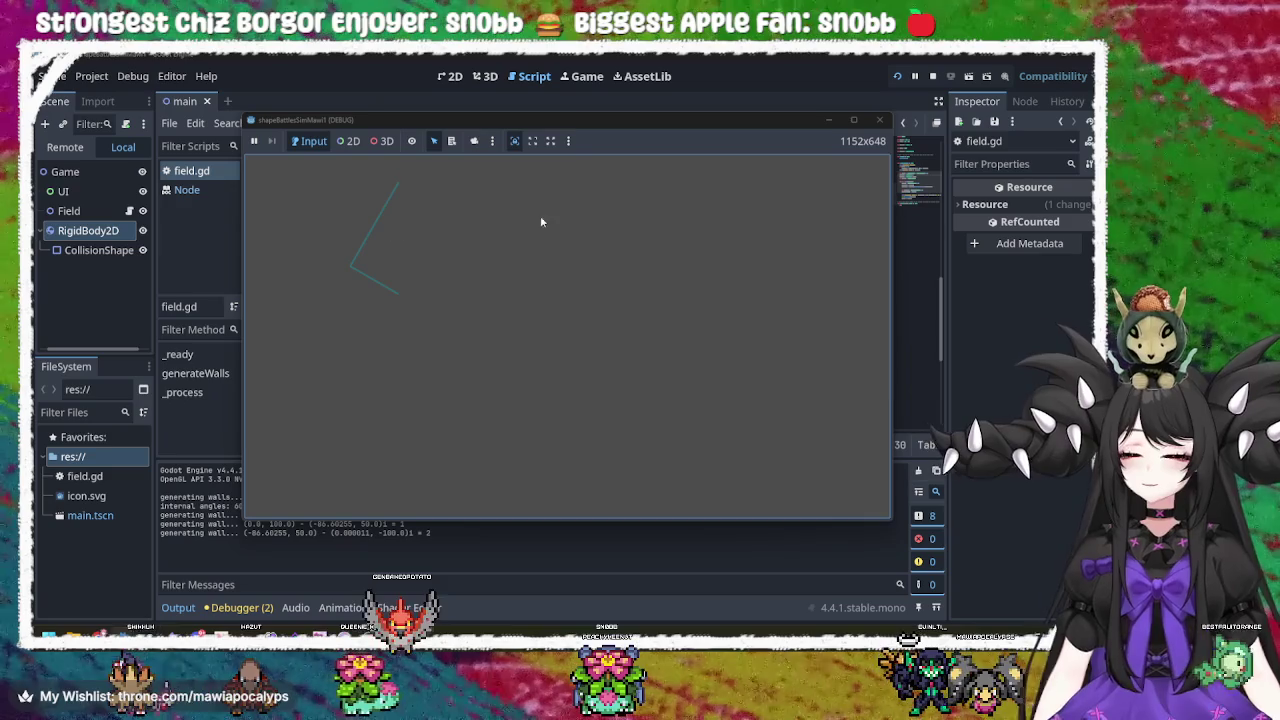
# Shift the game window to view the 100-unit wall segments, then close the game.
pyautogui.moveTo(716, 126)
pyautogui.mouseDown()
pyautogui.moveTo(1021, 260)
pyautogui.moveTo(1077, 232)
pyautogui.moveTo(843, 173)
pyautogui.moveTo(720, 123)
pyautogui.mouseUp()
pyautogui.click(893, 123)
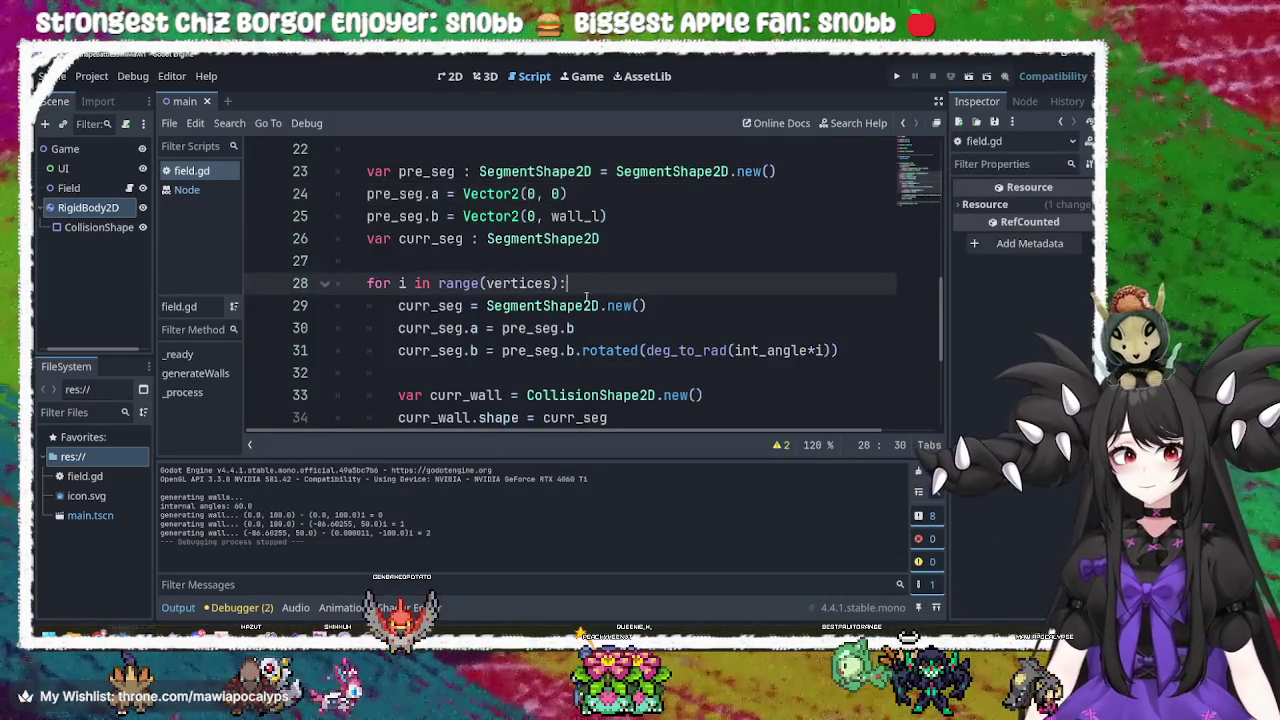
pyautogui.click(681, 351)
pyautogui.doubleClick(785, 351)
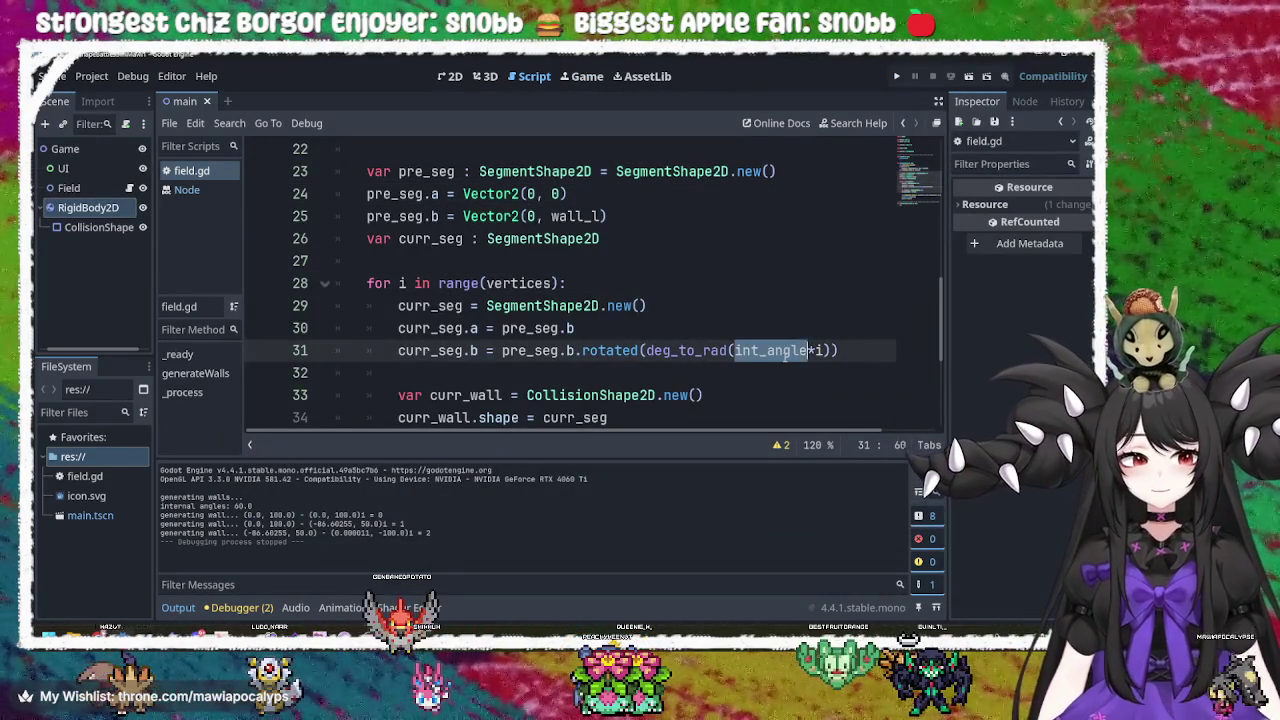
pyautogui.doubleClick(785, 351)
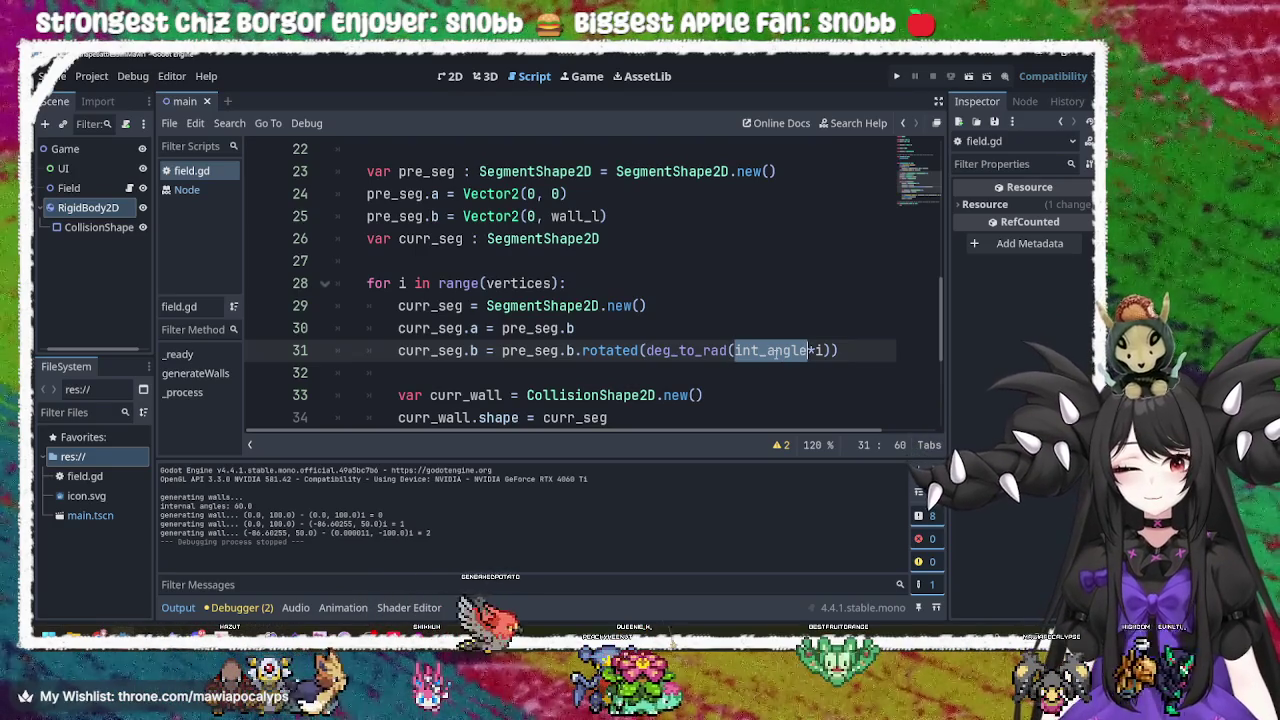
pyautogui.click(773, 351)
pyautogui.tripleClick(773, 351)
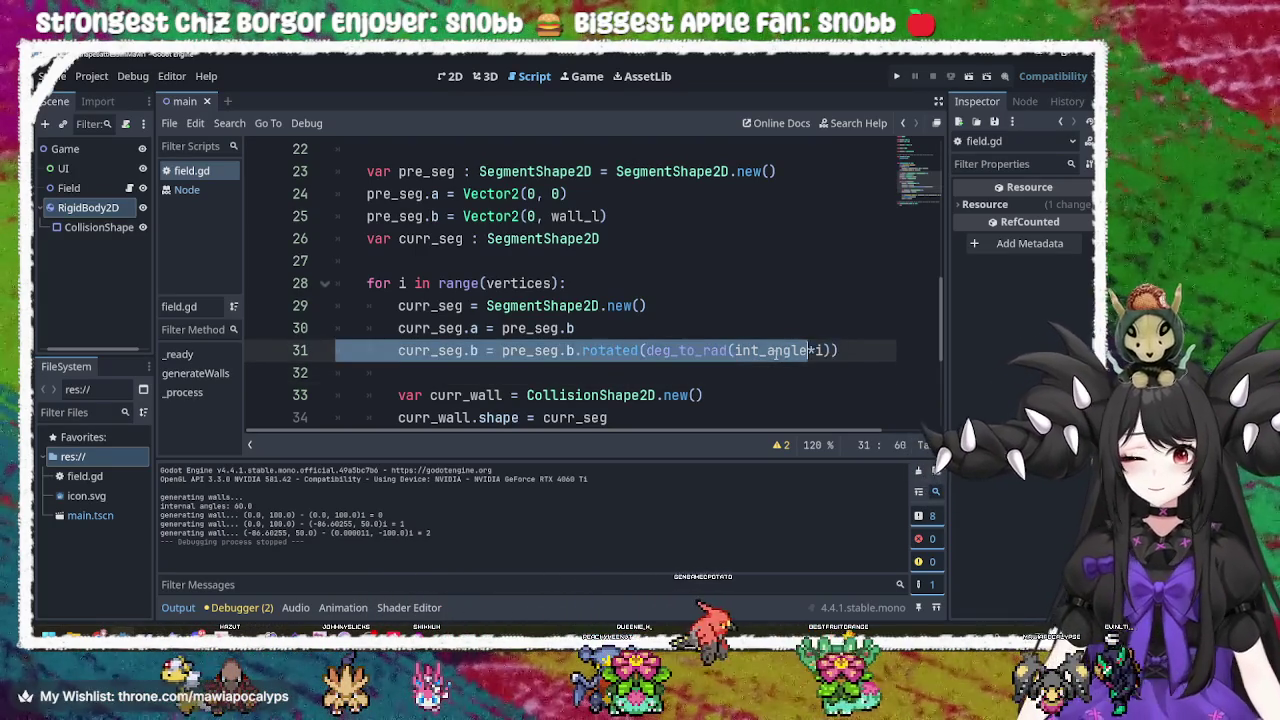
pyautogui.click(775, 352)
pyautogui.moveTo(775, 352)
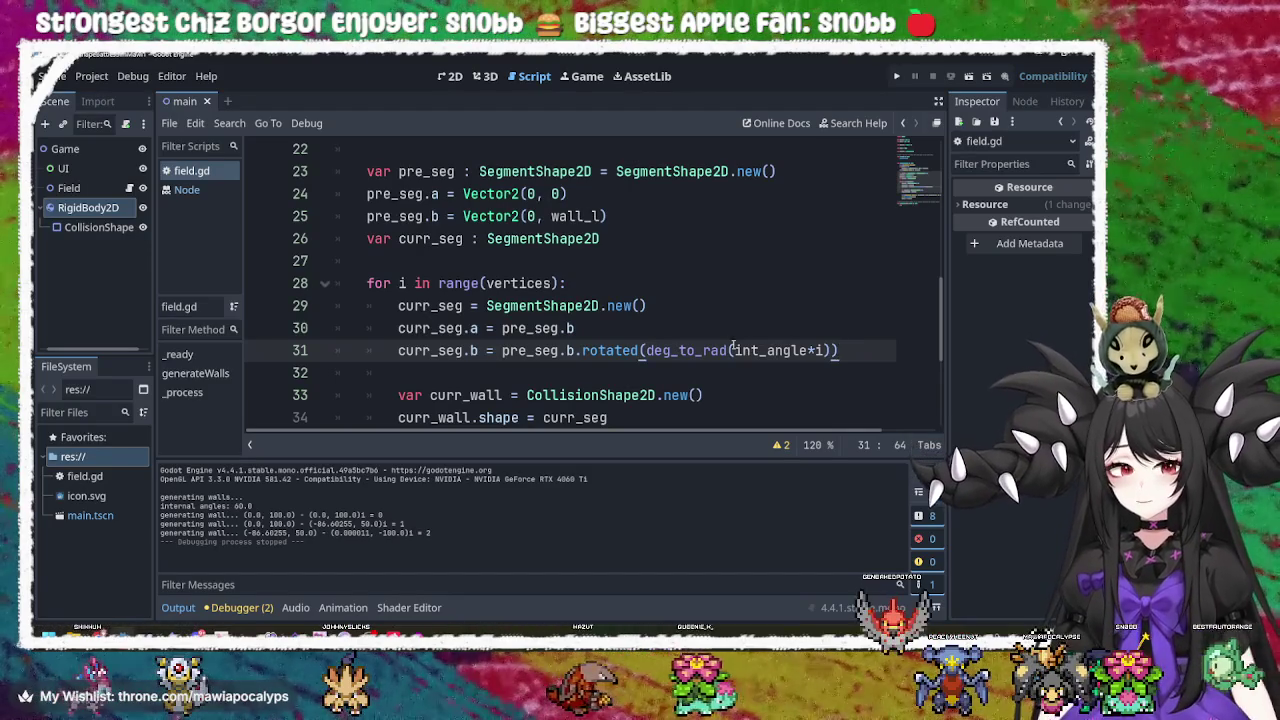
pyautogui.moveTo(733, 347)
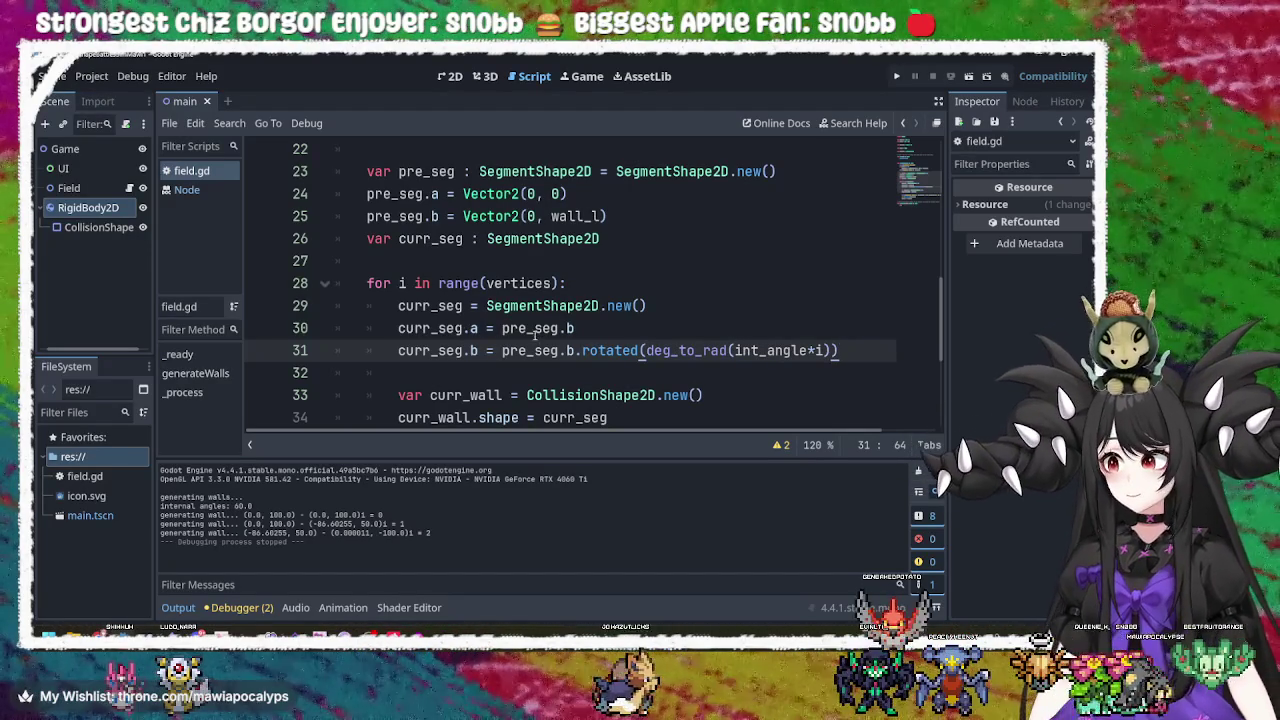
pyautogui.moveTo(517, 349)
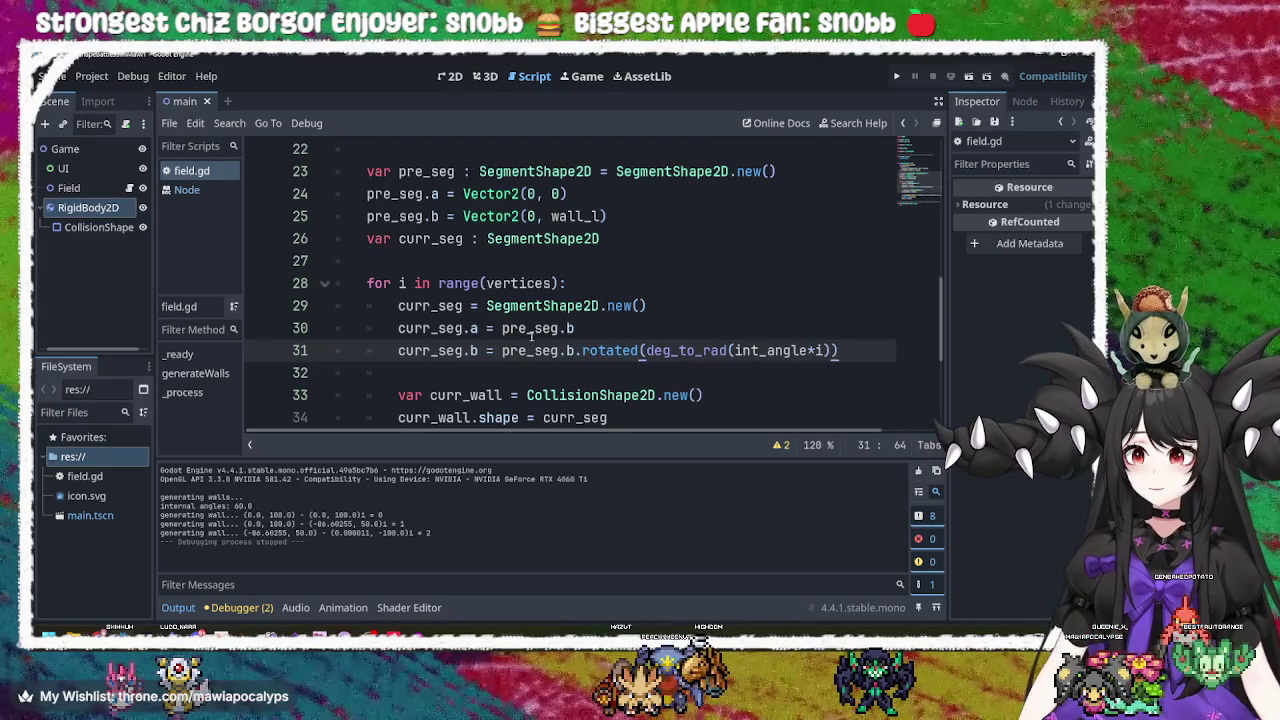
pyautogui.scroll(-2, 657, 331)
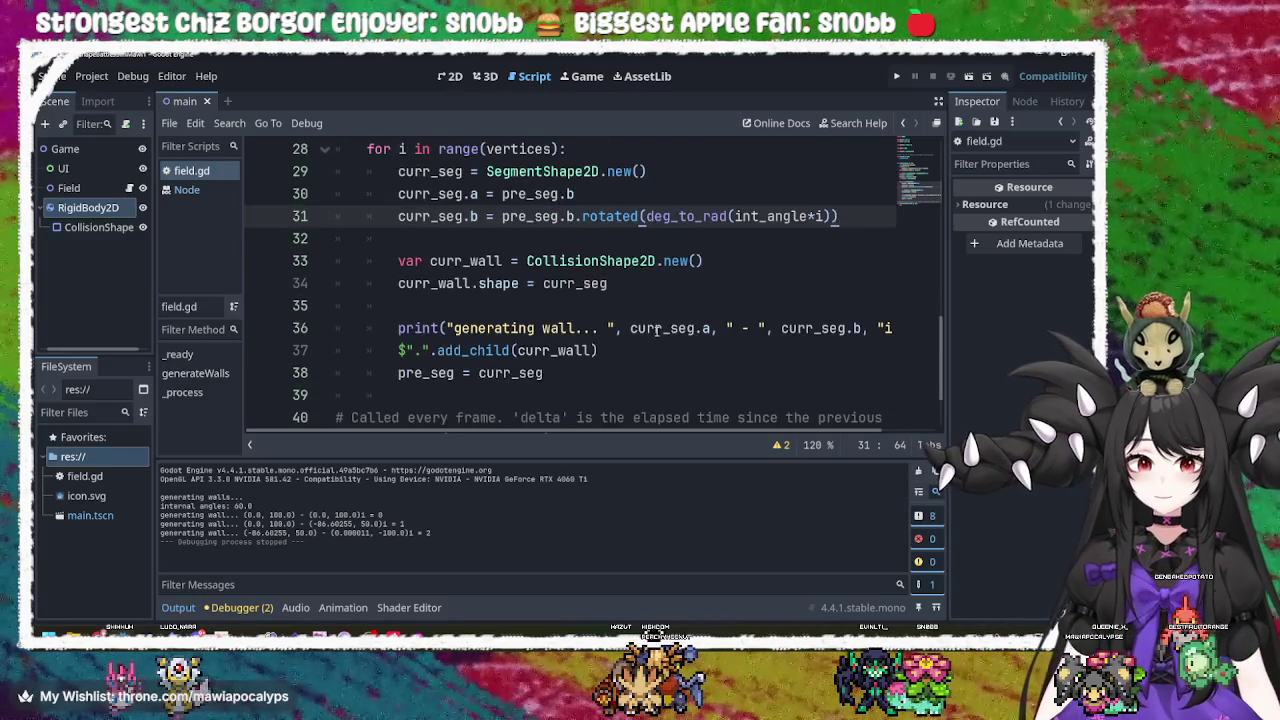
pyautogui.scroll(1, 657, 331)
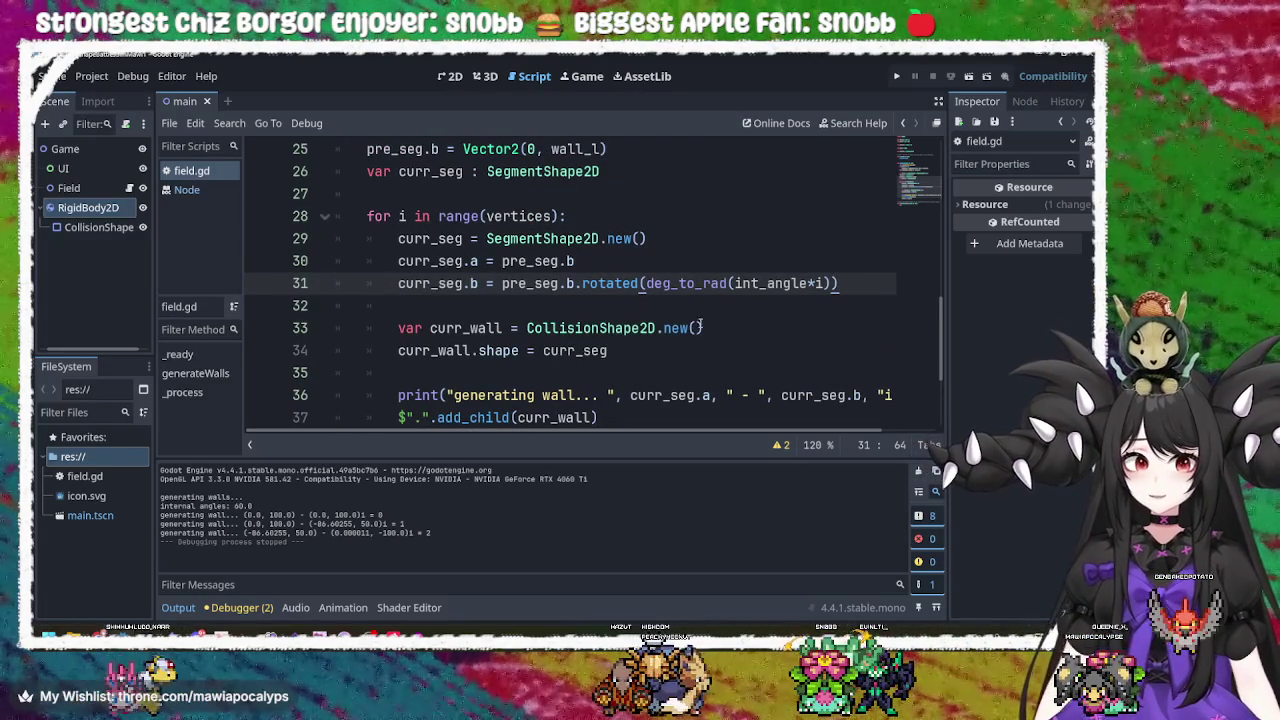
pyautogui.doubleClick(500, 334)
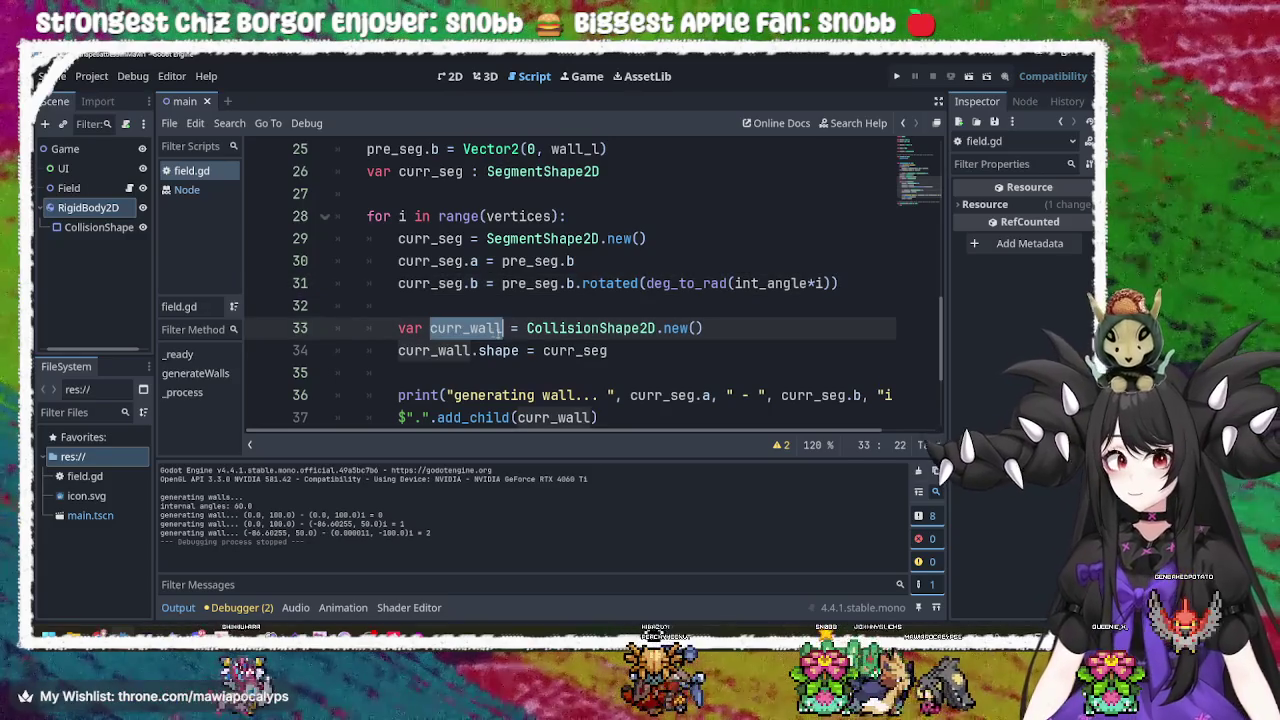
pyautogui.click(746, 271)
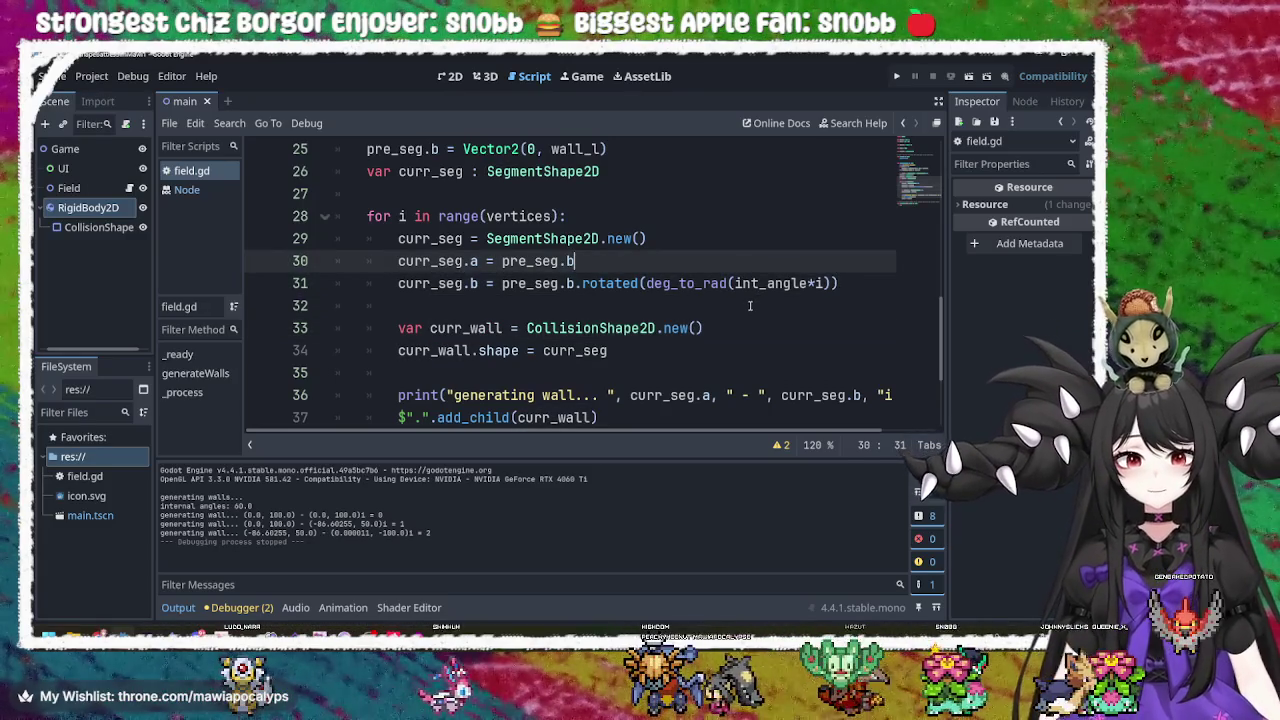
pyautogui.scroll(1, 741, 308)
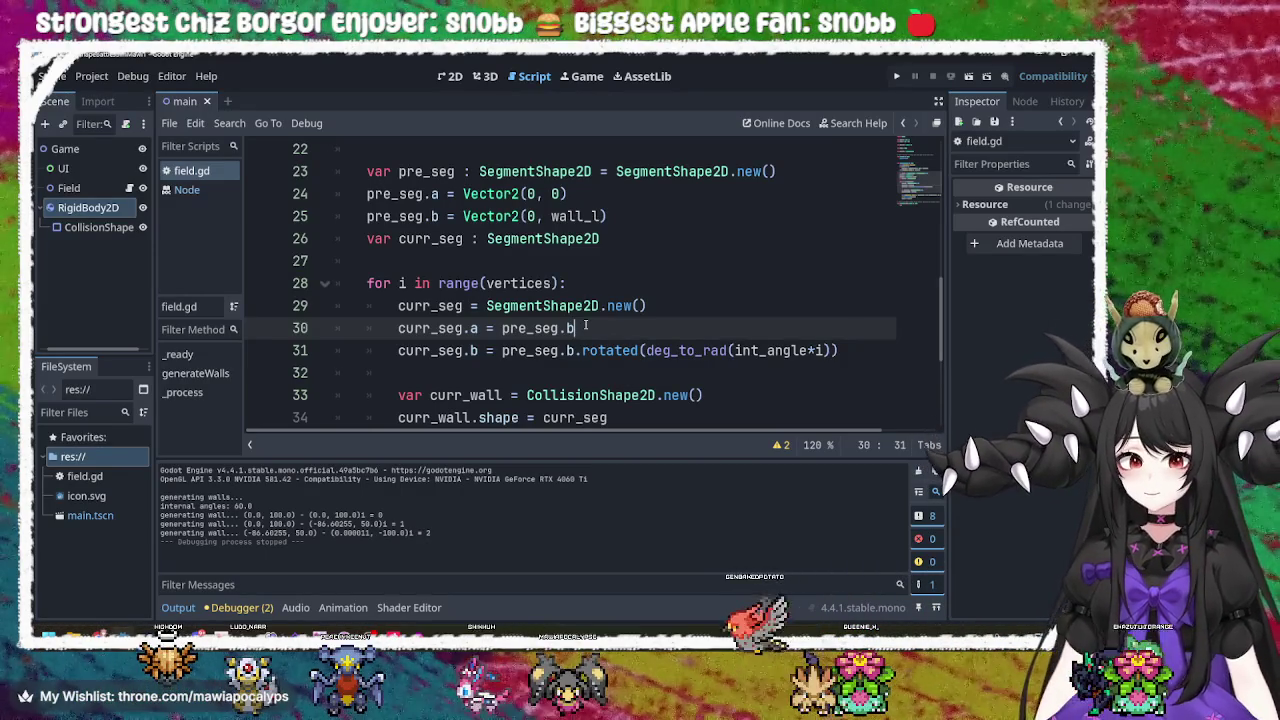
# Replace pre_seg.b on line 30 so curr_seg.a becomes Vector2(0, 0).
pyautogui.press('BackSpace')
pyautogui.press('BackSpace')
pyautogui.press('BackSpace')
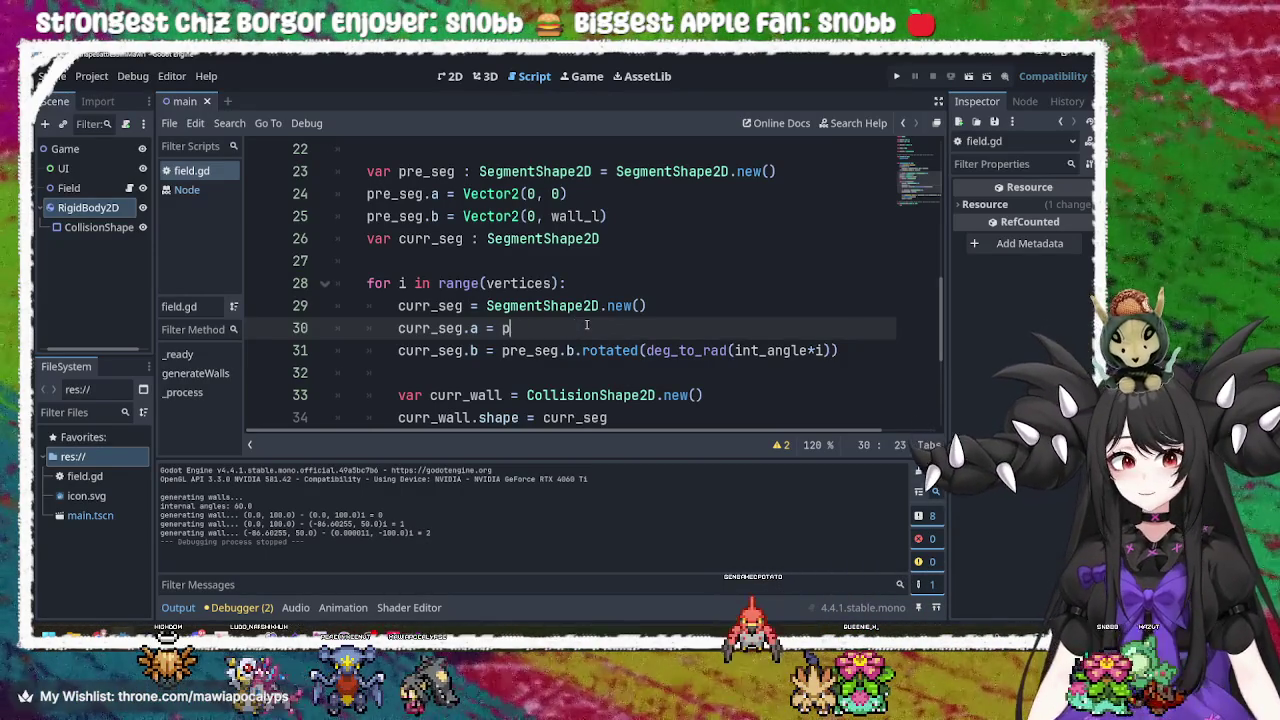
pyautogui.write('Vector')
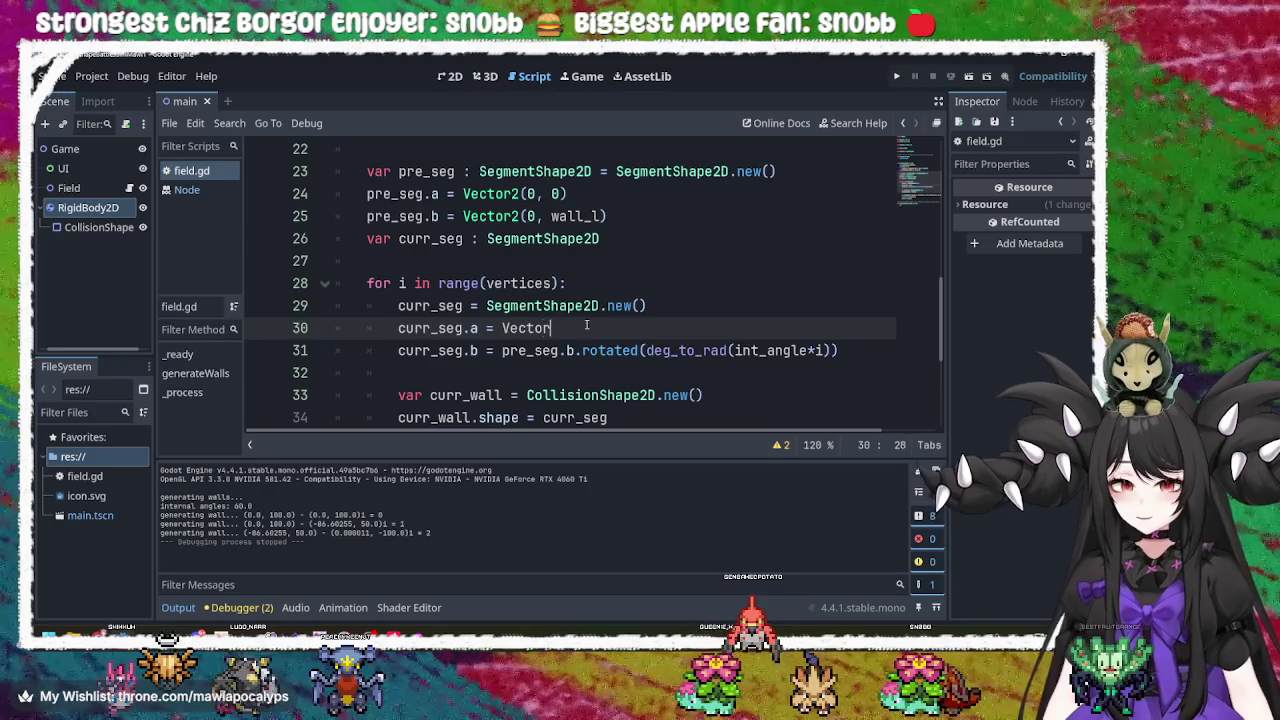
pyautogui.press('Return')
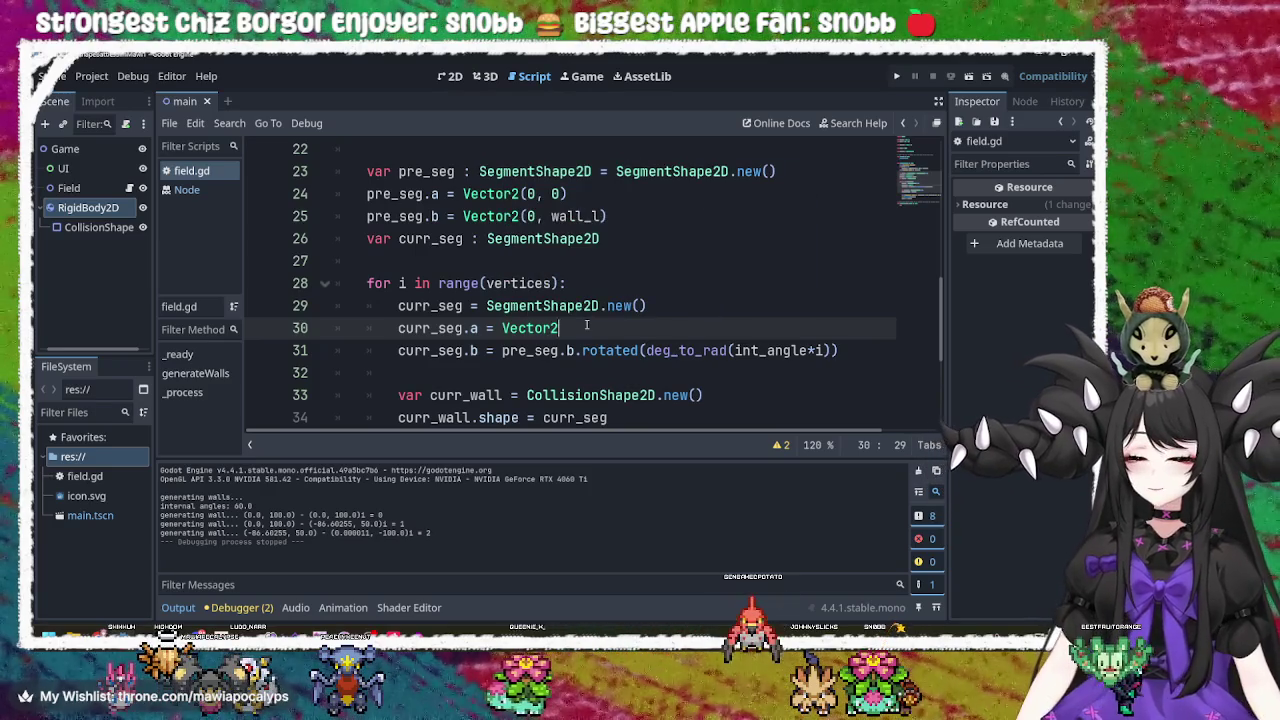
pyautogui.write('(0, 0')
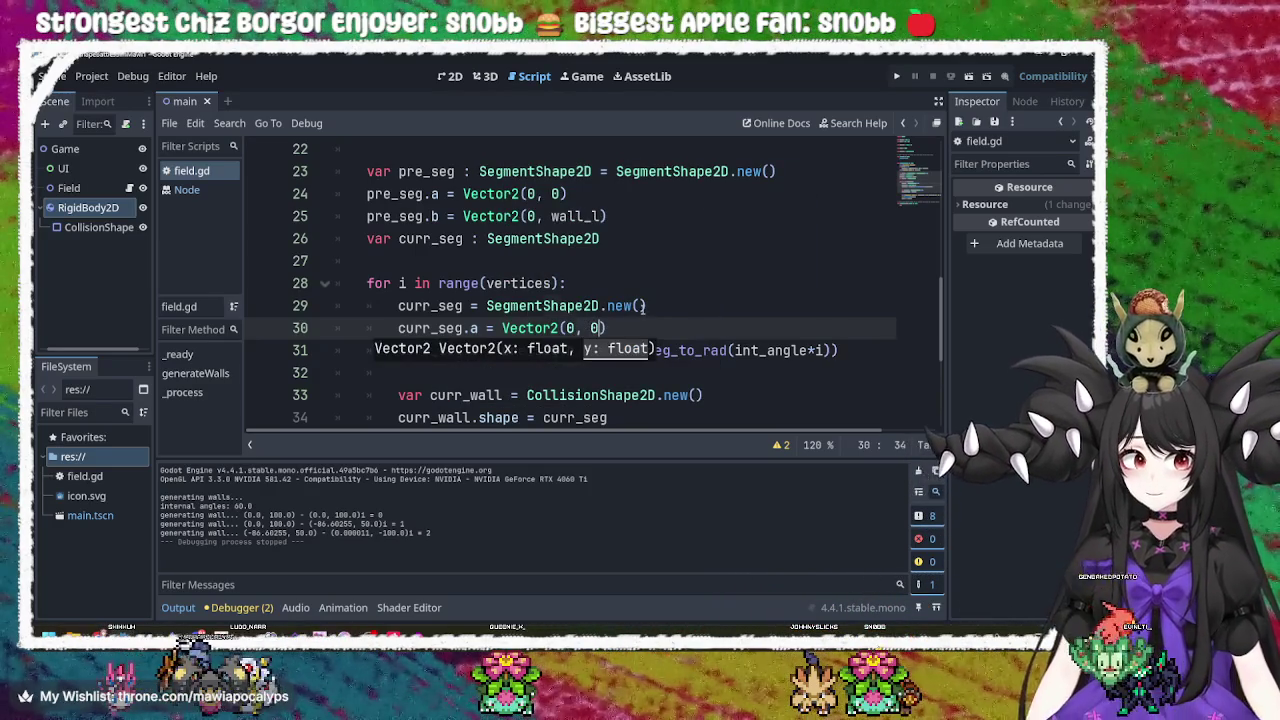
pyautogui.click(640, 306)
# Replace pre_seg.b on line 31 with Vector2(0, wall_l) and save field.gd.
pyautogui.click(463, 350)
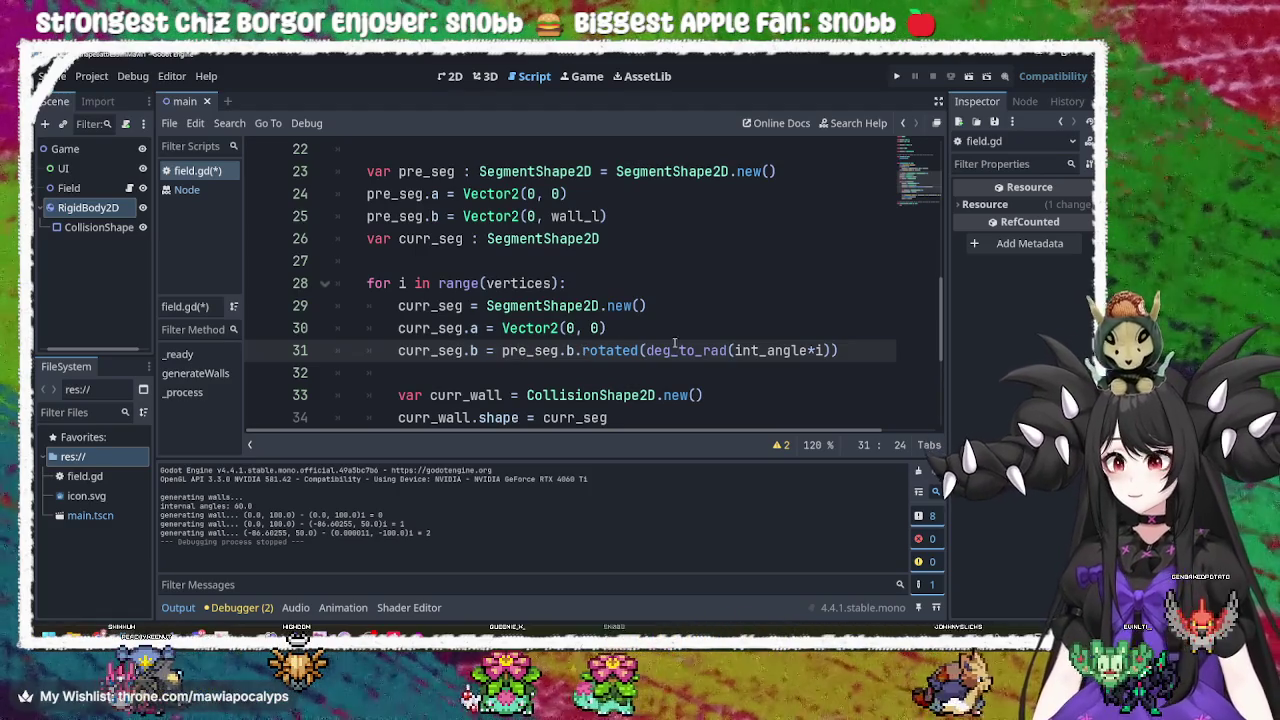
pyautogui.moveTo(503, 350)
pyautogui.mouseDown()
pyautogui.moveTo(652, 351)
pyautogui.moveTo(575, 351)
pyautogui.mouseUp()
pyautogui.write('Vector')
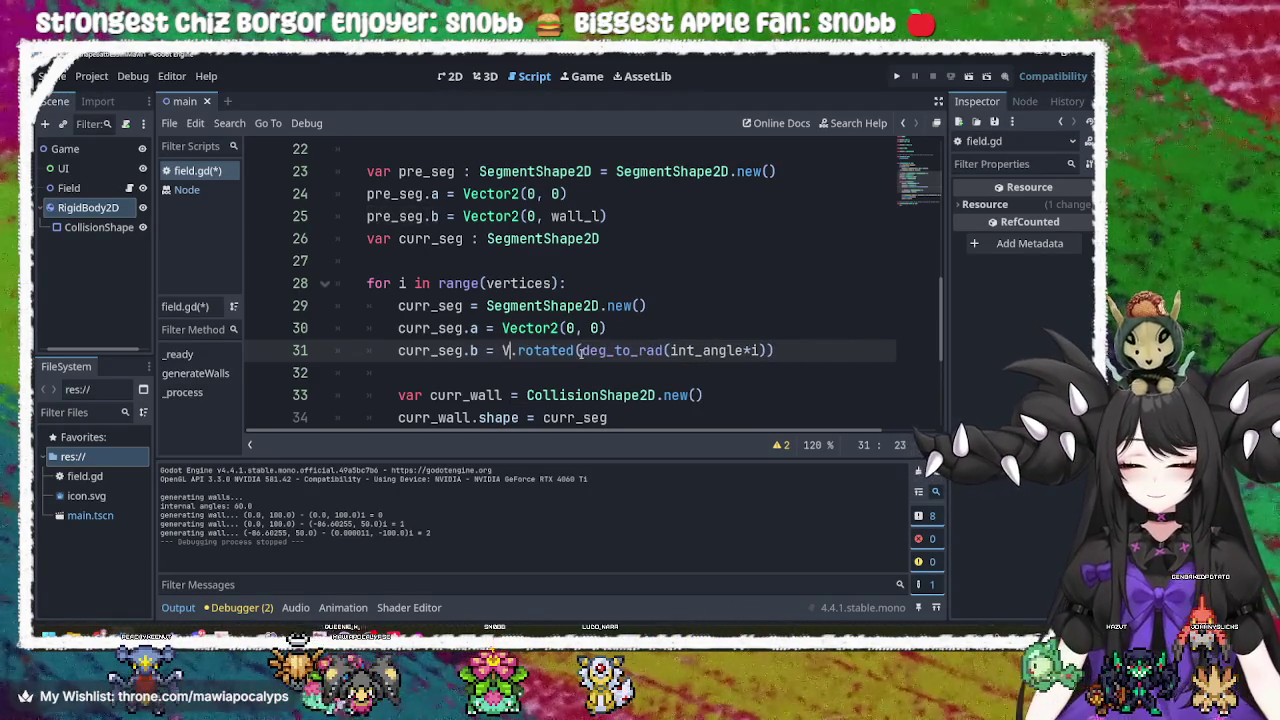
pyautogui.write('2')
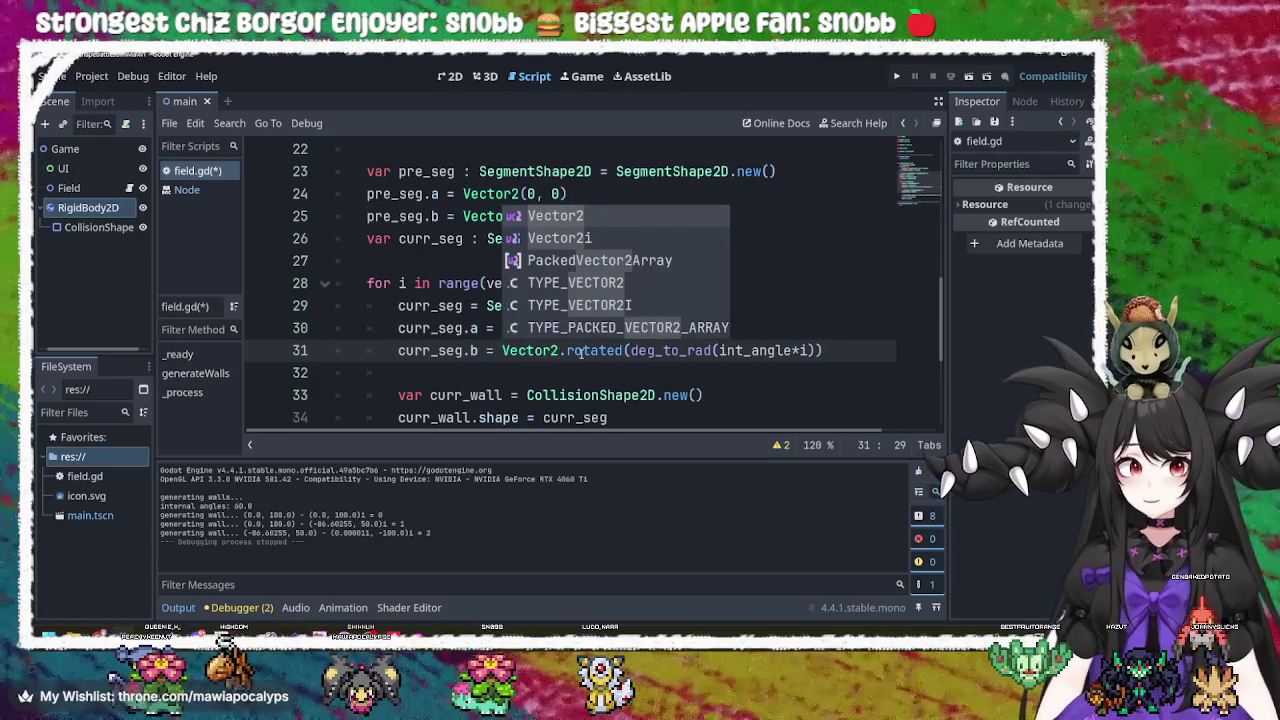
pyautogui.write('(')
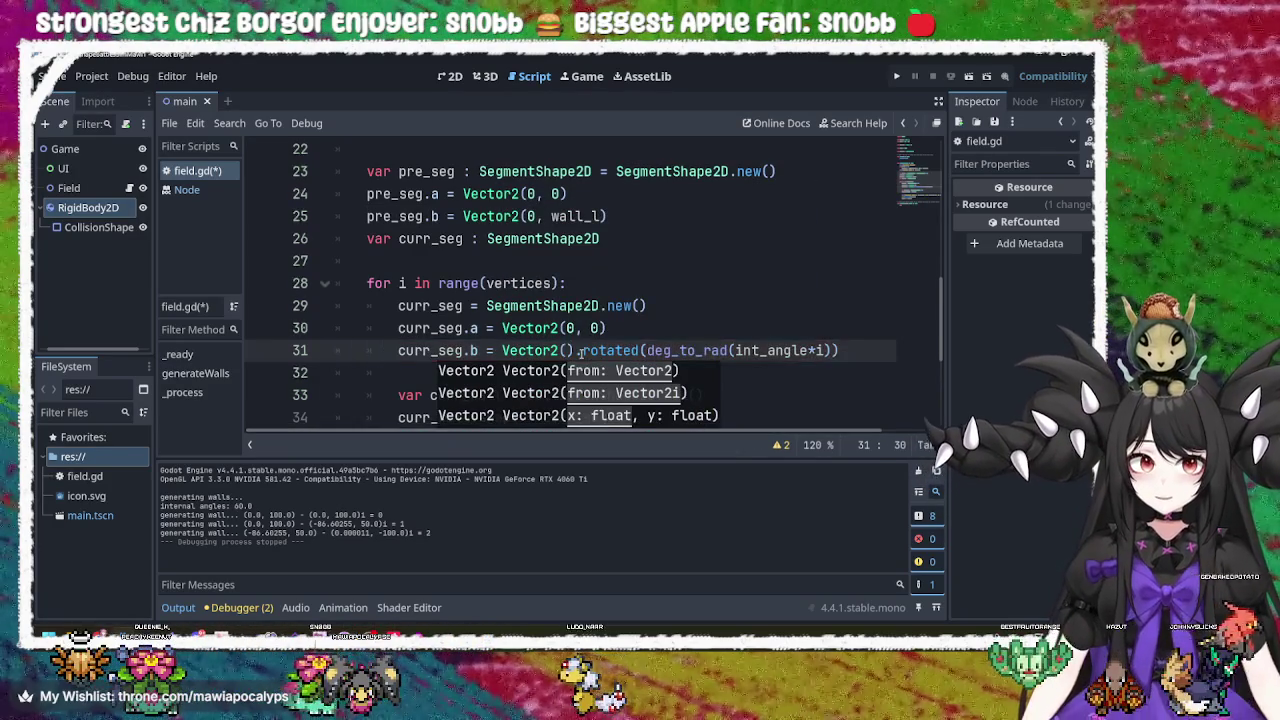
pyautogui.write('0')
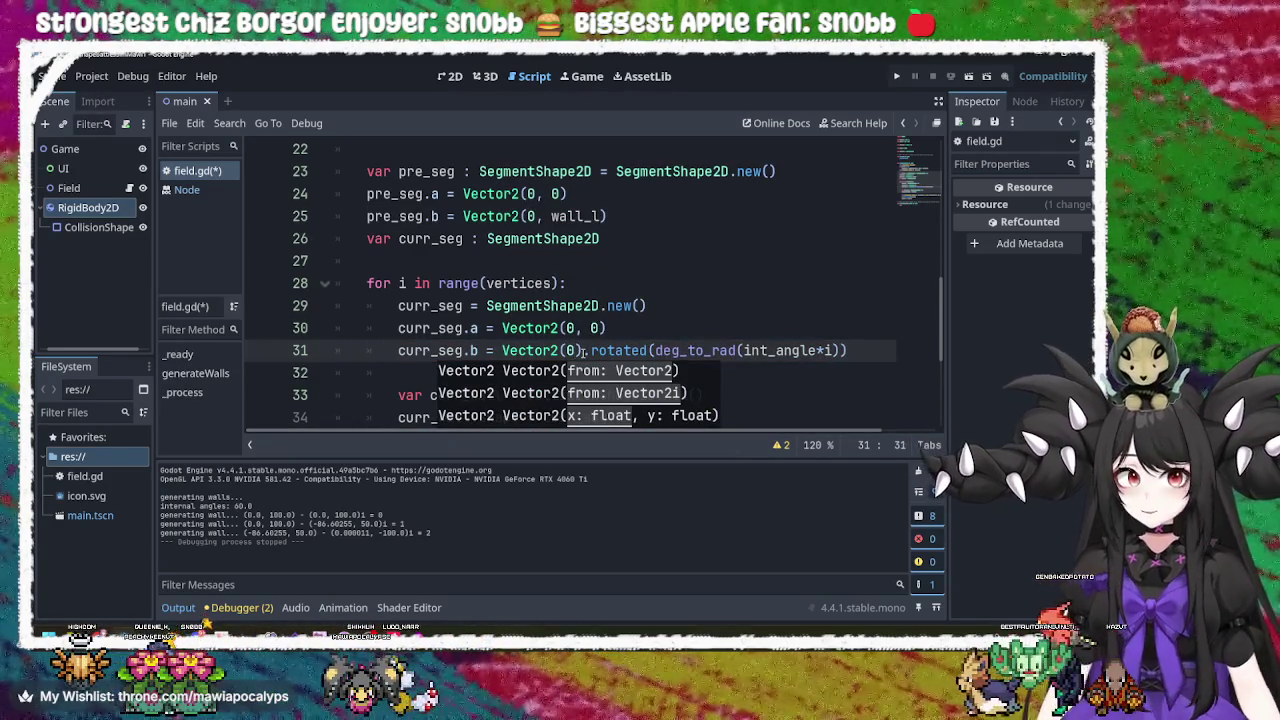
pyautogui.write(', wall')
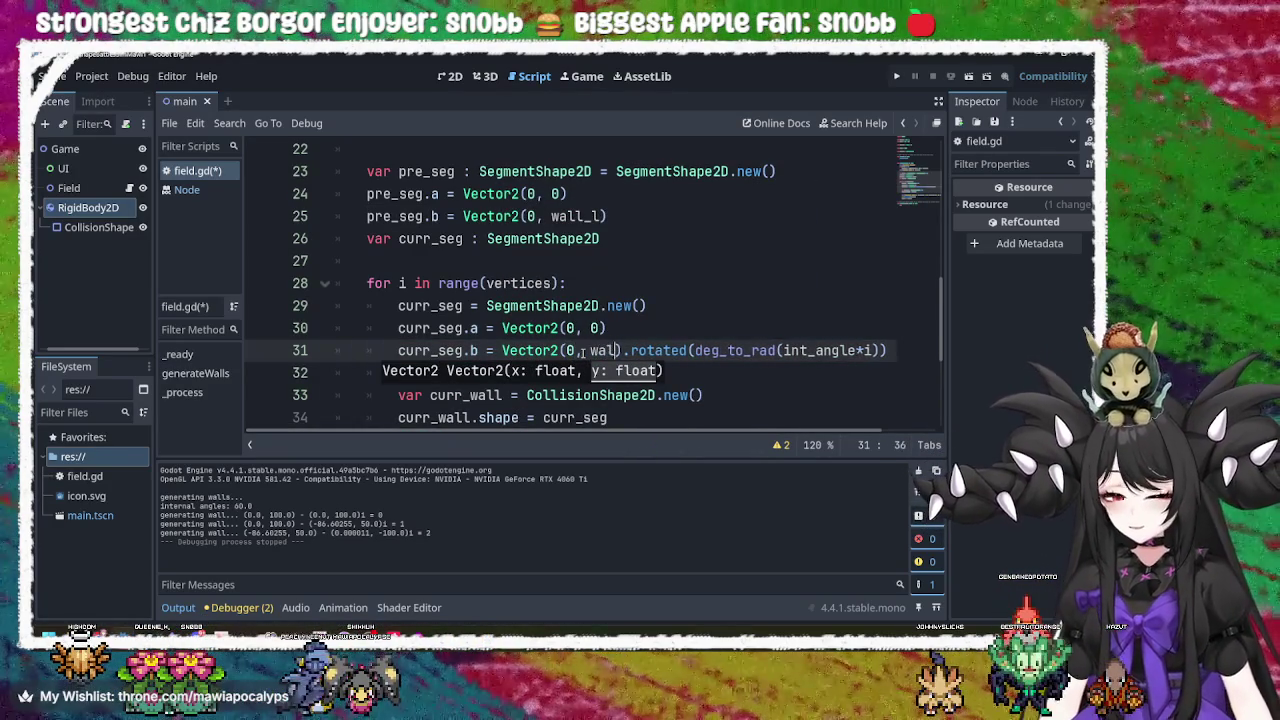
pyautogui.write('_l')
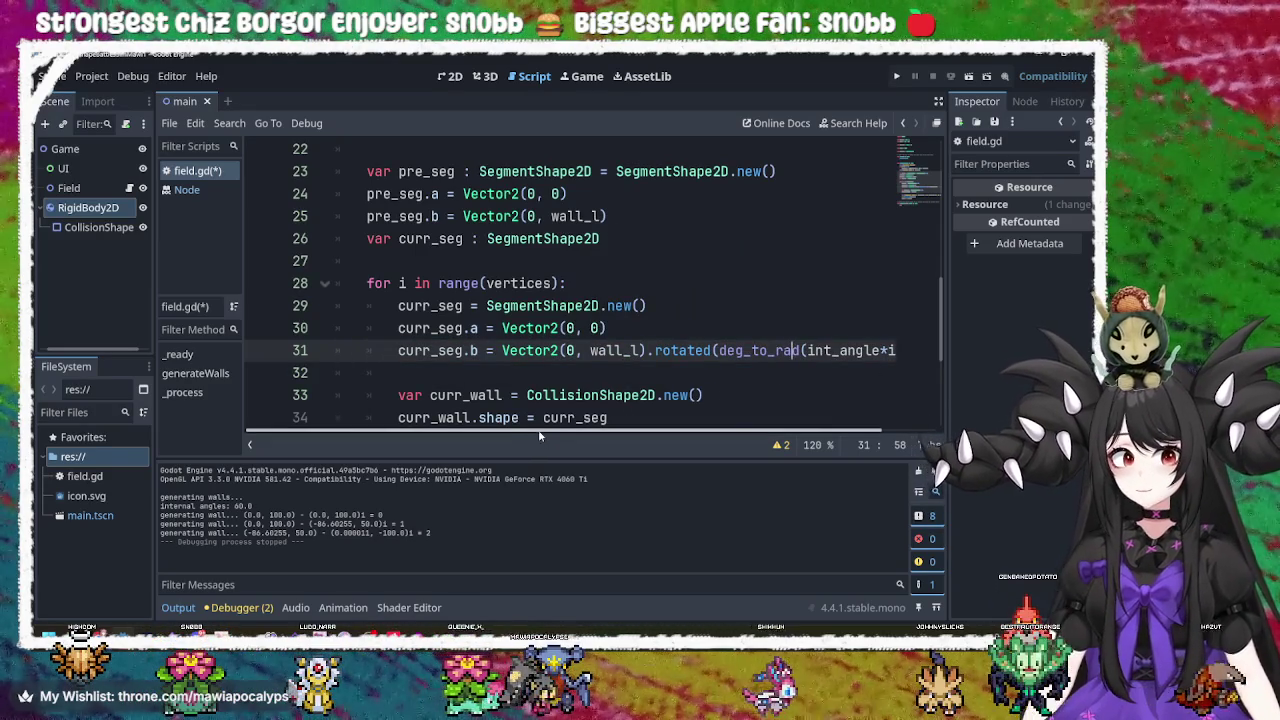
pyautogui.hscroll(2, 534, 434)
pyautogui.hscroll(-2, 502, 433)
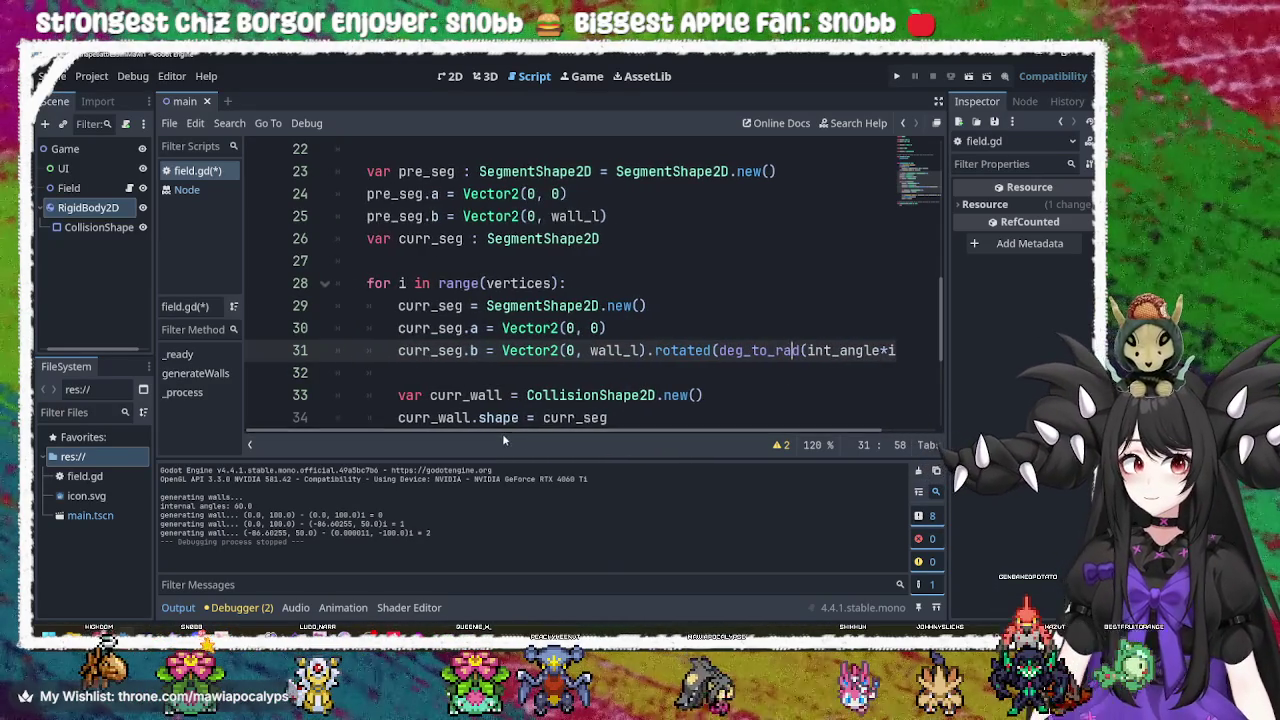
pyautogui.hotkey('ctrl', 's')
# Run the project to test the updated wall segments.
pyautogui.click(677, 334)
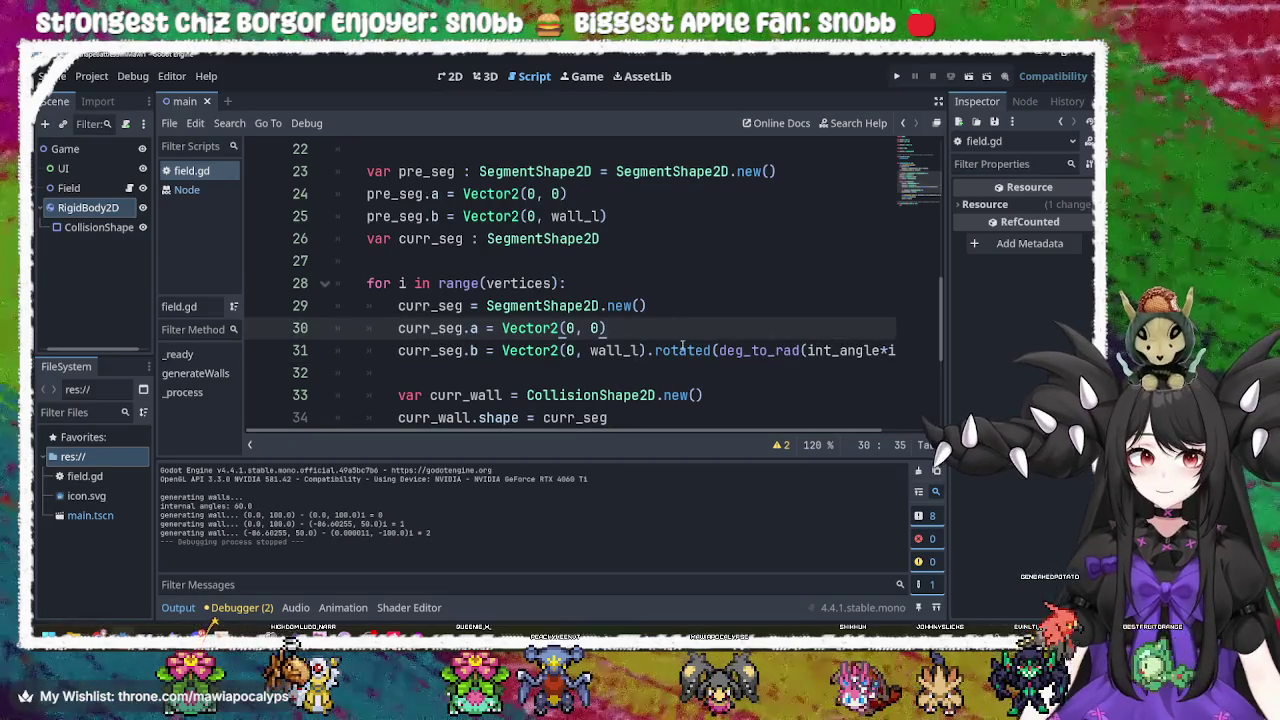
pyautogui.scroll(-1, 682, 346)
pyautogui.click(662, 350)
pyautogui.click(900, 76)
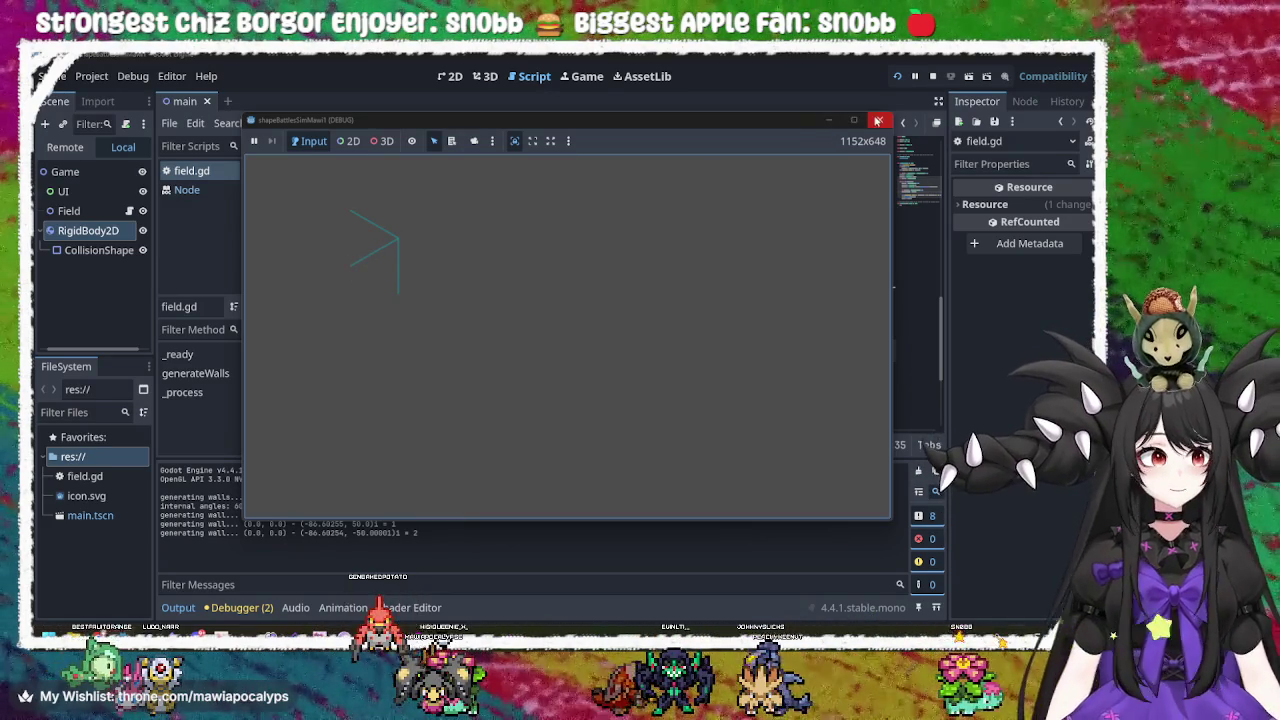
# Close the game window after checking that the three walls meet at one point.
pyautogui.click(879, 120)
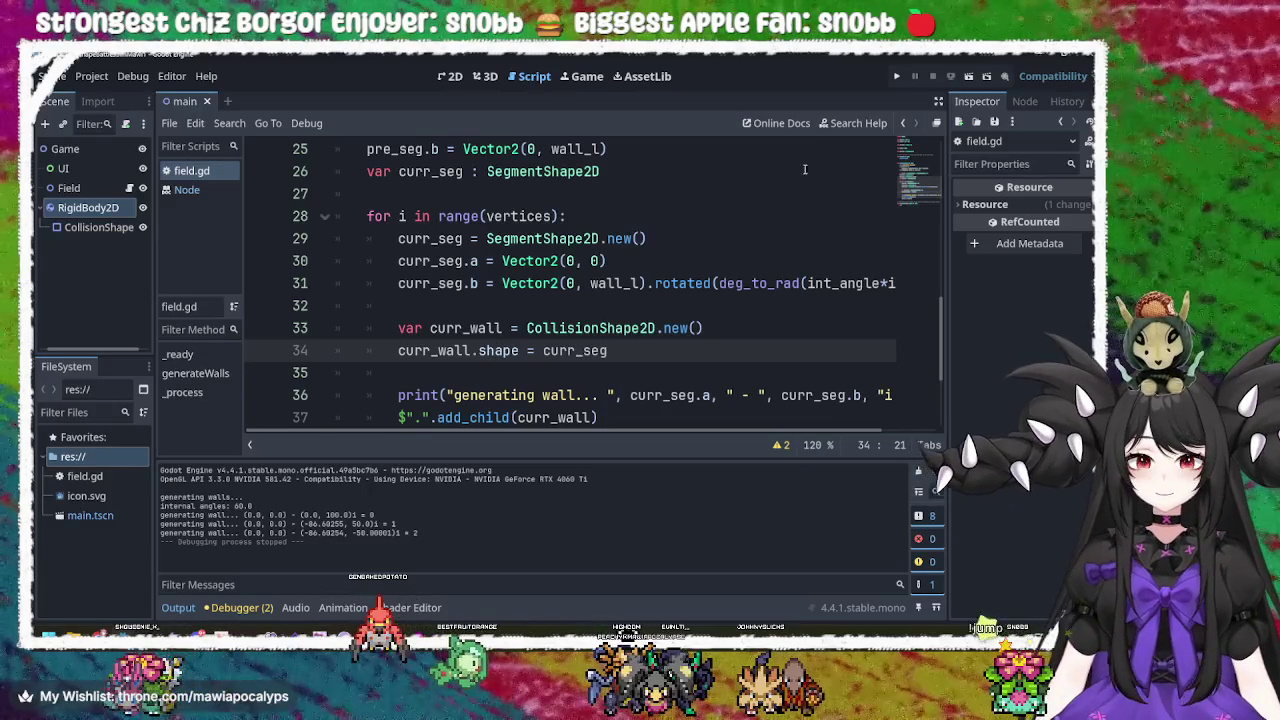
# Rerun the game and pick each wall shape using 2D select and list-select.
pyautogui.click(896, 76)
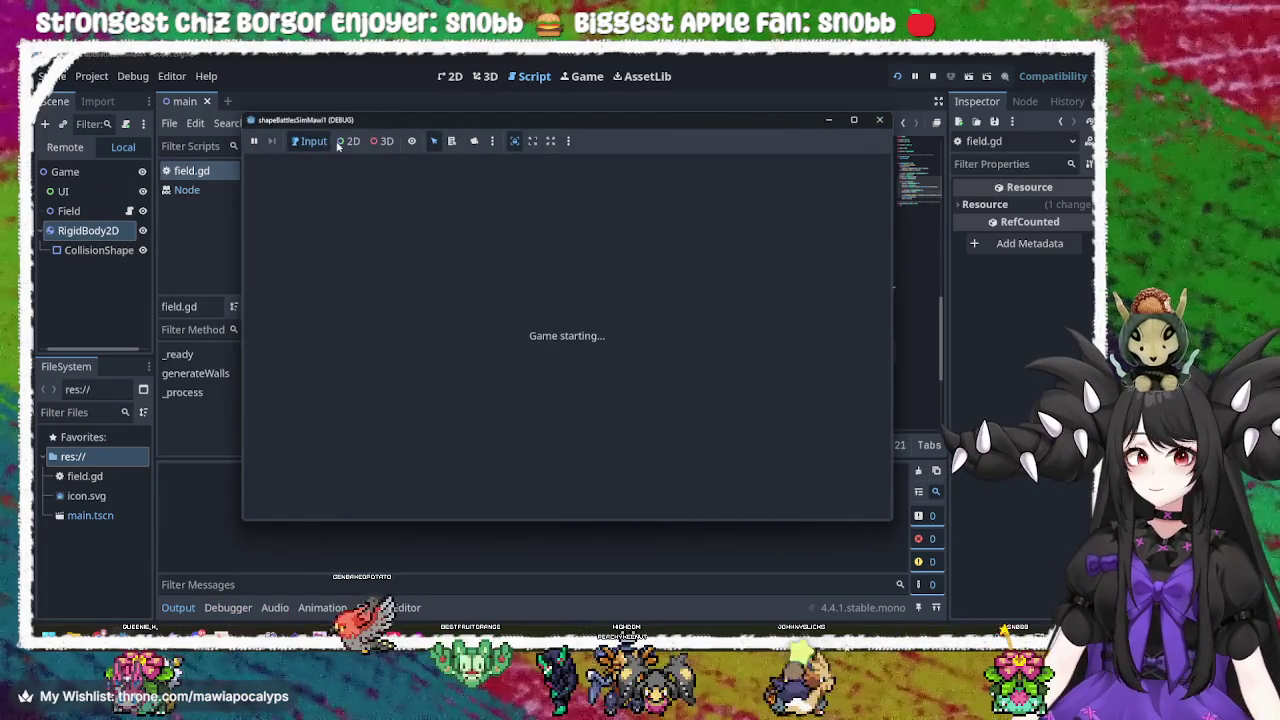
pyautogui.click(348, 141)
pyautogui.click(384, 258)
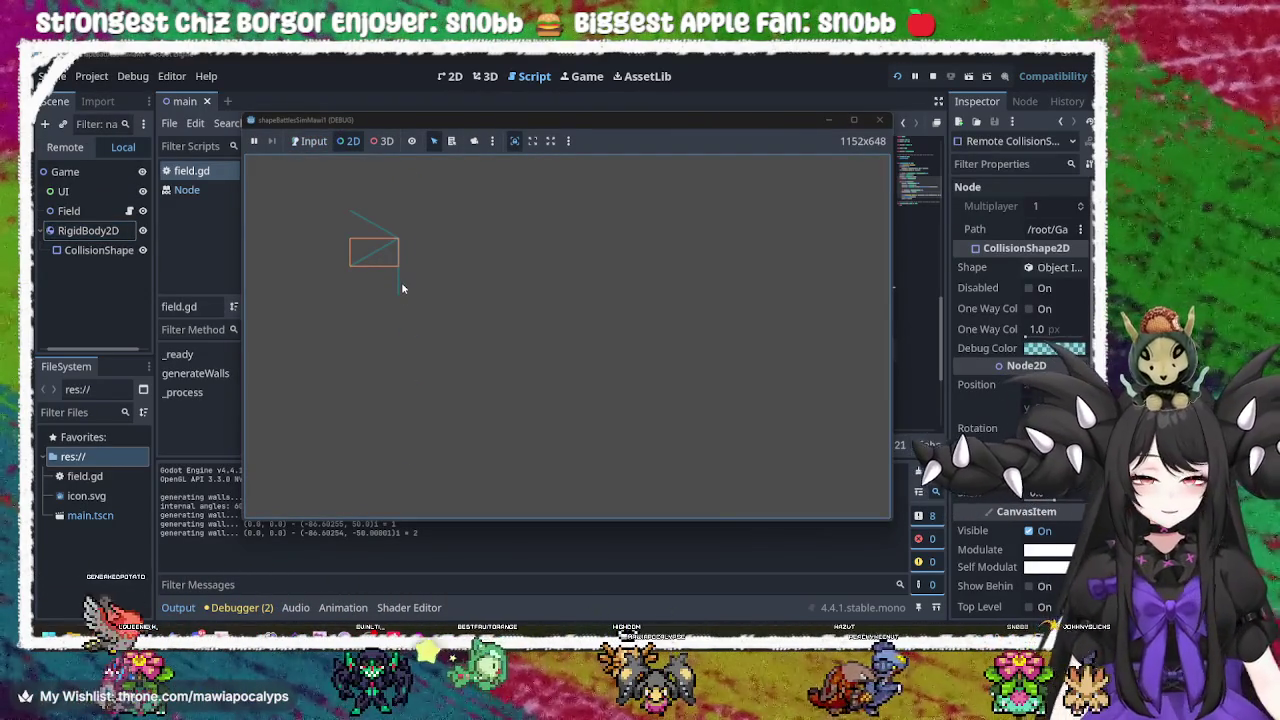
pyautogui.click(401, 282)
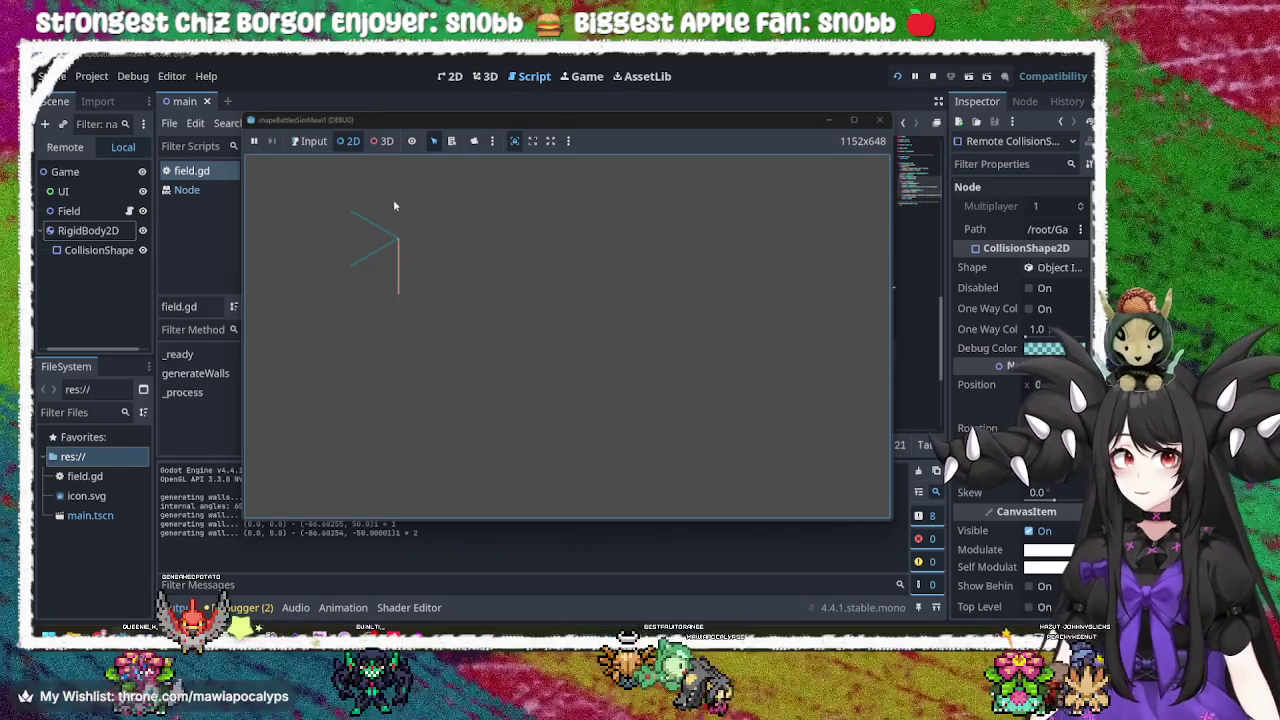
pyautogui.click(414, 141)
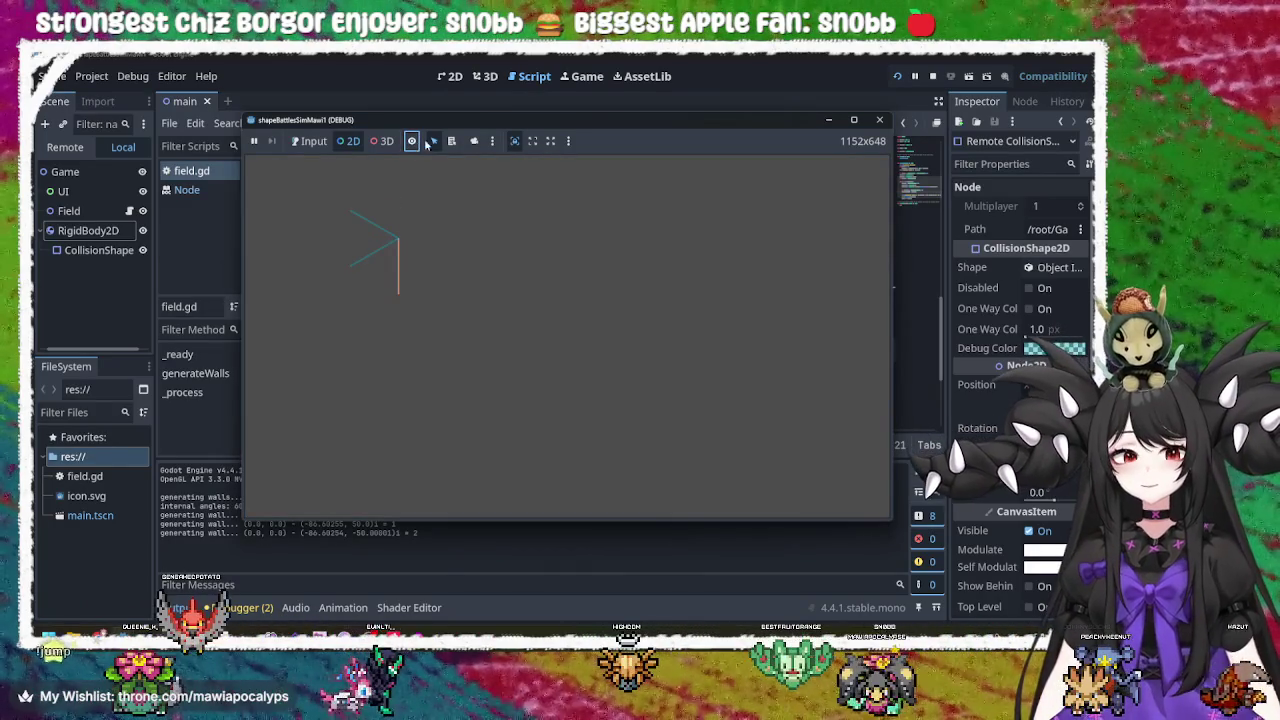
pyautogui.click(452, 141)
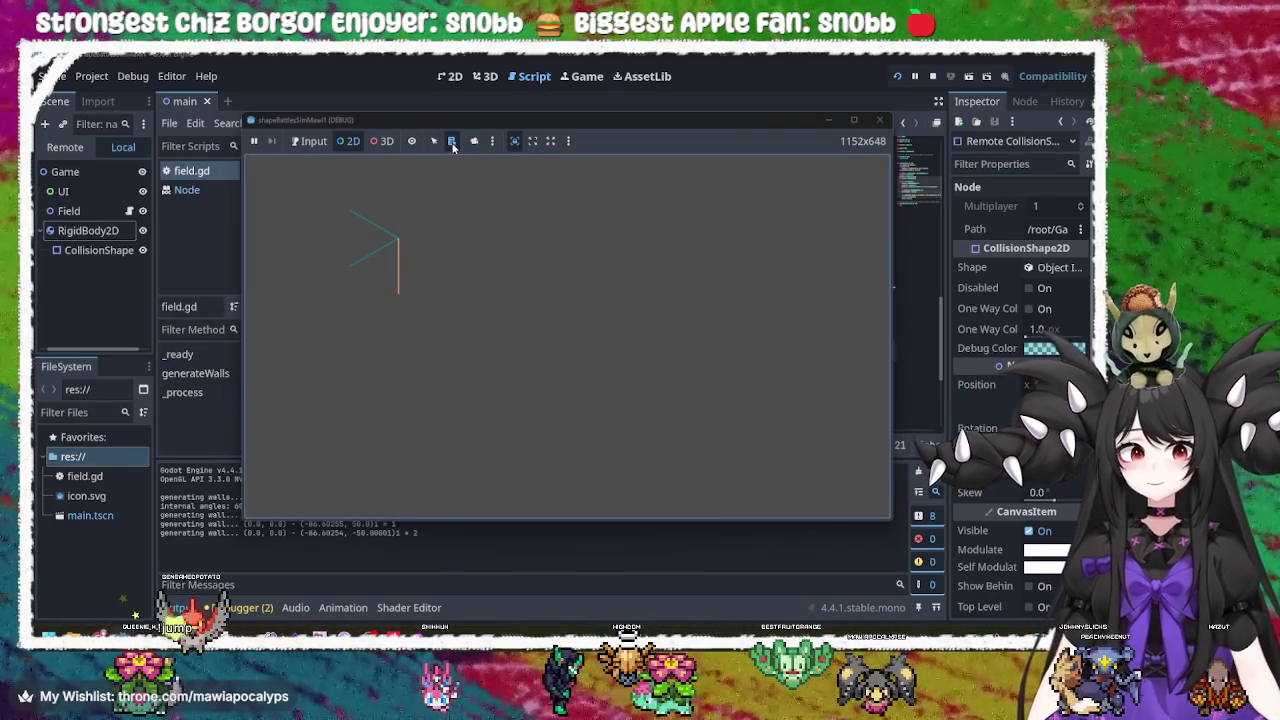
pyautogui.click(383, 252)
pyautogui.click(377, 232)
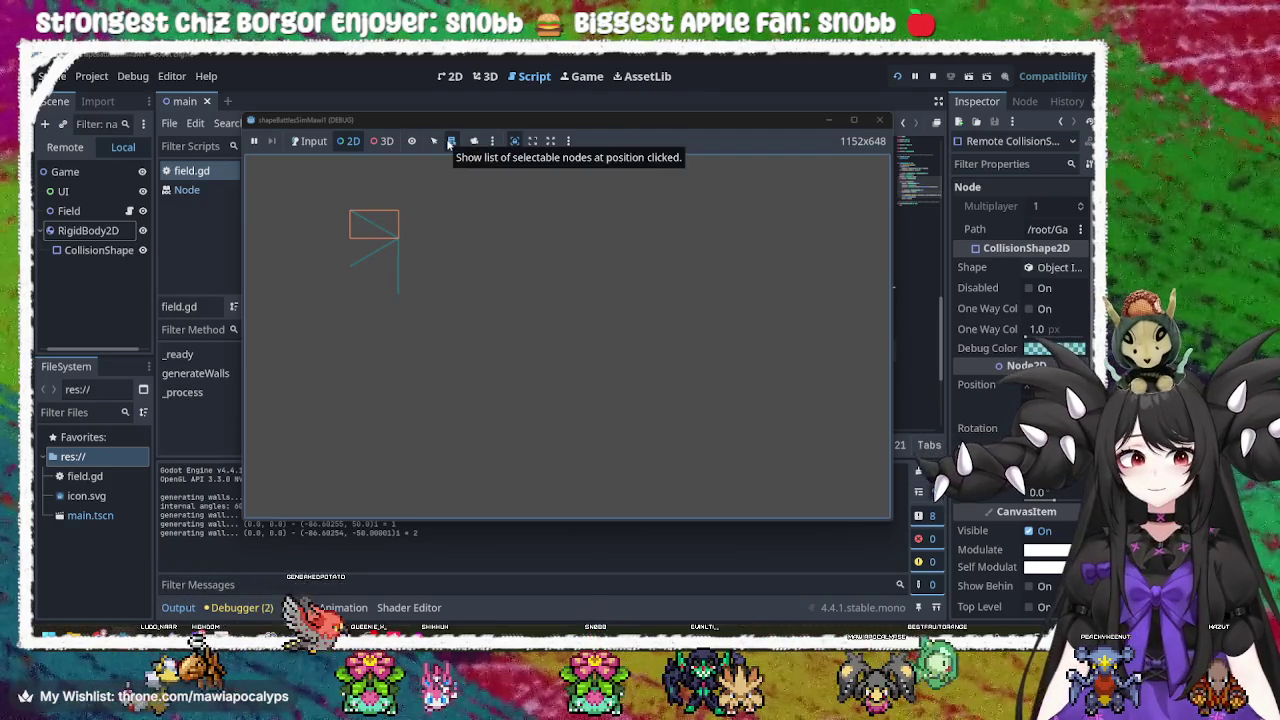
pyautogui.click(362, 259)
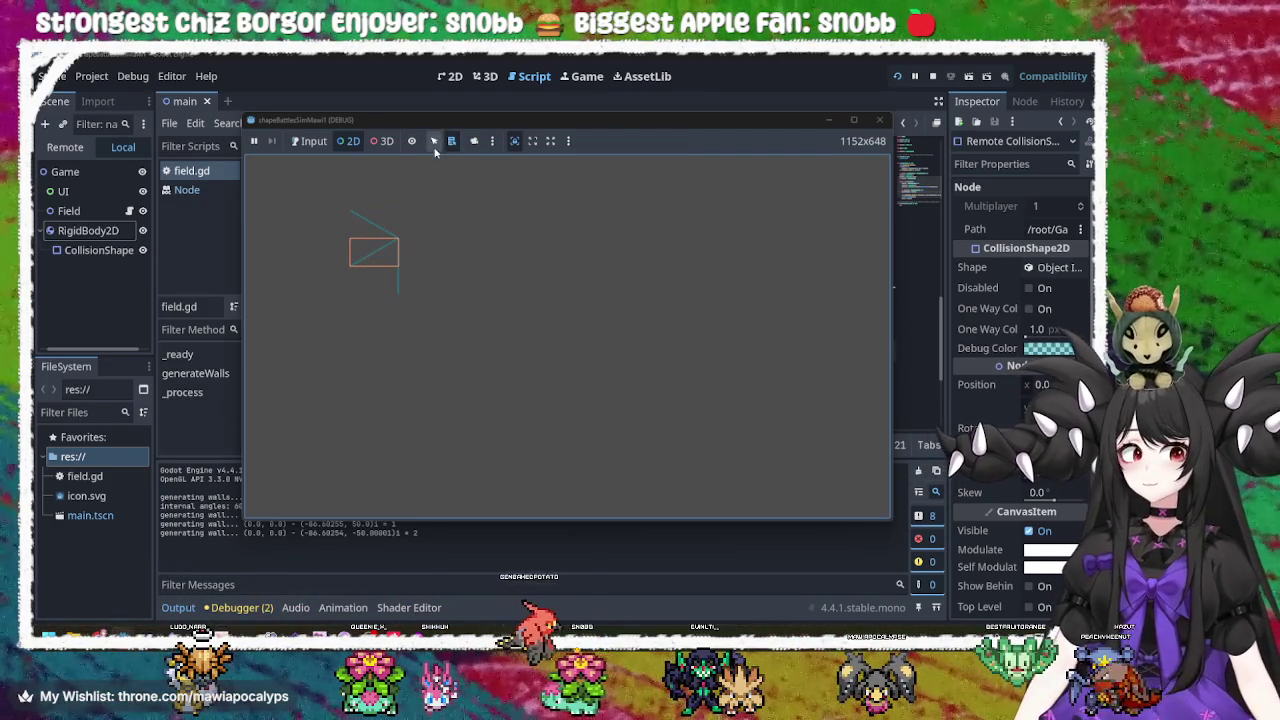
pyautogui.click(373, 230)
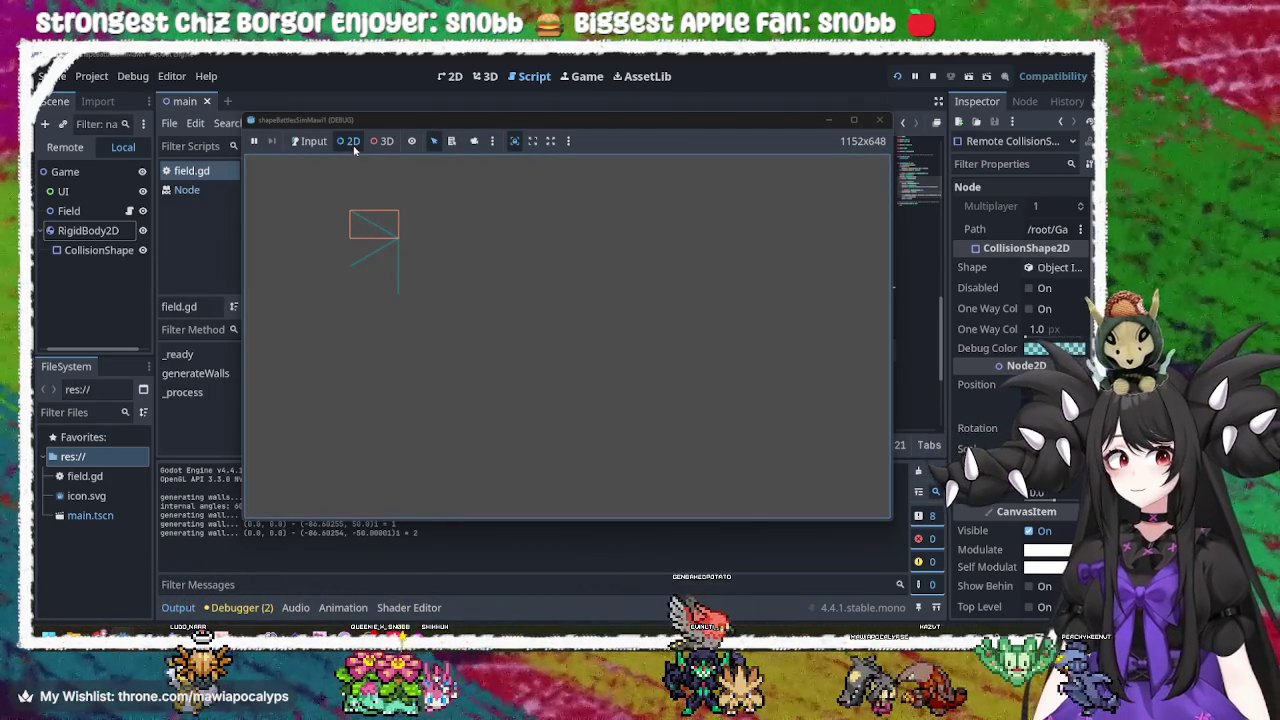
# Zoom in on the walls' junction and select the vertical wall segment.
pyautogui.click(476, 143)
pyautogui.moveTo(374, 223)
pyautogui.mouseDown()
pyautogui.moveTo(365, 262)
pyautogui.moveTo(497, 237)
pyautogui.mouseUp()
pyautogui.scroll(2, 361, 280)
pyautogui.scroll(5, 361, 280)
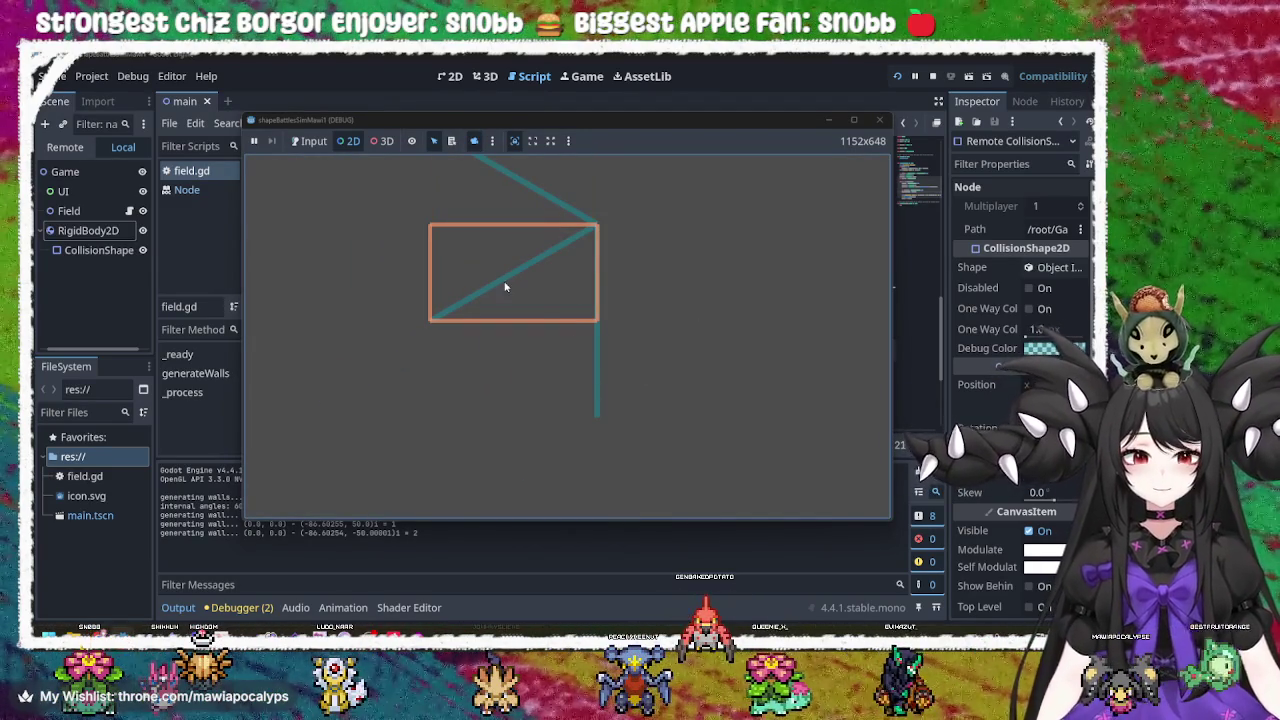
pyautogui.click(451, 141)
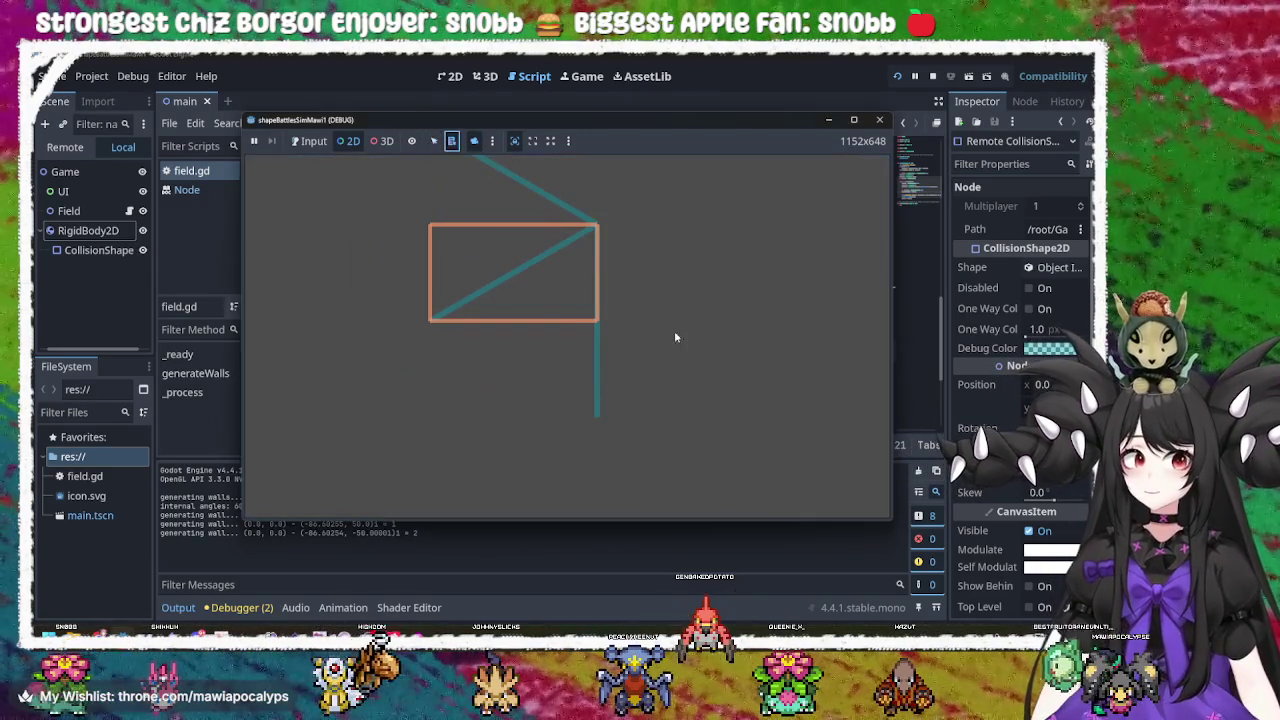
pyautogui.click(600, 378)
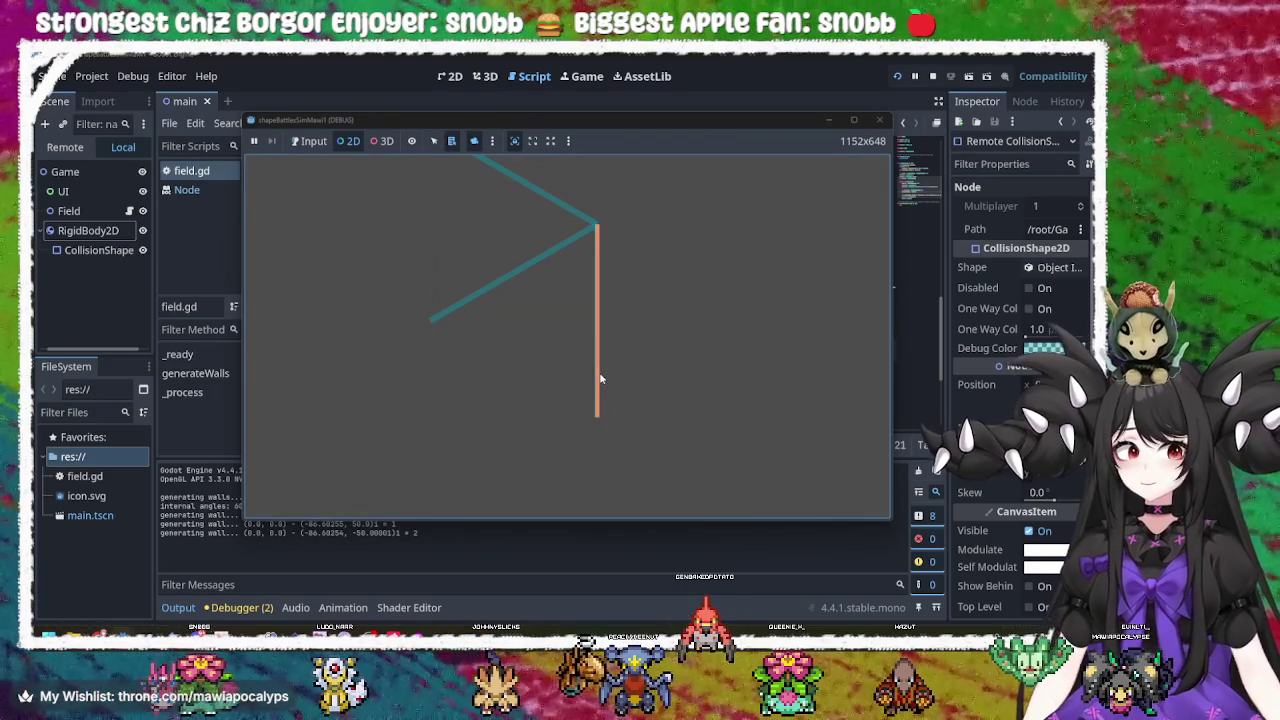
pyautogui.click(522, 280)
pyautogui.click(596, 365)
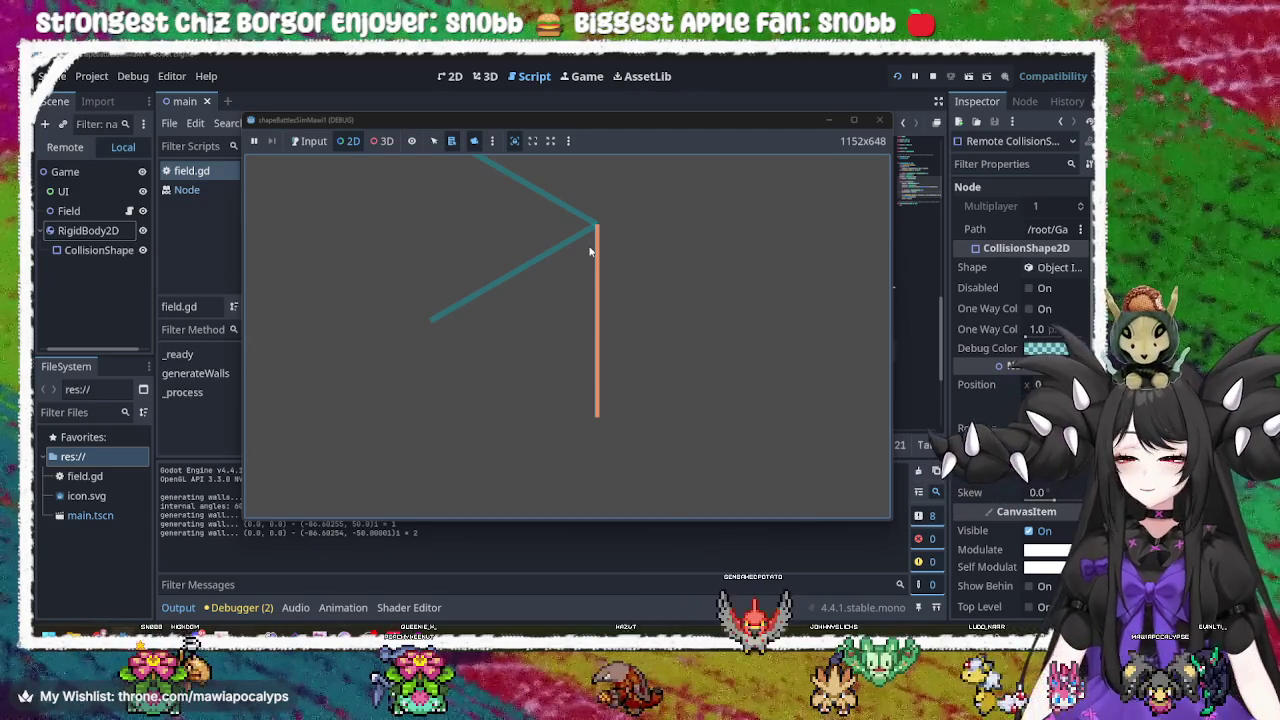
# Close the debug game window to stop the project.
pyautogui.click(879, 121)
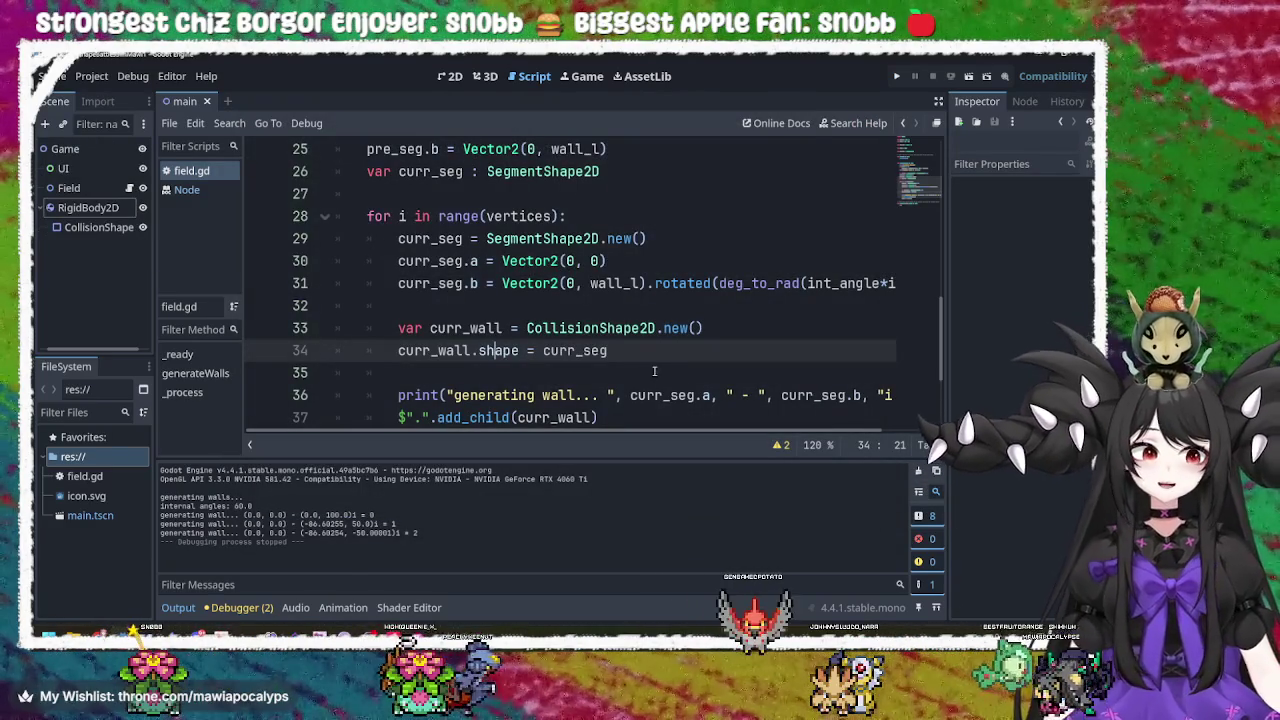